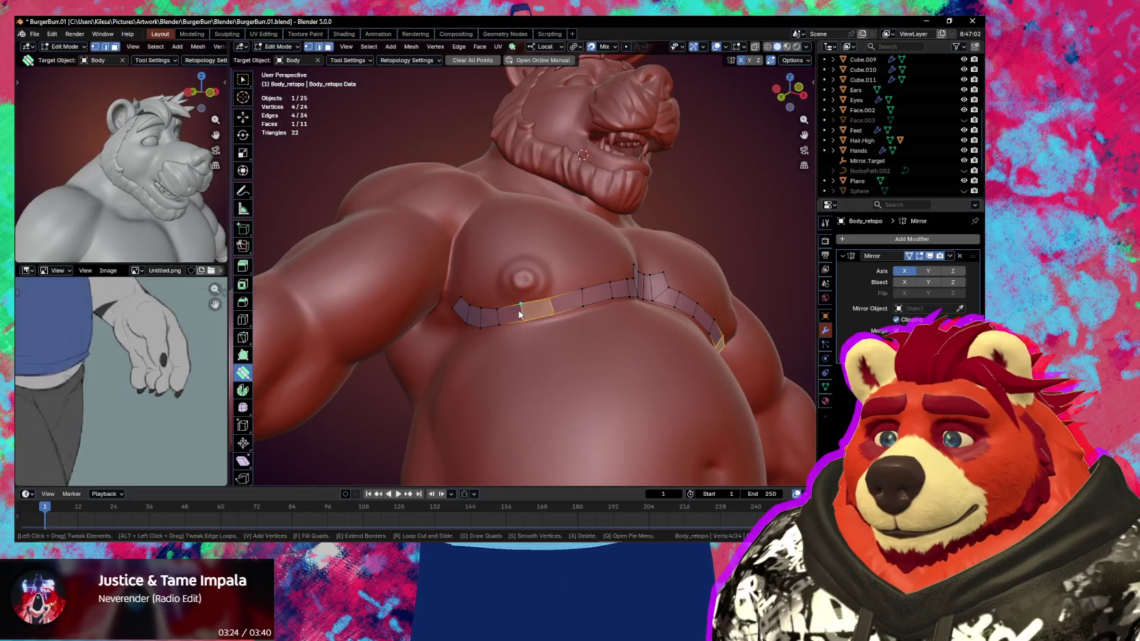
Drag the strip's left-end vertex up onto the lower edge of the left pec, checking from several angles
{"action": "left_click", "coordinate": [501, 310]}
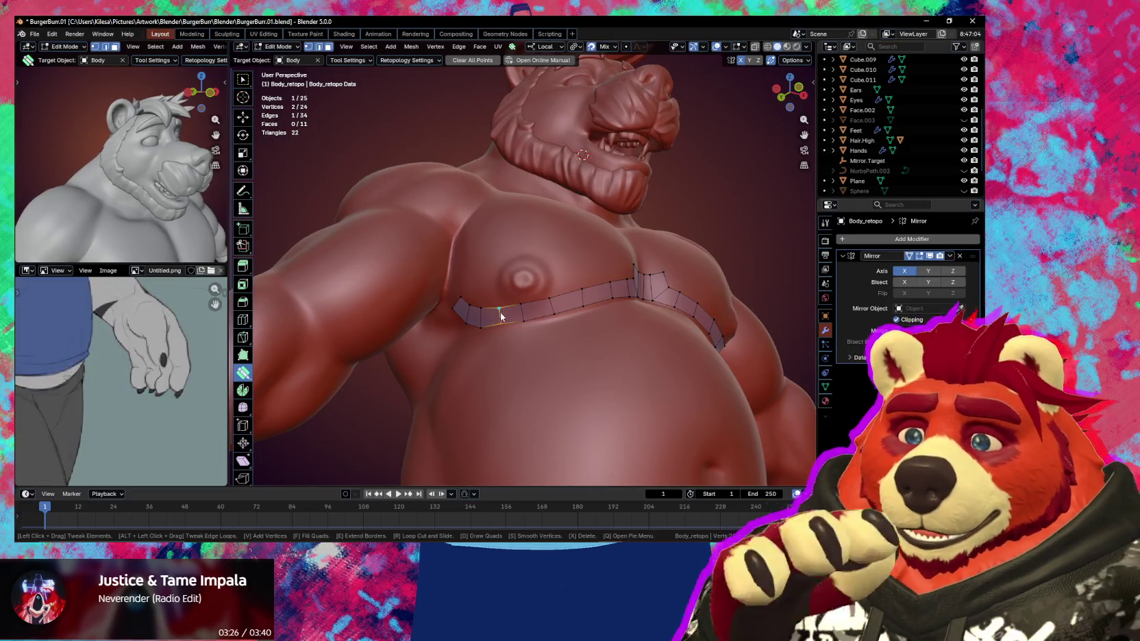
{"action": "middle_click_drag", "start_coordinate": [503, 311], "coordinate": [529, 310]}
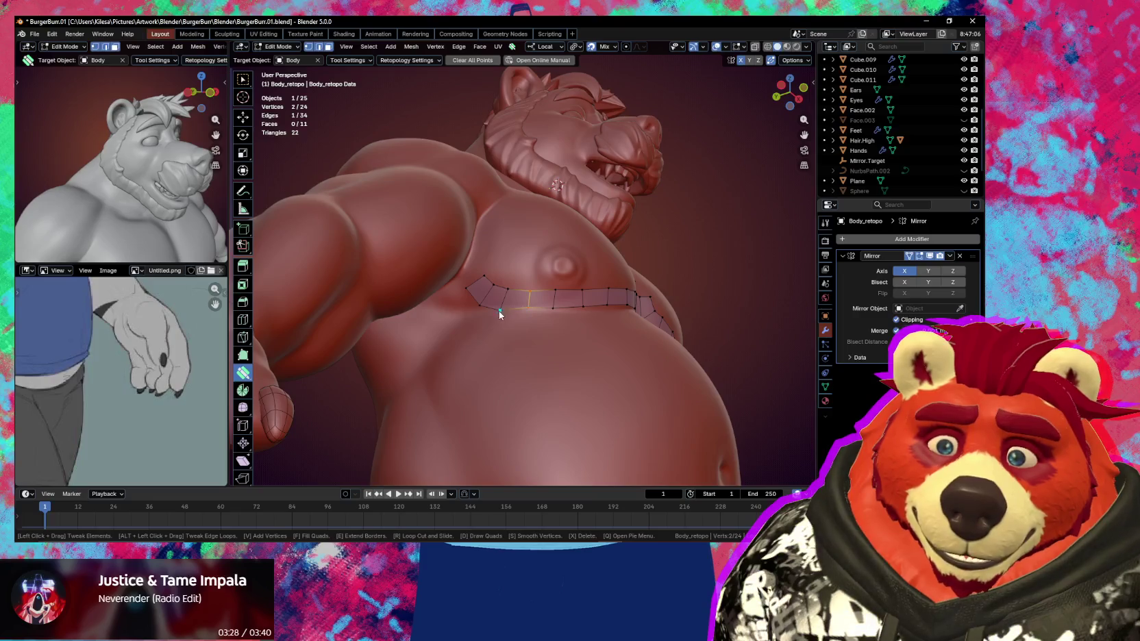
{"action": "left_click", "coordinate": [504, 307]}
{"action": "left_click_drag", "start_coordinate": [507, 305], "coordinate": [502, 282]}
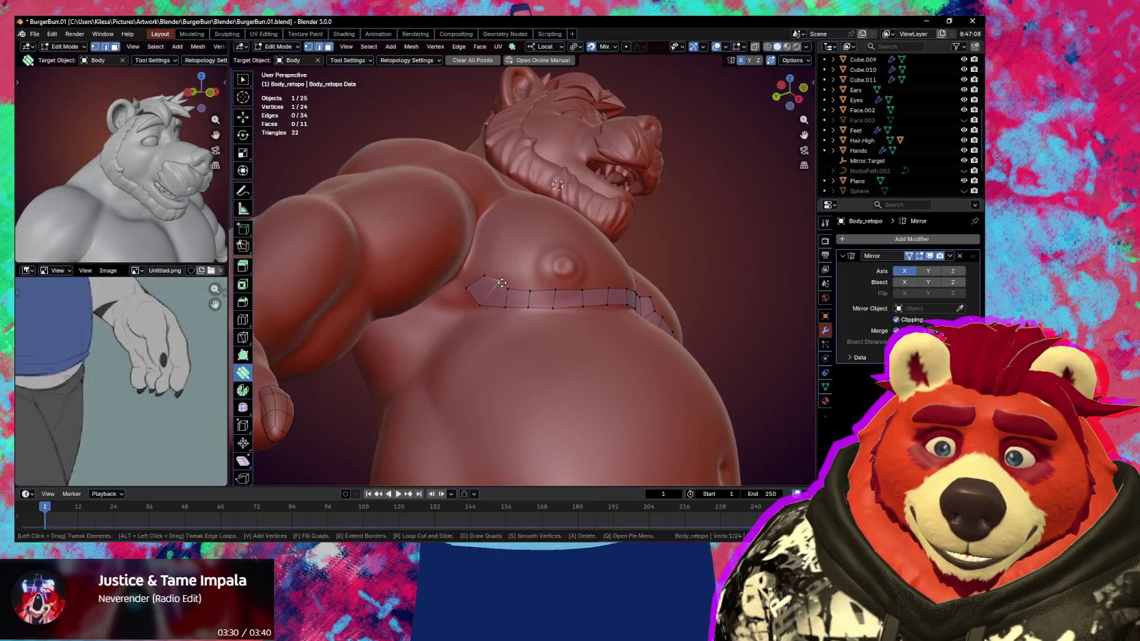
{"action": "middle_click_drag", "start_coordinate": [497, 287], "coordinate": [511, 301]}
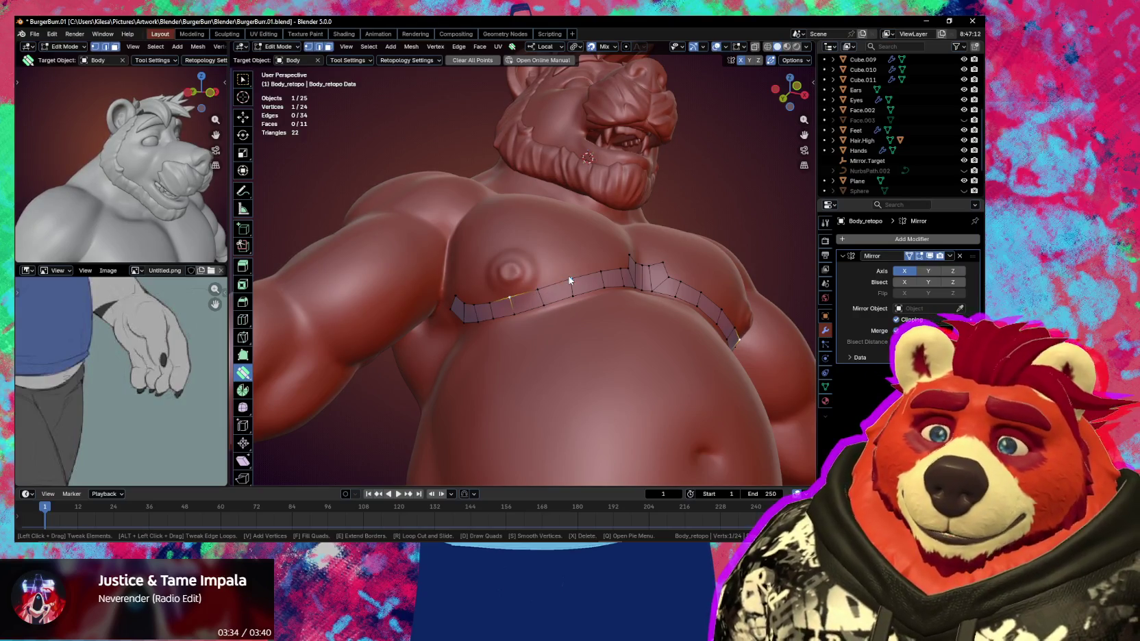
{"action": "mouse_move", "coordinate": [566, 279]}
{"action": "middle_mouse_down"}
{"action": "mouse_move", "coordinate": [559, 298]}
{"action": "mouse_move", "coordinate": [594, 274]}
{"action": "middle_mouse_up"}
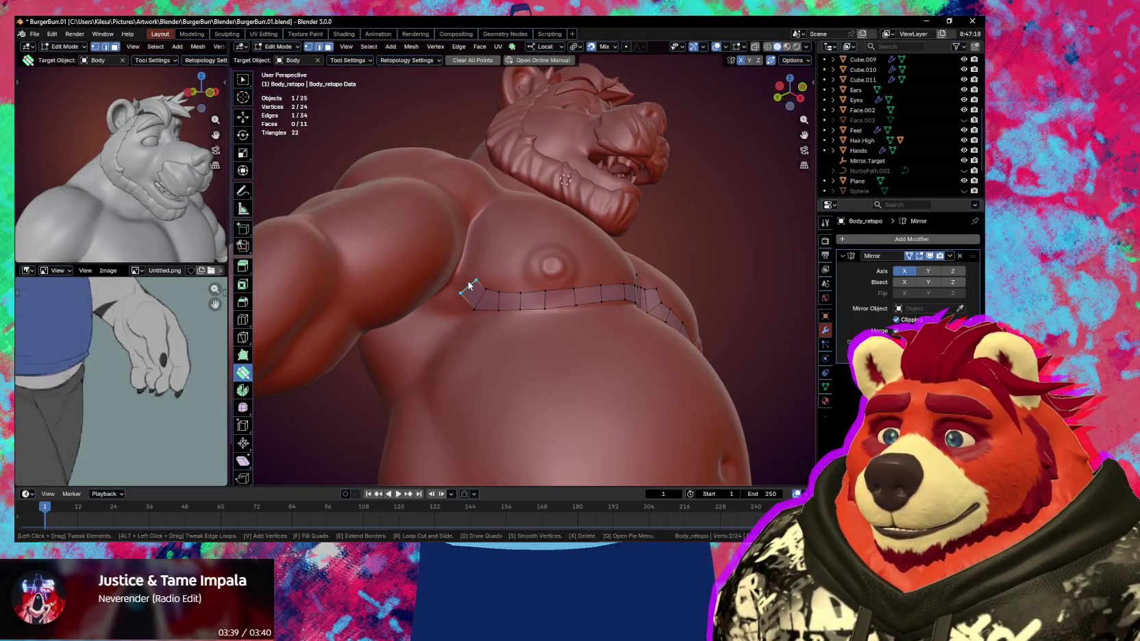
Extrude a new face from the strip's left end up the outer side of the left pec, redoing failed attempts
{"action": "key", "text": "space"}
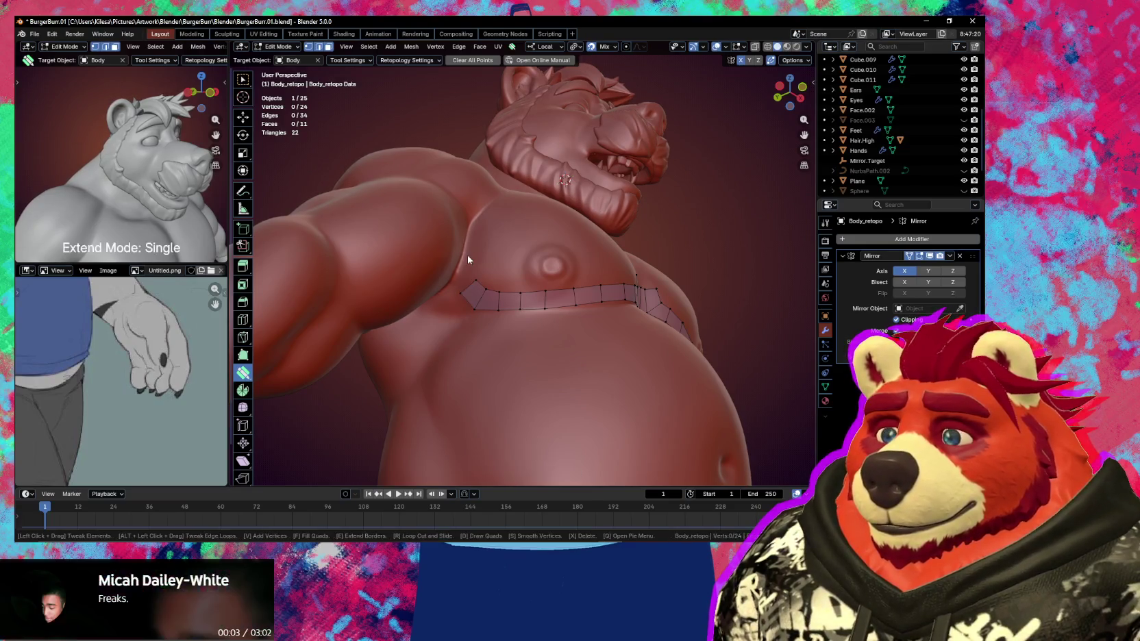
{"action": "left_click_drag", "start_coordinate": [467, 270], "coordinate": [471, 279]}
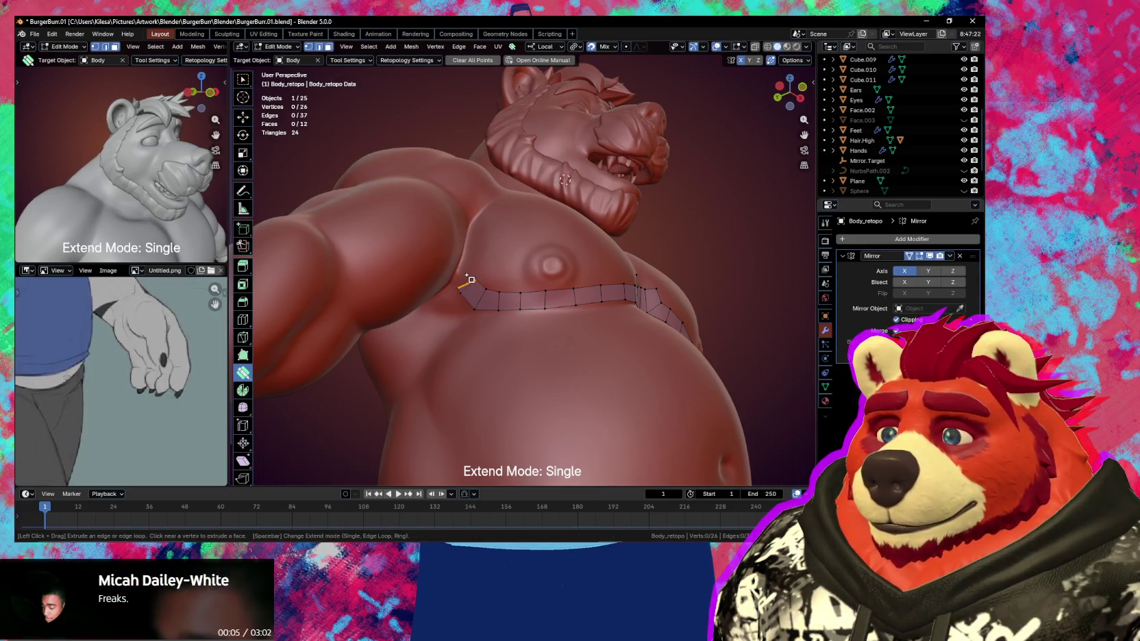
{"action": "key", "text": "ctrl+z"}
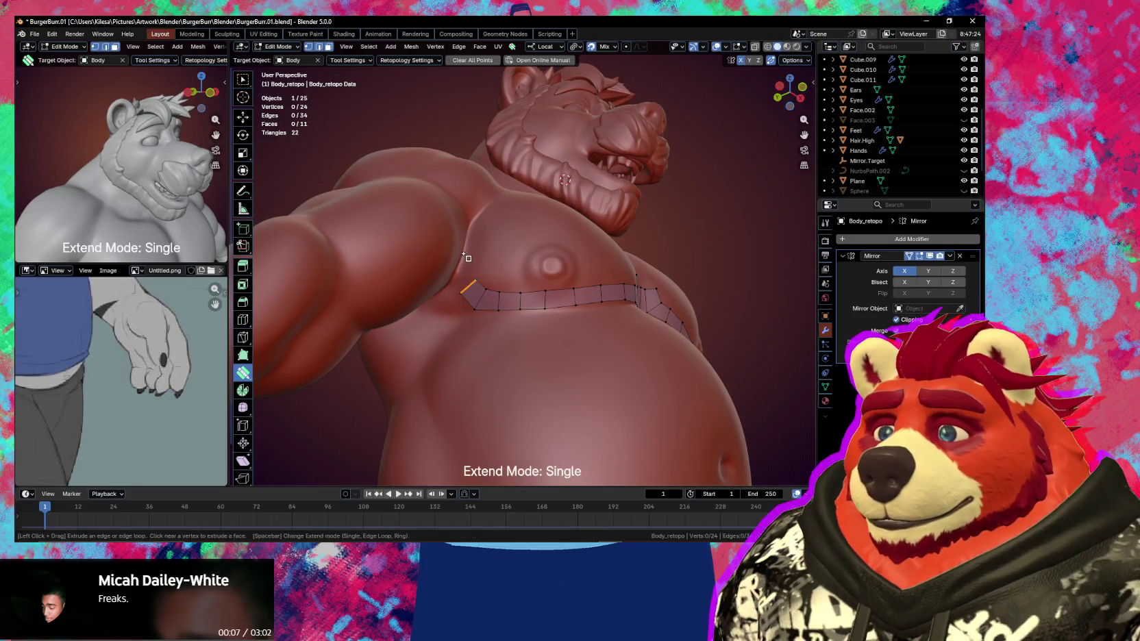
{"action": "left_click_drag", "start_coordinate": [471, 267], "coordinate": [490, 281]}
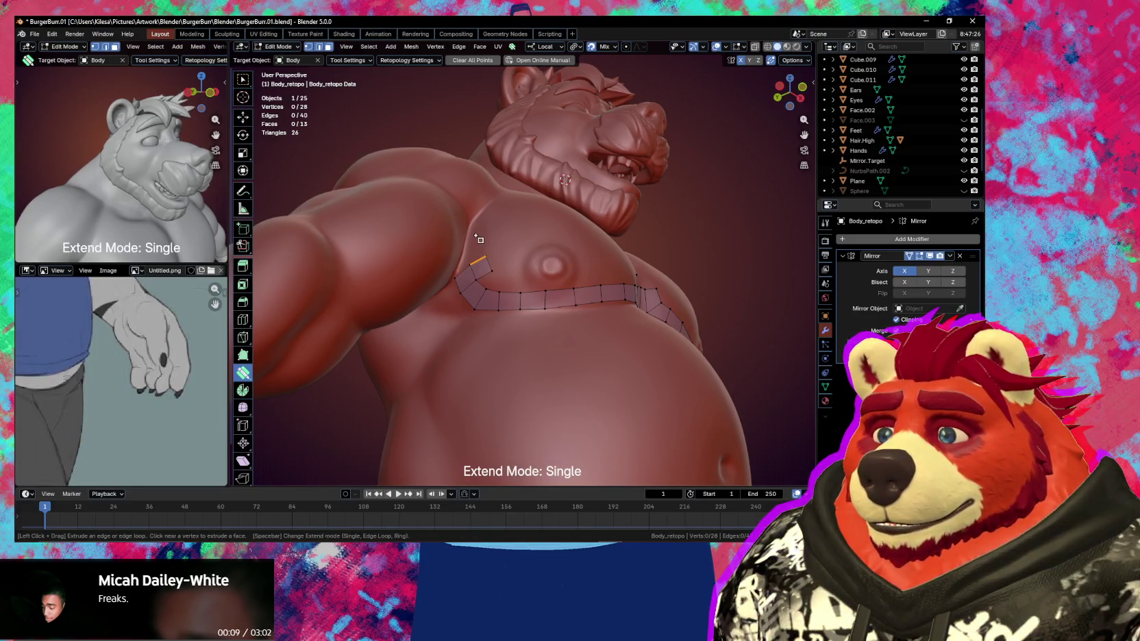
{"action": "key", "text": "ctrl+z"}
{"action": "key", "text": "ctrl+z"}
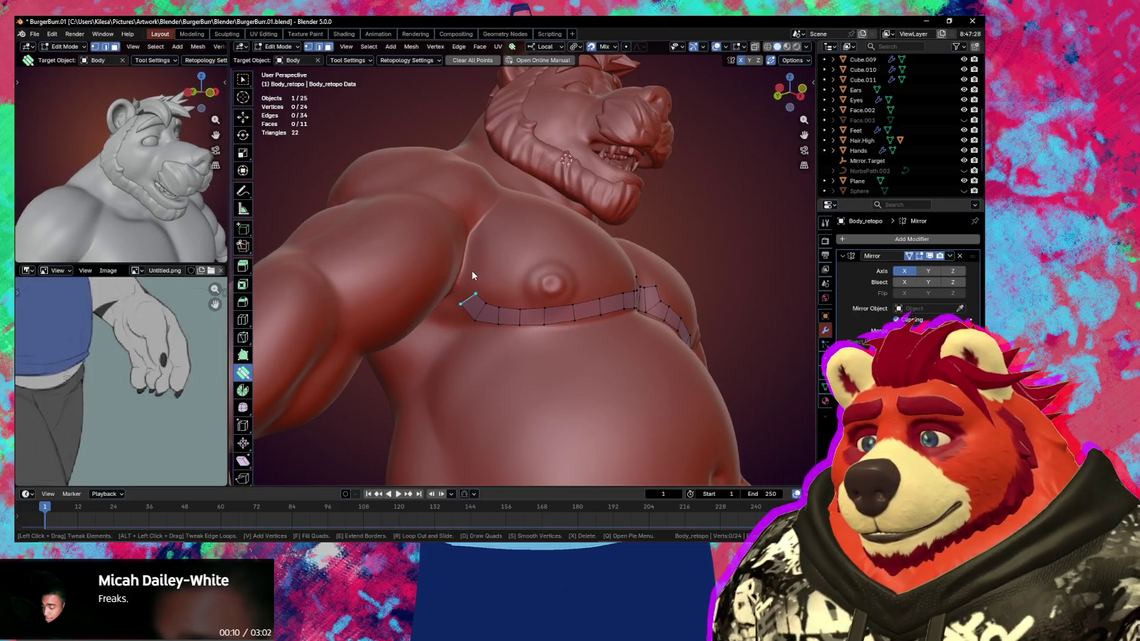
{"action": "mouse_move", "coordinate": [471, 267]}
{"action": "left_mouse_down"}
{"action": "mouse_move", "coordinate": [481, 270]}
{"action": "mouse_move", "coordinate": [486, 245]}
{"action": "left_mouse_up"}
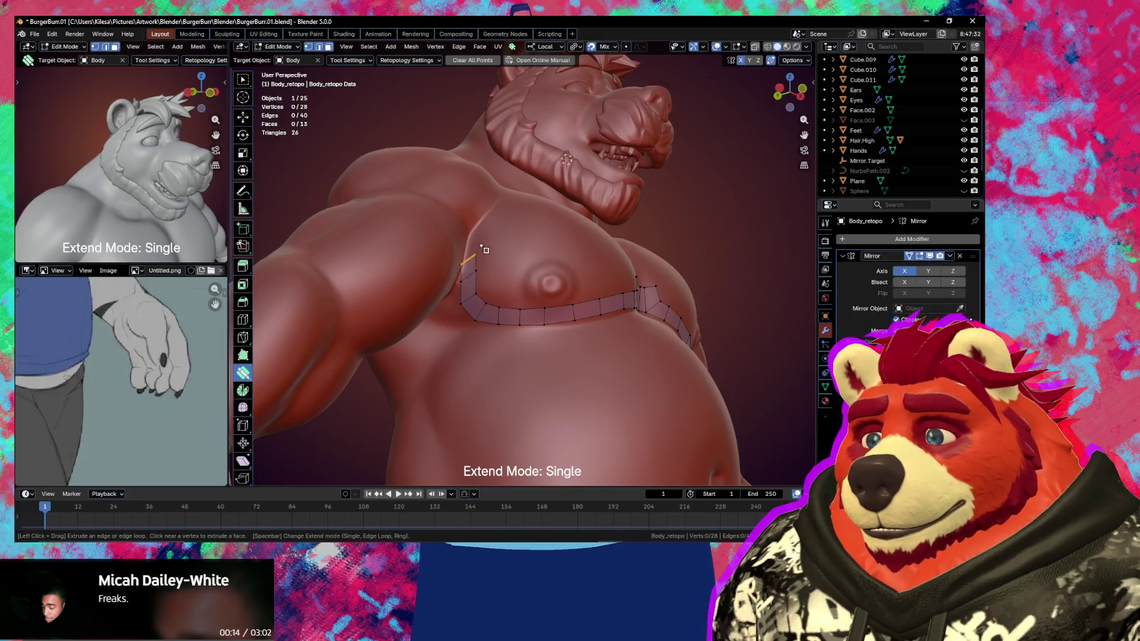
Select the strip's top-left corner vertex and switch to drawing quad strips
{"action": "mouse_move", "coordinate": [503, 261]}
{"action": "middle_mouse_down"}
{"action": "mouse_move", "coordinate": [453, 285]}
{"action": "mouse_move", "coordinate": [483, 289]}
{"action": "mouse_move", "coordinate": [530, 267]}
{"action": "middle_mouse_up"}
{"action": "left_click", "coordinate": [485, 263]}
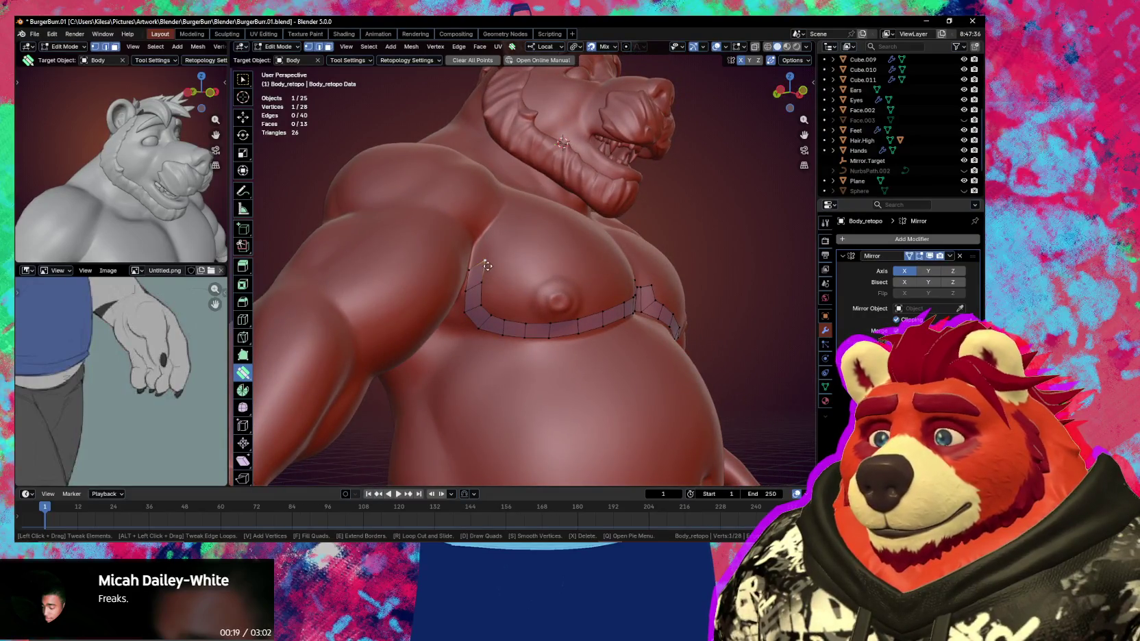
{"action": "left_click", "coordinate": [471, 267]}
{"action": "middle_click_drag", "start_coordinate": [472, 261], "coordinate": [466, 270]}
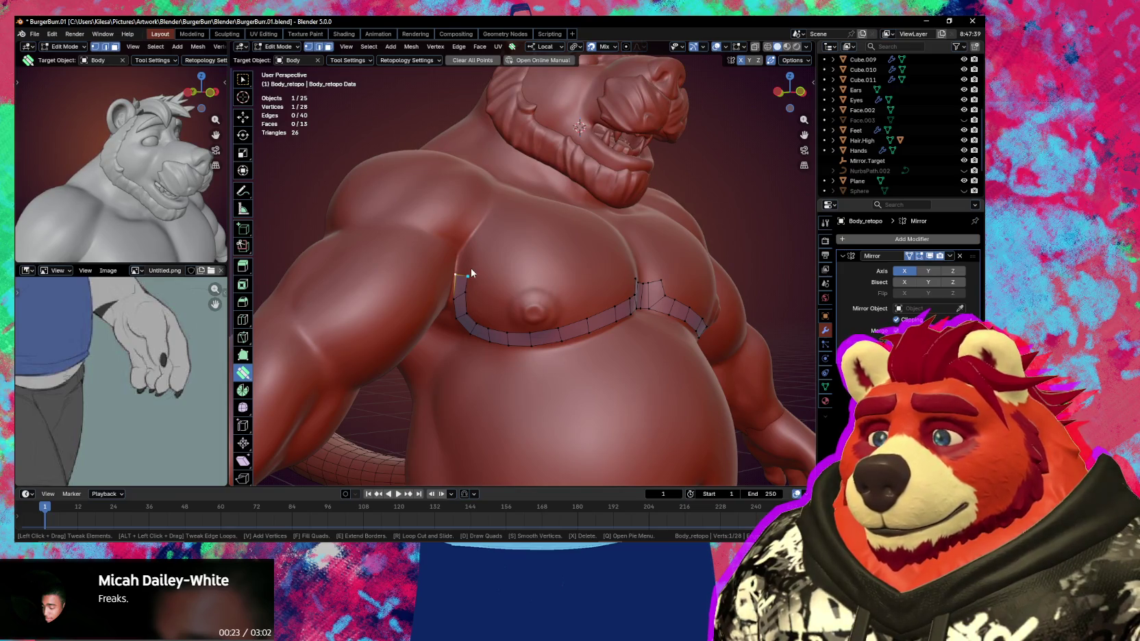
{"action": "key", "text": "d"}
{"action": "mouse_move", "coordinate": [463, 260]}
{"action": "middle_mouse_down"}
{"action": "mouse_move", "coordinate": [452, 246]}
{"action": "mouse_move", "coordinate": [463, 260]}
{"action": "middle_mouse_up"}
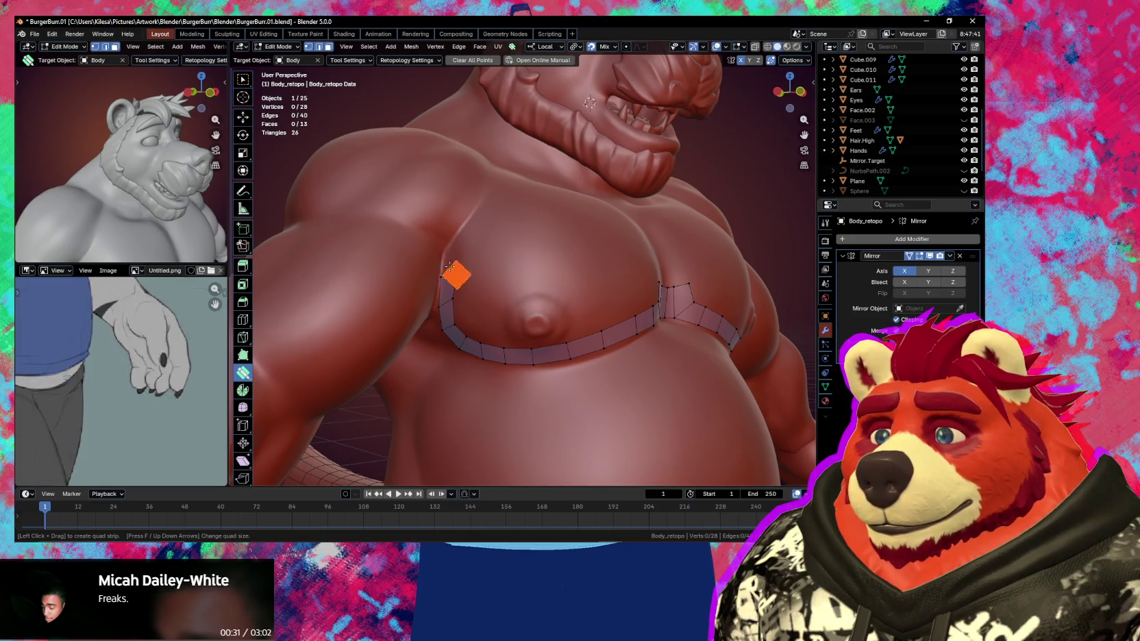
Draw quad strips from the left end up toward the shoulder and along the upper left chest
{"action": "left_click_drag", "start_coordinate": [457, 247], "coordinate": [502, 202]}
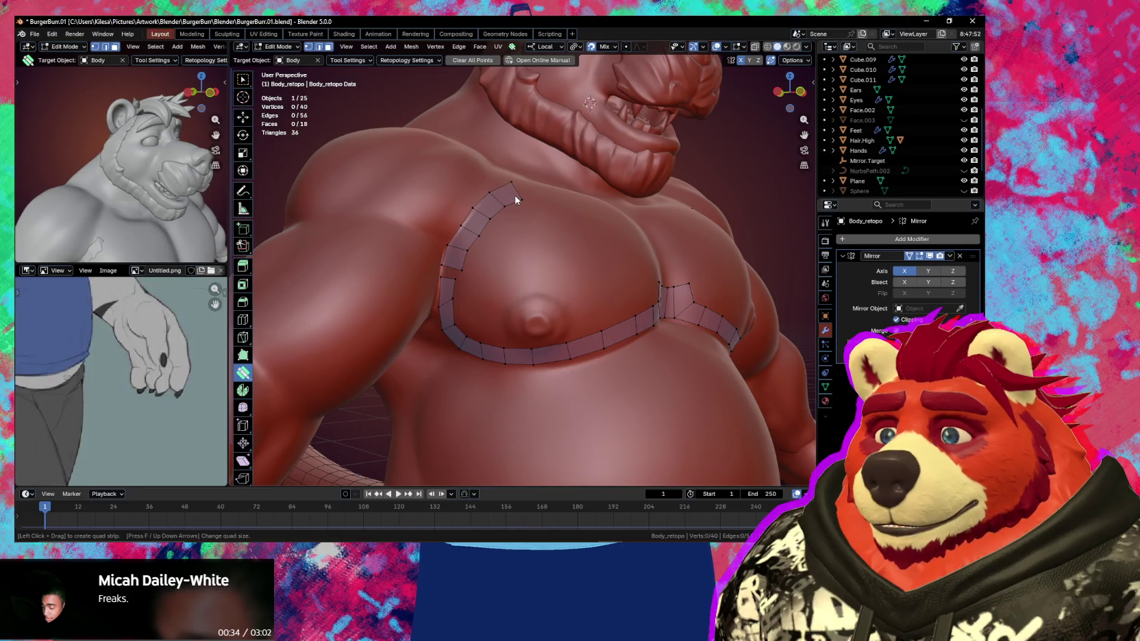
{"action": "middle_click_drag", "start_coordinate": [555, 195], "coordinate": [541, 200]}
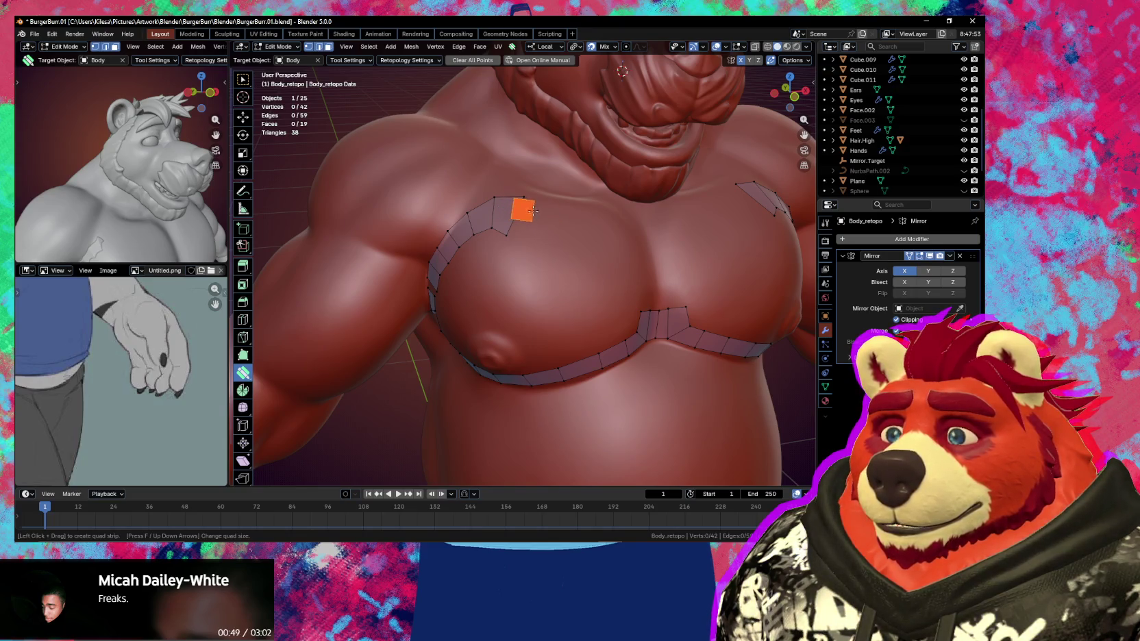
{"action": "mouse_move", "coordinate": [524, 209]}
{"action": "left_mouse_down"}
{"action": "mouse_move", "coordinate": [606, 248]}
{"action": "mouse_move", "coordinate": [644, 293]}
{"action": "left_mouse_up"}
{"action": "middle_click_drag", "start_coordinate": [644, 293], "coordinate": [606, 255]}
Reposition the centre quad and fill a new quad into the chest centre gap
{"action": "mouse_move", "coordinate": [606, 255]}
{"action": "left_mouse_down"}
{"action": "mouse_move", "coordinate": [618, 247]}
{"action": "mouse_move", "coordinate": [598, 195]}
{"action": "left_mouse_up"}
{"action": "left_click", "coordinate": [596, 214]}
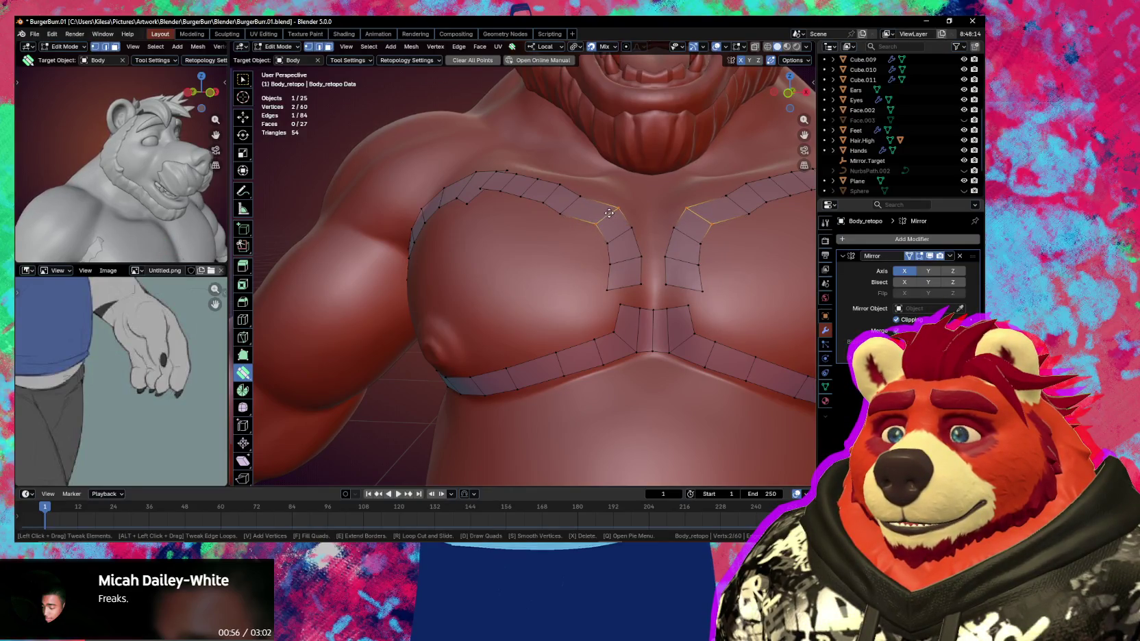
{"action": "mouse_move", "coordinate": [628, 288]}
{"action": "left_mouse_down"}
{"action": "mouse_move", "coordinate": [644, 286]}
{"action": "mouse_move", "coordinate": [635, 287]}
{"action": "mouse_move", "coordinate": [639, 259]}
{"action": "left_mouse_up"}
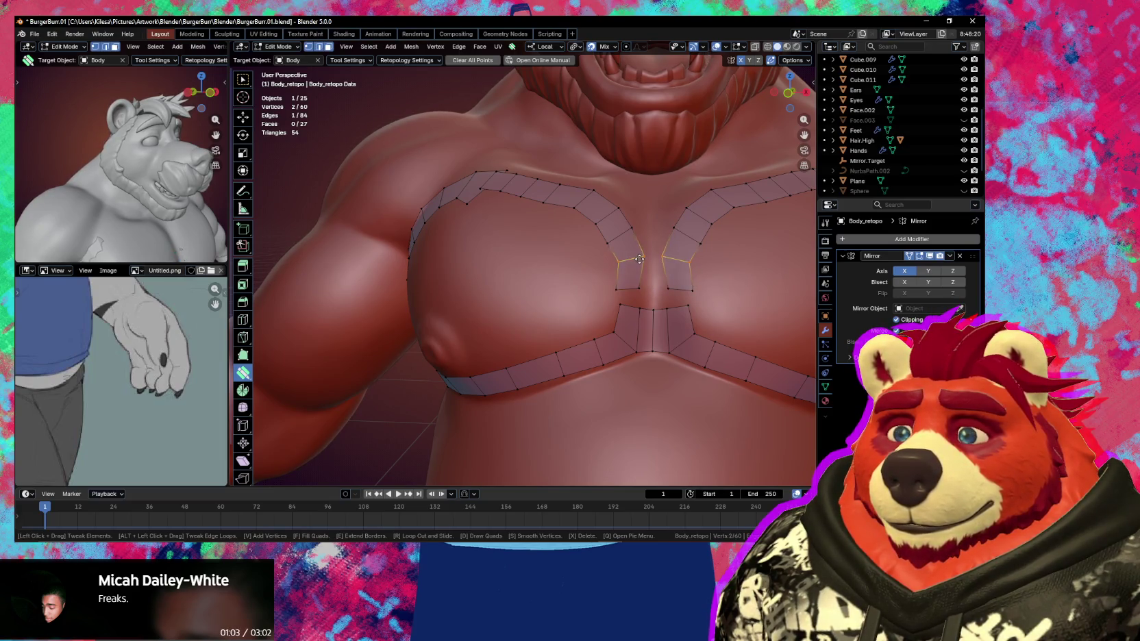
{"action": "key", "text": "f"}
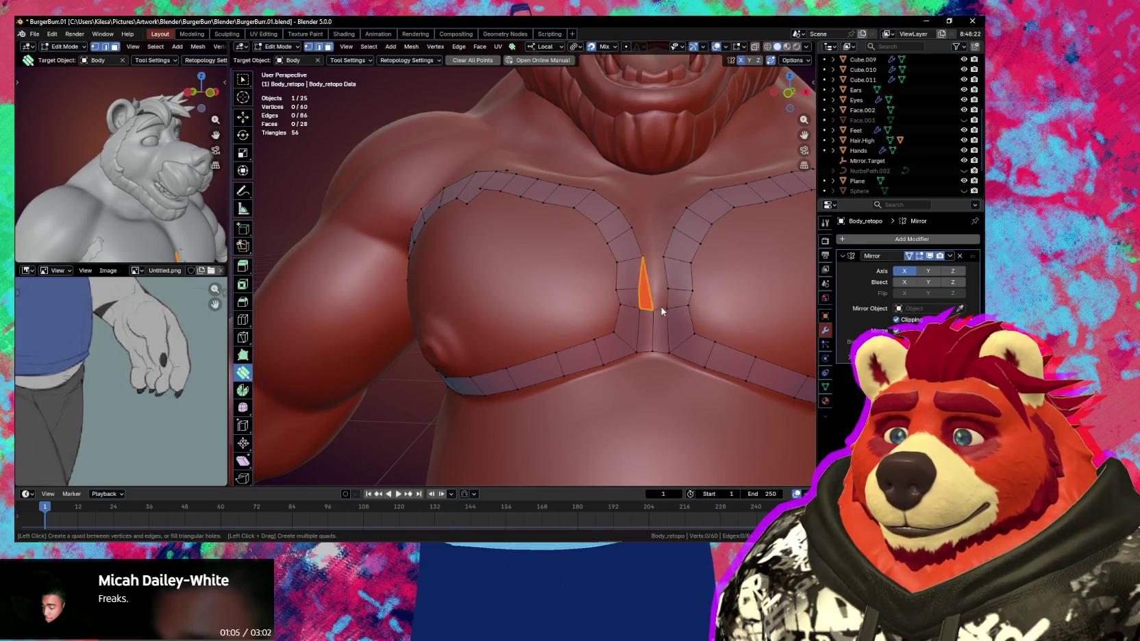
Merge the surplus vertices at the top and outer side of the left pec ring into their neighbours
{"action": "middle_click_drag", "start_coordinate": [661, 306], "coordinate": [529, 229]}
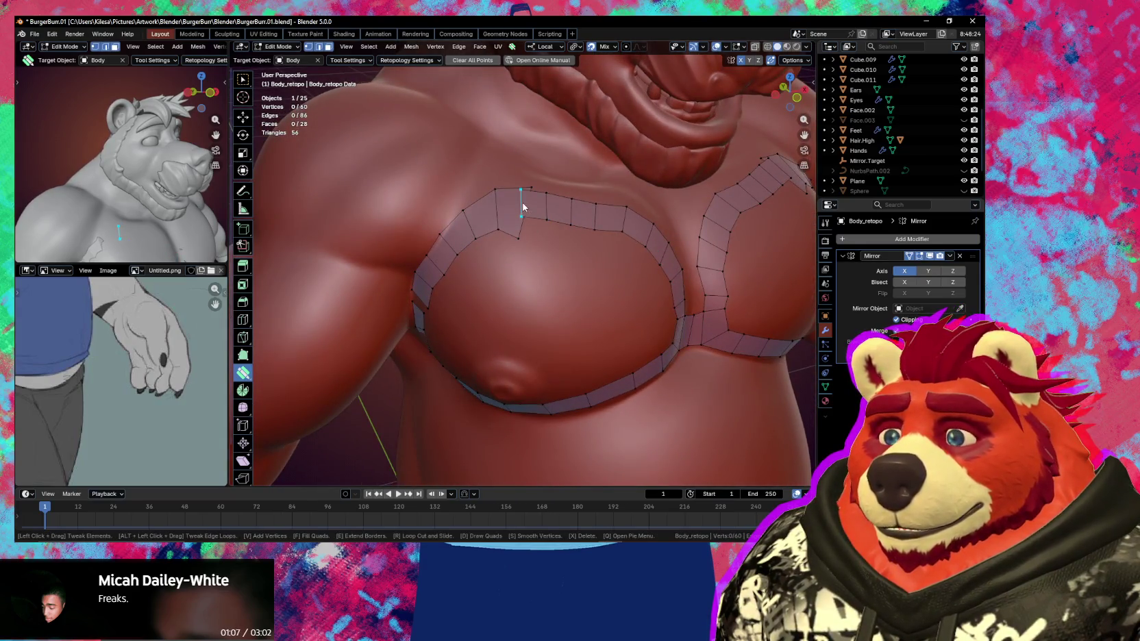
{"action": "left_click", "coordinate": [535, 204]}
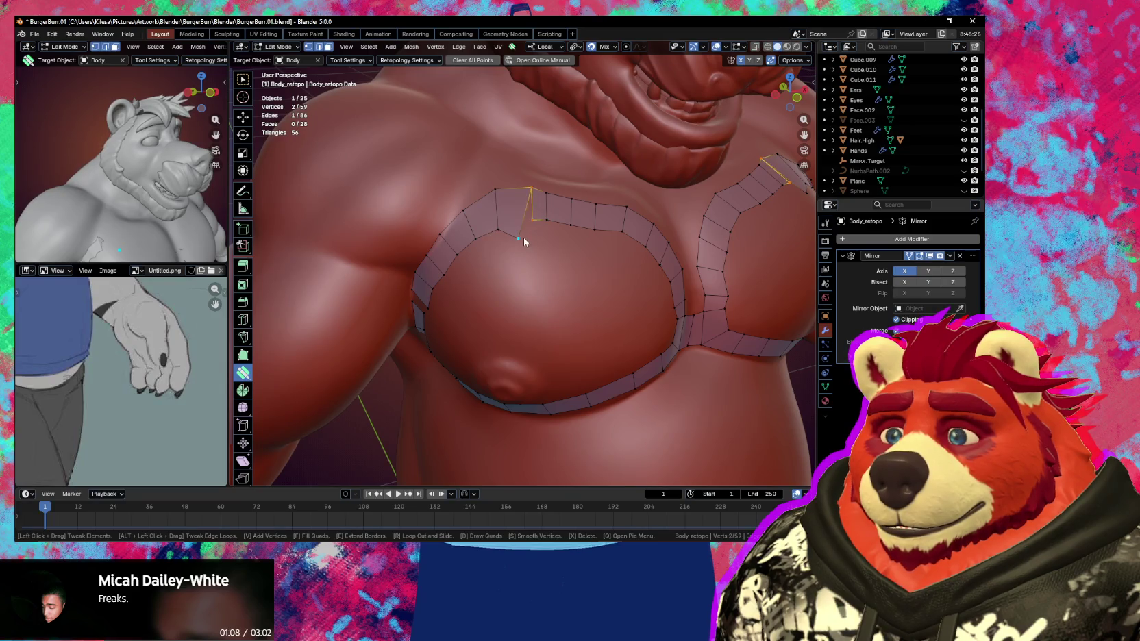
{"action": "mouse_move", "coordinate": [519, 238]}
{"action": "left_mouse_down"}
{"action": "mouse_move", "coordinate": [536, 221]}
{"action": "mouse_move", "coordinate": [529, 189]}
{"action": "left_mouse_up"}
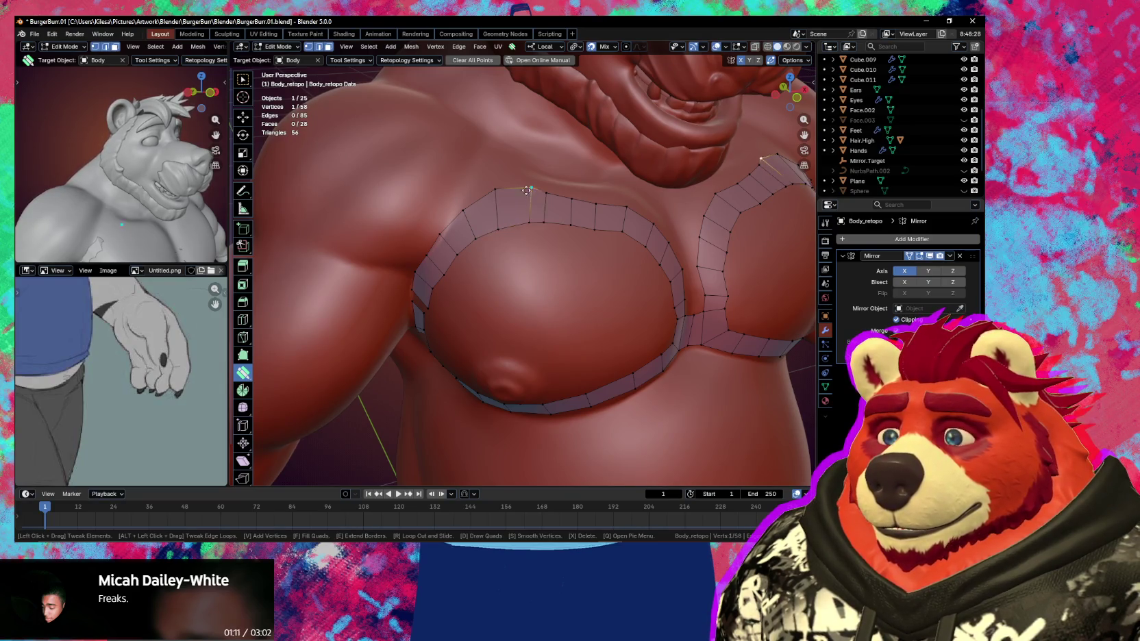
{"action": "middle_click_drag", "start_coordinate": [488, 255], "coordinate": [470, 267]}
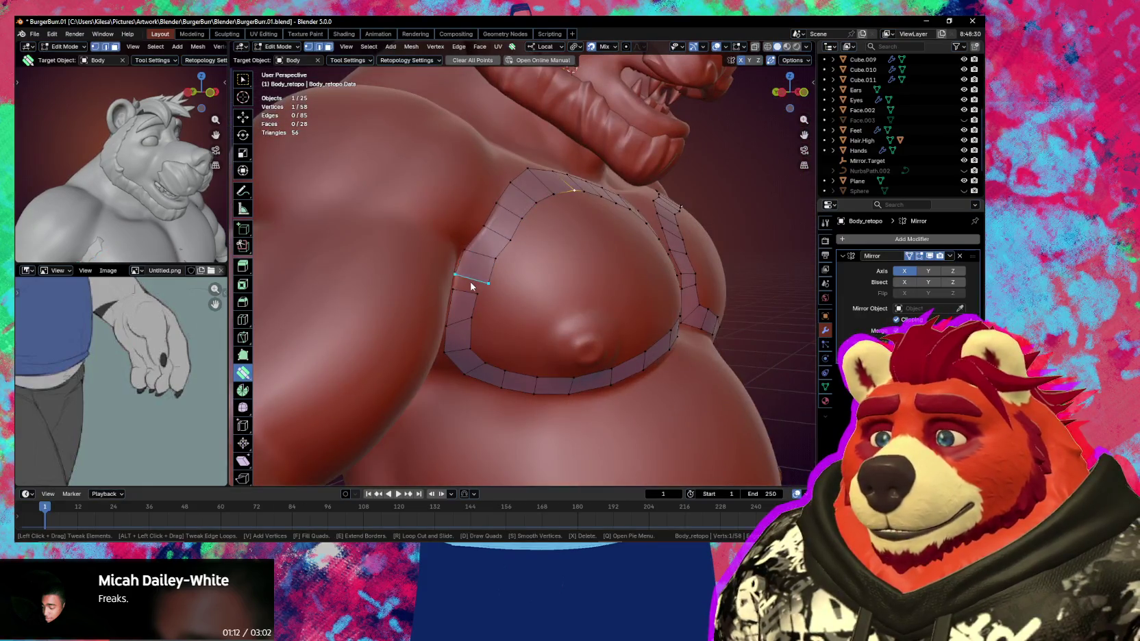
{"action": "left_click", "coordinate": [465, 293]}
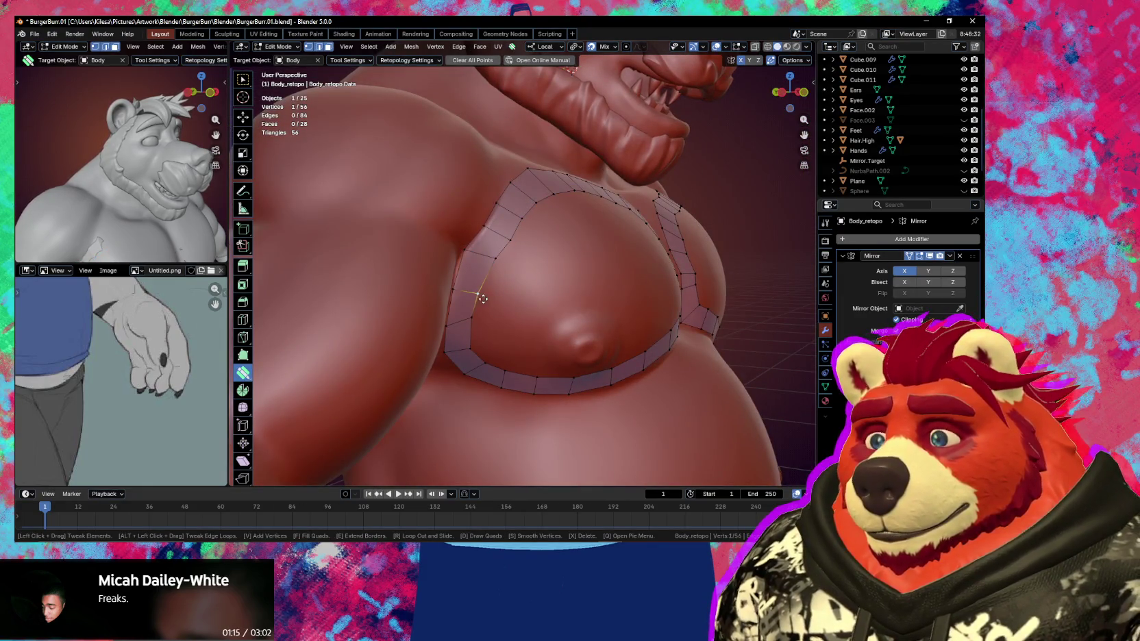
{"action": "mouse_move", "coordinate": [482, 290]}
{"action": "left_mouse_down"}
{"action": "mouse_move", "coordinate": [455, 294]}
{"action": "mouse_move", "coordinate": [463, 259]}
{"action": "mouse_move", "coordinate": [484, 239]}
{"action": "left_mouse_up"}
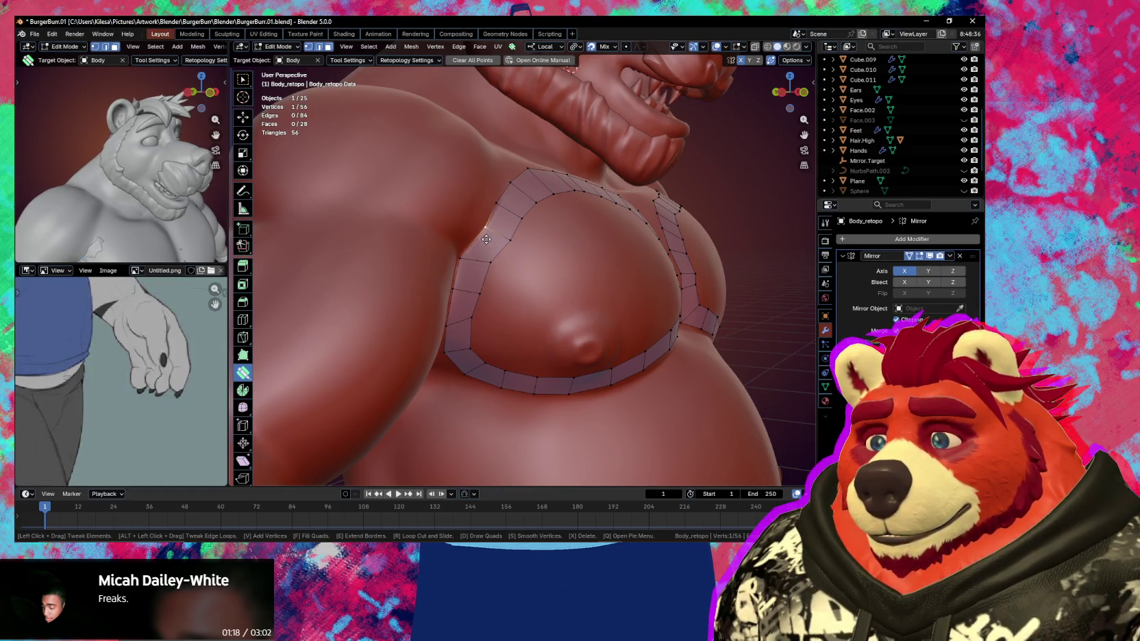
{"action": "middle_click_drag", "start_coordinate": [504, 242], "coordinate": [470, 295]}
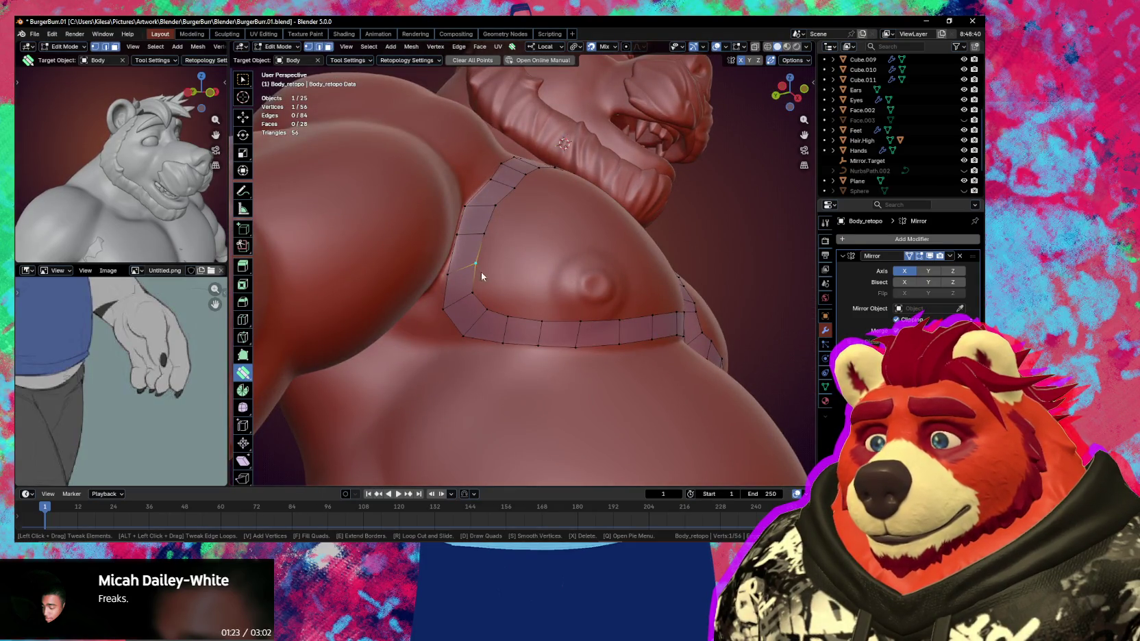
{"action": "middle_click_drag", "start_coordinate": [481, 276], "coordinate": [492, 323]}
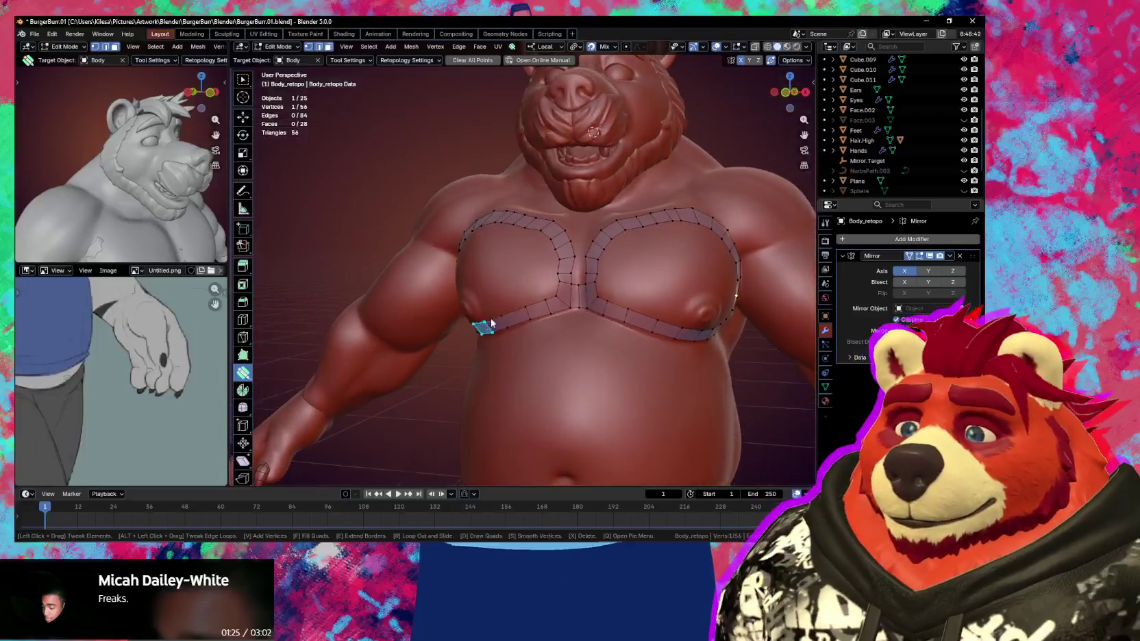
{"action": "scroll", "coordinate": [601, 289], "scroll_direction": "up", "scroll_amount": 3}
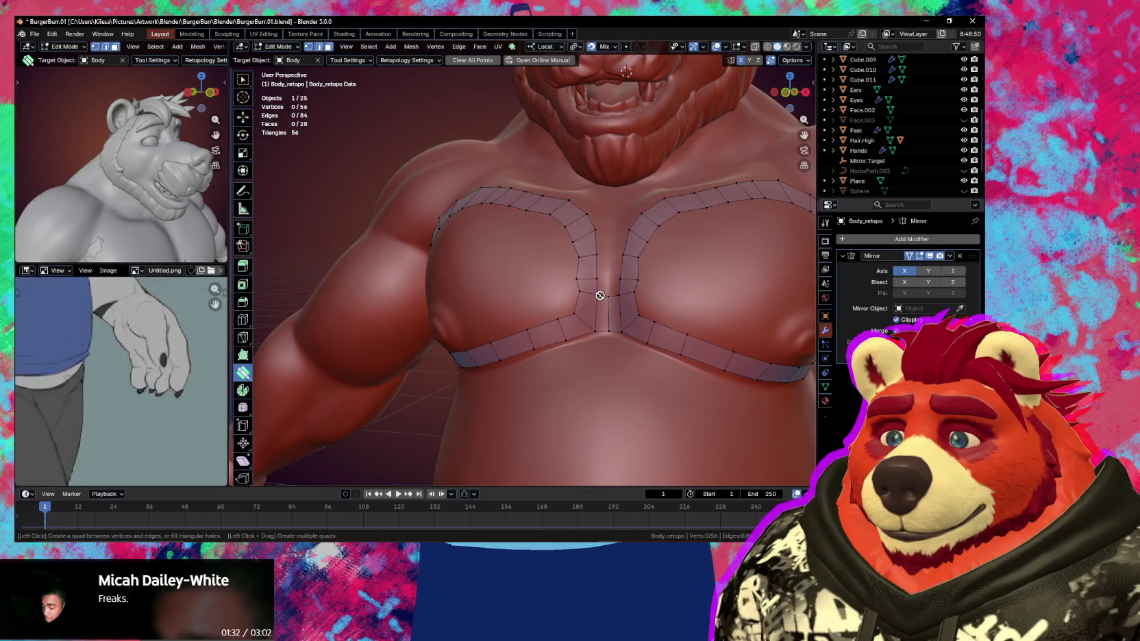
{"action": "key", "text": "shift+space"}
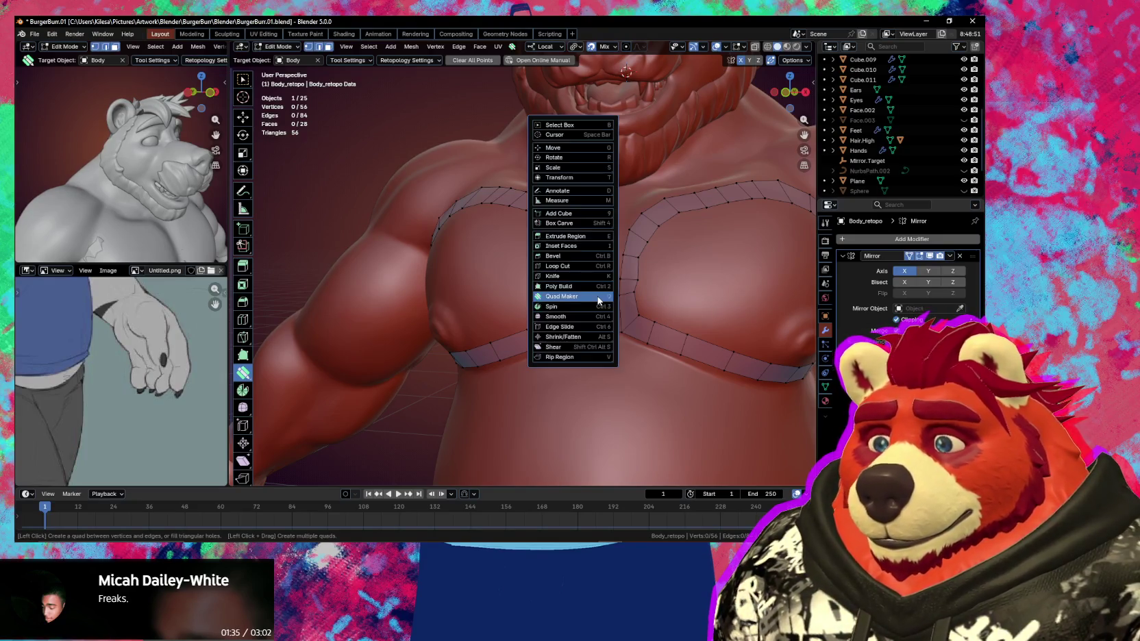
{"action": "key", "text": "Escape"}
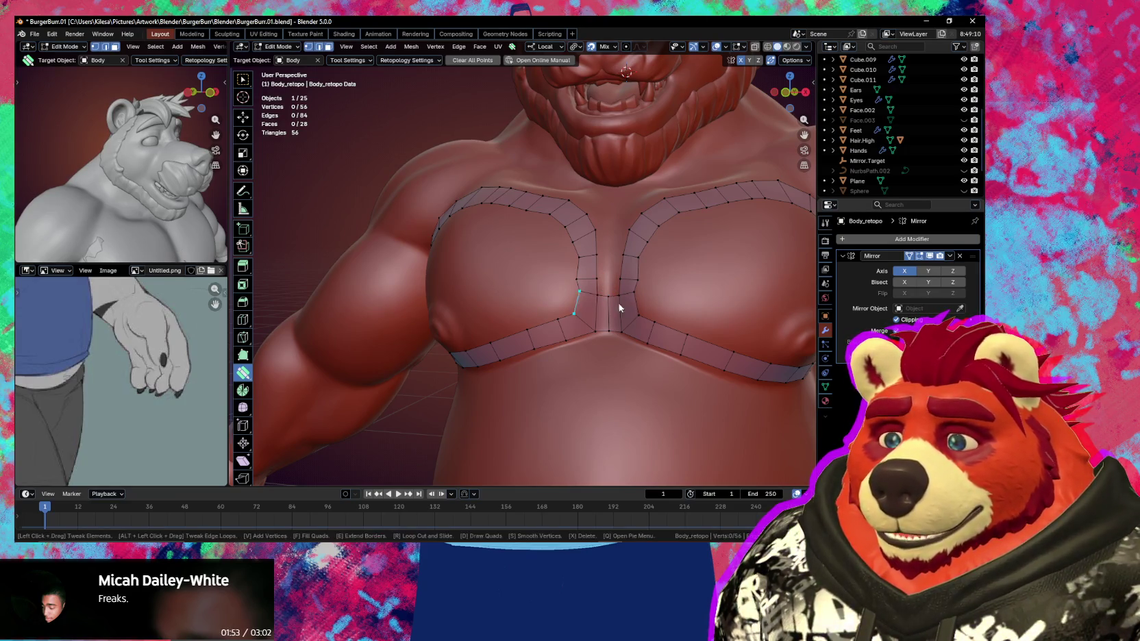
{"action": "scroll", "coordinate": [616, 304], "scroll_direction": "up", "scroll_amount": 3}
{"action": "mouse_move", "coordinate": [639, 310]}
{"action": "middle_mouse_down"}
{"action": "mouse_move", "coordinate": [598, 318]}
{"action": "mouse_move", "coordinate": [641, 319]}
{"action": "mouse_move", "coordinate": [641, 331]}
{"action": "mouse_move", "coordinate": [580, 326]}
{"action": "mouse_move", "coordinate": [603, 325]}
{"action": "middle_mouse_up"}
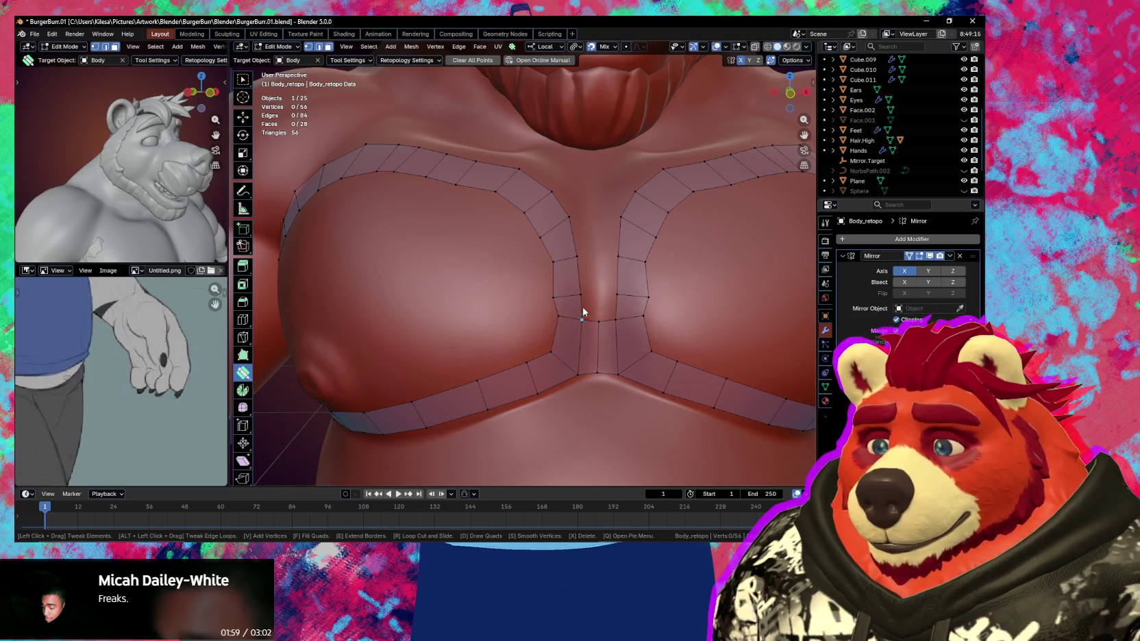
{"action": "key", "text": "q"}
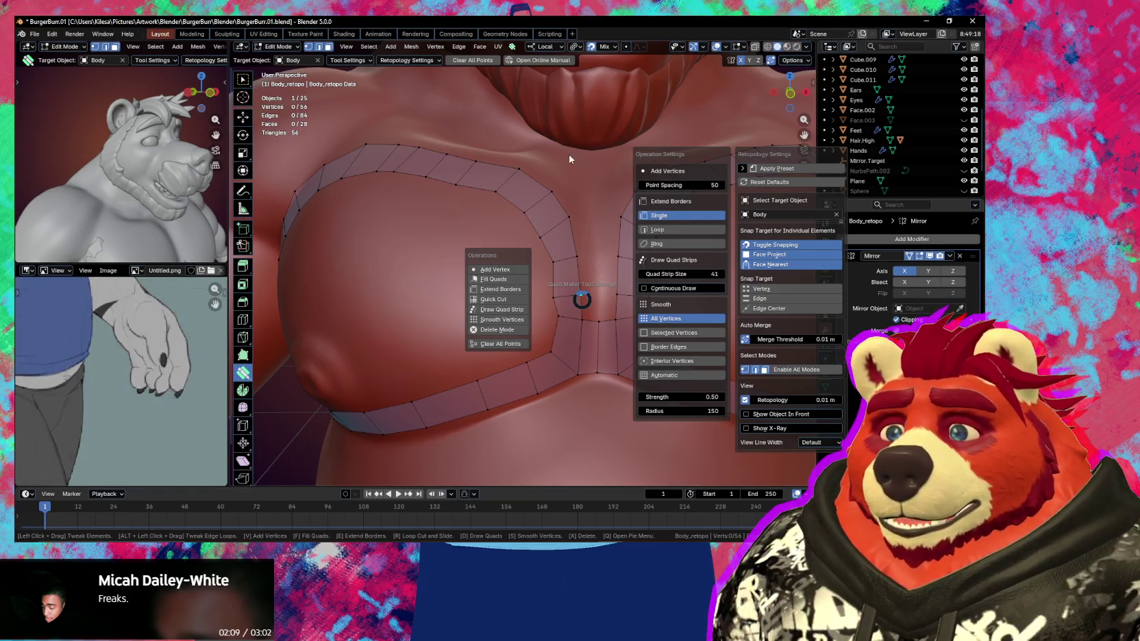
{"action": "key", "text": "r"}
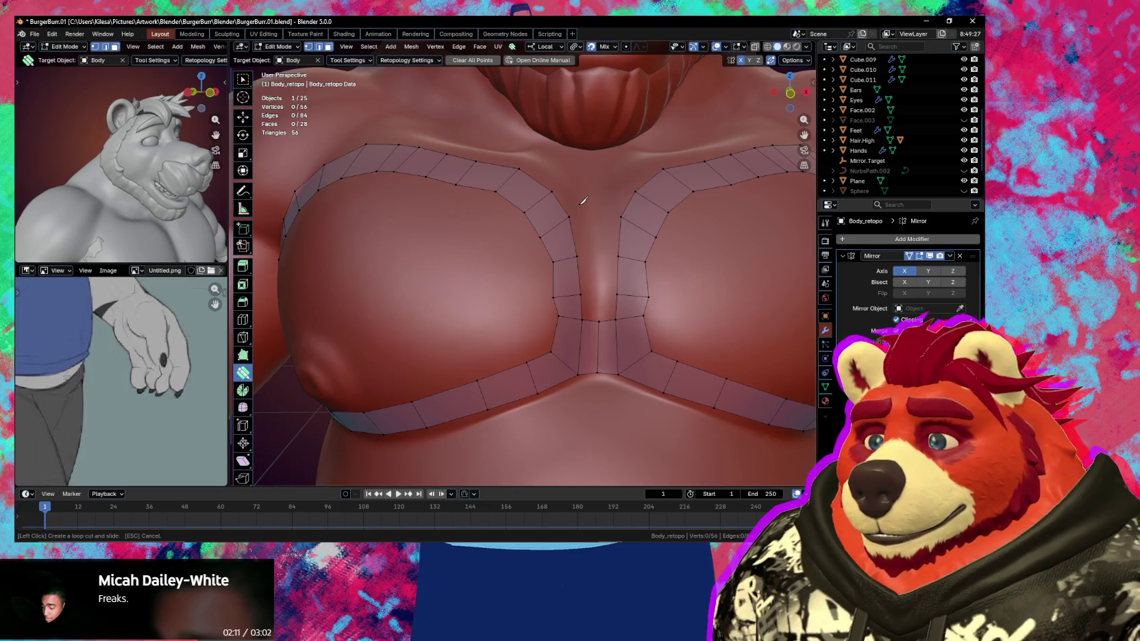
{"action": "key", "text": "Escape"}
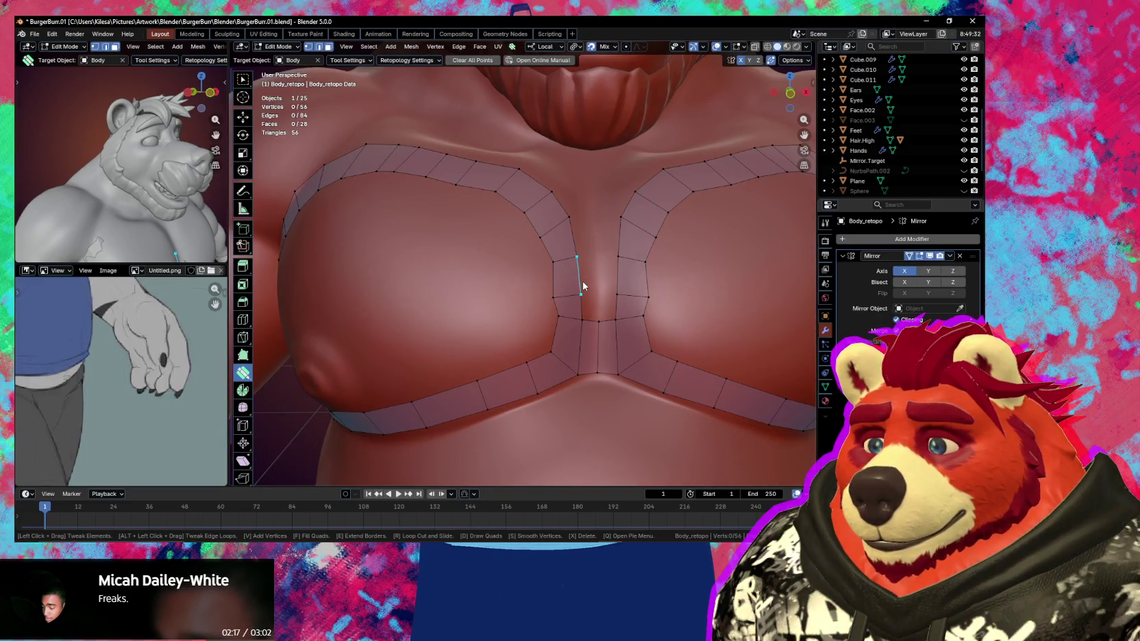
{"action": "key", "text": "space"}
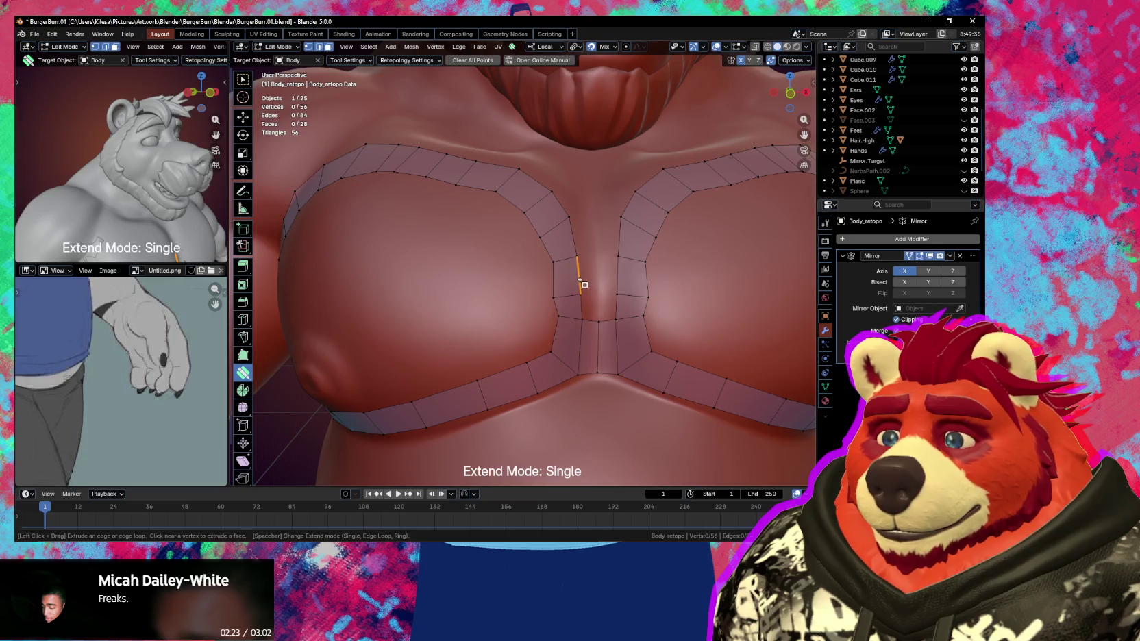
Extrude quads from the centre strip into a column climbing toward the neck
{"action": "mouse_move", "coordinate": [580, 281]}
{"action": "left_mouse_down"}
{"action": "mouse_move", "coordinate": [598, 278]}
{"action": "mouse_move", "coordinate": [581, 218]}
{"action": "left_mouse_up"}
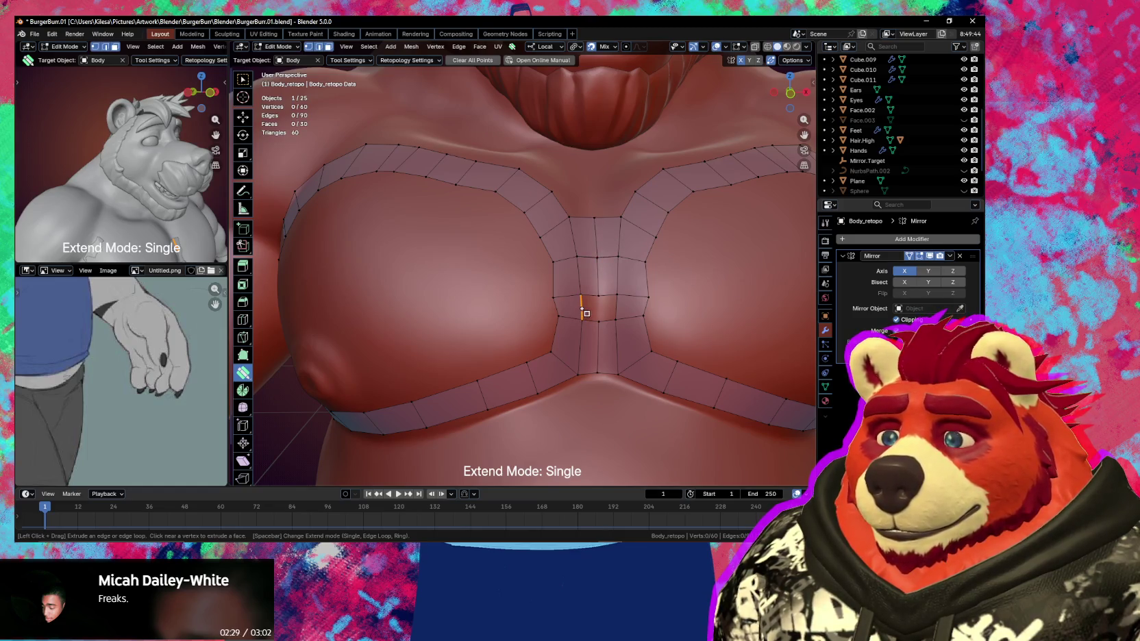
{"action": "left_click_drag", "start_coordinate": [600, 310], "coordinate": [597, 276]}
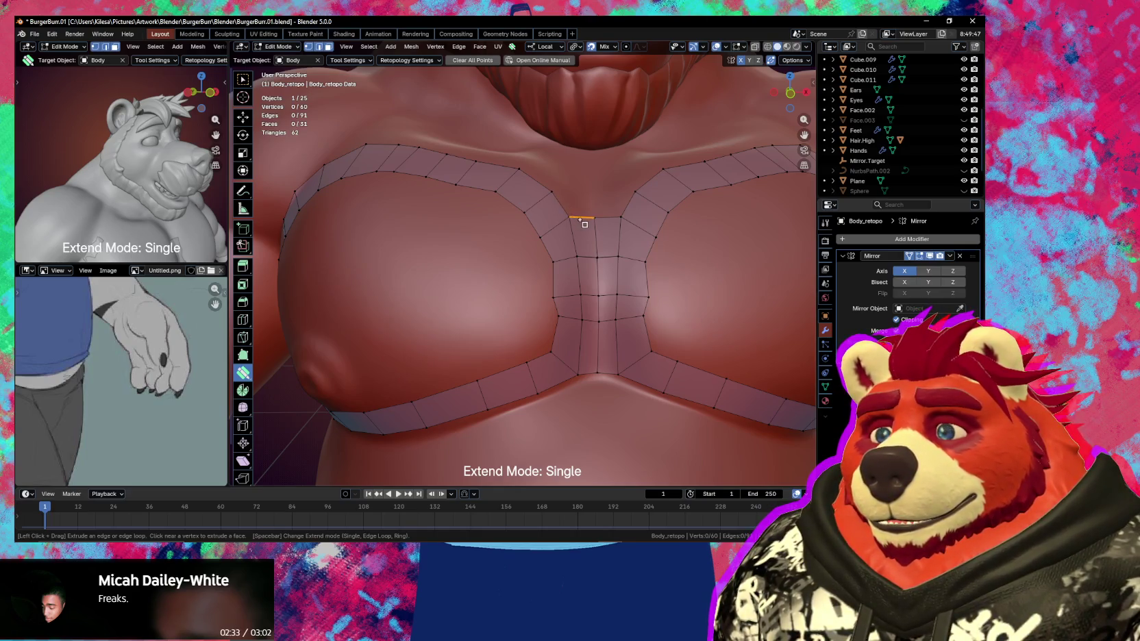
{"action": "left_click_drag", "start_coordinate": [580, 219], "coordinate": [587, 194]}
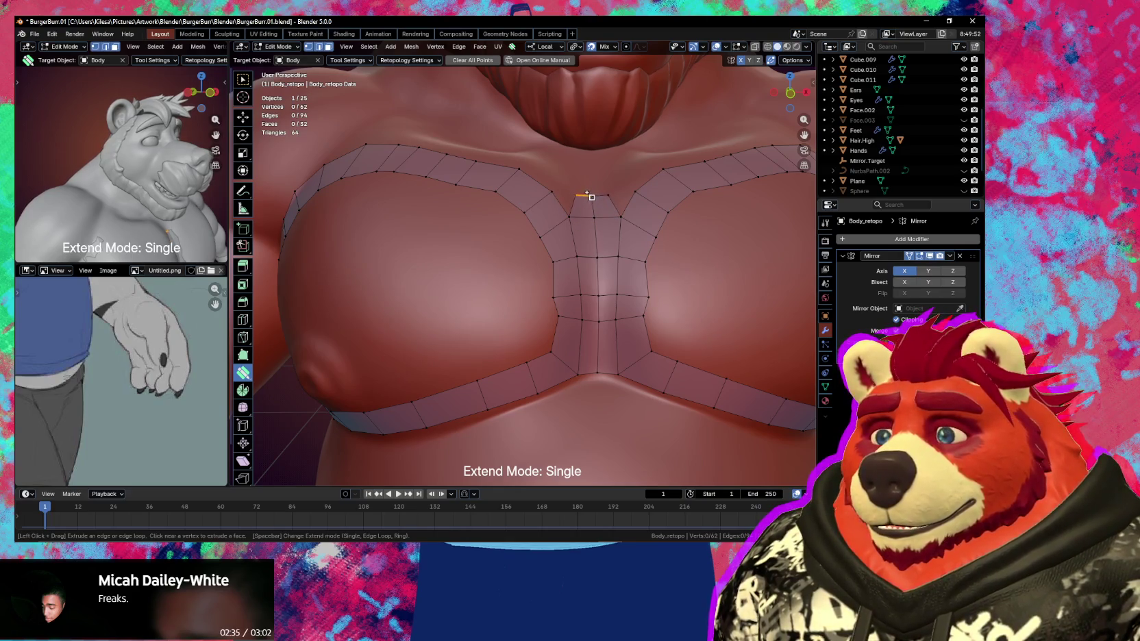
{"action": "left_click", "coordinate": [574, 215]}
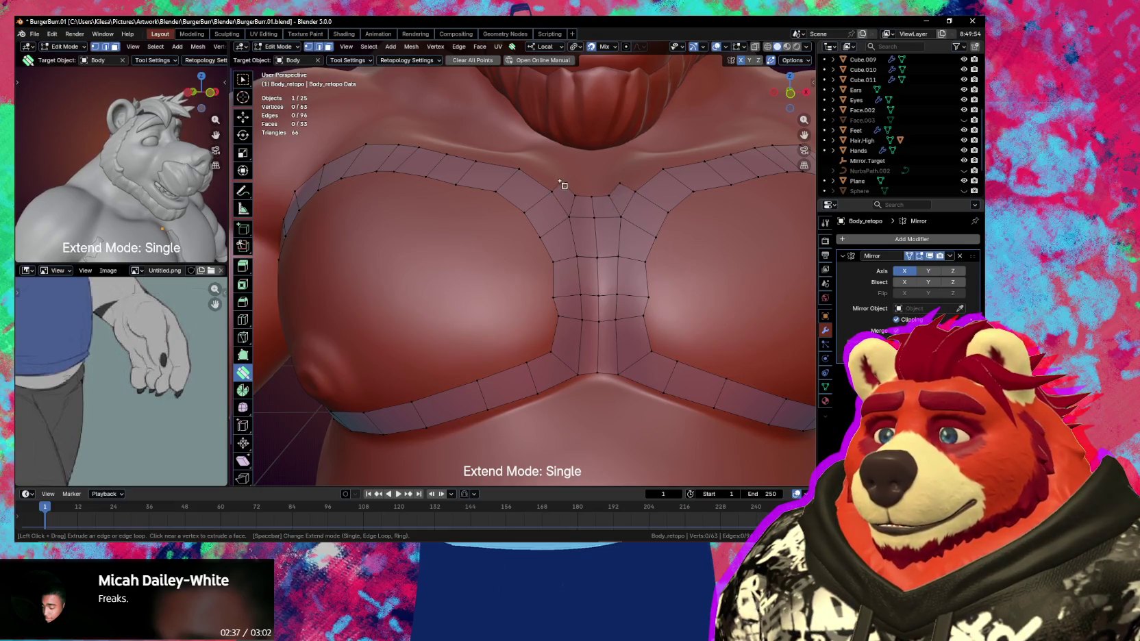
{"action": "left_click_drag", "start_coordinate": [556, 191], "coordinate": [521, 170]}
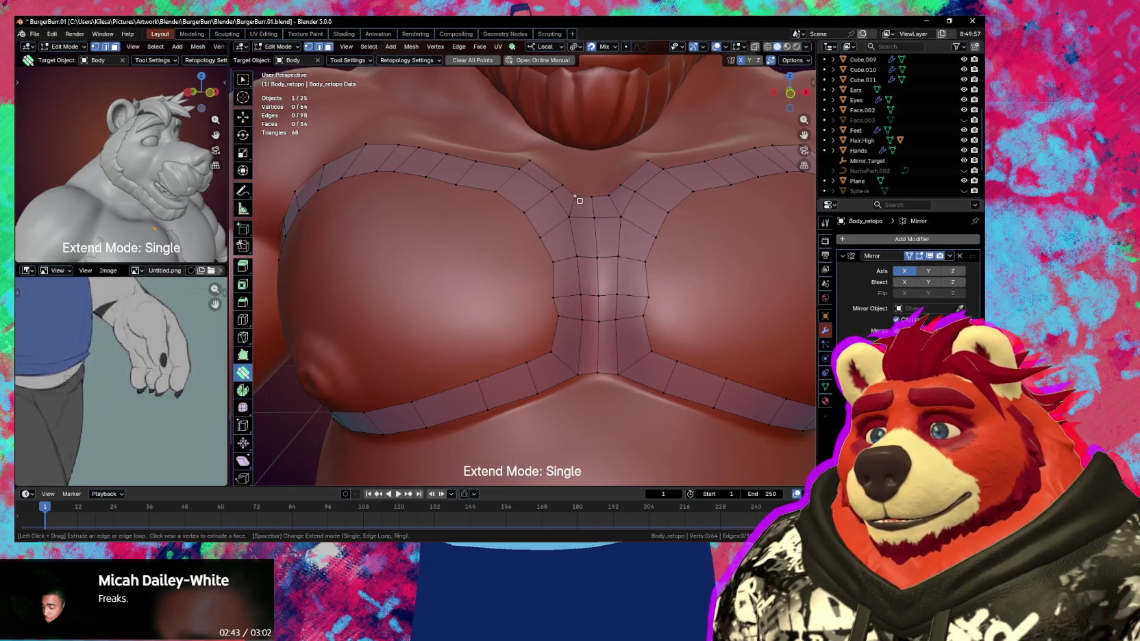
{"action": "left_click", "coordinate": [590, 198]}
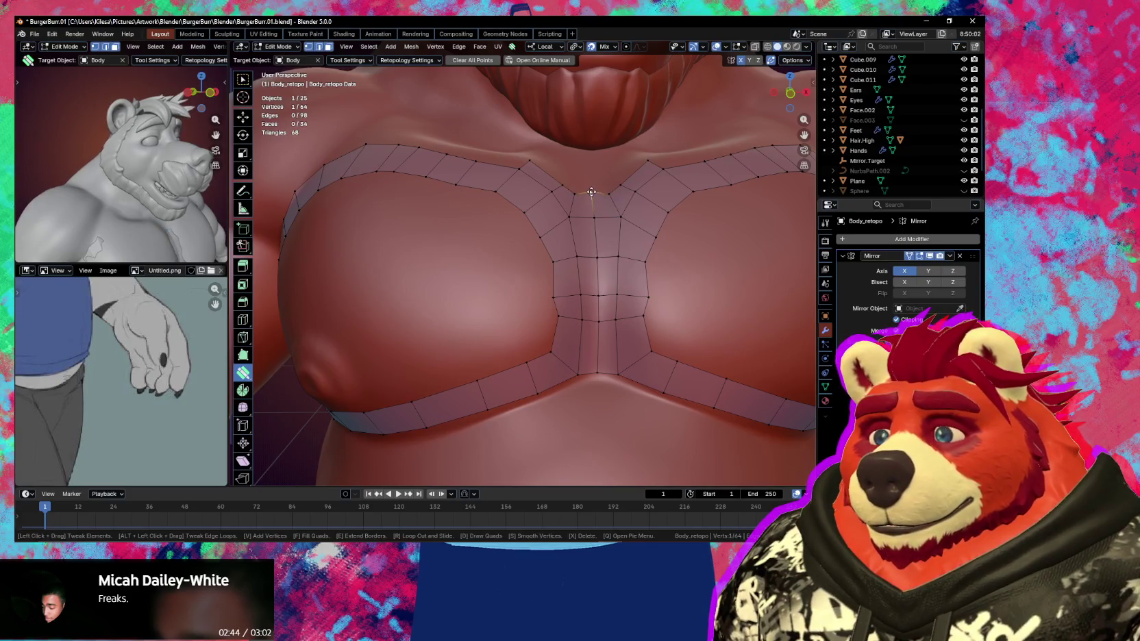
Orbit to a three-quarter chest view and begin extending the pec's inner border loop
{"action": "middle_click_drag", "start_coordinate": [591, 198], "coordinate": [601, 285]}
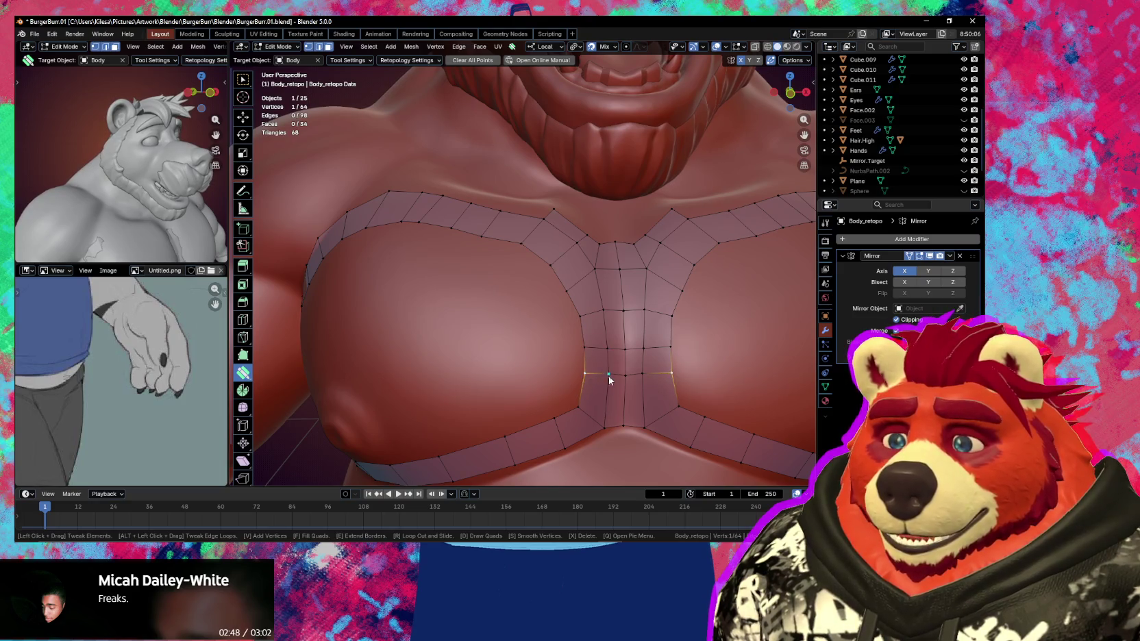
{"action": "mouse_move", "coordinate": [609, 381]}
{"action": "middle_mouse_down"}
{"action": "mouse_move", "coordinate": [620, 383]}
{"action": "mouse_move", "coordinate": [631, 321]}
{"action": "middle_mouse_up"}
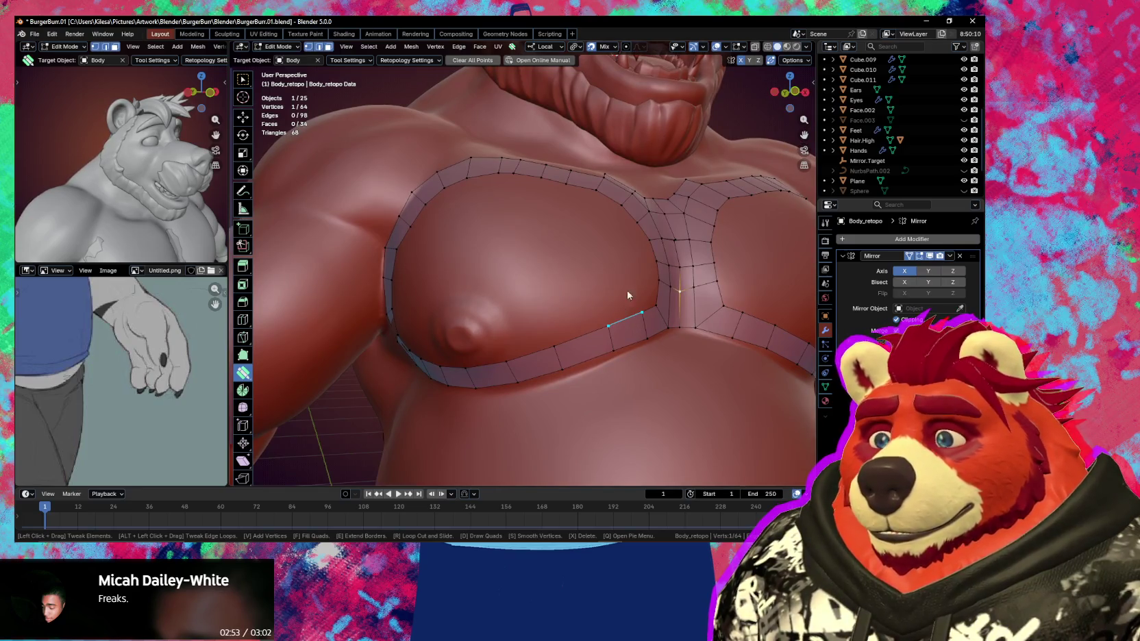
{"action": "key", "text": "space"}
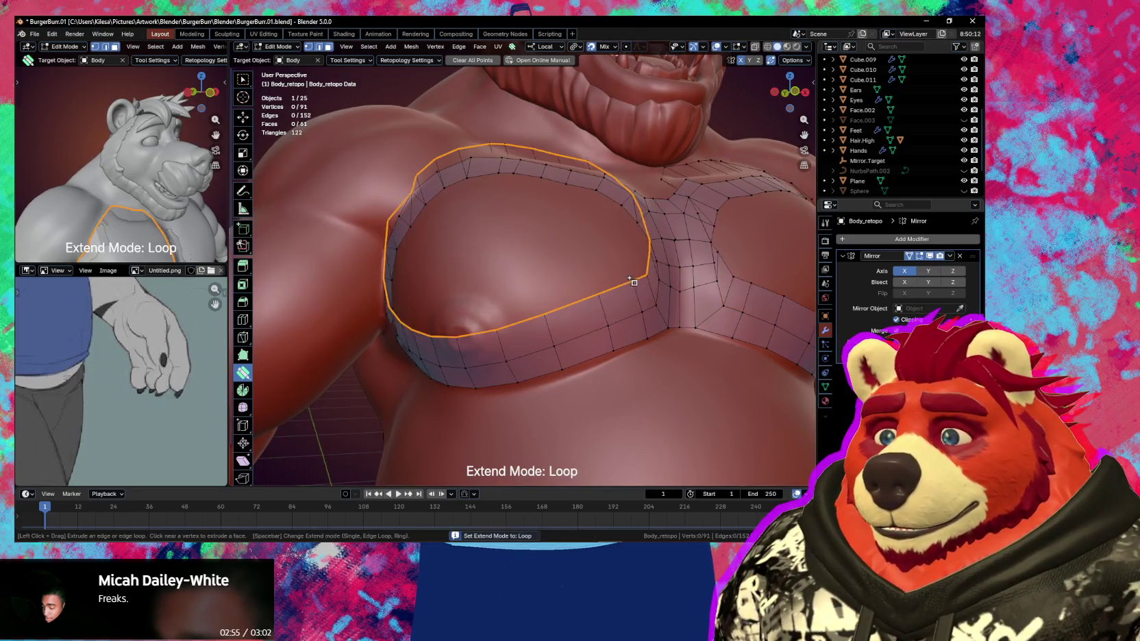
Extrude the pec border loop inward twice, cancelling and undoing each failed attempt
{"action": "left_click_drag", "start_coordinate": [630, 278], "coordinate": [640, 309]}
{"action": "key", "text": "Escape"}
{"action": "key", "text": "ctrl+z"}
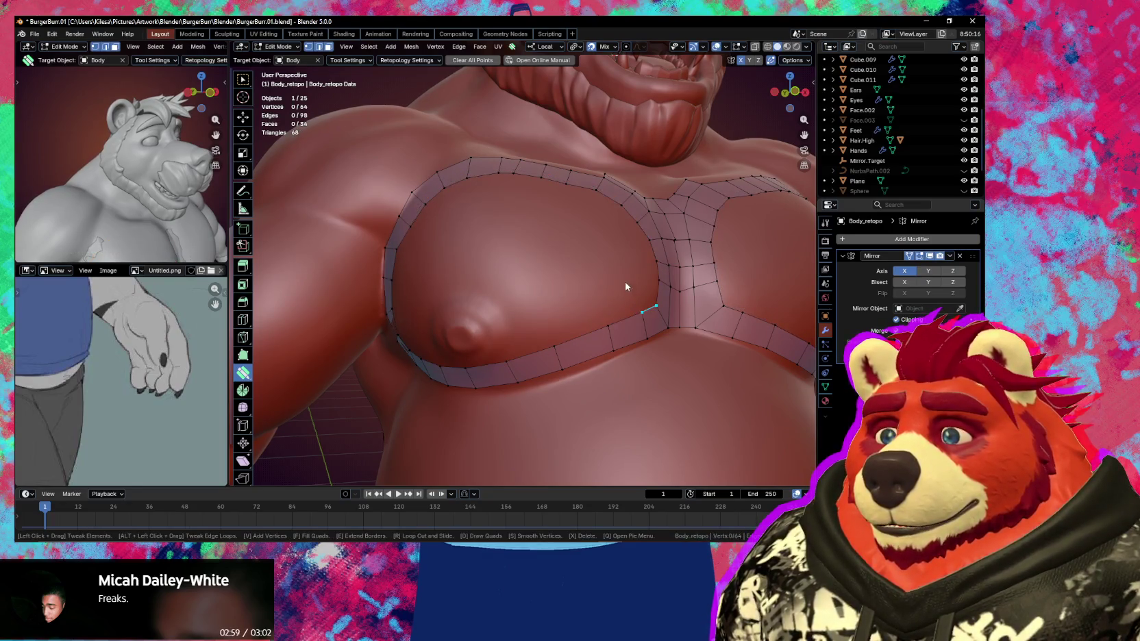
{"action": "left_click_drag", "start_coordinate": [635, 299], "coordinate": [630, 297]}
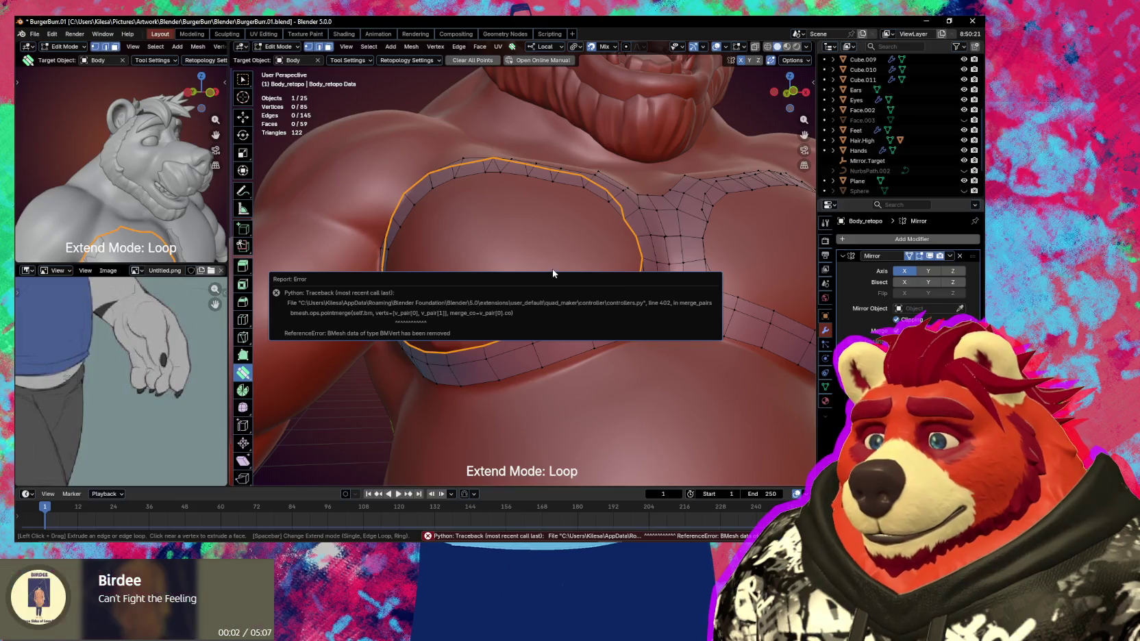
{"action": "key", "text": "ctrl+z"}
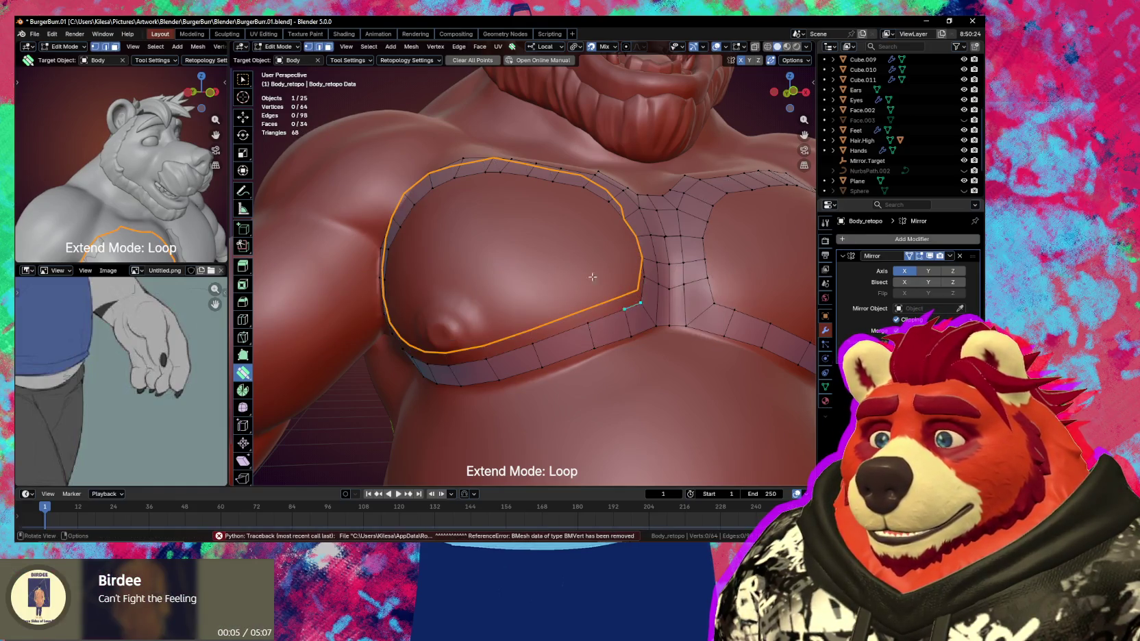
Switch the chest retopology mesh back to Object Mode
{"action": "mouse_move", "coordinate": [556, 270]}
{"action": "middle_mouse_down"}
{"action": "mouse_move", "coordinate": [626, 286]}
{"action": "mouse_move", "coordinate": [606, 261]}
{"action": "middle_mouse_up"}
{"action": "right_click", "coordinate": [626, 286]}
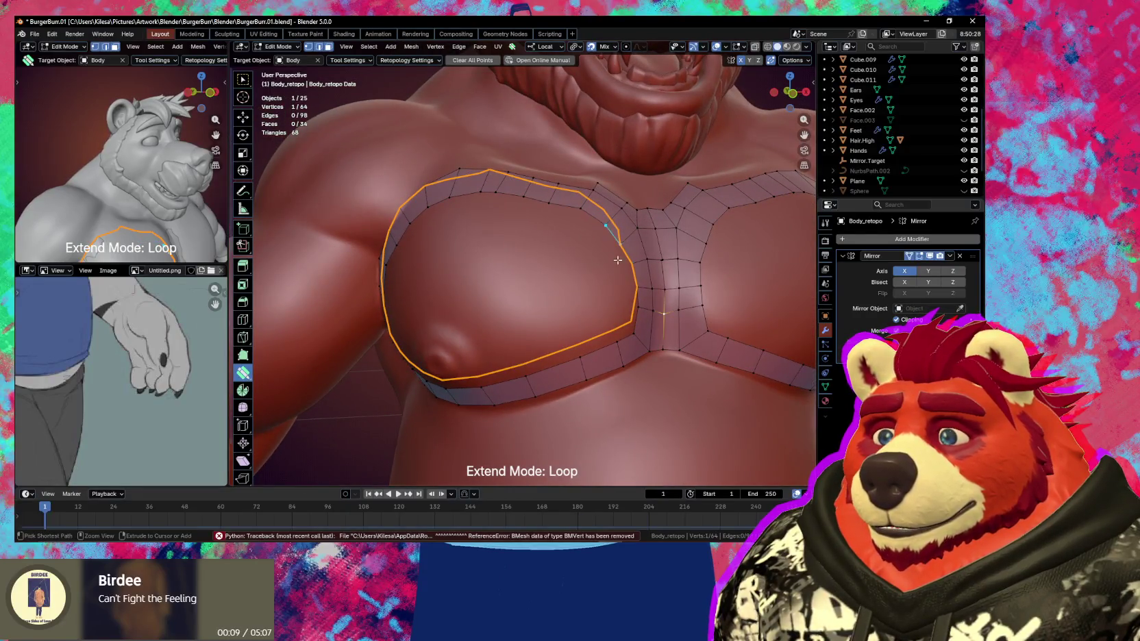
{"action": "key", "text": "Tab"}
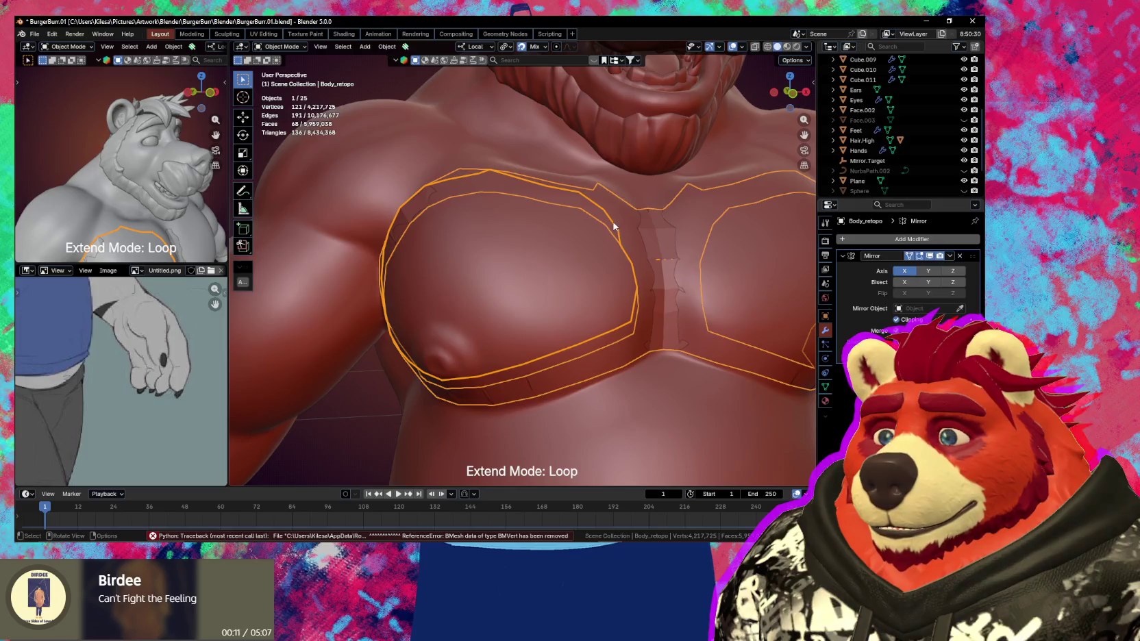
Reselect the chest retopology mesh and enter Edit Mode with nothing selected
{"action": "left_click", "coordinate": [618, 230]}
{"action": "middle_click_drag", "start_coordinate": [621, 227], "coordinate": [645, 222]}
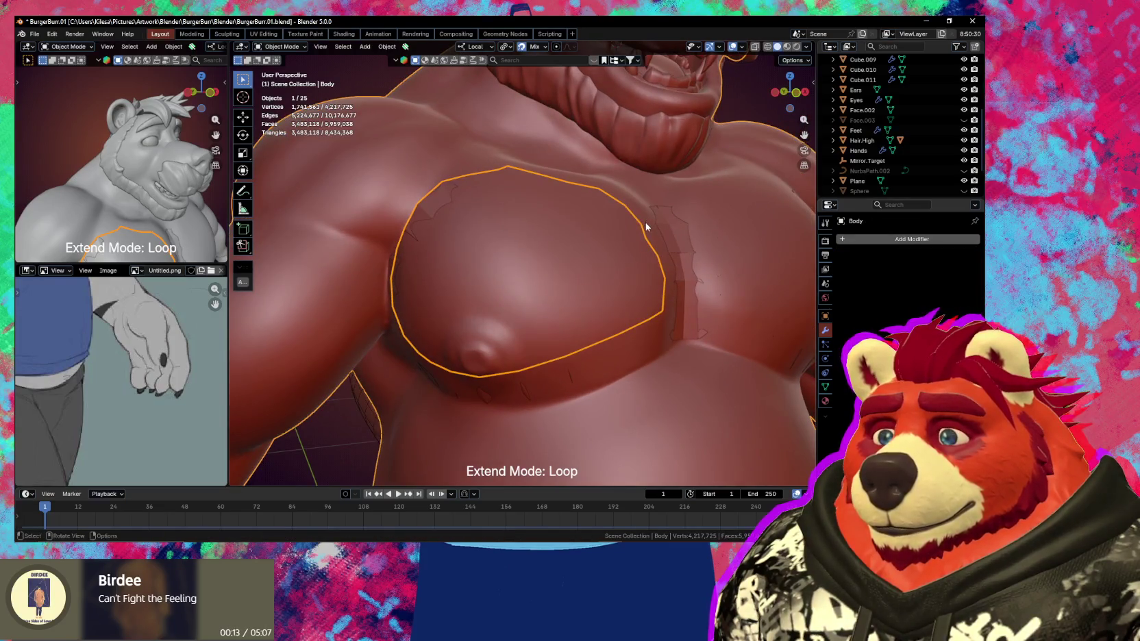
{"action": "left_click", "coordinate": [672, 233]}
{"action": "key", "text": "Tab"}
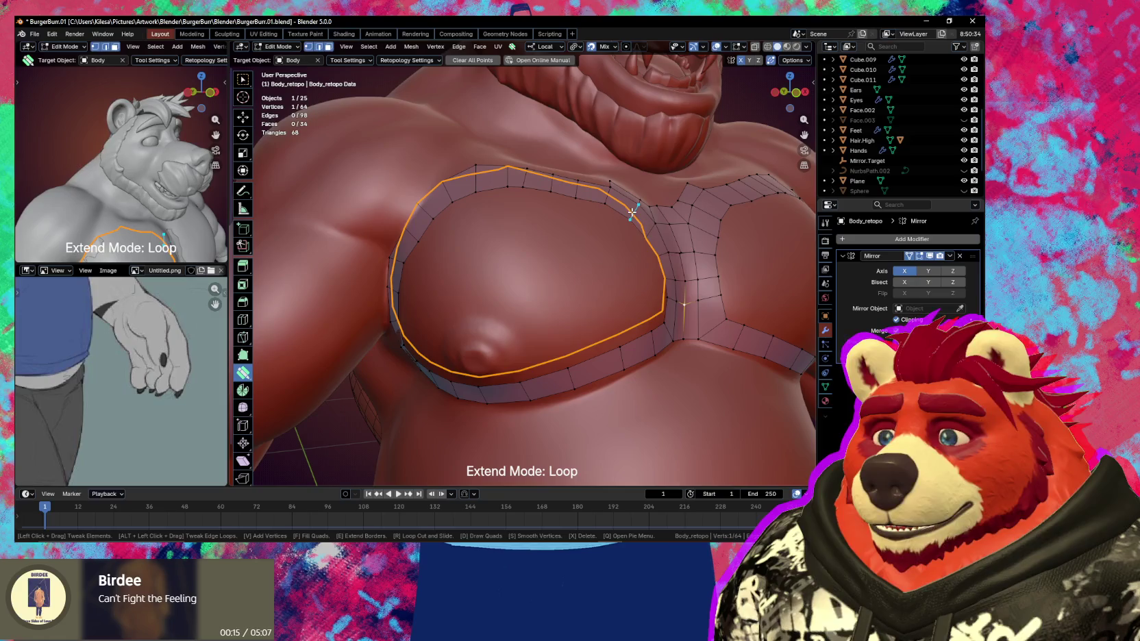
{"action": "left_click", "coordinate": [633, 244]}
{"action": "middle_click_drag", "start_coordinate": [604, 237], "coordinate": [610, 223]}
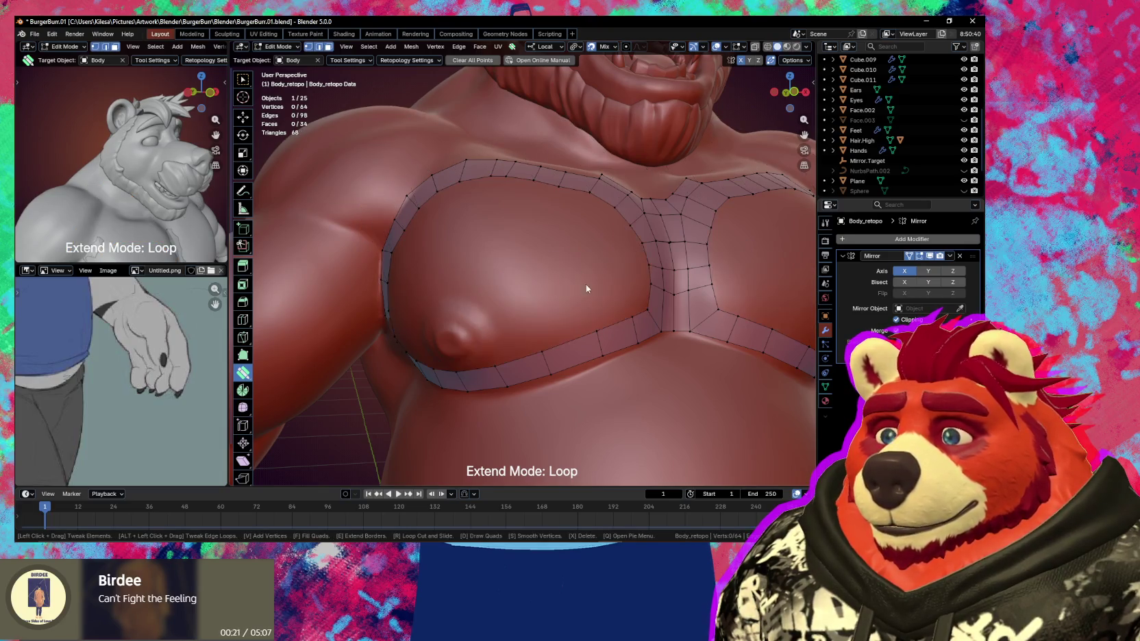
Extend the pec's inner border into a ring of faces, then undo it
{"action": "key", "text": "e"}
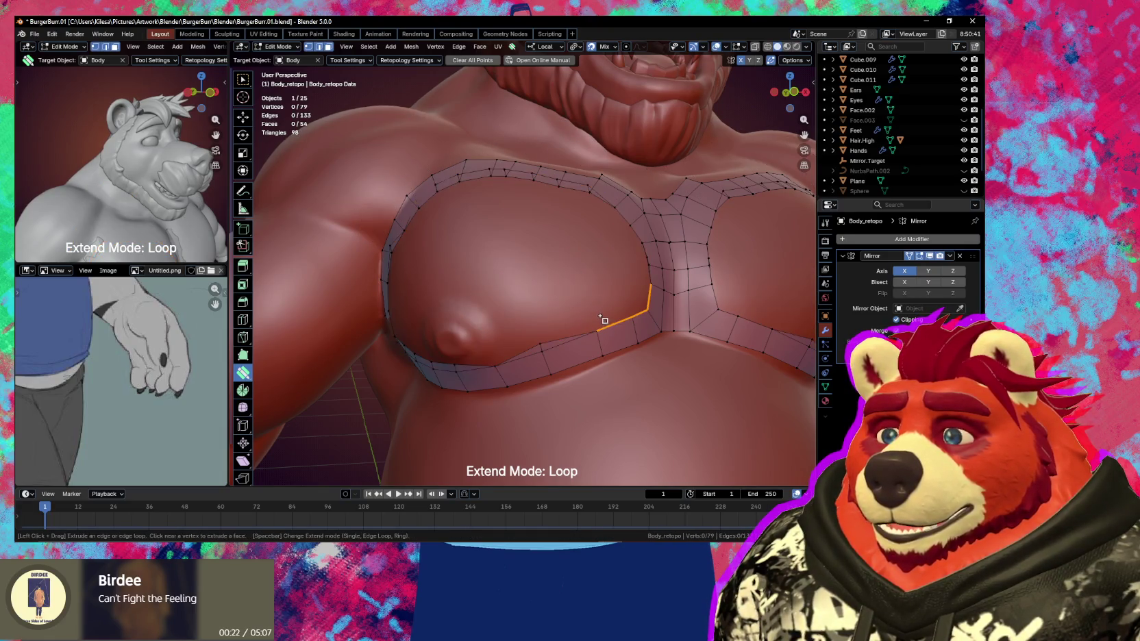
{"action": "key", "text": "ctrl+z"}
{"action": "mouse_move", "coordinate": [598, 300]}
{"action": "middle_mouse_down"}
{"action": "mouse_move", "coordinate": [640, 299]}
{"action": "mouse_move", "coordinate": [617, 307]}
{"action": "middle_mouse_up"}
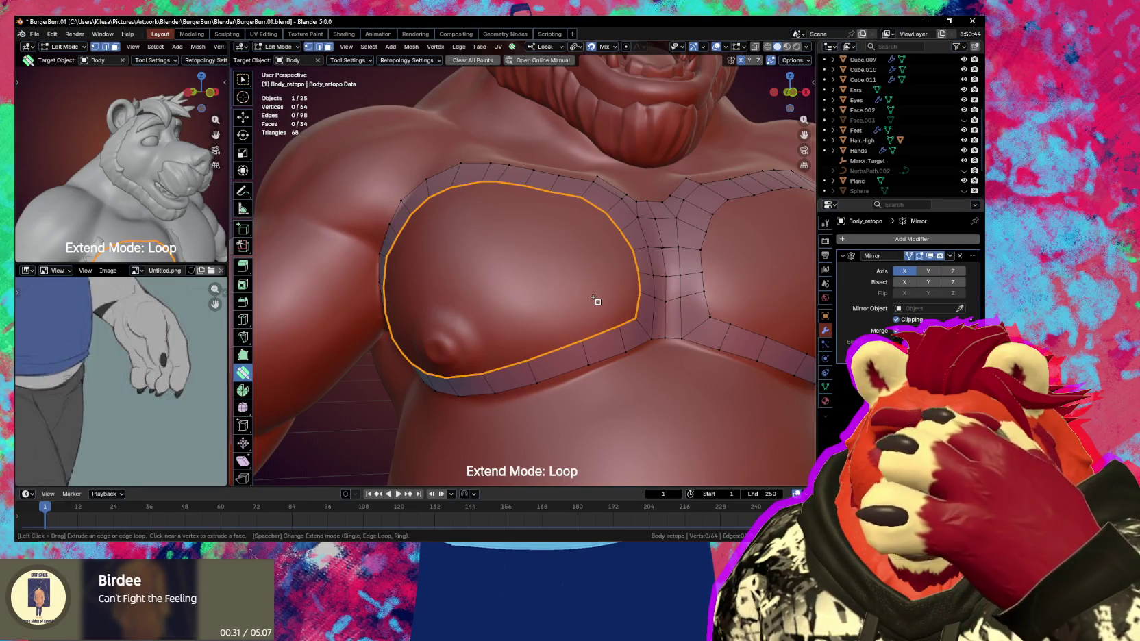
Extrude the pec border loop inward into a ring, adjust its width, then cancel a further inward extrusion
{"action": "mouse_move", "coordinate": [596, 302]}
{"action": "left_mouse_down"}
{"action": "mouse_move", "coordinate": [579, 295]}
{"action": "mouse_move", "coordinate": [612, 334]}
{"action": "left_mouse_up"}
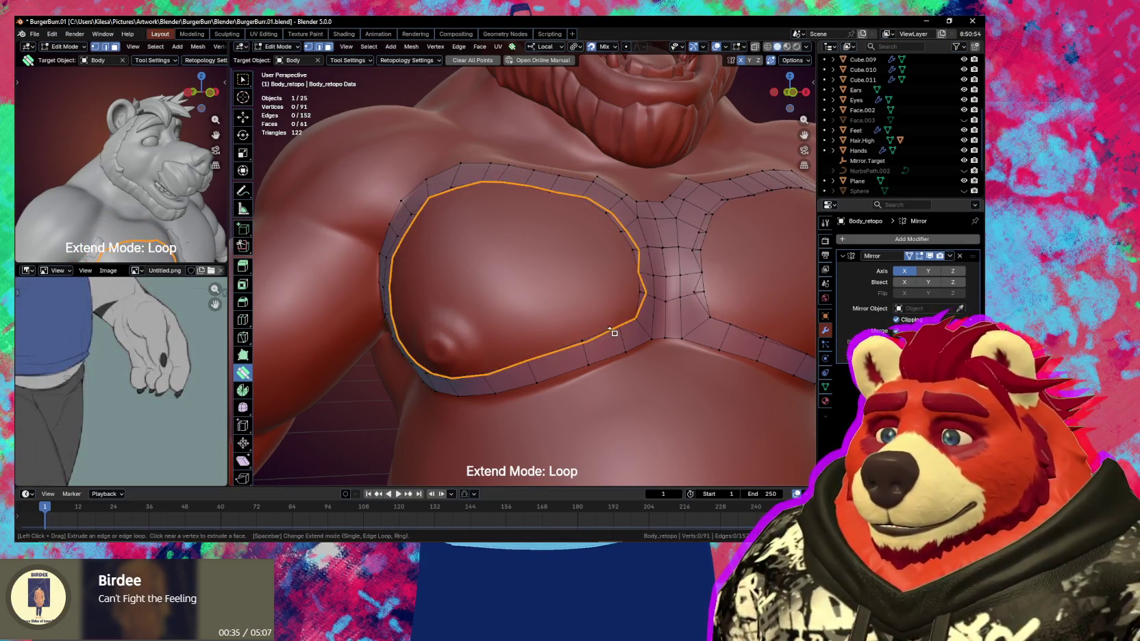
{"action": "scroll", "coordinate": [613, 333], "scroll_direction": "down", "scroll_amount": 4}
{"action": "scroll", "coordinate": [608, 330], "scroll_direction": "up", "scroll_amount": 2}
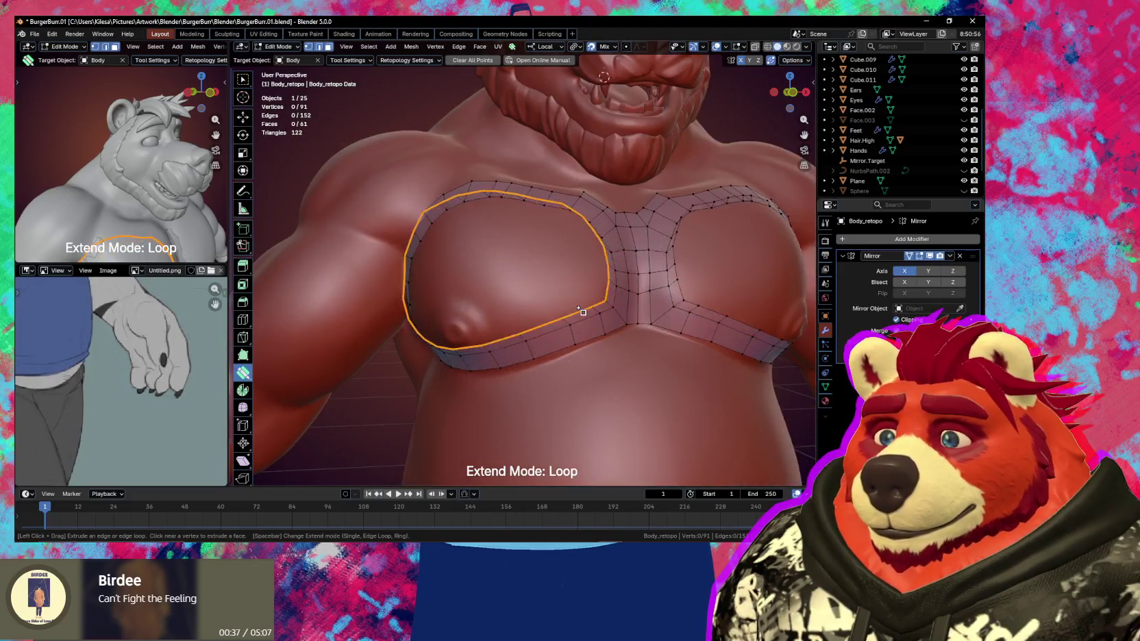
{"action": "scroll", "coordinate": [608, 330], "scroll_direction": "up", "scroll_amount": 3}
{"action": "scroll", "coordinate": [637, 353], "scroll_direction": "up", "scroll_amount": 1}
{"action": "left_click_drag", "start_coordinate": [669, 376], "coordinate": [664, 374]}
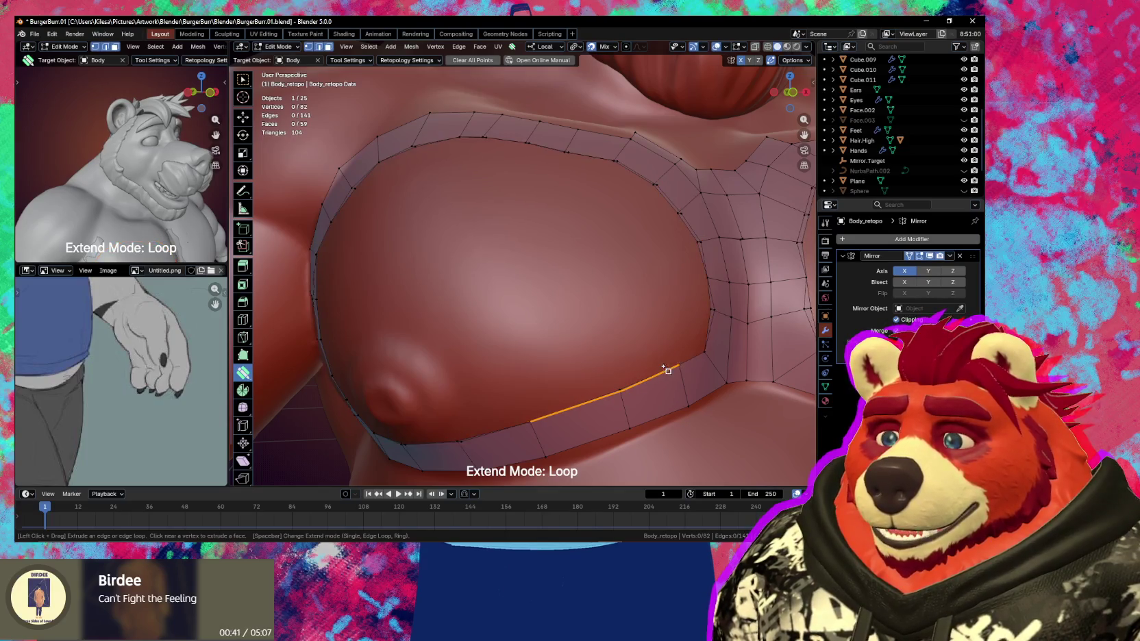
{"action": "scroll", "coordinate": [651, 363], "scroll_direction": "down", "scroll_amount": 3}
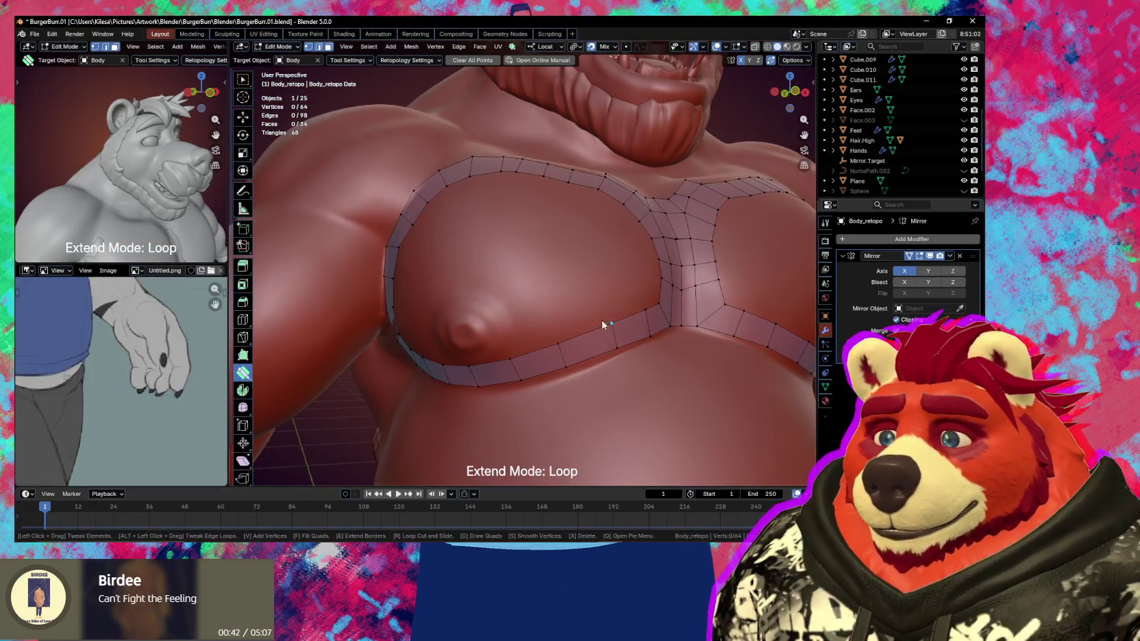
{"action": "middle_click_drag", "start_coordinate": [603, 323], "coordinate": [600, 332]}
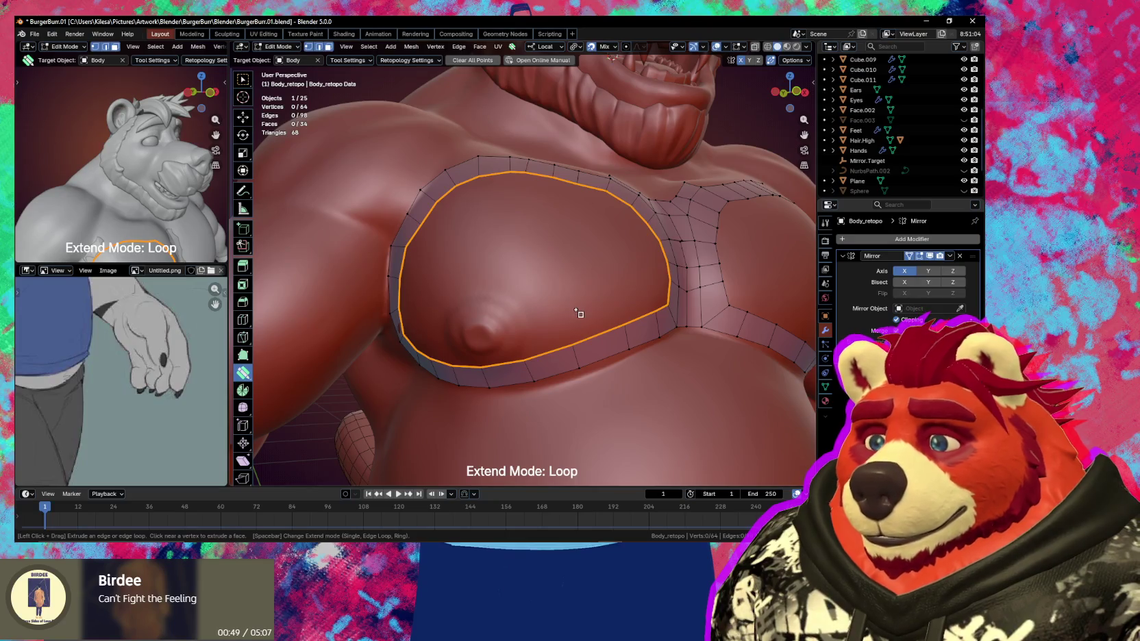
{"action": "mouse_move", "coordinate": [592, 343]}
{"action": "left_mouse_down"}
{"action": "mouse_move", "coordinate": [578, 302]}
{"action": "mouse_move", "coordinate": [598, 338]}
{"action": "mouse_move", "coordinate": [613, 331]}
{"action": "left_mouse_up"}
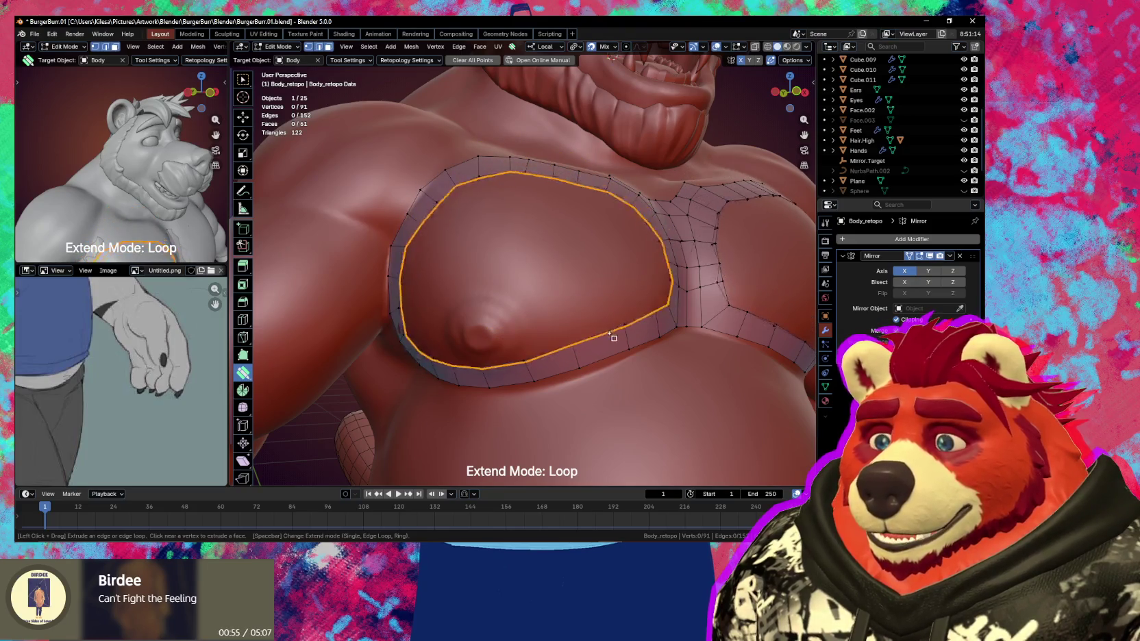
{"action": "right_click", "coordinate": [615, 329]}
Inspect a vertex on the sternum strip up close, then return the retopology mesh to Object Mode
{"action": "right_click", "coordinate": [620, 332]}
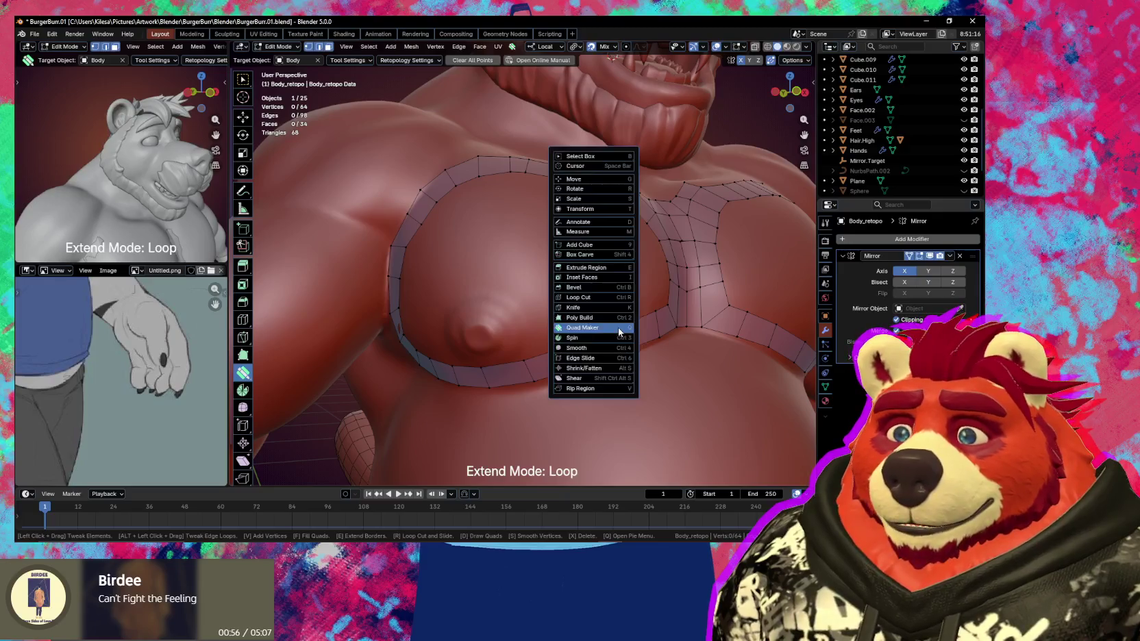
{"action": "right_click", "coordinate": [639, 312]}
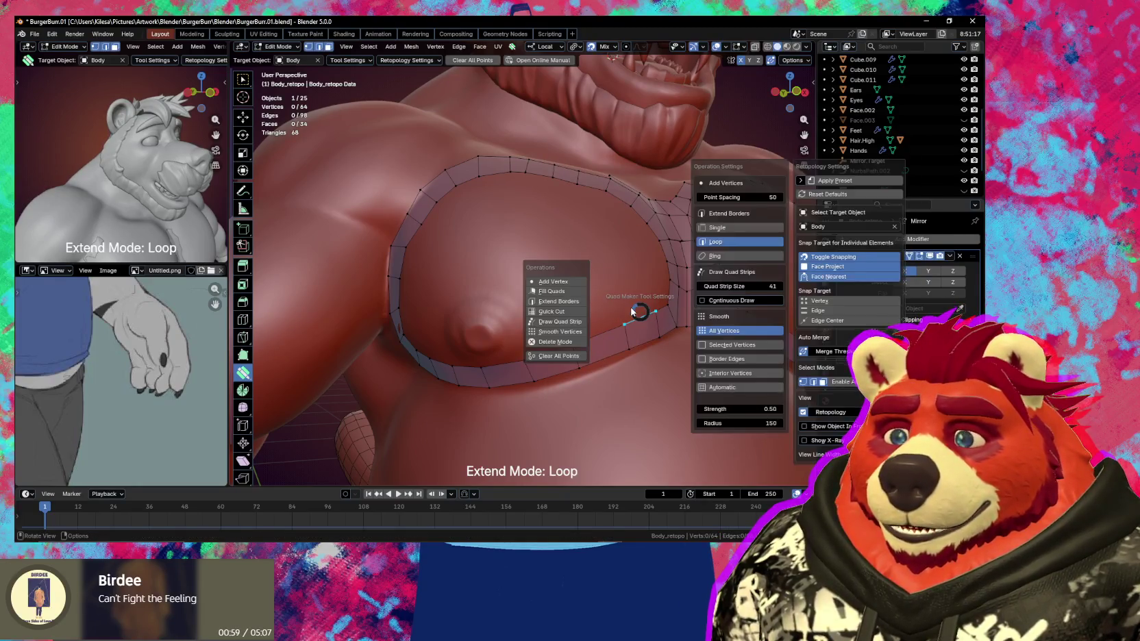
{"action": "mouse_move", "coordinate": [643, 293]}
{"action": "middle_mouse_down"}
{"action": "mouse_move", "coordinate": [621, 281]}
{"action": "mouse_move", "coordinate": [674, 241]}
{"action": "middle_mouse_up"}
{"action": "scroll", "coordinate": [620, 281], "scroll_direction": "up", "scroll_amount": 5}
{"action": "left_click", "coordinate": [621, 282]}
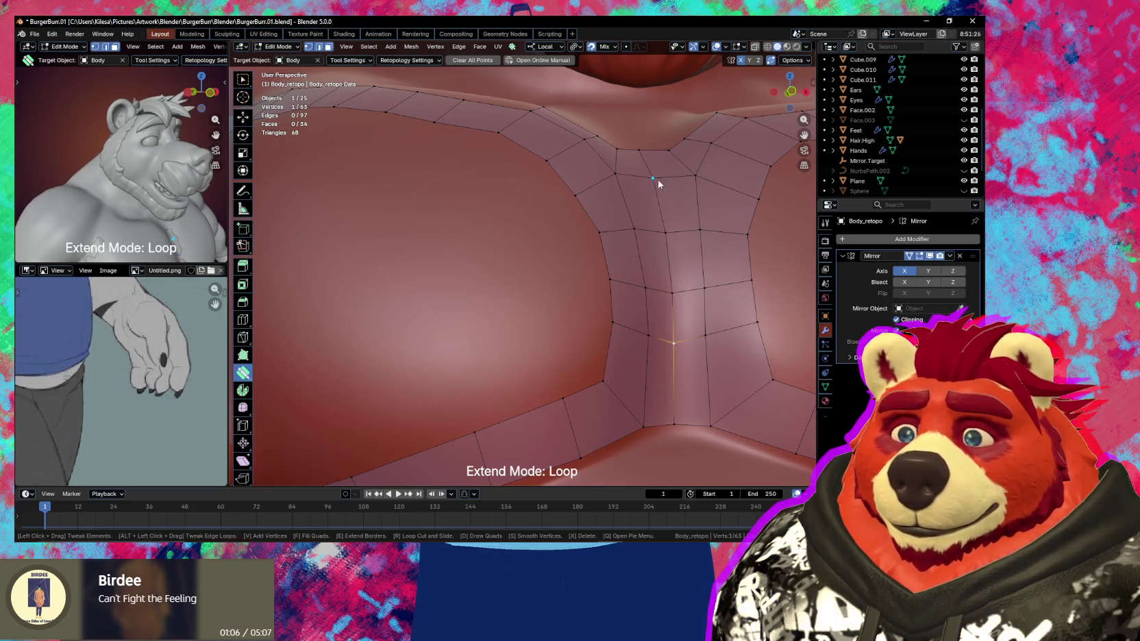
{"action": "scroll", "coordinate": [642, 199], "scroll_direction": "down", "scroll_amount": 5}
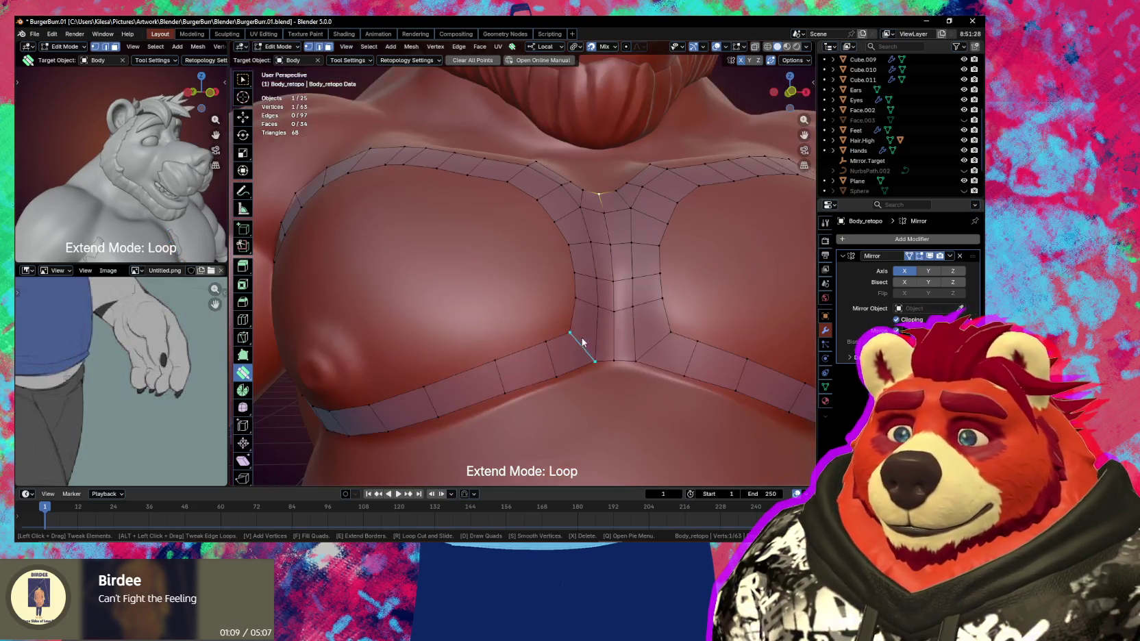
{"action": "mouse_move", "coordinate": [583, 336]}
{"action": "middle_mouse_down"}
{"action": "mouse_move", "coordinate": [608, 324]}
{"action": "mouse_move", "coordinate": [610, 356]}
{"action": "mouse_move", "coordinate": [592, 330]}
{"action": "middle_mouse_up"}
{"action": "key", "text": "Tab"}
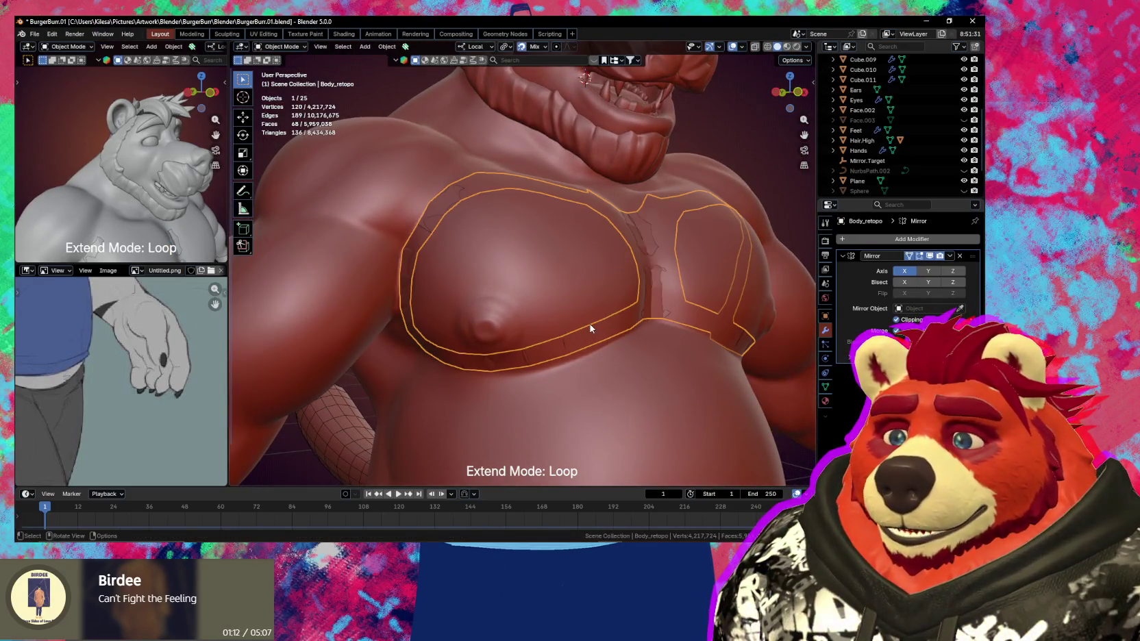
Re-enter Edit Mode, switch to box selection, and select the pec ring's inner edge loop
{"action": "key", "text": "Tab"}
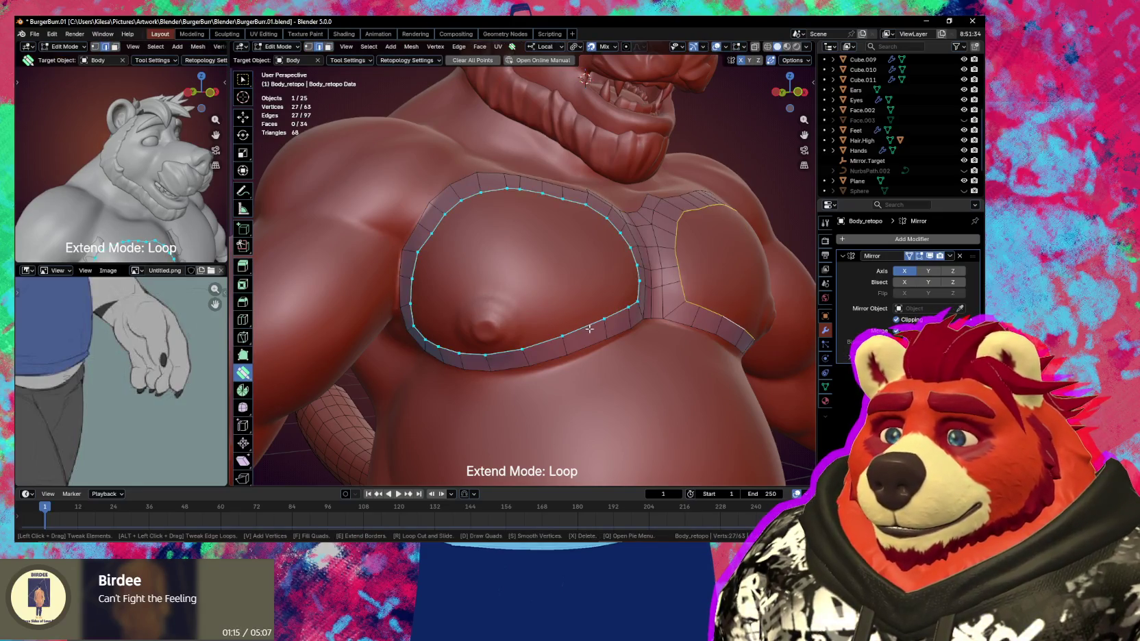
{"action": "key", "text": "Tab"}
{"action": "key", "text": "Tab"}
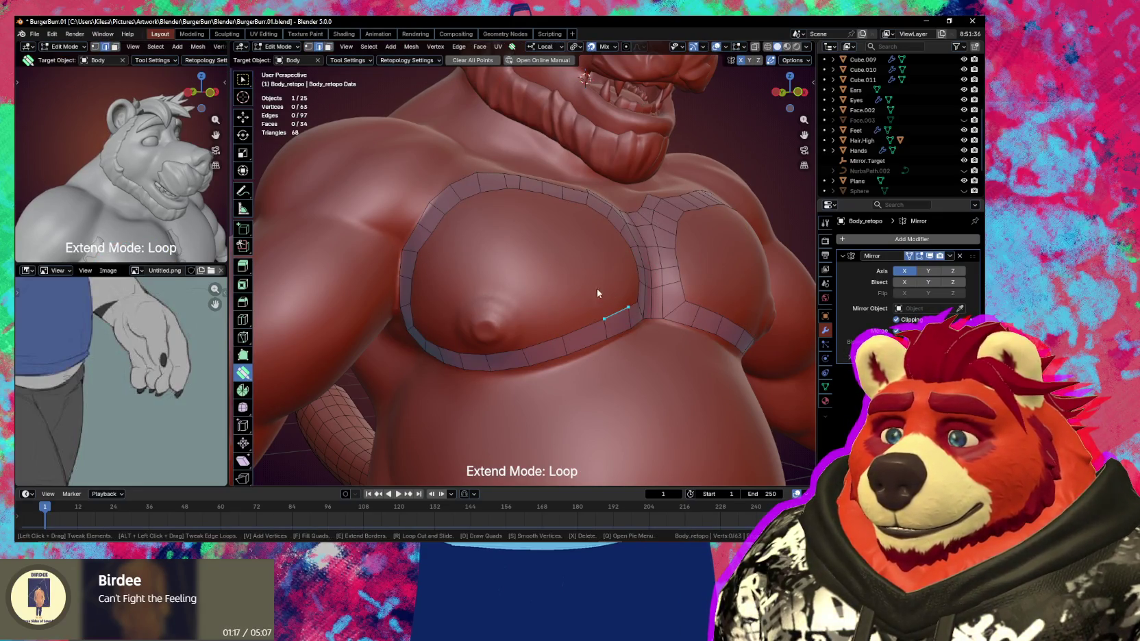
{"action": "middle_click_drag", "start_coordinate": [597, 293], "coordinate": [556, 296]}
{"action": "key", "text": "w"}
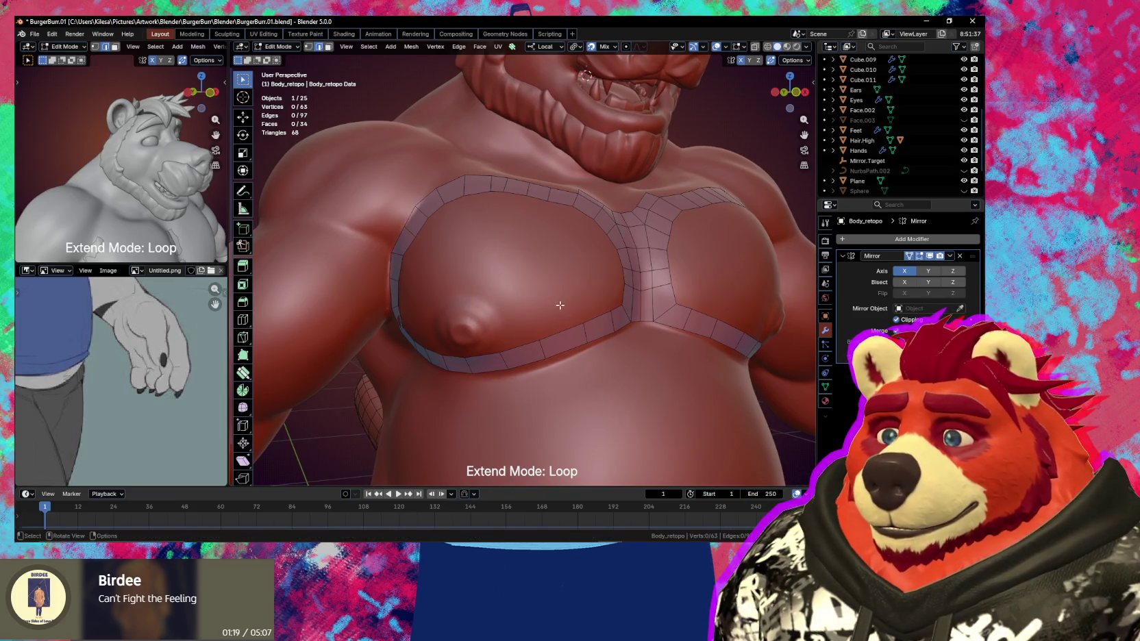
{"action": "left_click", "coordinate": [567, 328], "text": "alt"}
{"action": "middle_click_drag", "start_coordinate": [568, 326], "coordinate": [588, 301]}
Extrude and scale the inner loop inward into a second quad ring, nudge it, then open the snapping settings
{"action": "key", "text": "e"}
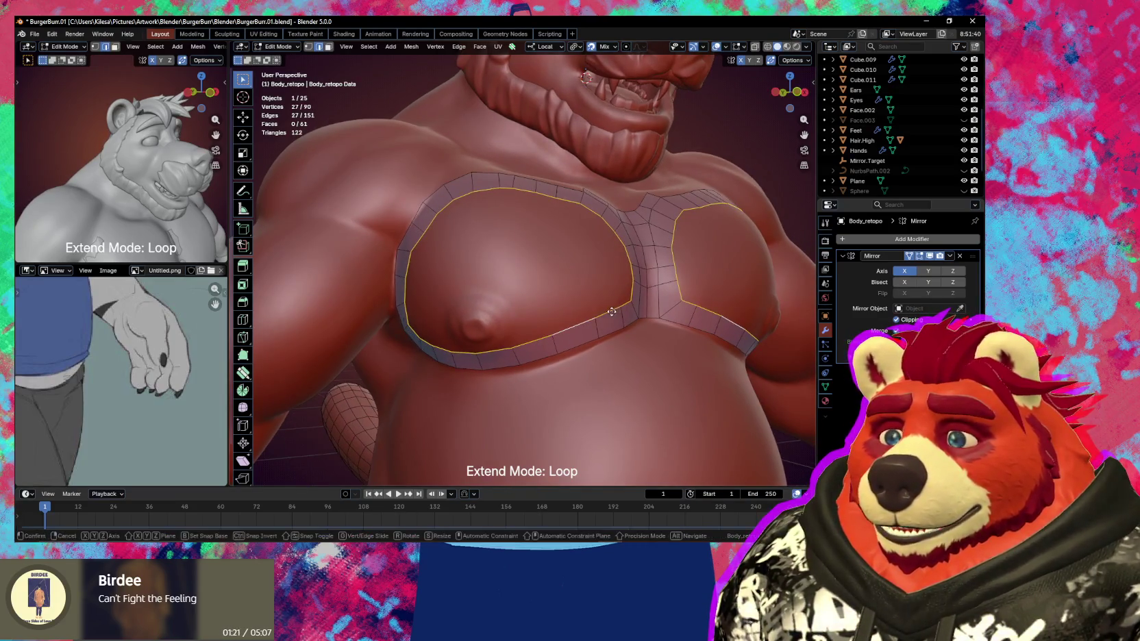
{"action": "key", "text": "s"}
{"action": "left_click", "coordinate": [584, 296]}
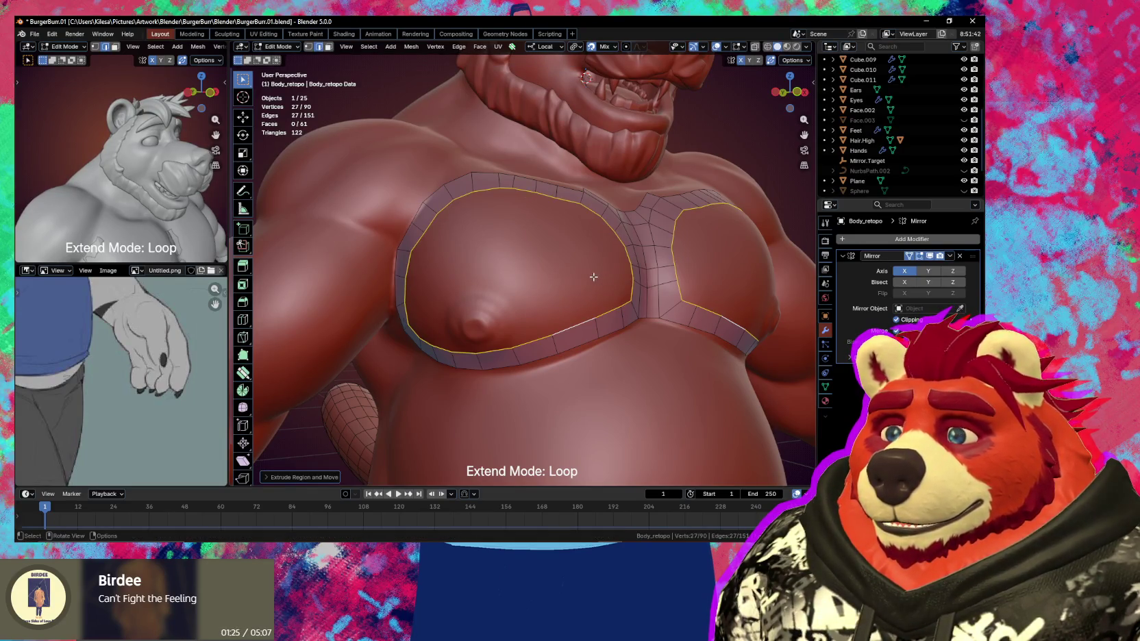
{"action": "key", "text": "ctrl+z"}
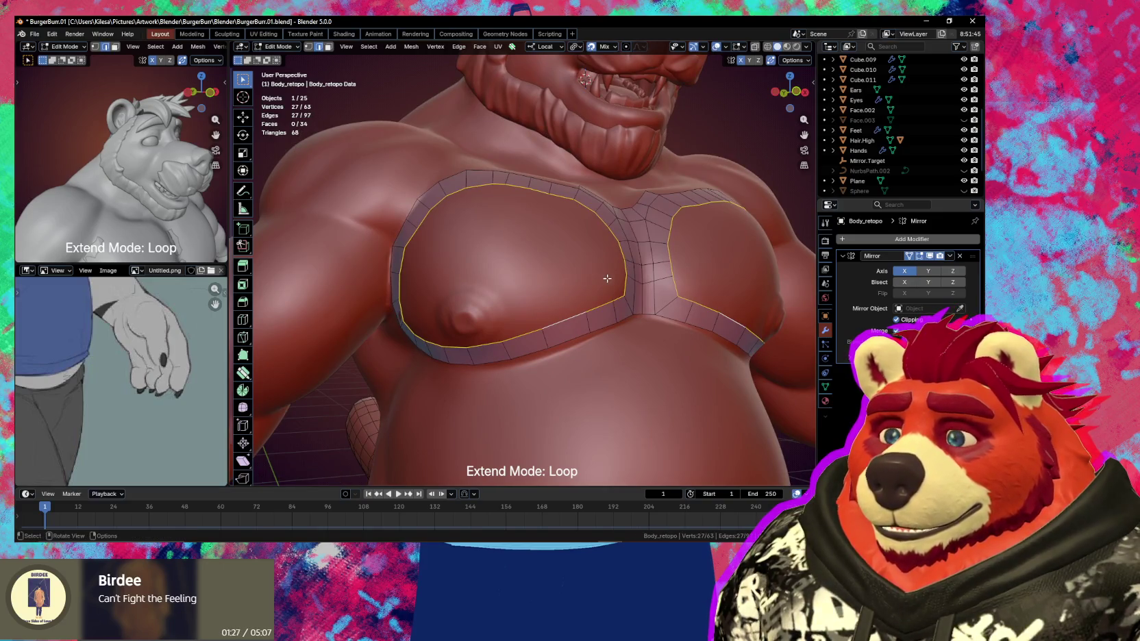
{"action": "key", "text": "e"}
{"action": "key", "text": "s"}
{"action": "left_click", "coordinate": [560, 269]}
{"action": "key", "text": "g"}
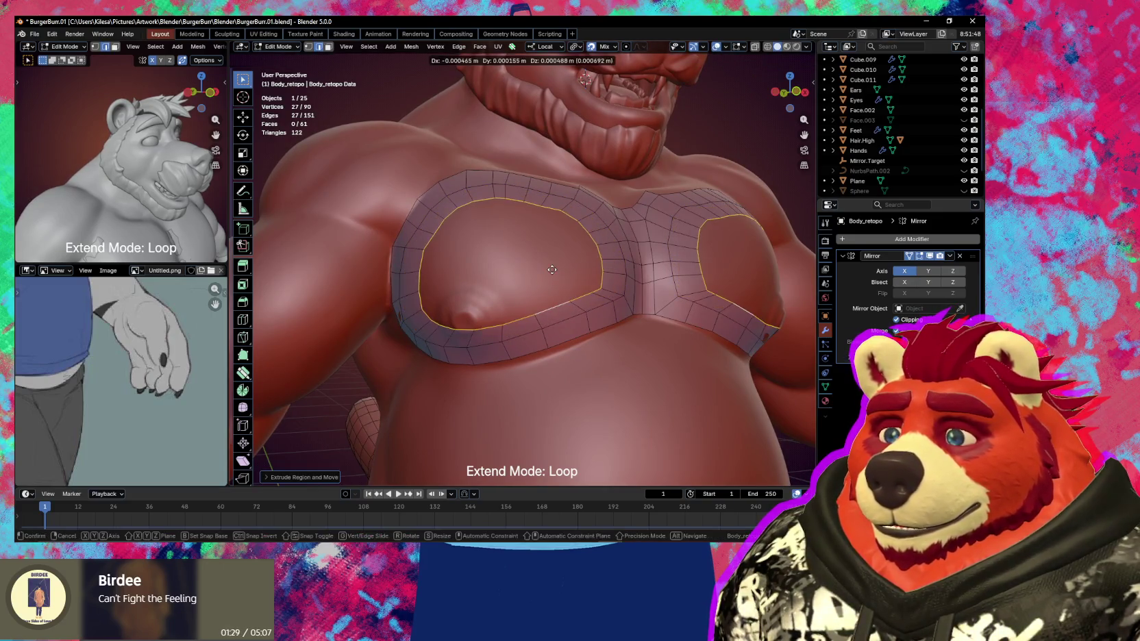
{"action": "left_click", "coordinate": [556, 272]}
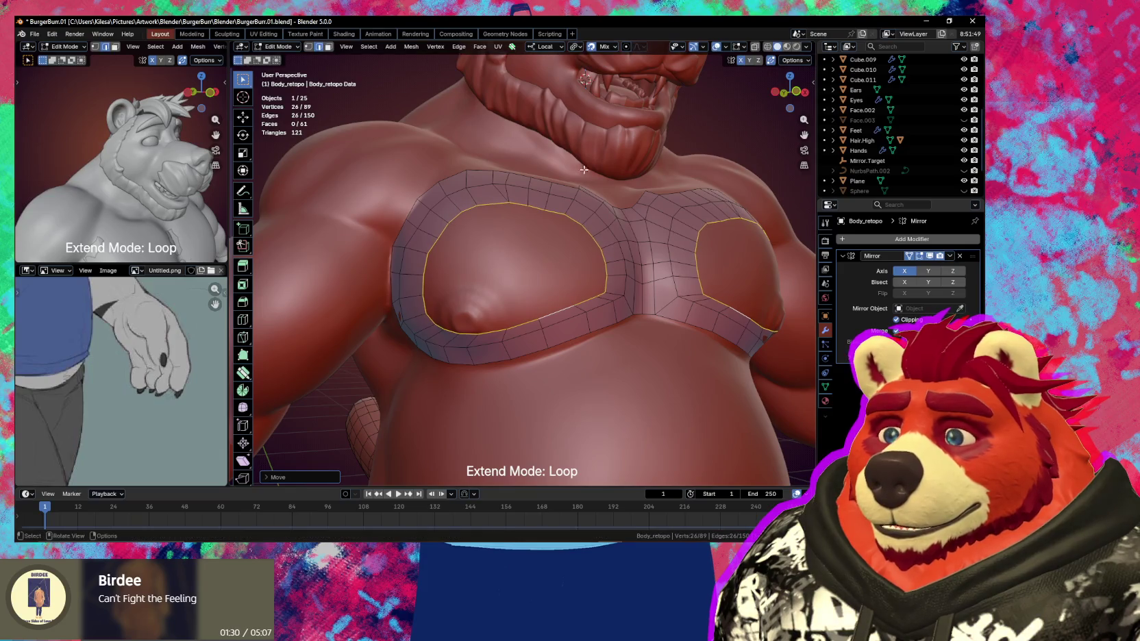
{"action": "left_click", "coordinate": [613, 50]}
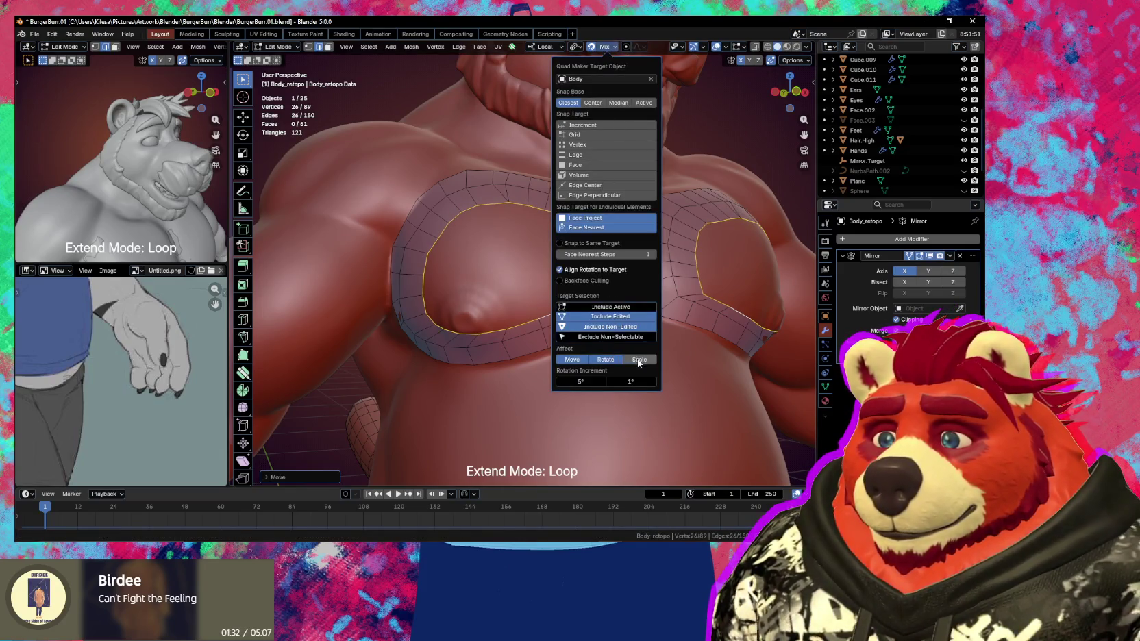
Shift the selected inner loop slightly into position from a new view angle
{"action": "mouse_move", "coordinate": [476, 304]}
{"action": "middle_mouse_down"}
{"action": "mouse_move", "coordinate": [590, 318]}
{"action": "mouse_move", "coordinate": [567, 326]}
{"action": "mouse_move", "coordinate": [499, 233]}
{"action": "middle_mouse_up"}
{"action": "key", "text": "g"}
{"action": "left_click", "coordinate": [565, 327]}
Nudge the top edge of the inner ring and rip a vertex from it, then revert the rip
{"action": "left_click", "coordinate": [503, 203]}
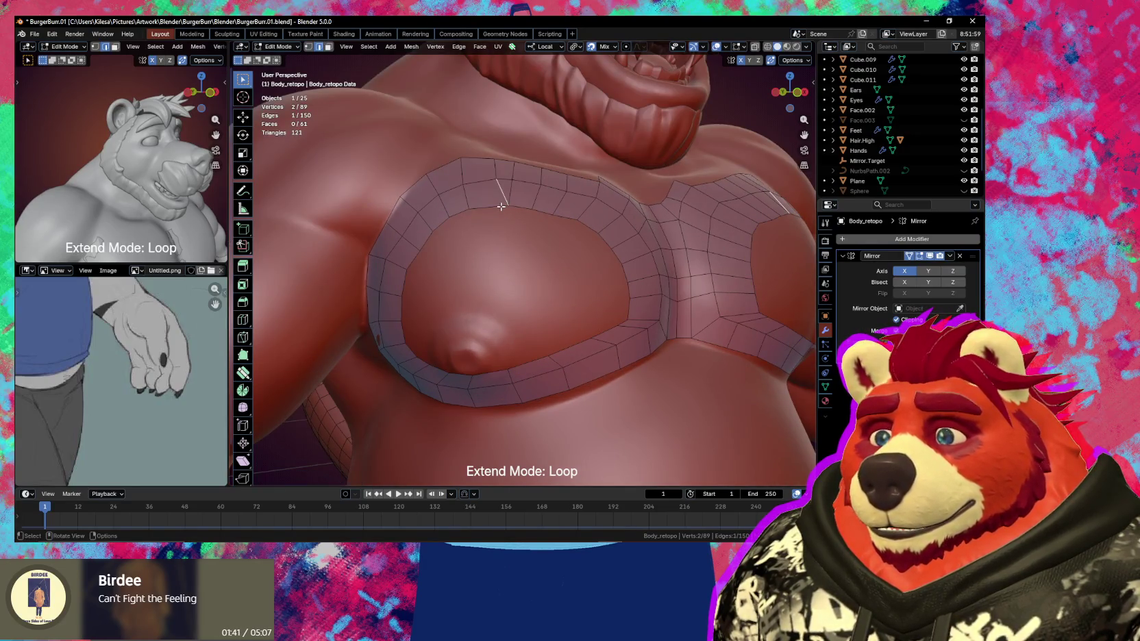
{"action": "key", "text": "g"}
{"action": "left_click", "coordinate": [507, 212]}
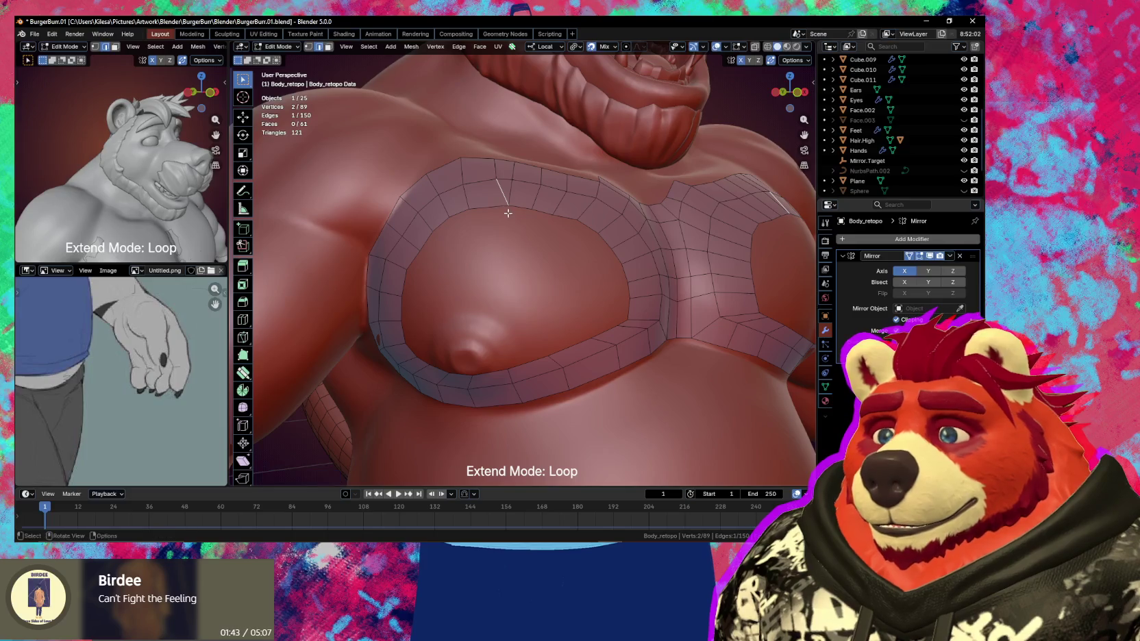
{"action": "key", "text": "v"}
{"action": "left_click", "coordinate": [505, 201]}
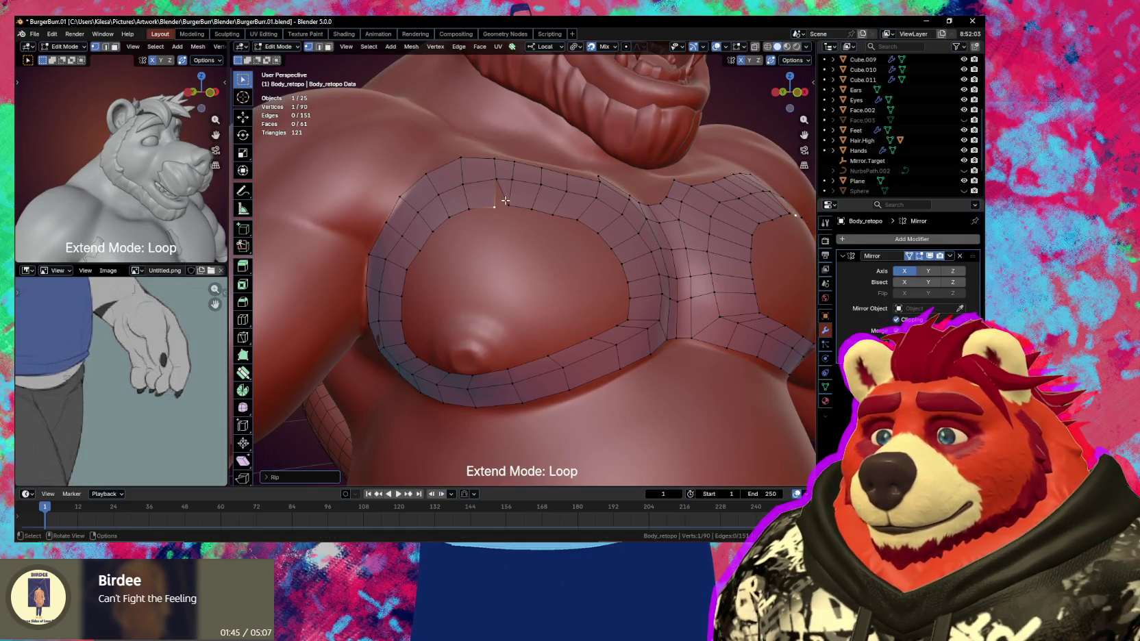
{"action": "key", "text": "ctrl+z"}
Delete the stray edge from the chest retopology mesh
{"action": "key", "text": "x"}
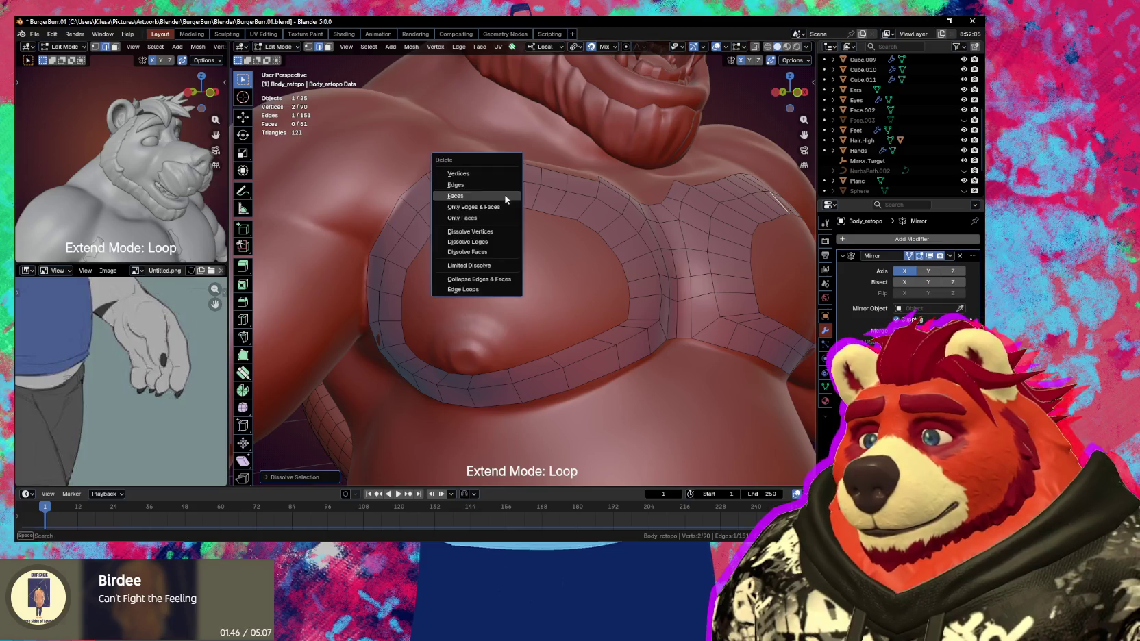
{"action": "key", "text": "Escape"}
{"action": "key", "text": "x"}
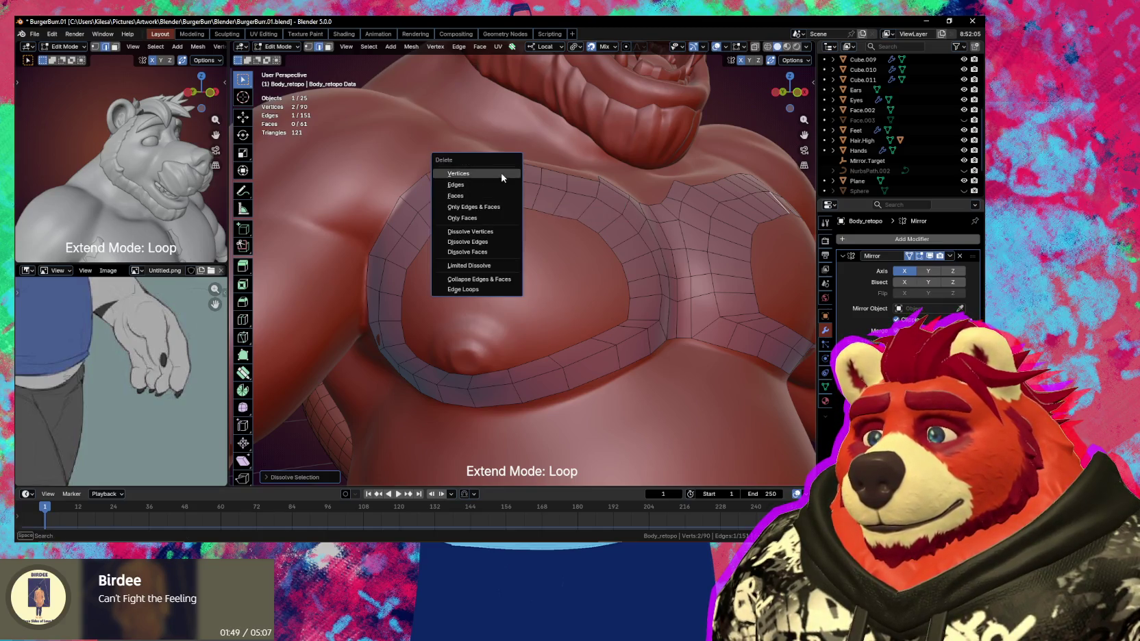
{"action": "left_click", "coordinate": [499, 184]}
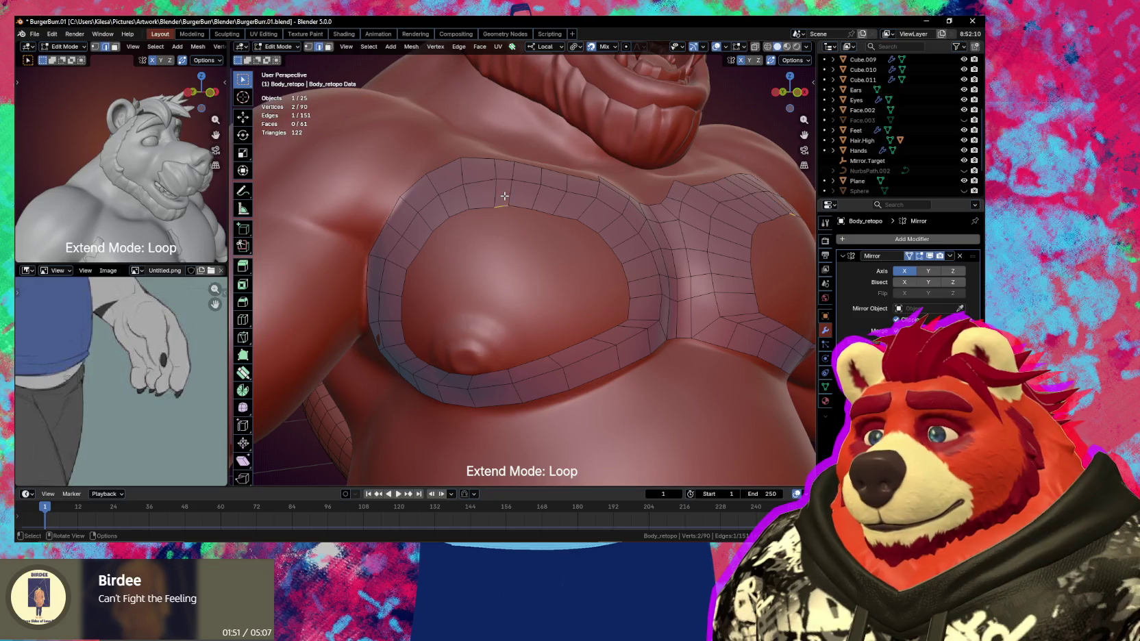
Reposition a ring vertex and a vertex near the chest centre onto the pec surface
{"action": "left_click", "coordinate": [503, 206]}
{"action": "key", "text": "g"}
{"action": "left_click", "coordinate": [521, 209]}
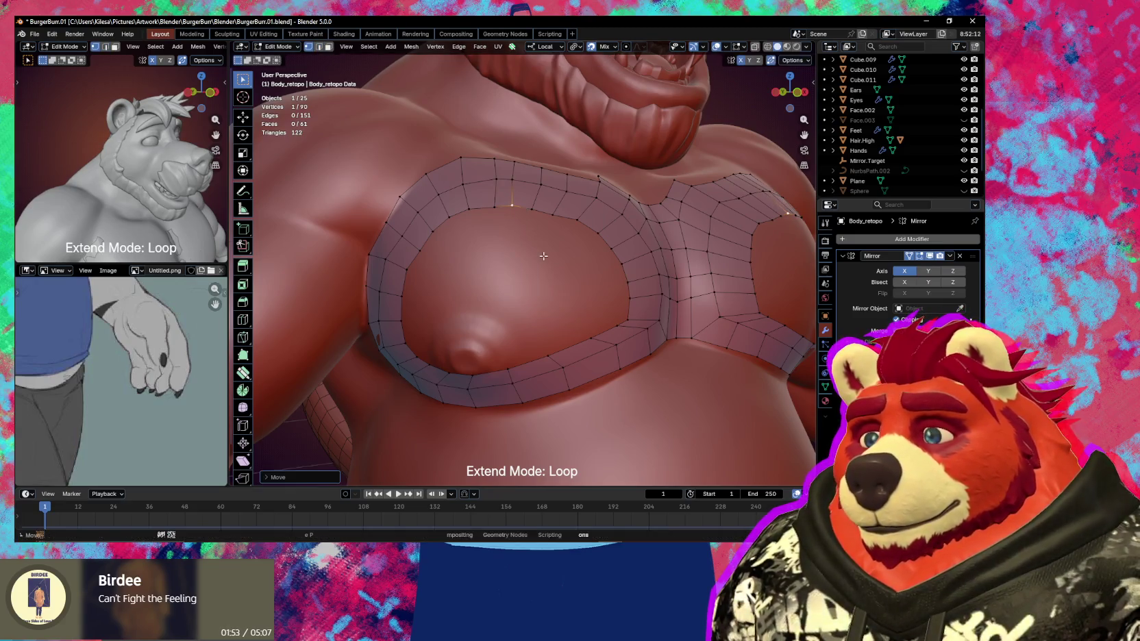
{"action": "mouse_move", "coordinate": [534, 253]}
{"action": "middle_mouse_down"}
{"action": "mouse_move", "coordinate": [555, 252]}
{"action": "mouse_move", "coordinate": [558, 287]}
{"action": "mouse_move", "coordinate": [591, 277]}
{"action": "mouse_move", "coordinate": [527, 285]}
{"action": "middle_mouse_up"}
{"action": "left_click", "coordinate": [554, 291]}
{"action": "key", "text": "g"}
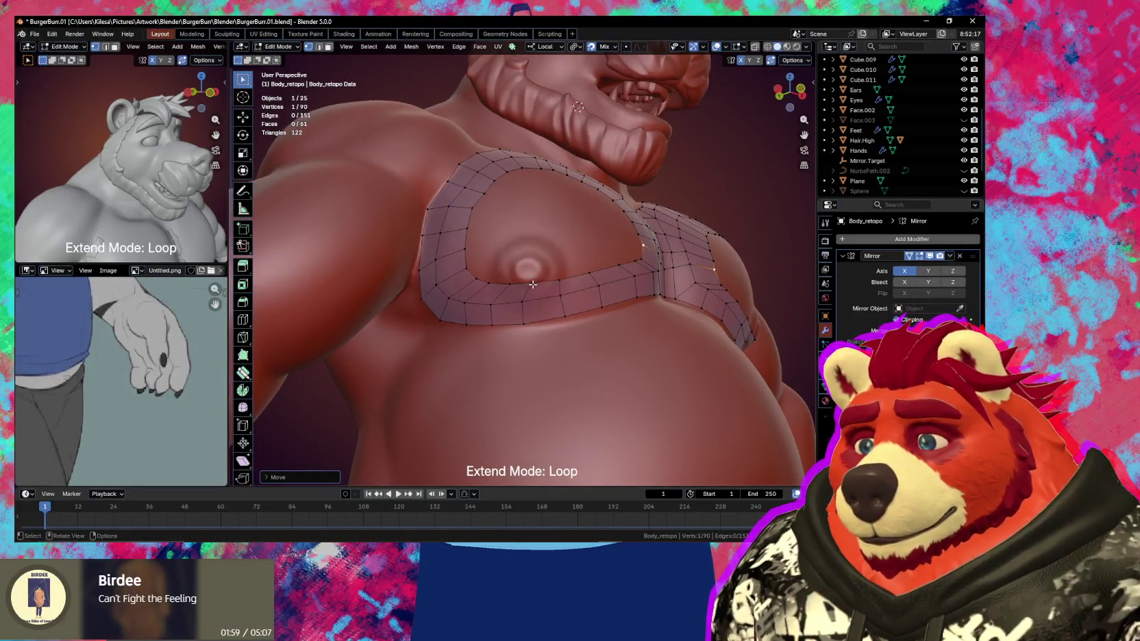
{"action": "left_click", "coordinate": [524, 288]}
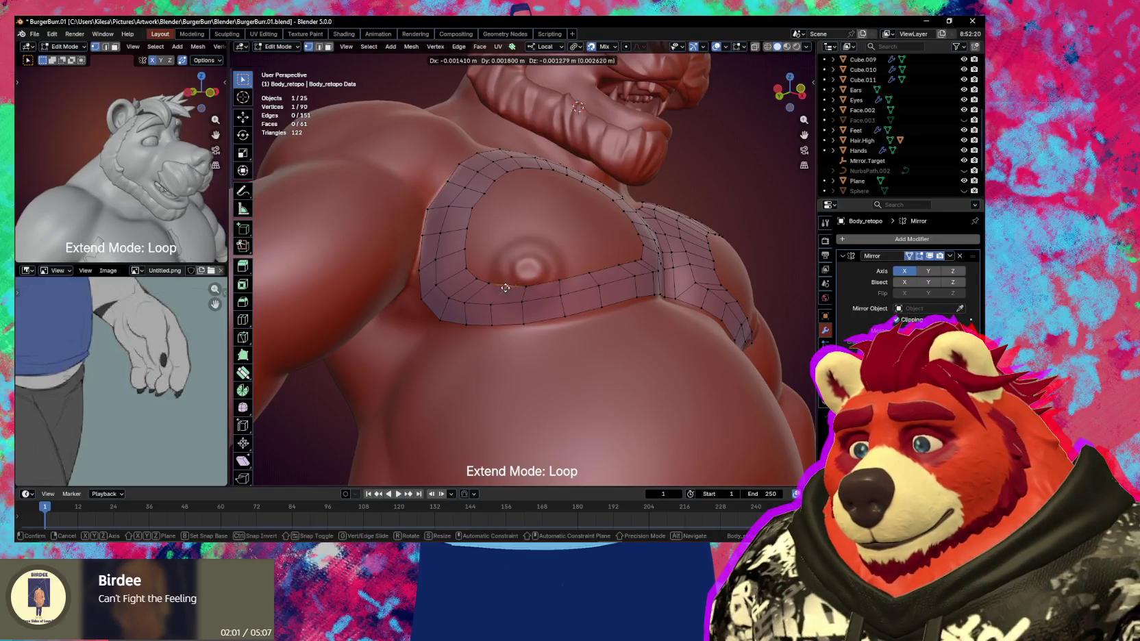
Move the first vertices of the left pec's lower loop into even positions
{"action": "left_click", "coordinate": [492, 309]}
{"action": "key", "text": "g"}
{"action": "left_click", "coordinate": [493, 312]}
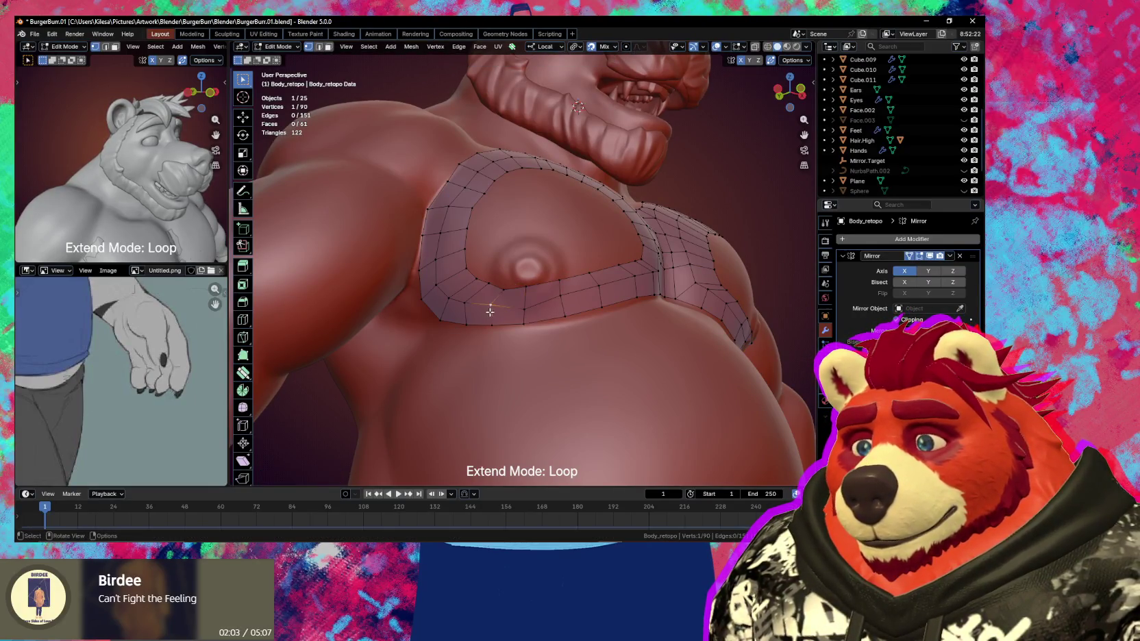
{"action": "left_click", "coordinate": [536, 306]}
{"action": "key", "text": "g"}
{"action": "left_click", "coordinate": [563, 300]}
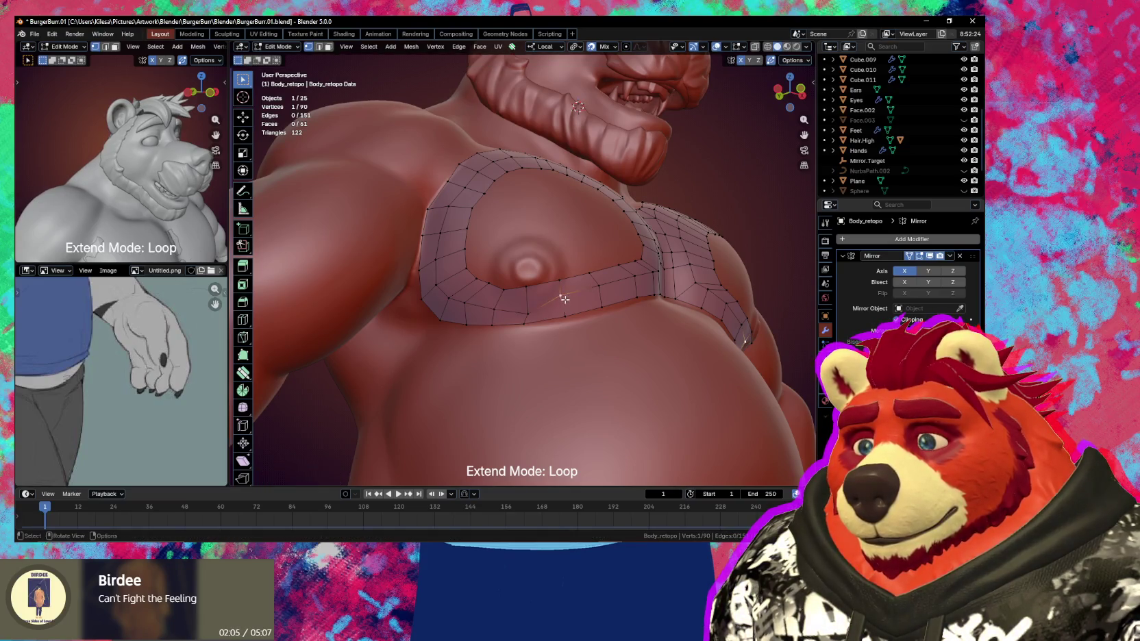
{"action": "key", "text": "g"}
{"action": "left_click", "coordinate": [564, 307]}
{"action": "key", "text": "g"}
{"action": "left_click", "coordinate": [560, 290]}
{"action": "left_click", "coordinate": [531, 292]}
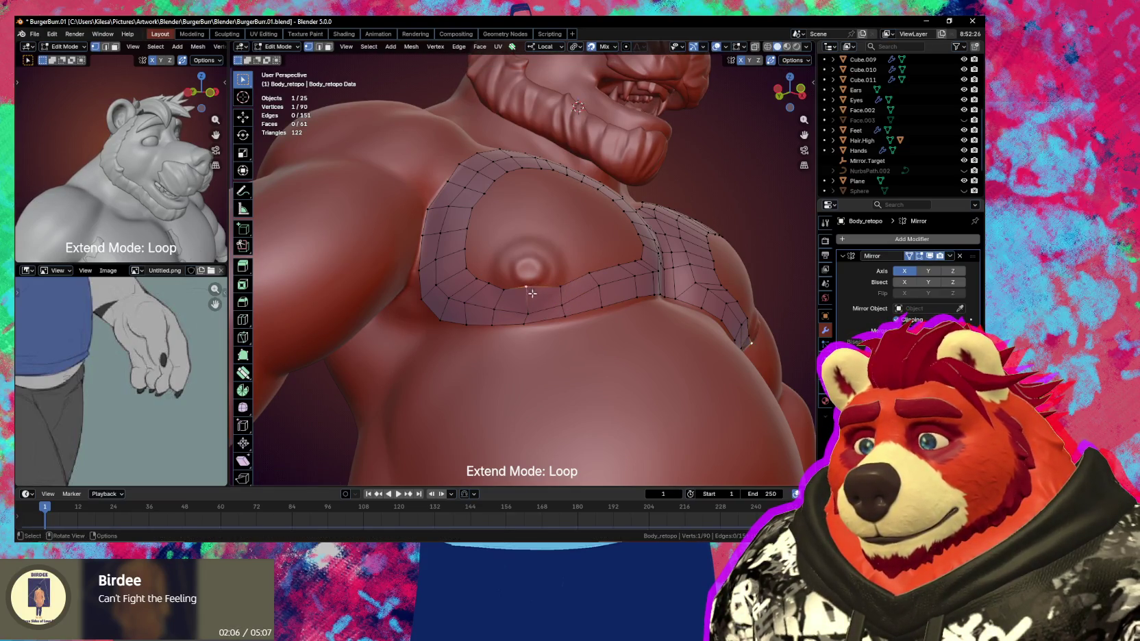
Place the remaining lower-ring vertices evenly along the pec's underside
{"action": "key", "text": "g"}
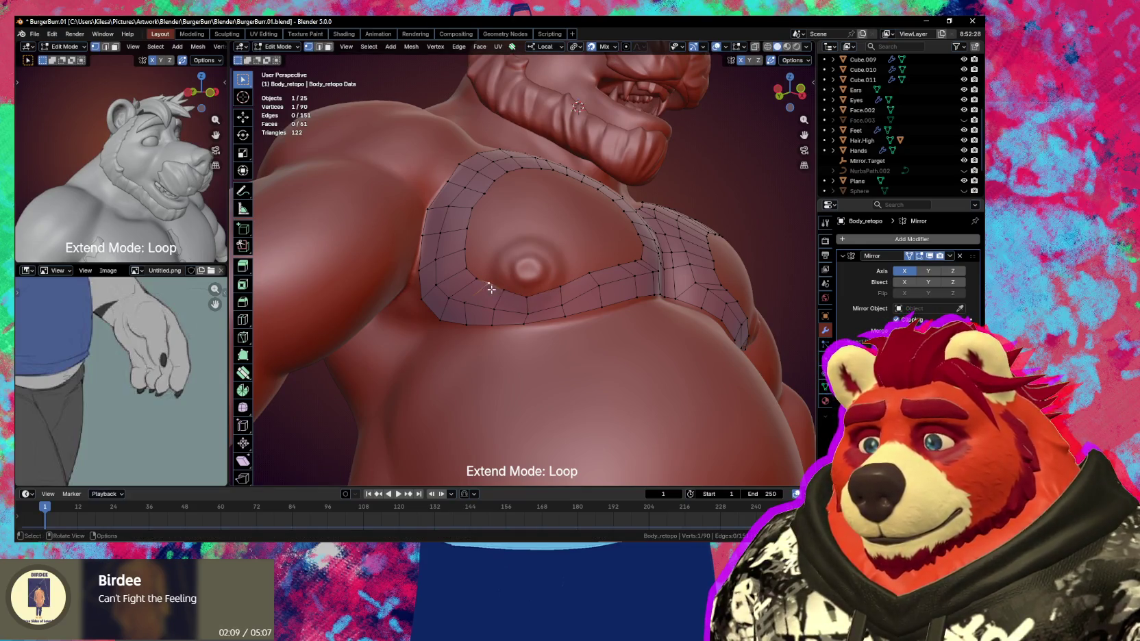
{"action": "left_click", "coordinate": [487, 296]}
{"action": "left_click", "coordinate": [507, 300]}
{"action": "key", "text": "g"}
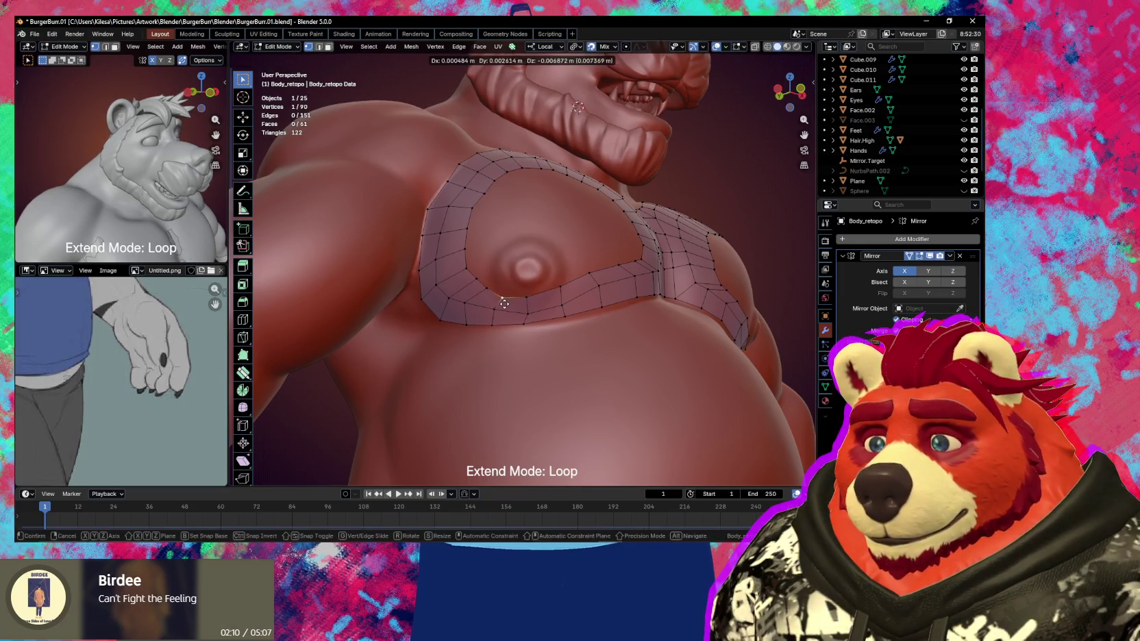
{"action": "left_click", "coordinate": [506, 300]}
{"action": "key", "text": "g"}
{"action": "left_click", "coordinate": [536, 301]}
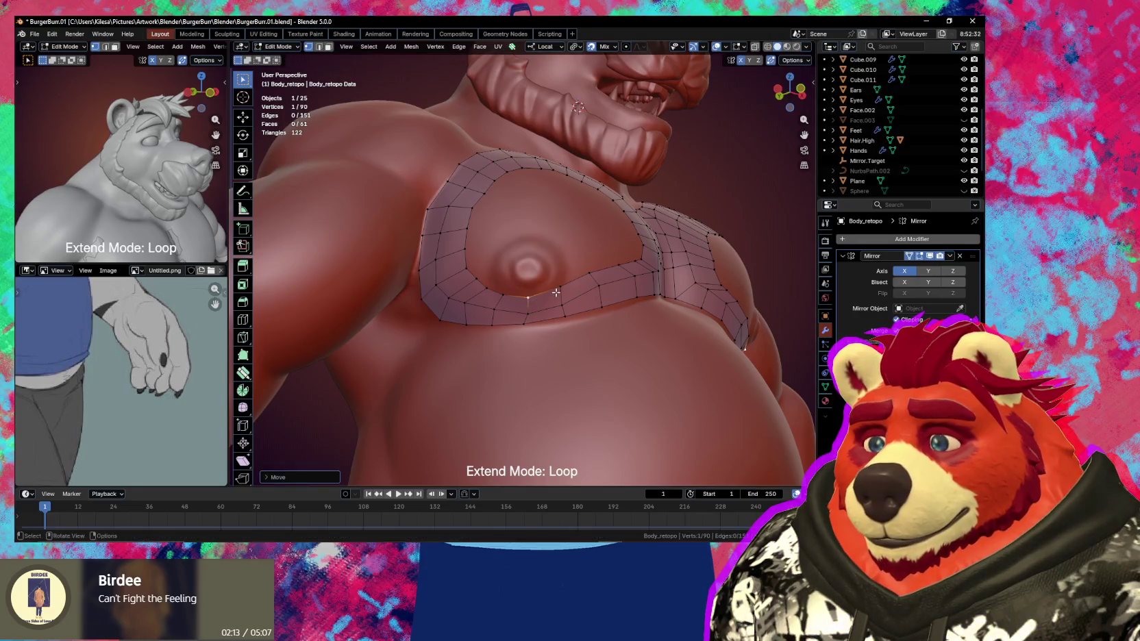
{"action": "key", "text": "g"}
{"action": "left_click", "coordinate": [560, 296]}
{"action": "key", "text": "g"}
{"action": "left_click", "coordinate": [591, 277]}
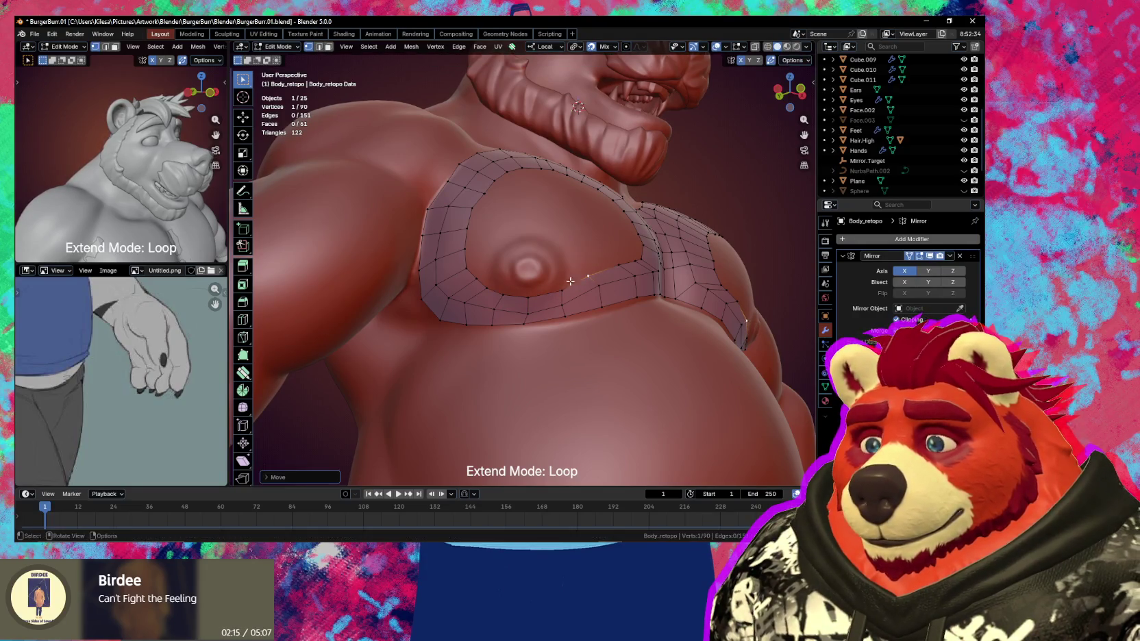
Reposition the vertices along the ring's inner edge to follow the chest
{"action": "middle_click_drag", "start_coordinate": [481, 280], "coordinate": [485, 277]}
{"action": "key", "text": "g"}
{"action": "left_click", "coordinate": [476, 272]}
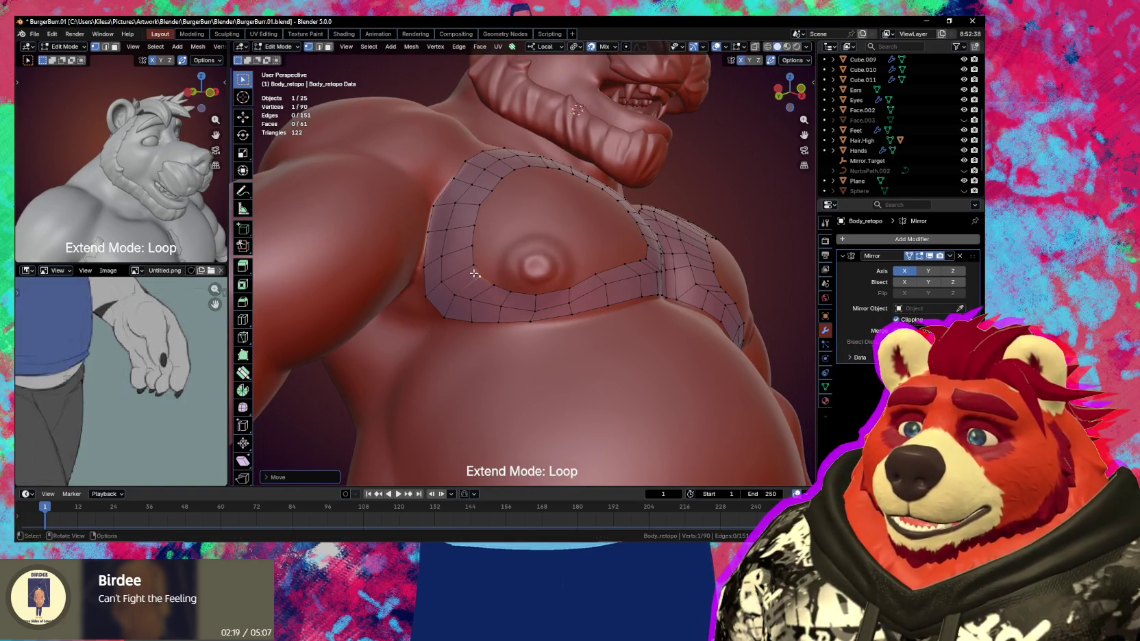
{"action": "key", "text": "g"}
{"action": "left_click", "coordinate": [476, 272]}
{"action": "key", "text": "g"}
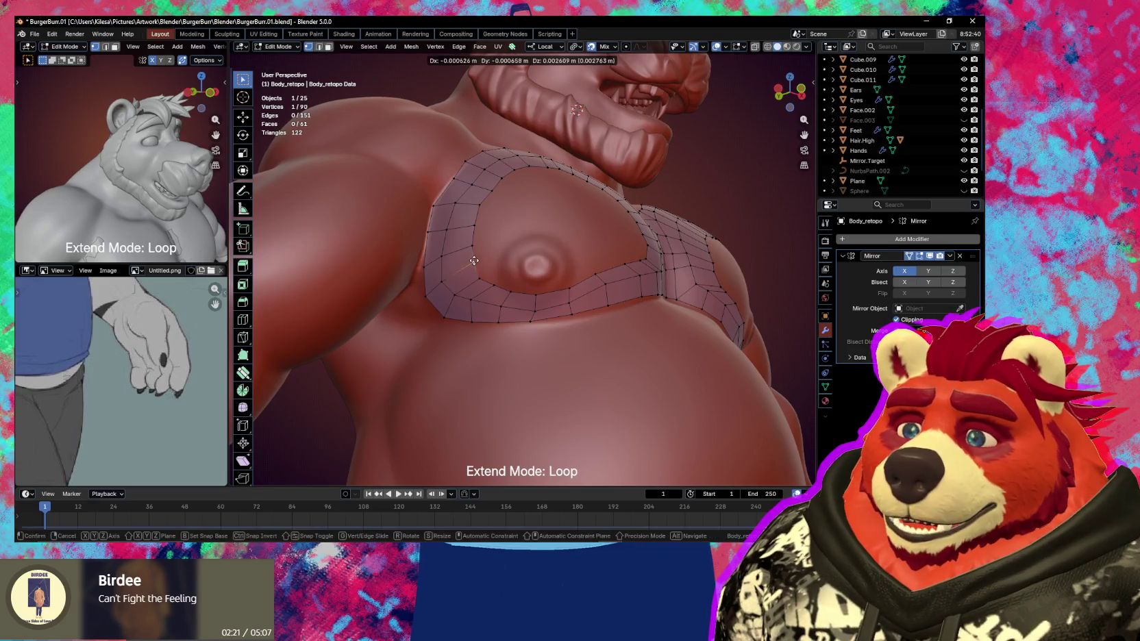
{"action": "left_click", "coordinate": [474, 250]}
{"action": "key", "text": "g"}
{"action": "left_click", "coordinate": [474, 246]}
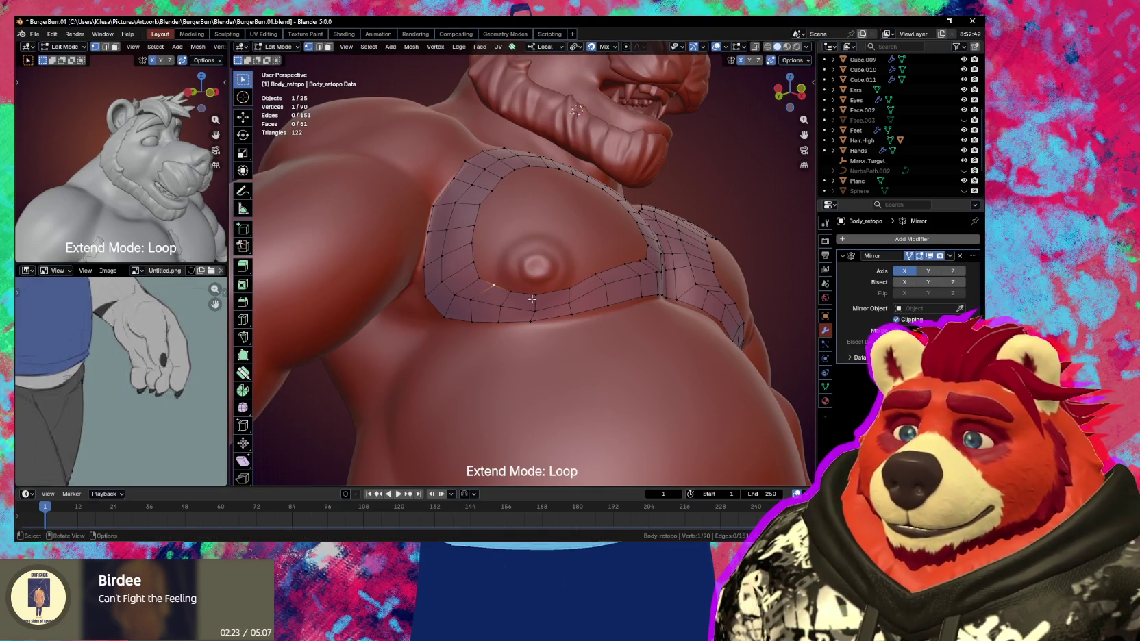
{"action": "key", "text": "g"}
{"action": "left_click", "coordinate": [544, 320]}
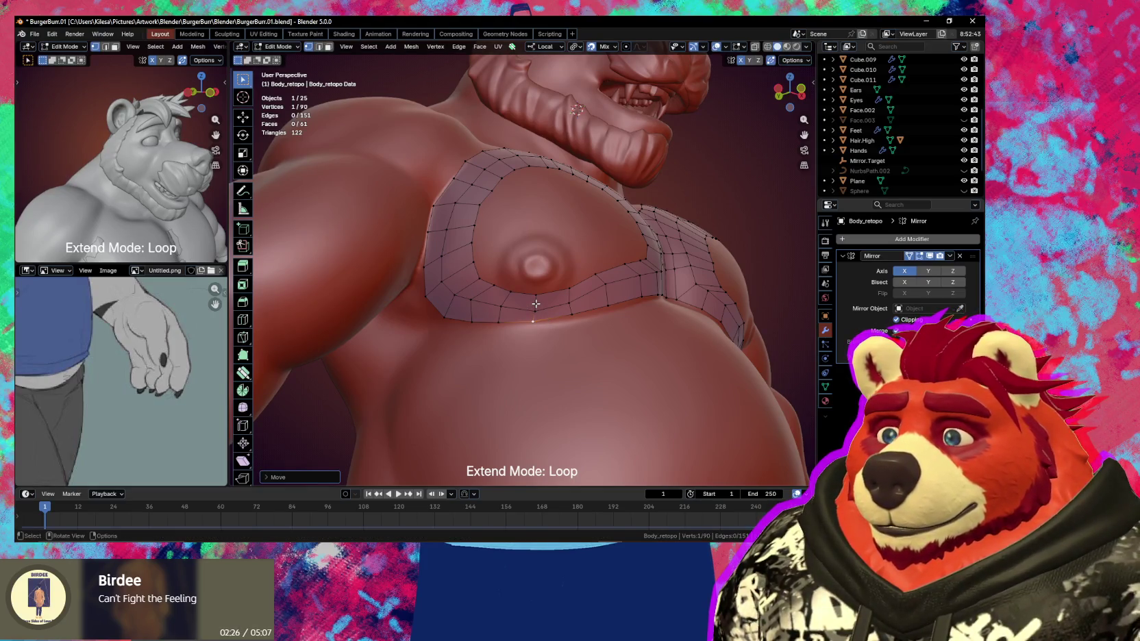
Activate the Poly Build/Quad Maker tool on the Body mesh and deselect all faces
{"action": "left_click", "coordinate": [243, 373]}
{"action": "left_click", "coordinate": [553, 333]}
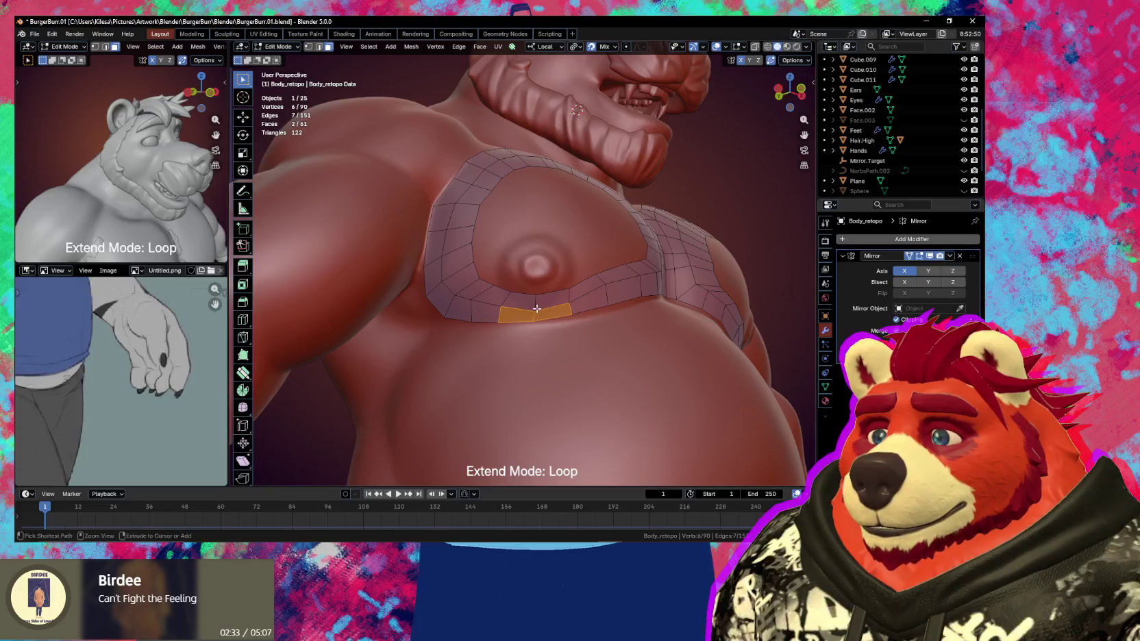
{"action": "right_click", "coordinate": [500, 315]}
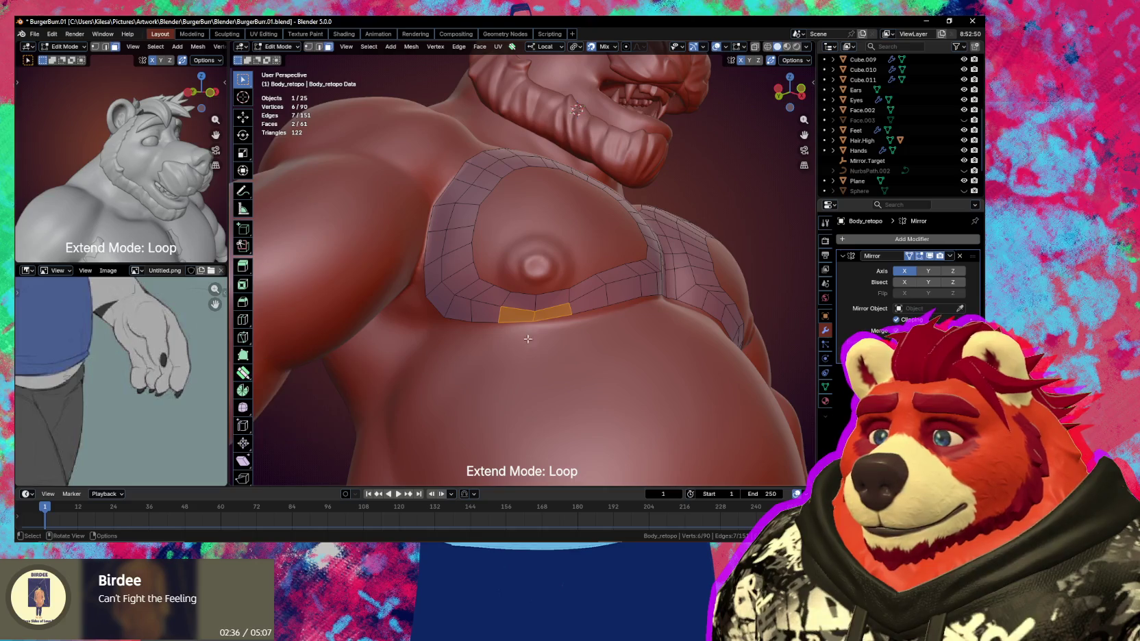
{"action": "left_click", "coordinate": [243, 373]}
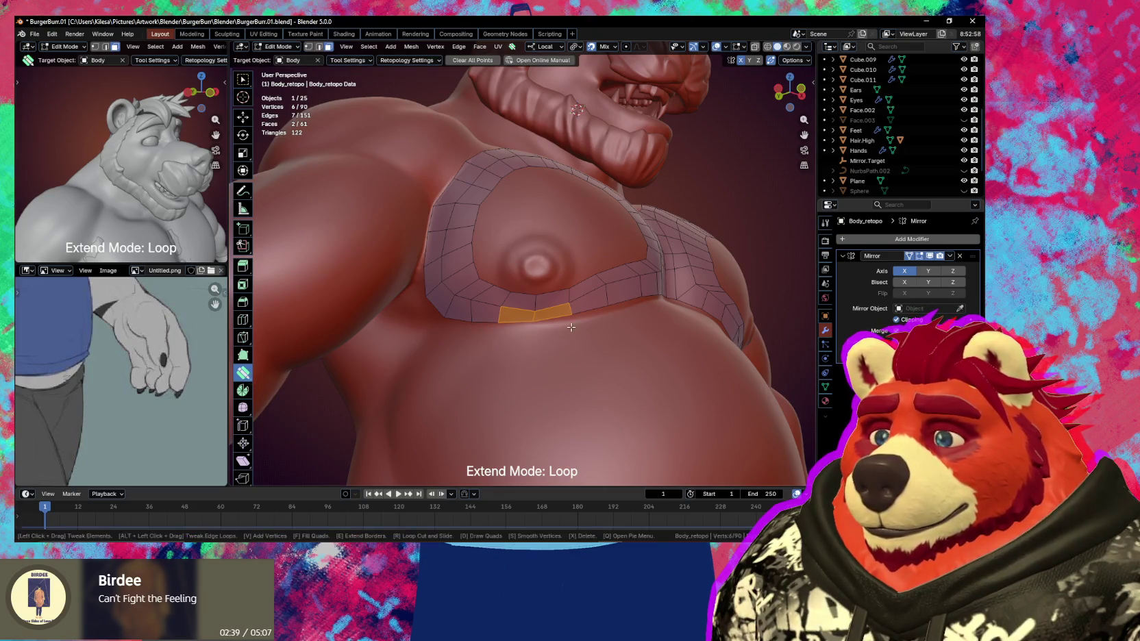
{"action": "left_click", "coordinate": [539, 294]}
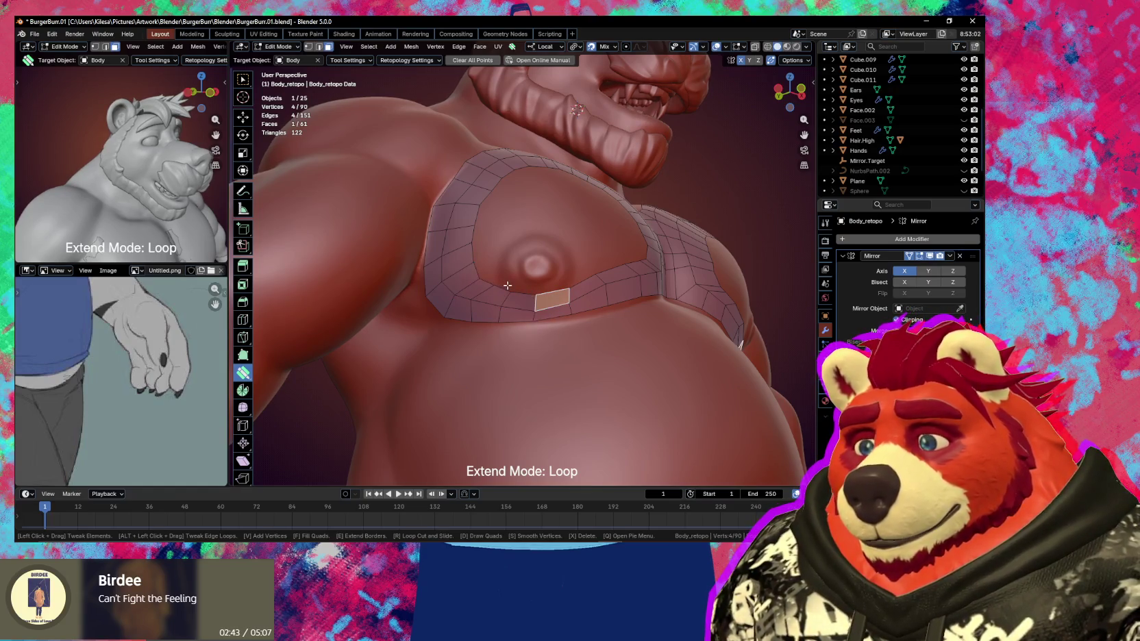
{"action": "key", "text": "alt+a"}
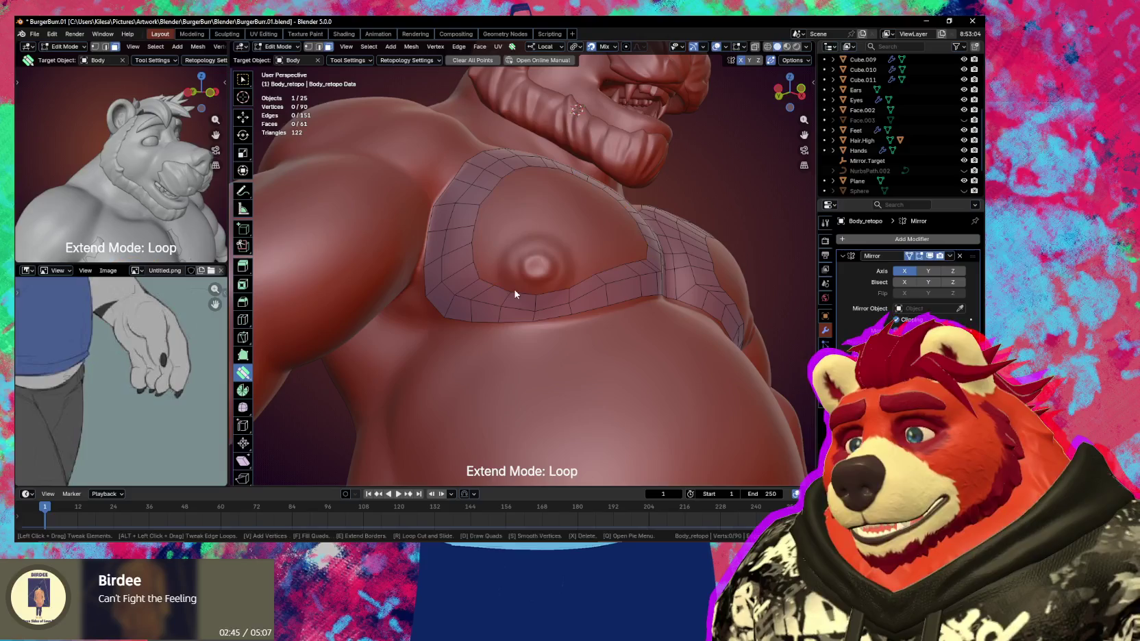
Cycle Extend Mode to Ring, test an inner-ring extrusion, then undo it
{"action": "key", "text": "space"}
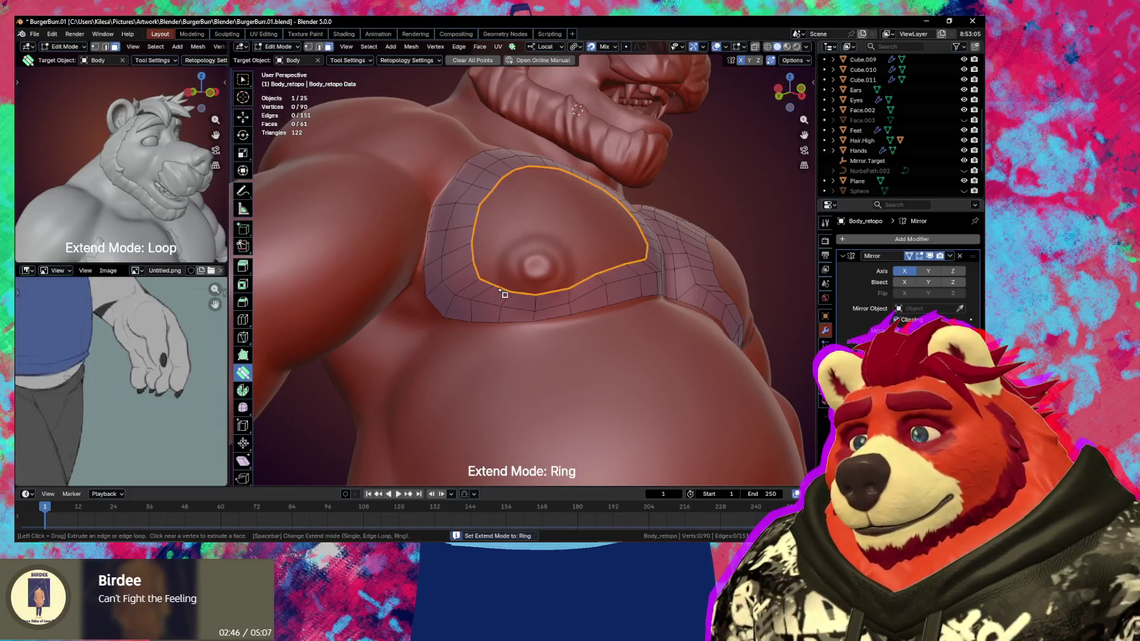
{"action": "key", "text": "space"}
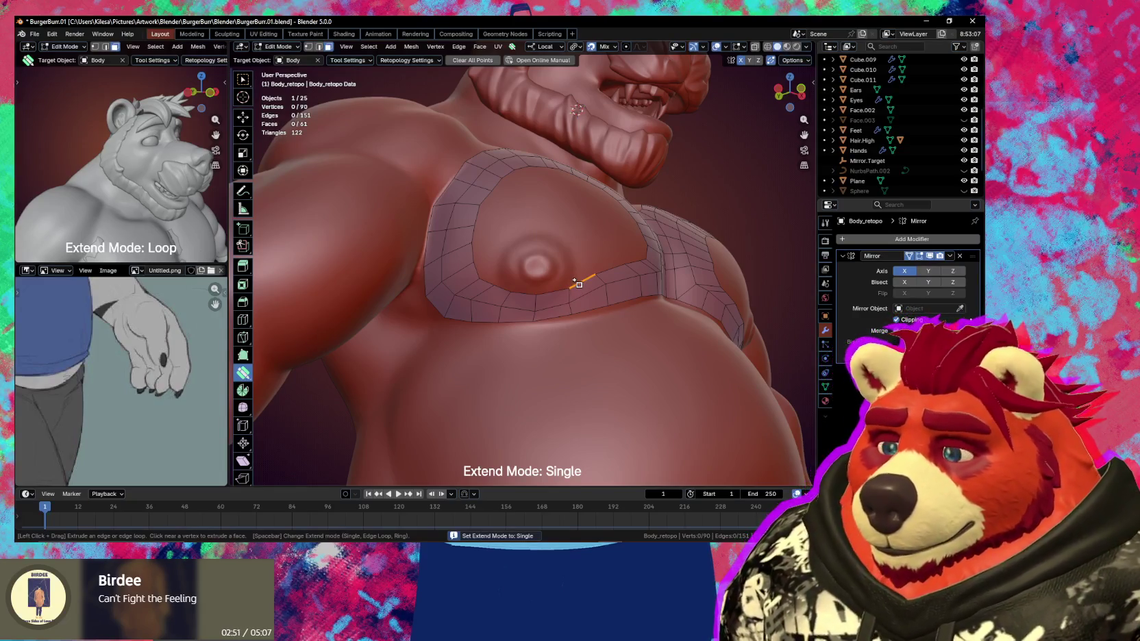
{"action": "key", "text": "space"}
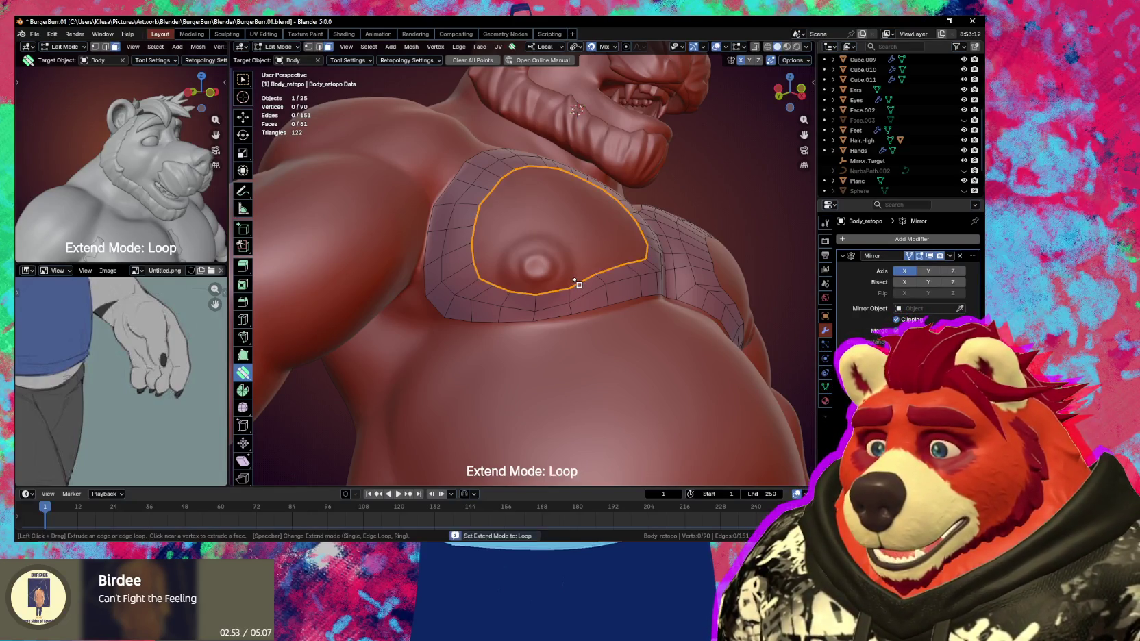
{"action": "key", "text": "space"}
{"action": "left_click_drag", "start_coordinate": [575, 281], "coordinate": [578, 285]}
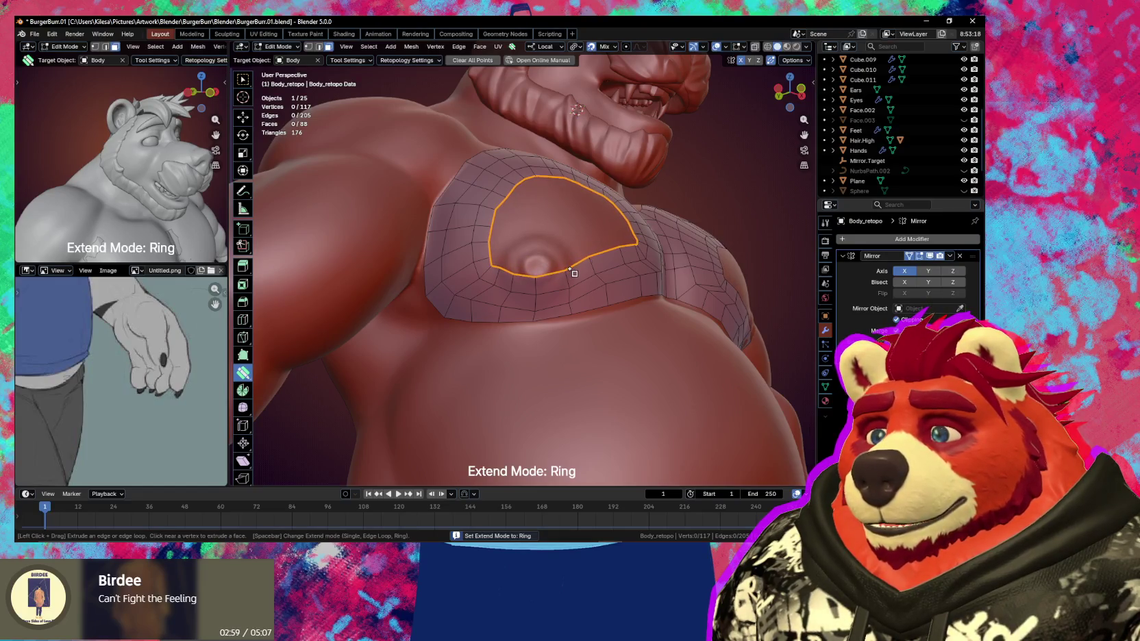
{"action": "mouse_move", "coordinate": [566, 262]}
{"action": "middle_mouse_down"}
{"action": "mouse_move", "coordinate": [542, 297]}
{"action": "mouse_move", "coordinate": [562, 297]}
{"action": "mouse_move", "coordinate": [578, 322]}
{"action": "middle_mouse_up"}
{"action": "key", "text": "ctrl+z"}
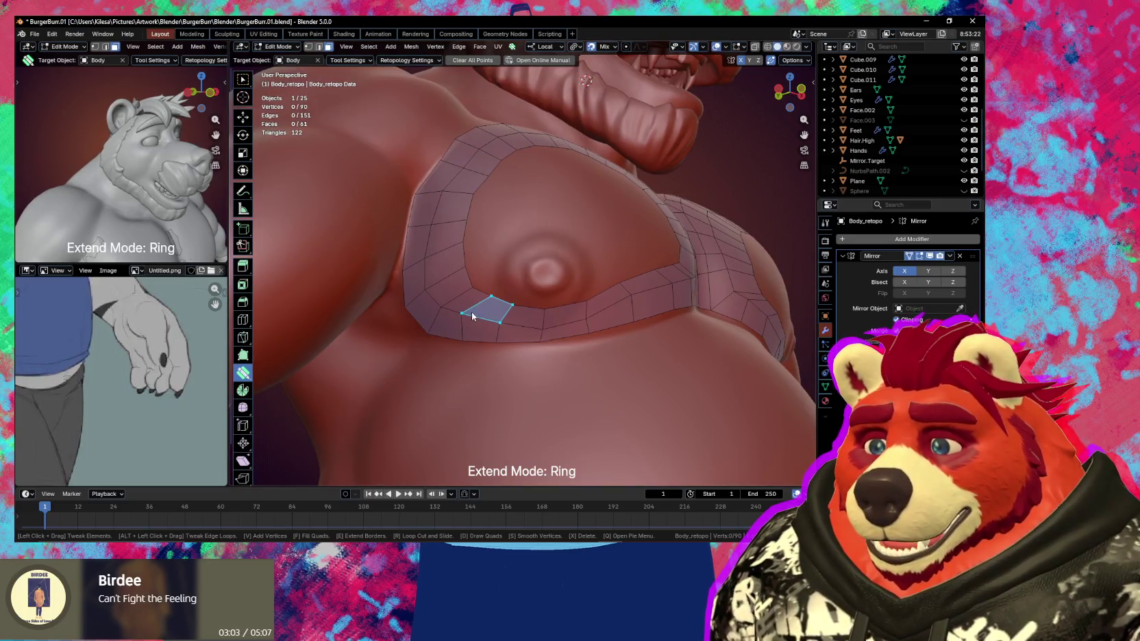
Select two vertices at the ring's lower-left corner and start a Ctrl+R loop cut
{"action": "left_click", "coordinate": [470, 323]}
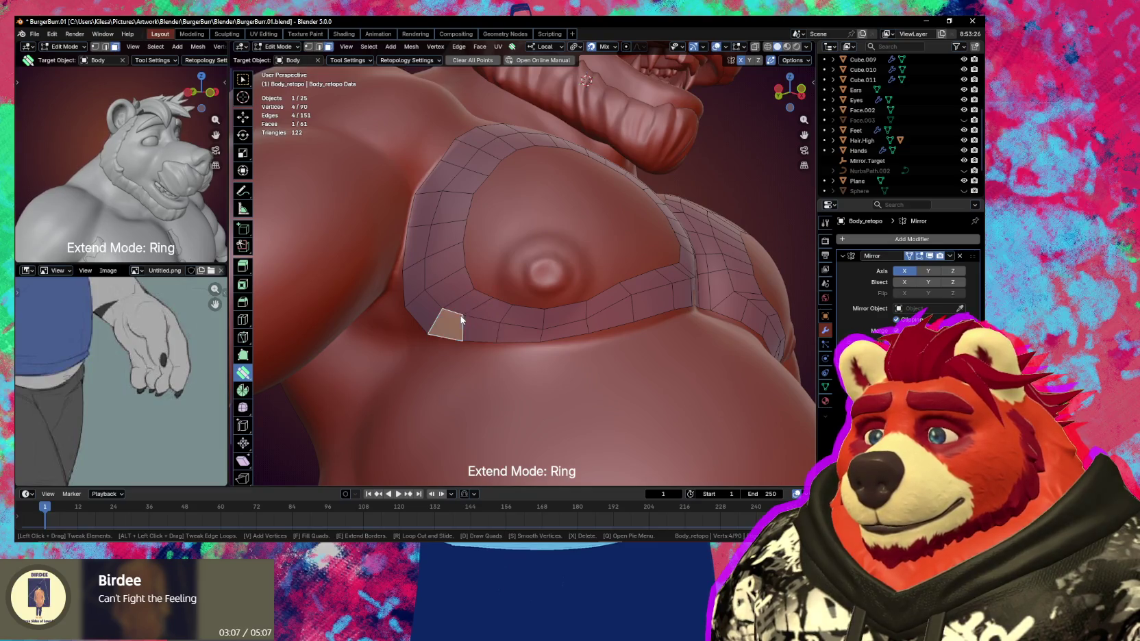
{"action": "left_click", "coordinate": [466, 321]}
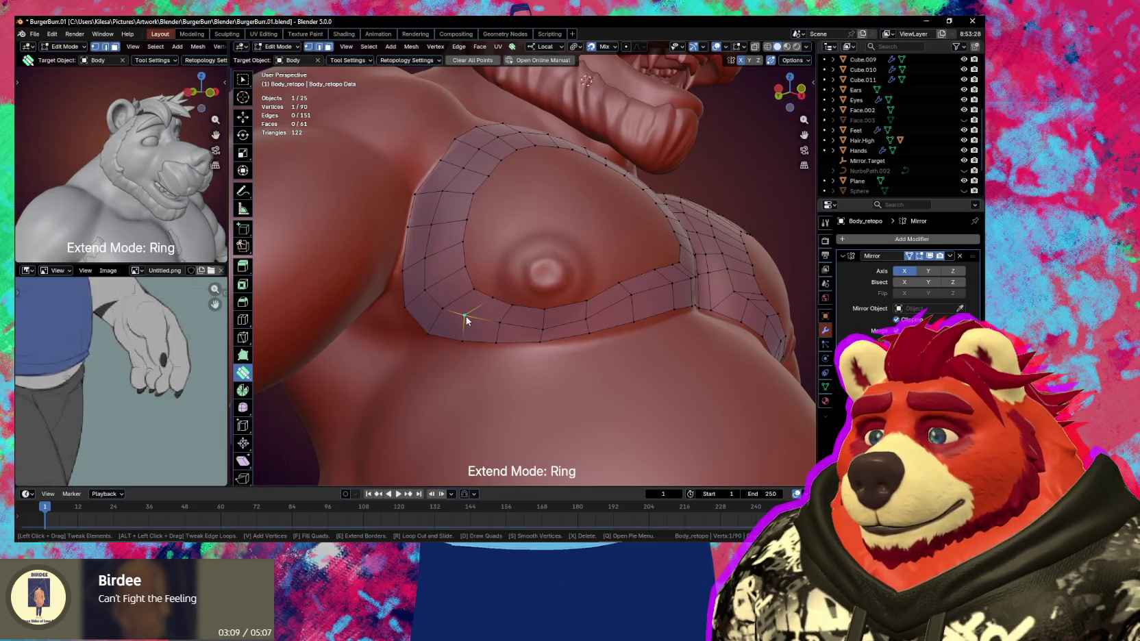
{"action": "left_click", "coordinate": [451, 313], "text": "shift"}
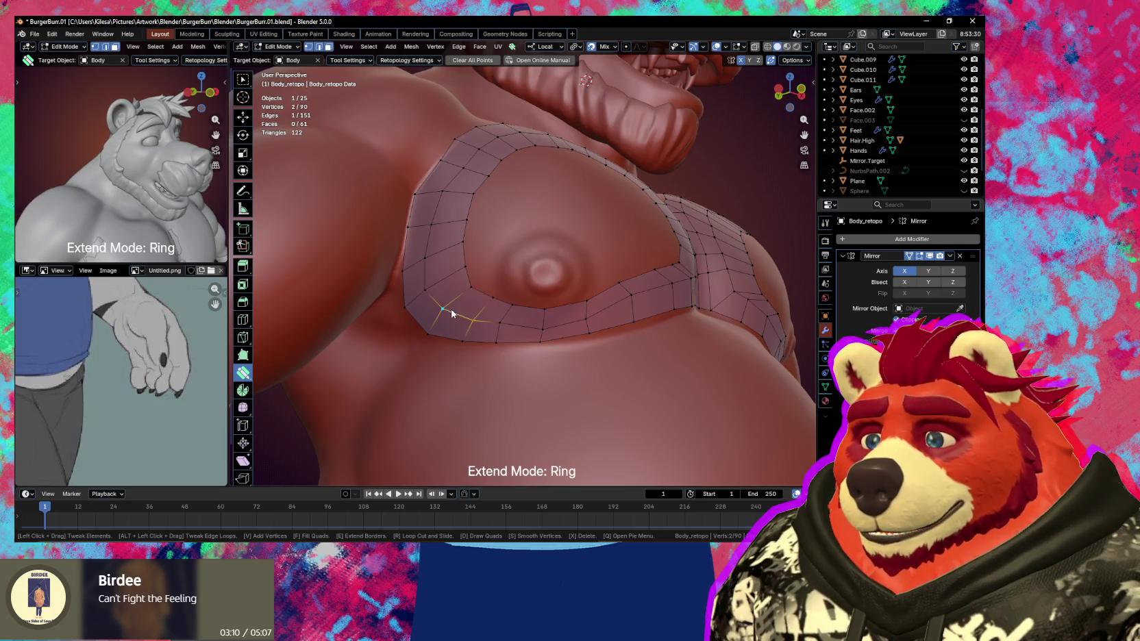
{"action": "middle_click_drag", "start_coordinate": [470, 304], "coordinate": [458, 316]}
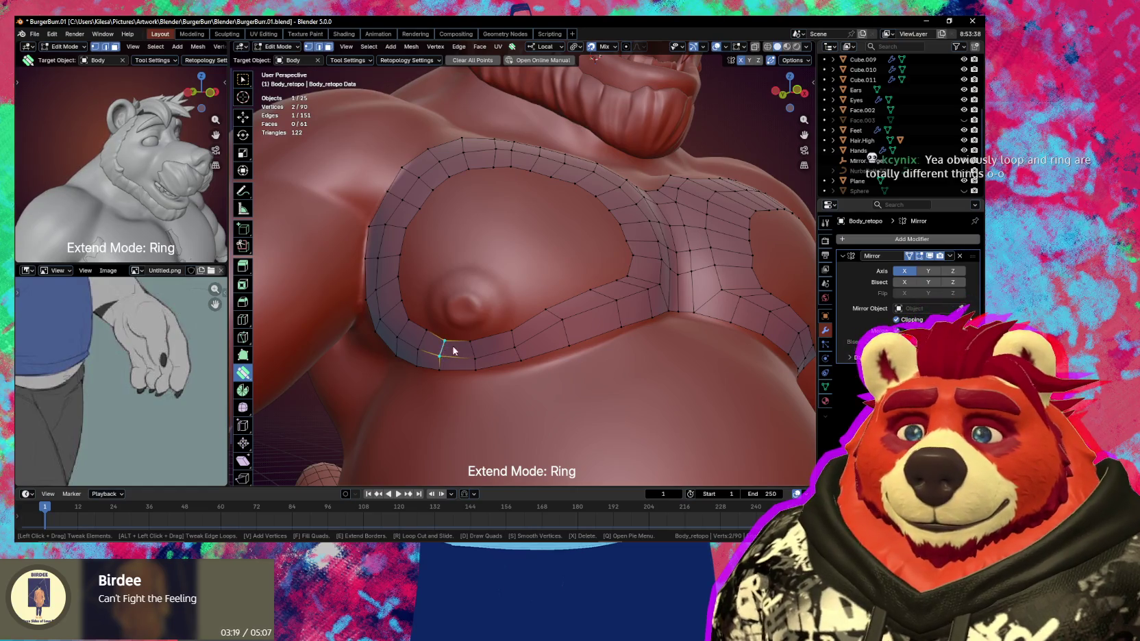
{"action": "middle_click_drag", "start_coordinate": [447, 343], "coordinate": [468, 330]}
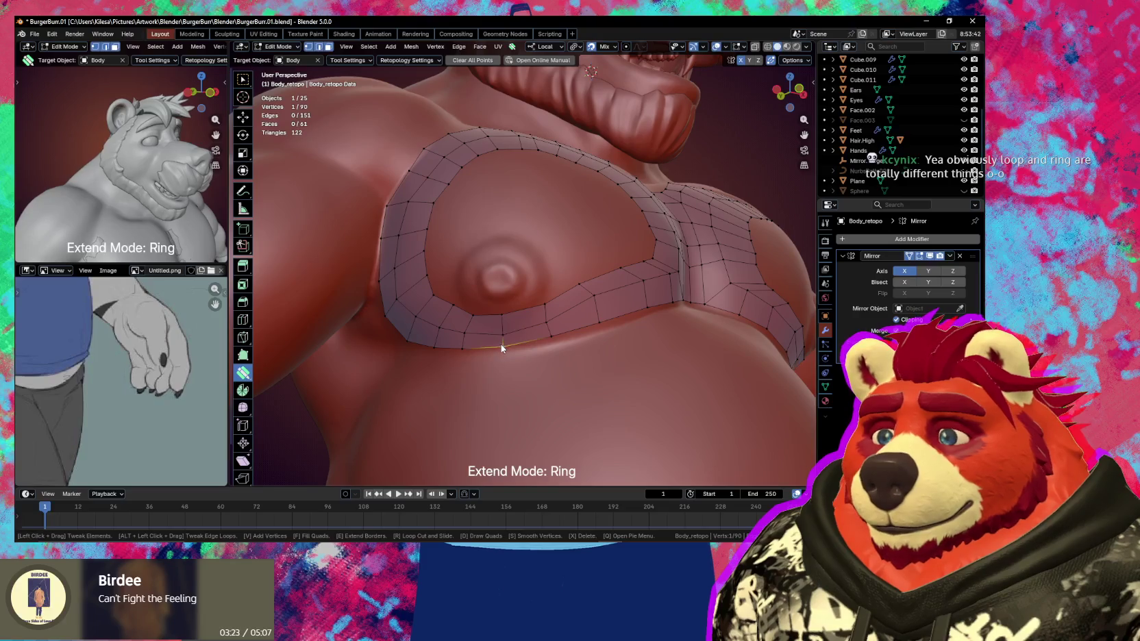
{"action": "key", "text": "ctrl"}
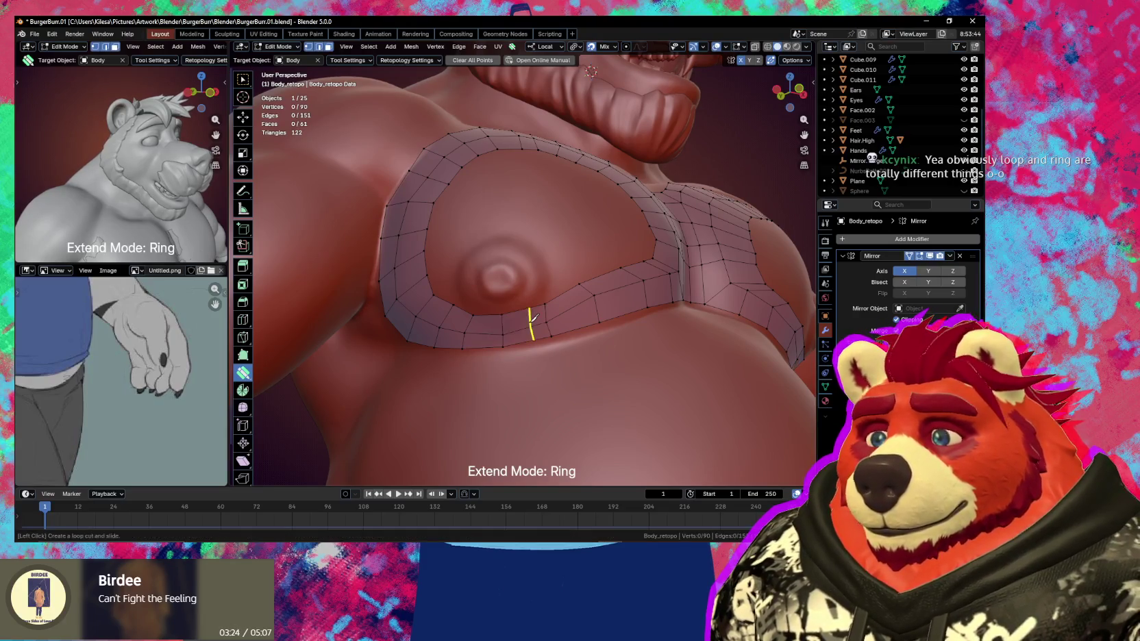
Cut a new edge loop across the left pec ring strip and select its inner vertices
{"action": "left_click", "coordinate": [570, 312]}
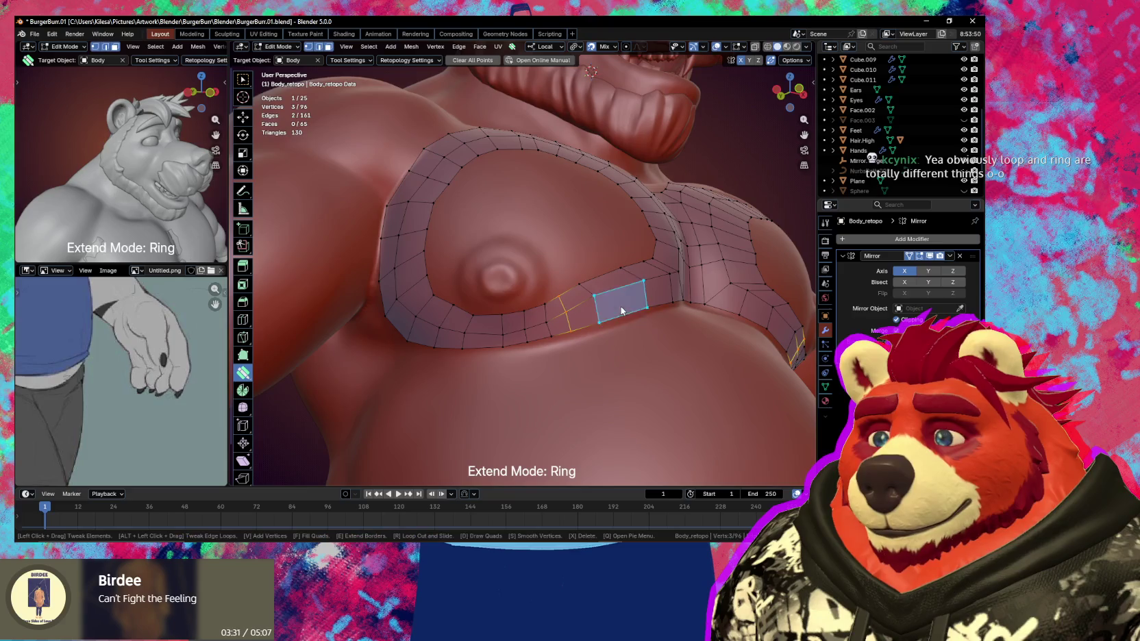
{"action": "mouse_move", "coordinate": [626, 300]}
{"action": "middle_mouse_down"}
{"action": "mouse_move", "coordinate": [643, 327]}
{"action": "mouse_move", "coordinate": [612, 306]}
{"action": "middle_mouse_up"}
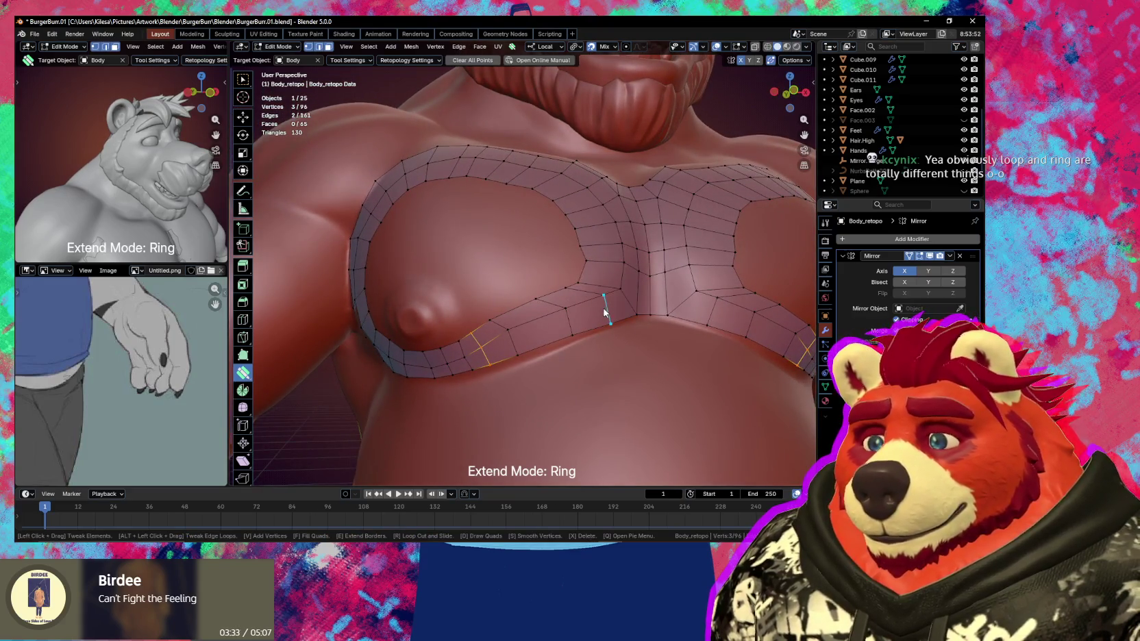
{"action": "left_click", "coordinate": [598, 311]}
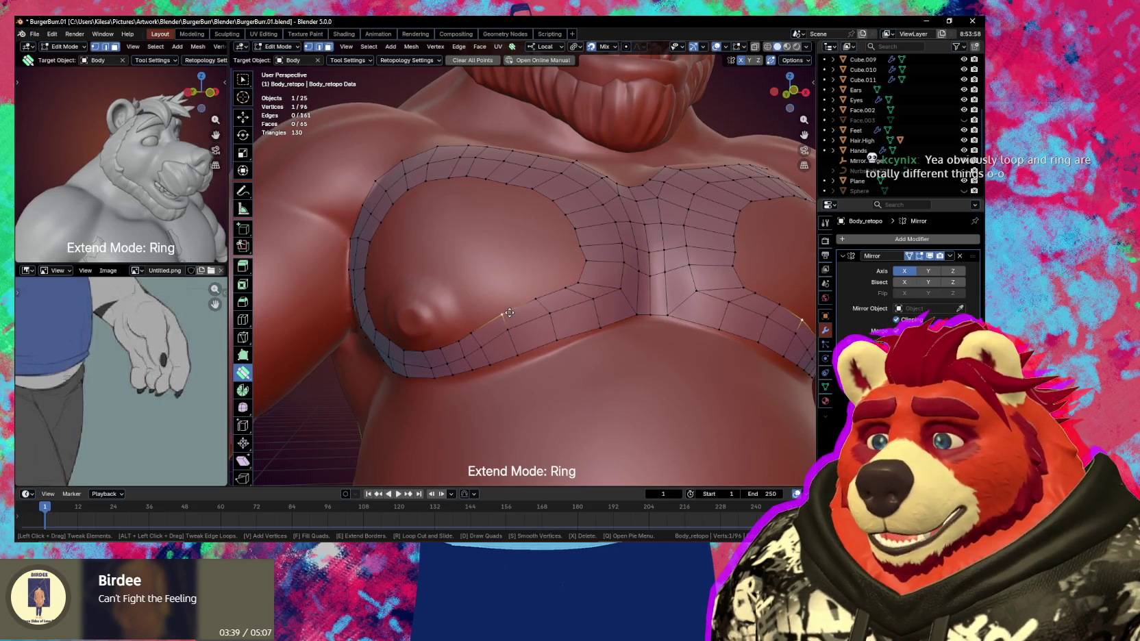
{"action": "left_click", "coordinate": [551, 315]}
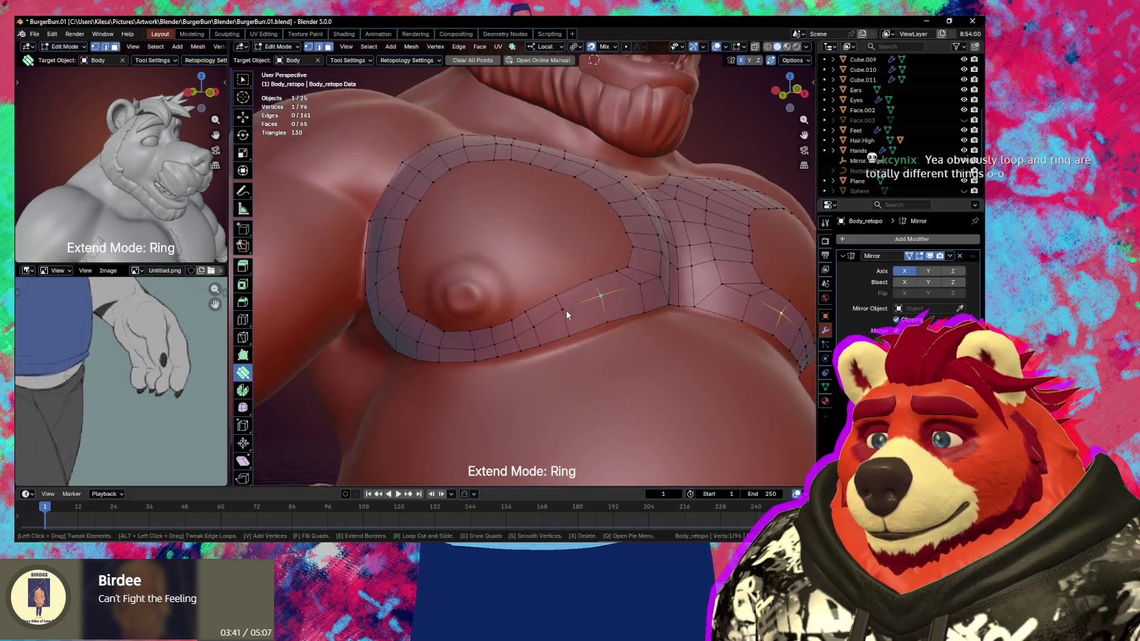
{"action": "mouse_move", "coordinate": [552, 318]}
{"action": "middle_mouse_down"}
{"action": "mouse_move", "coordinate": [625, 276]}
{"action": "mouse_move", "coordinate": [591, 270]}
{"action": "middle_mouse_up"}
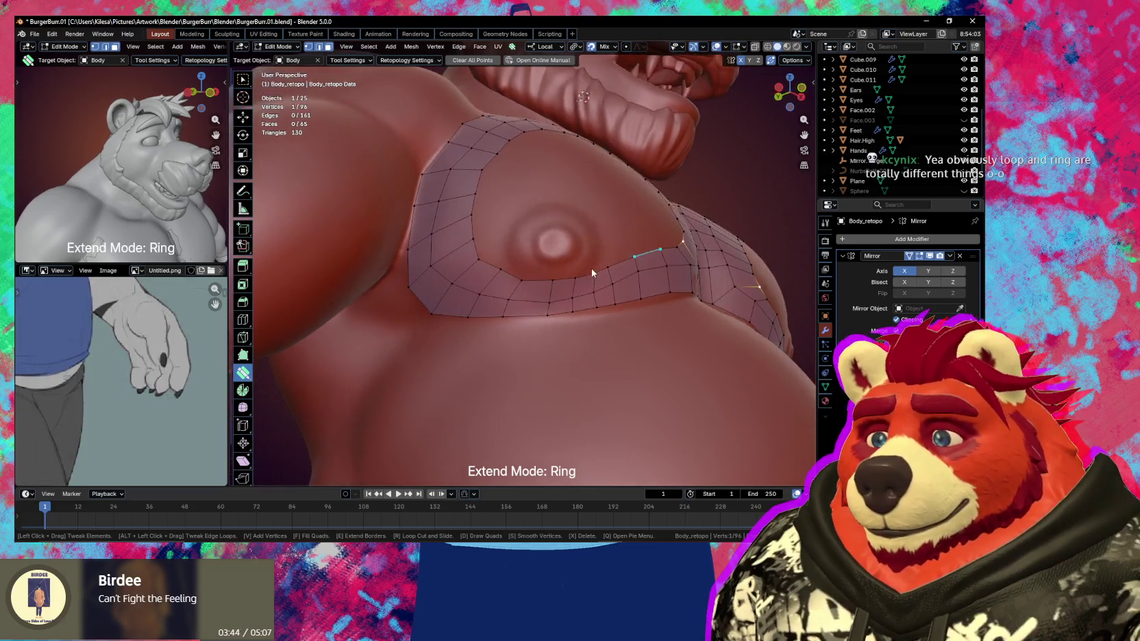
{"action": "left_click", "coordinate": [497, 281]}
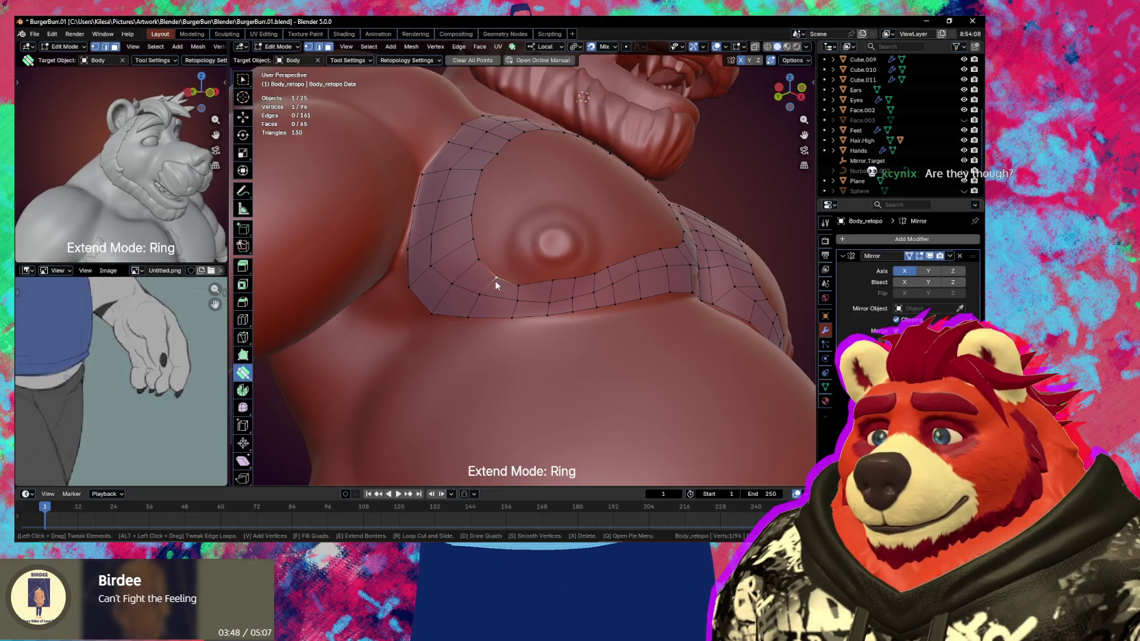
{"action": "left_click", "coordinate": [527, 285]}
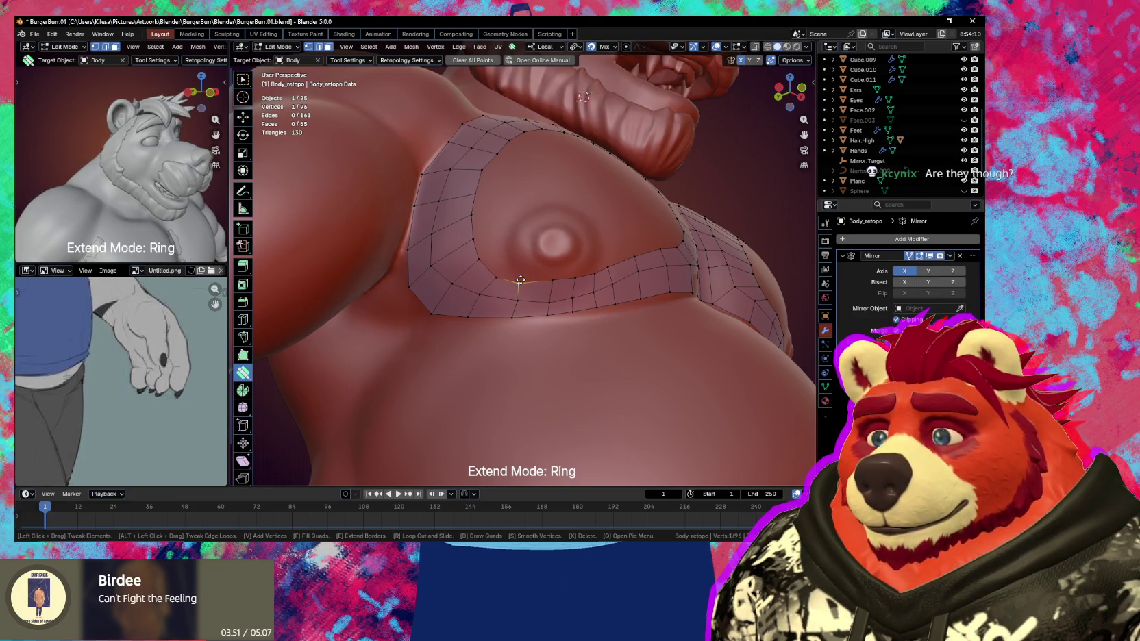
{"action": "middle_click_drag", "start_coordinate": [528, 283], "coordinate": [526, 297]}
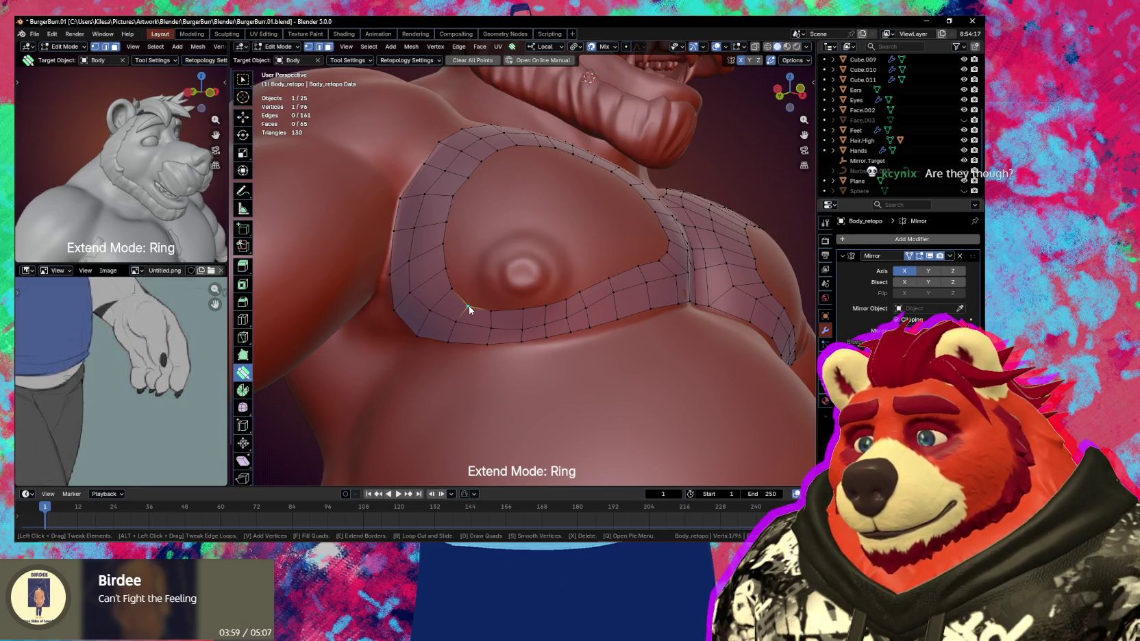
Set Extend Mode to Single and place loose vertices around the left nipple
{"action": "key", "text": "shift+space"}
{"action": "key", "text": "Escape"}
{"action": "key", "text": "space"}
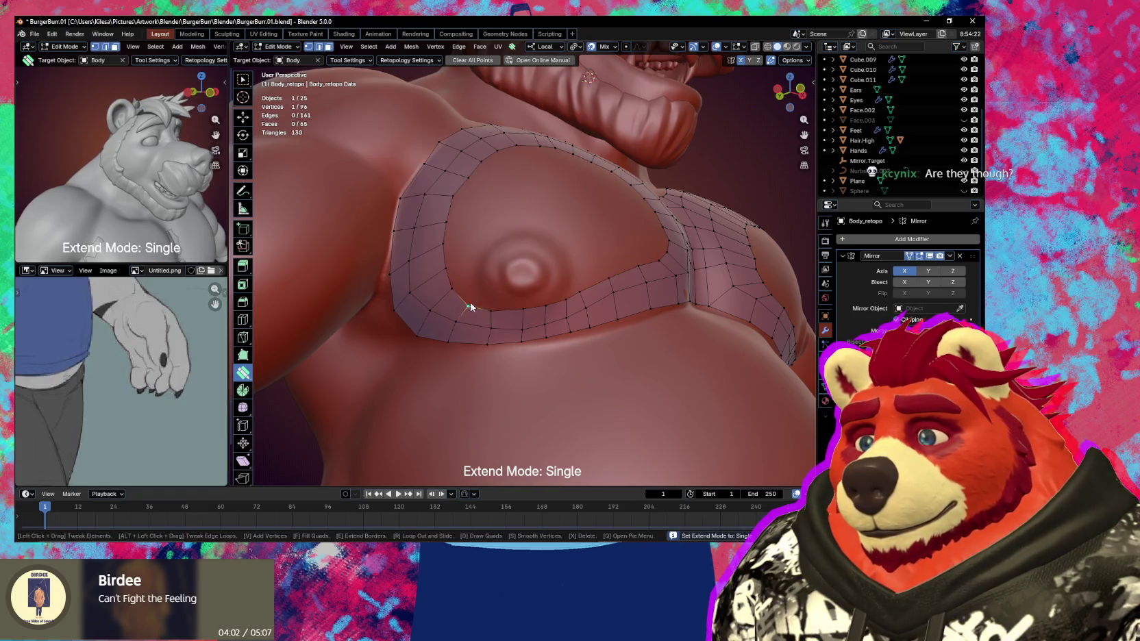
{"action": "mouse_move", "coordinate": [470, 307]}
{"action": "left_mouse_down"}
{"action": "mouse_move", "coordinate": [474, 285]}
{"action": "mouse_move", "coordinate": [473, 304]}
{"action": "left_mouse_up"}
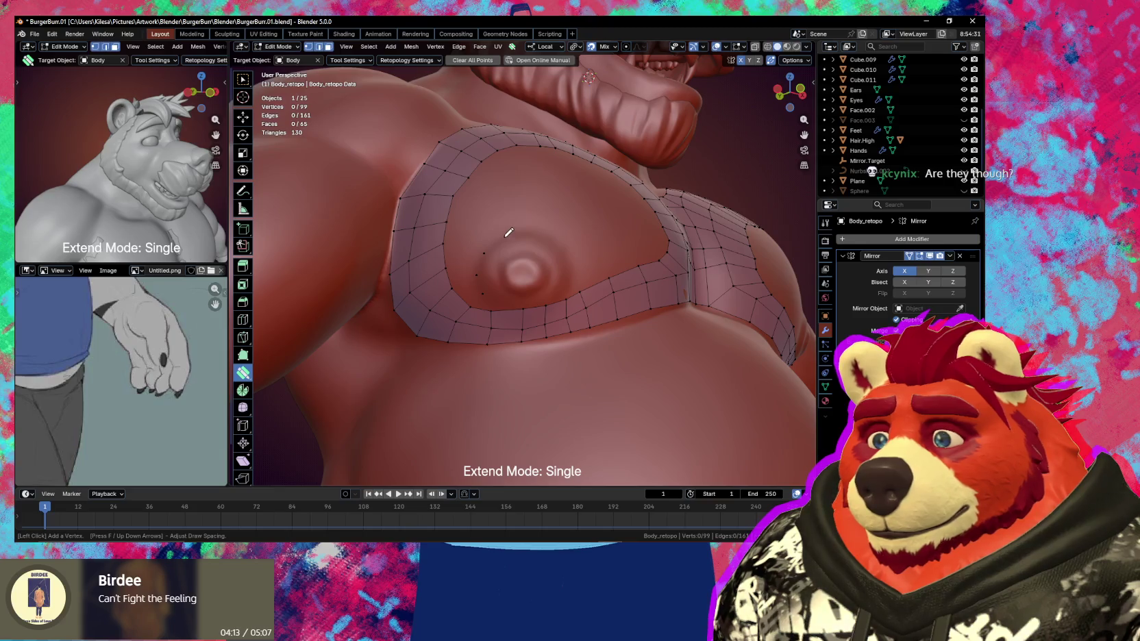
{"action": "left_click", "coordinate": [530, 234]}
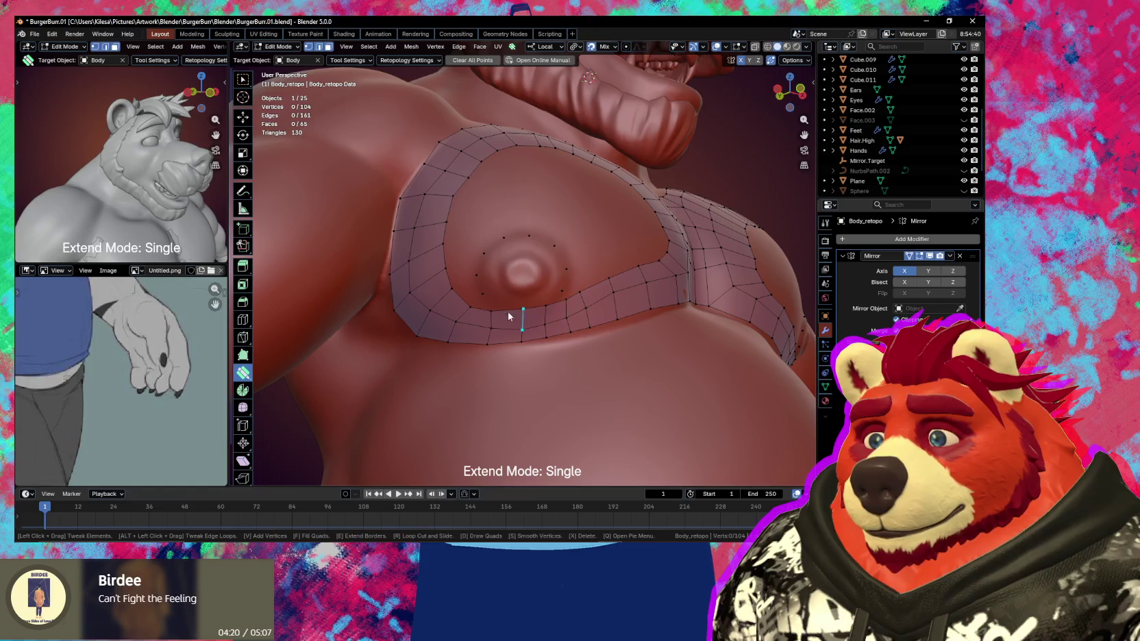
Select an edge on the ring's inner border and open the Quad Maker settings
{"action": "key", "text": "f"}
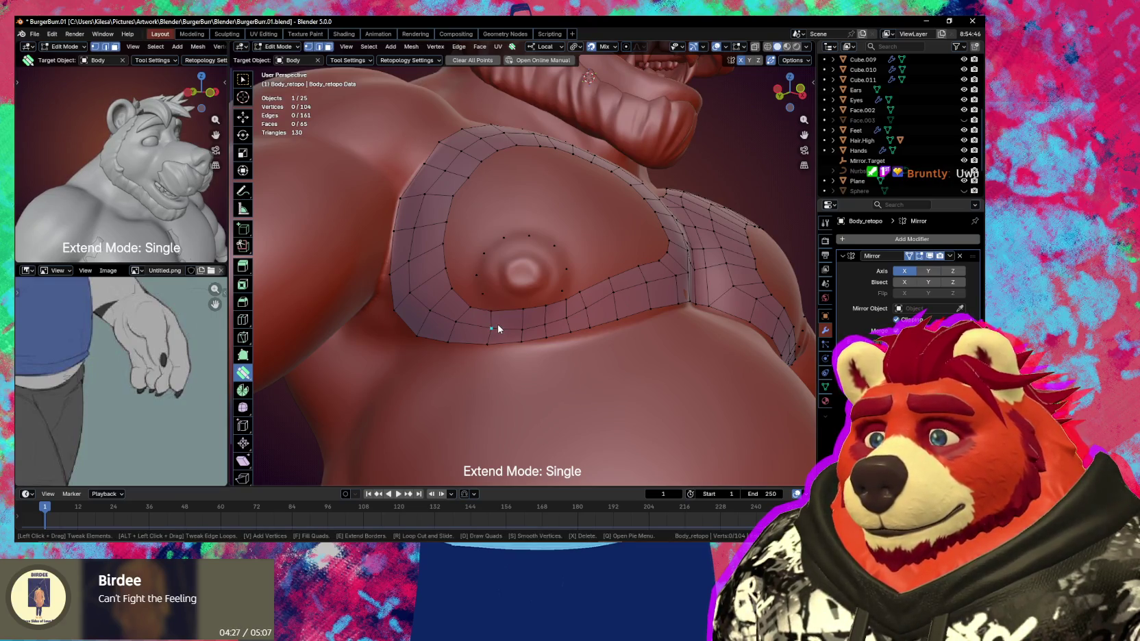
{"action": "key", "text": "w"}
{"action": "left_click", "coordinate": [490, 312]}
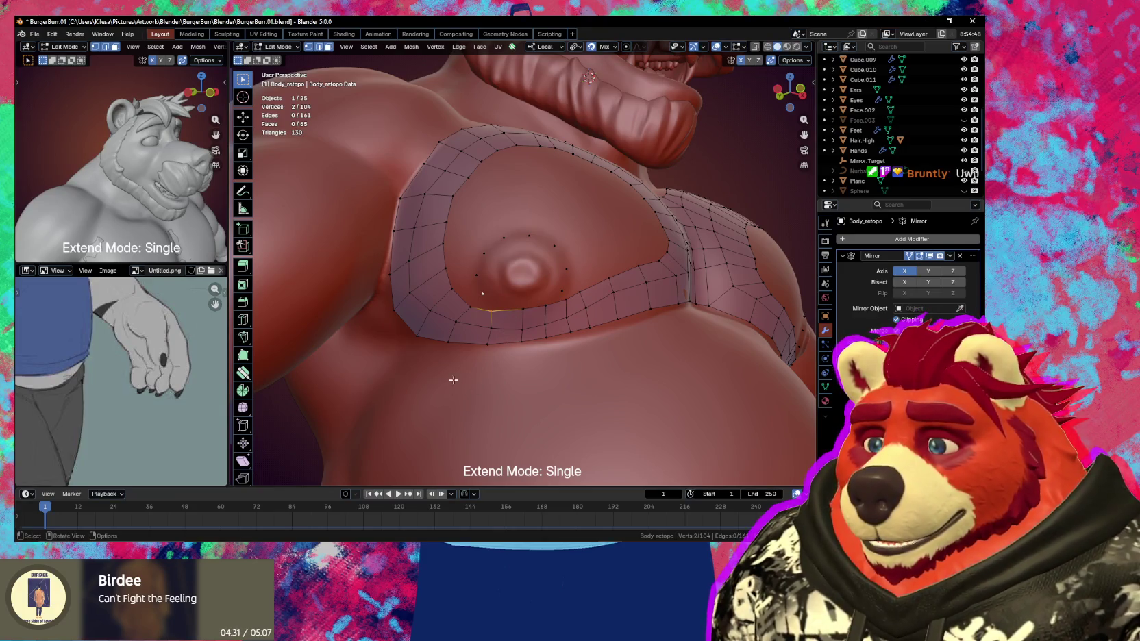
{"action": "left_click", "coordinate": [243, 373]}
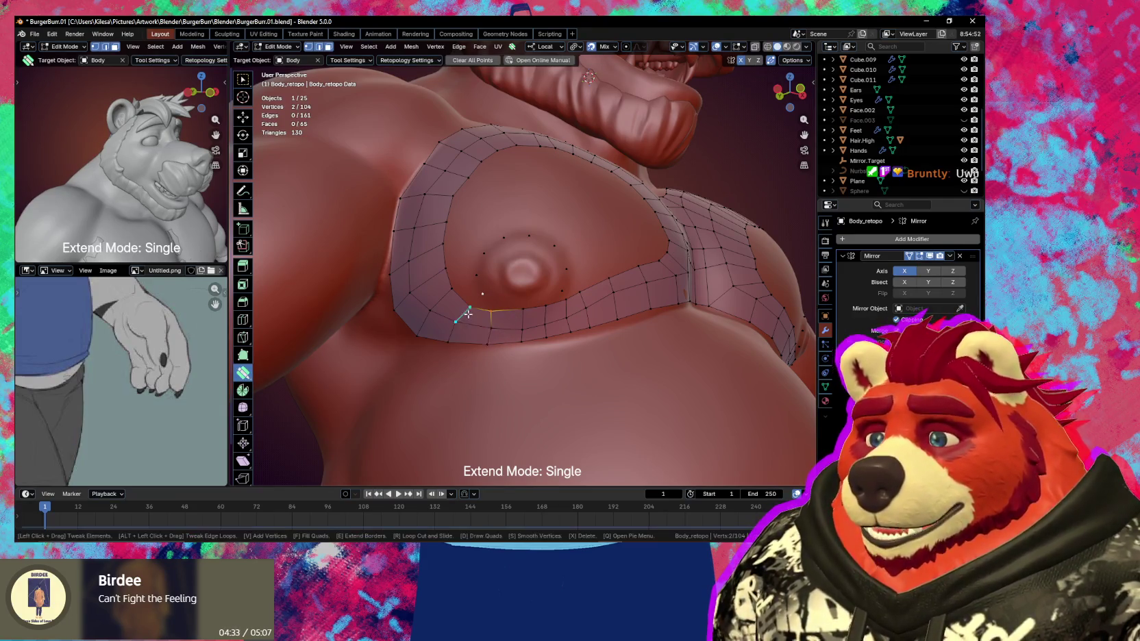
{"action": "key", "text": "q"}
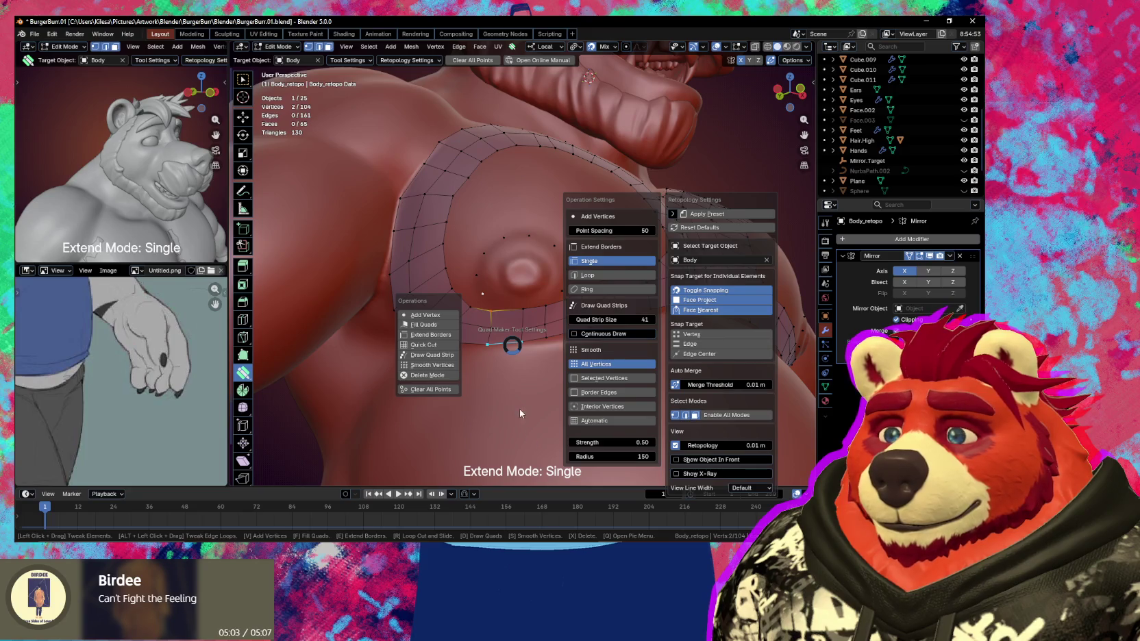
Brush Smooth Vertices (All Vertices) over the left chest quads from a frontal view
{"action": "mouse_move", "coordinate": [569, 342]}
{"action": "middle_mouse_down"}
{"action": "mouse_move", "coordinate": [550, 326]}
{"action": "mouse_move", "coordinate": [485, 363]}
{"action": "mouse_move", "coordinate": [506, 274]}
{"action": "middle_mouse_up"}
{"action": "key", "text": "shift"}
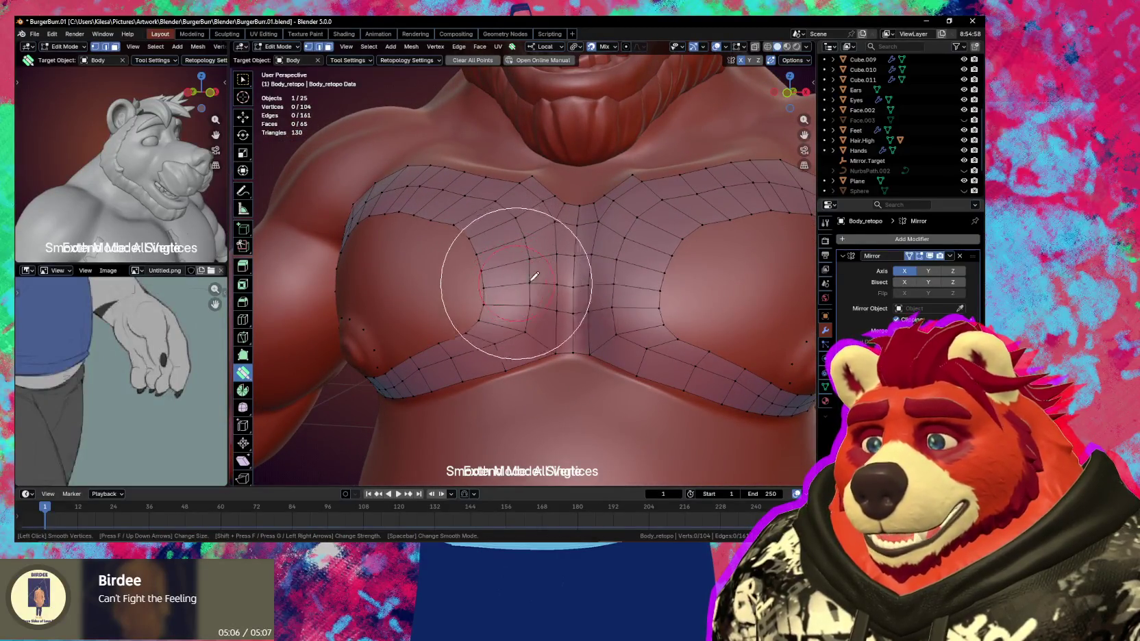
{"action": "mouse_move", "coordinate": [504, 272]}
{"action": "left_mouse_down"}
{"action": "mouse_move", "coordinate": [446, 227]}
{"action": "mouse_move", "coordinate": [529, 200]}
{"action": "mouse_move", "coordinate": [546, 255]}
{"action": "left_mouse_up"}
{"action": "mouse_move", "coordinate": [546, 254]}
{"action": "middle_mouse_down"}
{"action": "mouse_move", "coordinate": [529, 285]}
{"action": "mouse_move", "coordinate": [596, 259]}
{"action": "mouse_move", "coordinate": [547, 312]}
{"action": "mouse_move", "coordinate": [593, 220]}
{"action": "middle_mouse_up"}
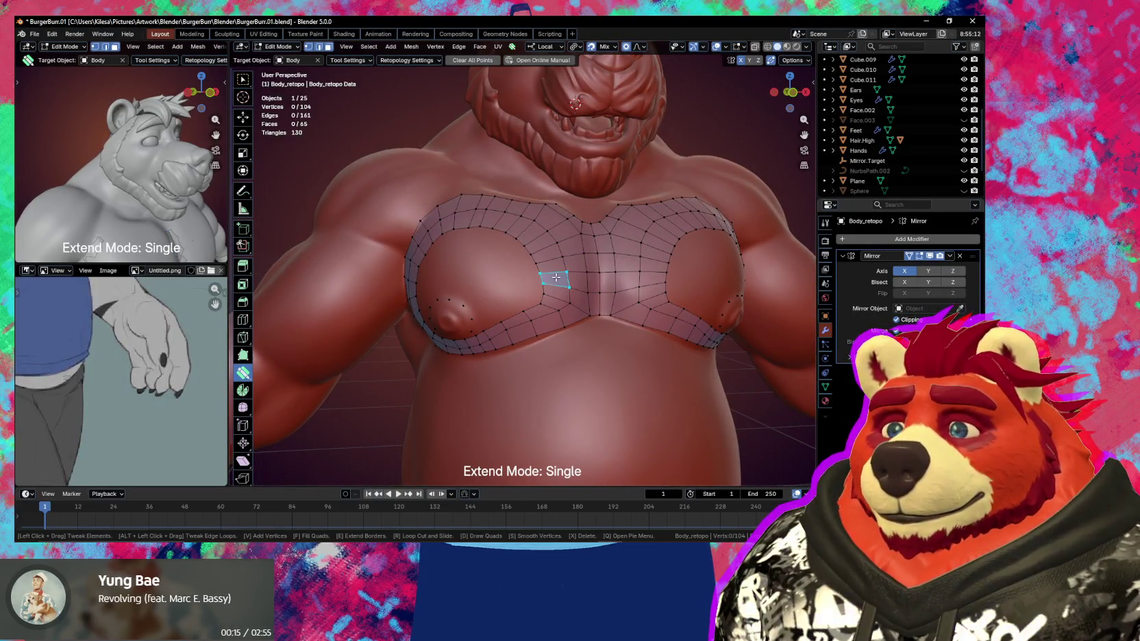
Nudge a chest face and a nearby vertex using soft proportional falloff
{"action": "left_click_drag", "start_coordinate": [565, 275], "coordinate": [570, 273]}
{"action": "scroll", "coordinate": [570, 272], "scroll_direction": "down", "scroll_amount": 5}
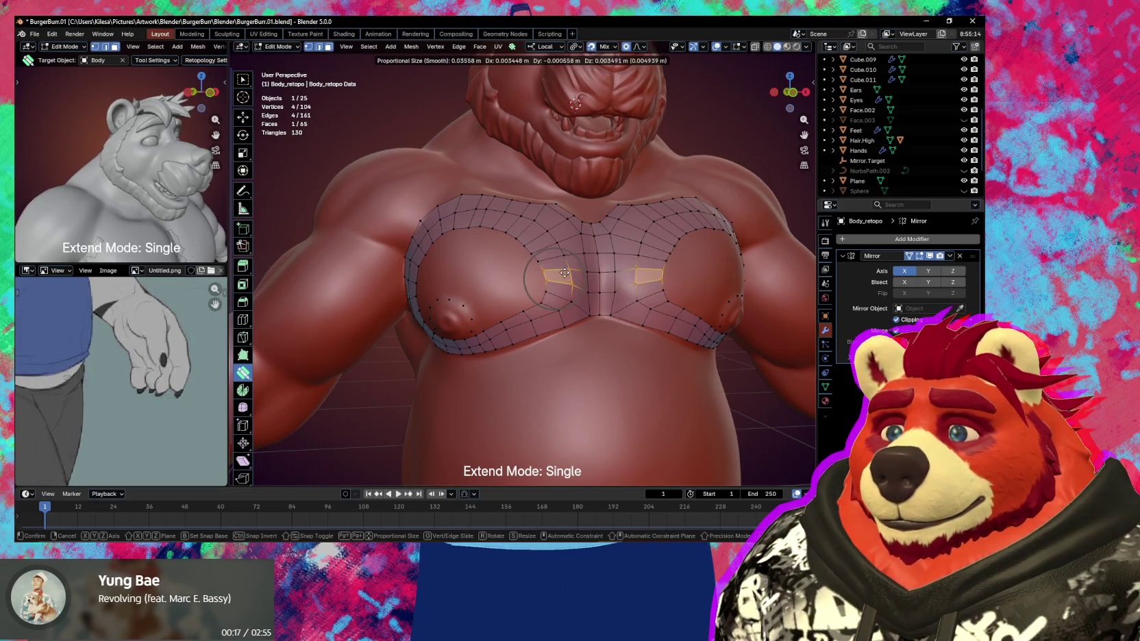
{"action": "scroll", "coordinate": [570, 273], "scroll_direction": "down", "scroll_amount": 4}
{"action": "scroll", "coordinate": [571, 272], "scroll_direction": "down", "scroll_amount": 3}
{"action": "left_click", "coordinate": [571, 273]}
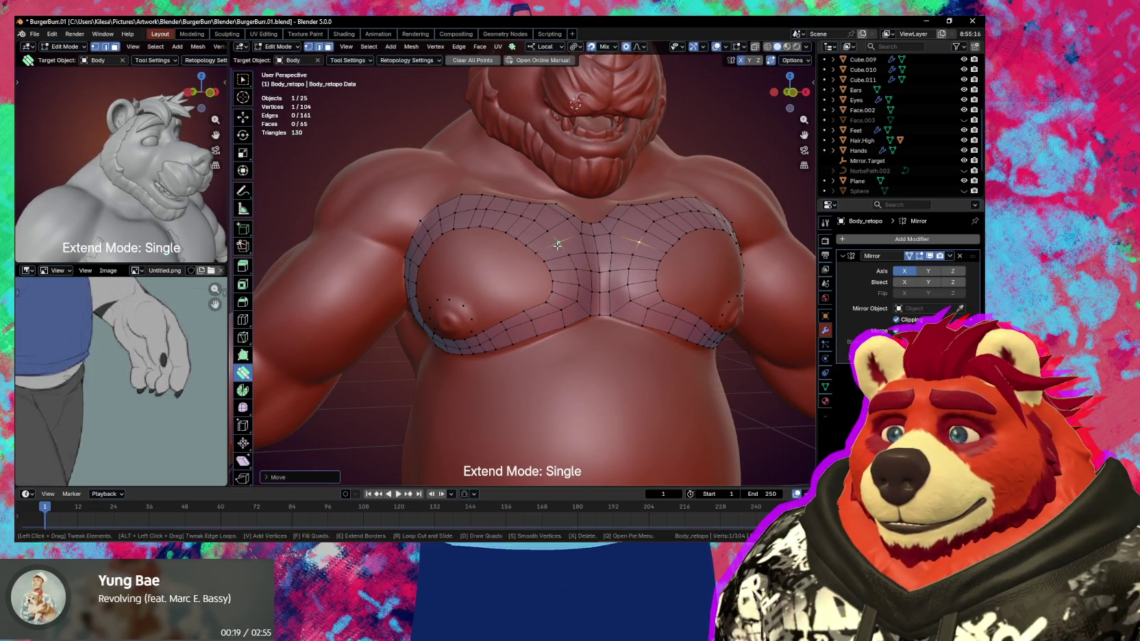
{"action": "left_click_drag", "start_coordinate": [564, 245], "coordinate": [566, 243]}
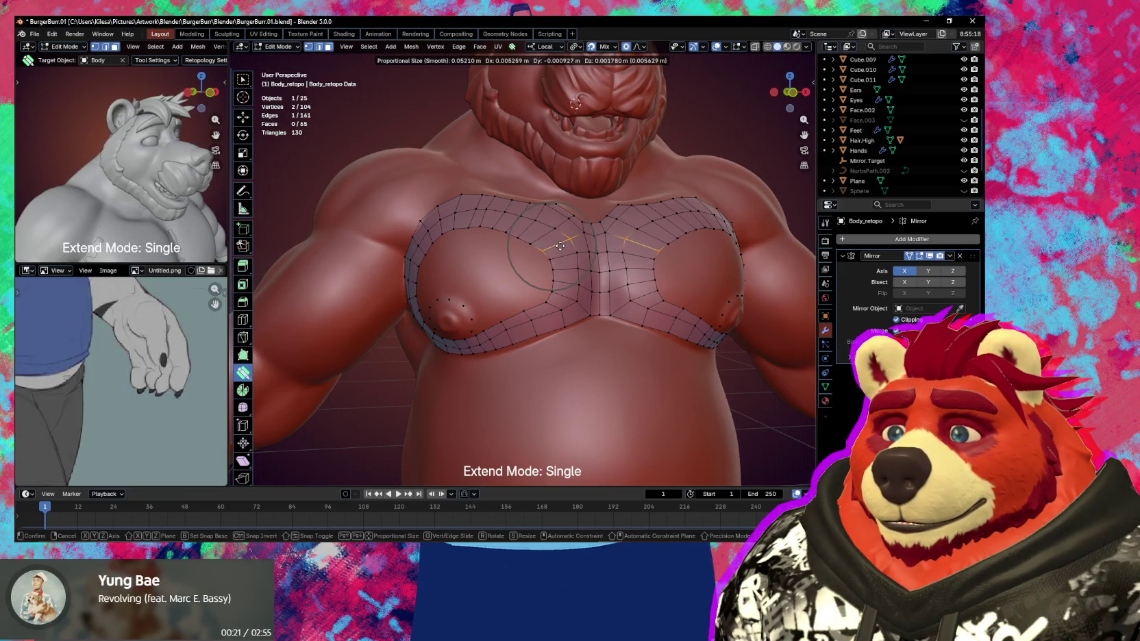
{"action": "left_click", "coordinate": [568, 241]}
{"action": "middle_click_drag", "start_coordinate": [568, 241], "coordinate": [547, 258]}
{"action": "scroll", "coordinate": [547, 258], "scroll_direction": "up", "scroll_amount": 2}
{"action": "scroll", "coordinate": [561, 281], "scroll_direction": "up", "scroll_amount": 1}
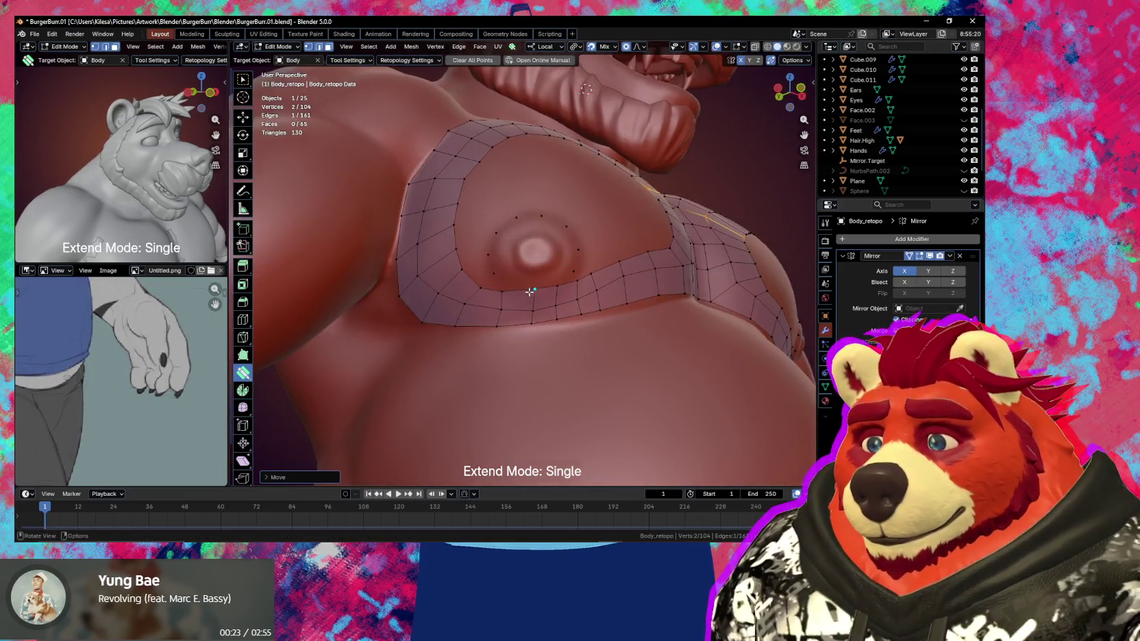
{"action": "scroll", "coordinate": [582, 305], "scroll_direction": "up", "scroll_amount": 1}
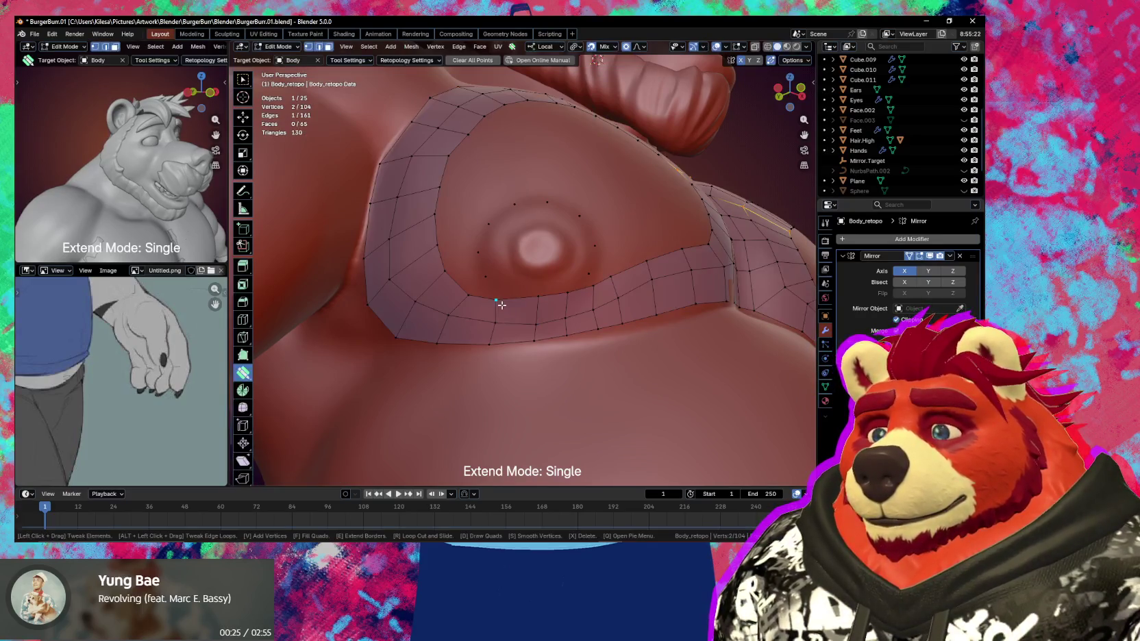
Select inner-edge vertices and move a vertex below the nipple with soft falloff
{"action": "key", "text": "w"}
{"action": "left_click", "coordinate": [496, 298]}
{"action": "left_click", "coordinate": [485, 276], "text": "shift"}
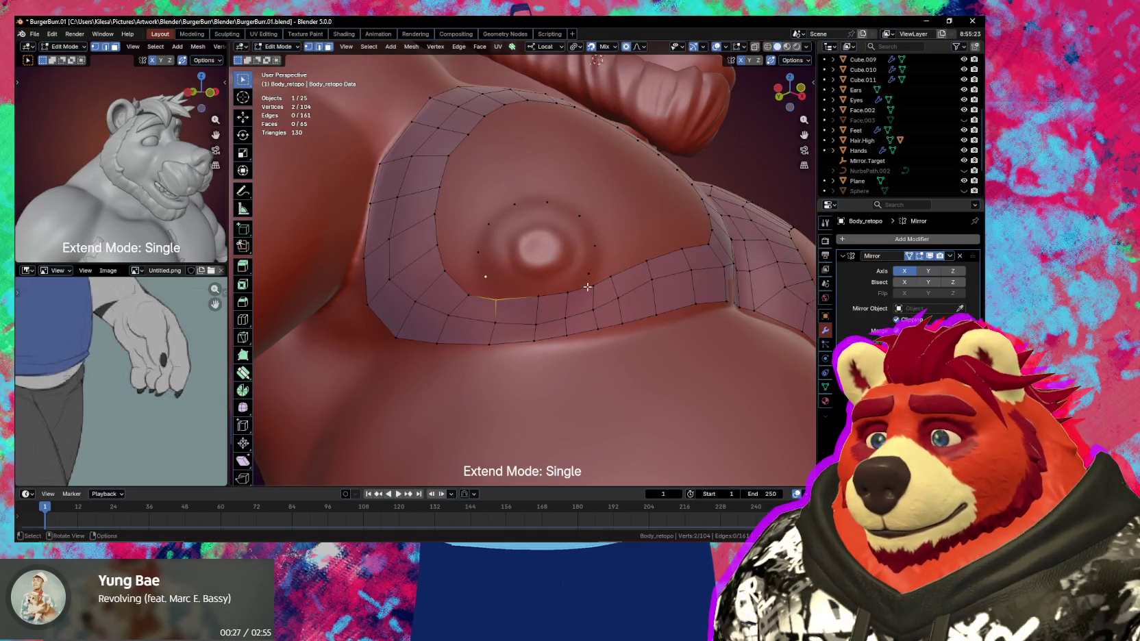
{"action": "left_click_drag", "start_coordinate": [592, 278], "coordinate": [588, 273]}
{"action": "key", "text": "g"}
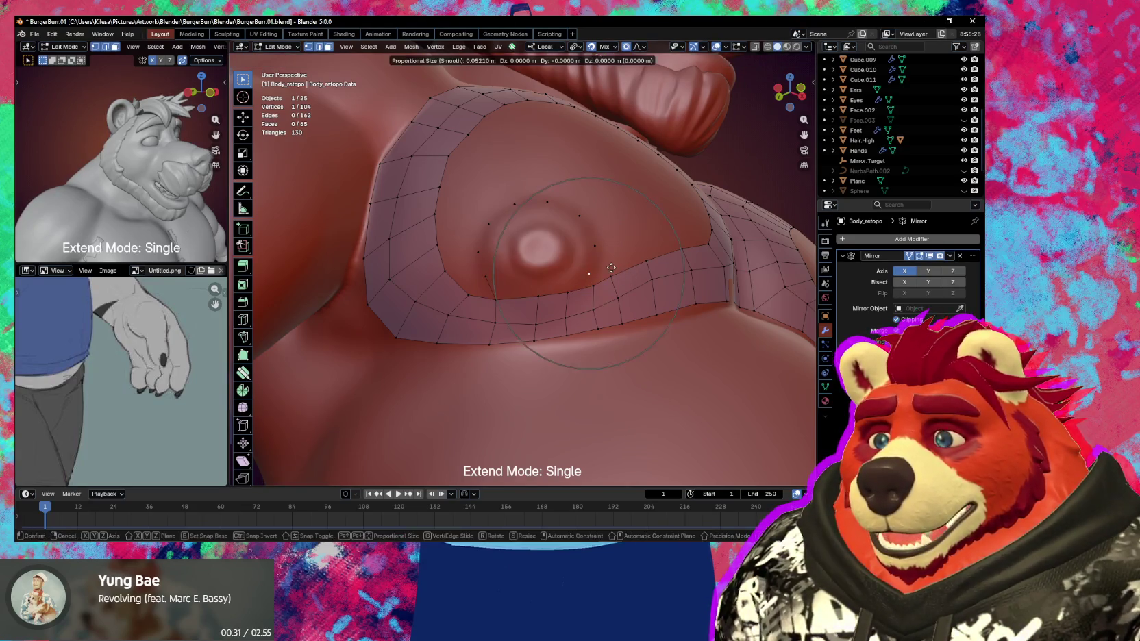
{"action": "left_click", "coordinate": [611, 263]}
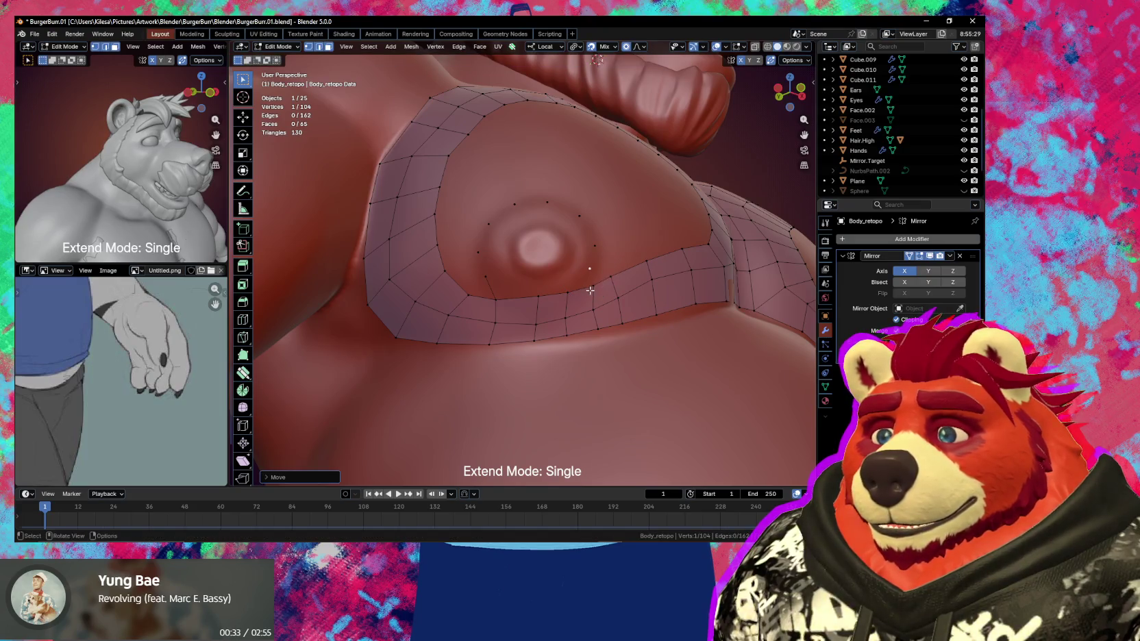
Extrude a short edge from an inner-loop vertex down below the nipple
{"action": "key", "text": "e"}
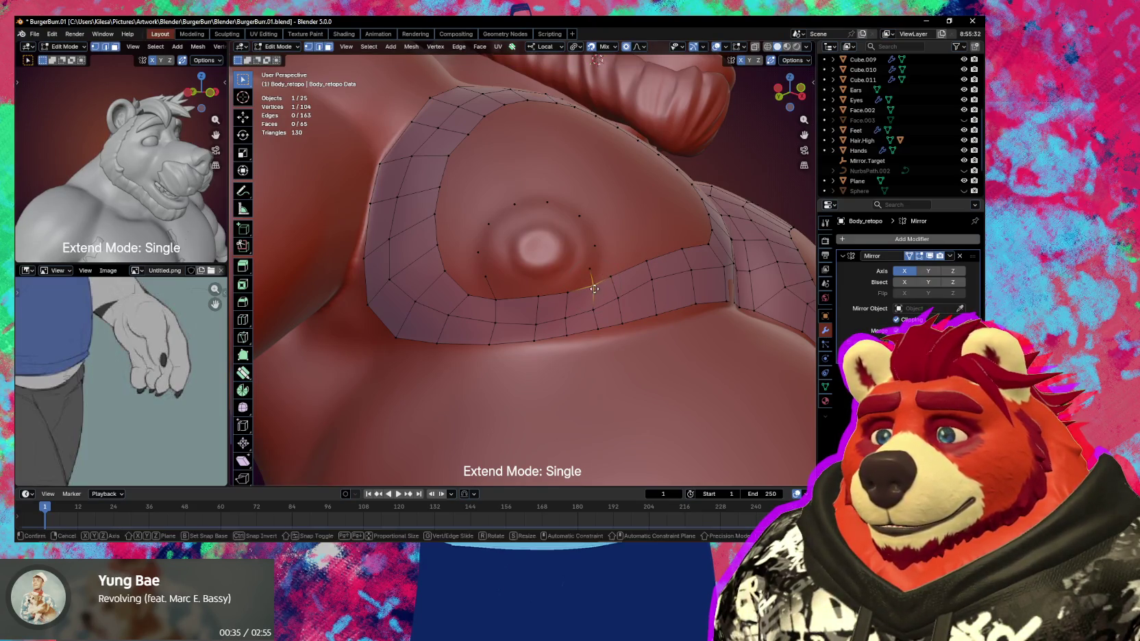
{"action": "left_click", "coordinate": [590, 273]}
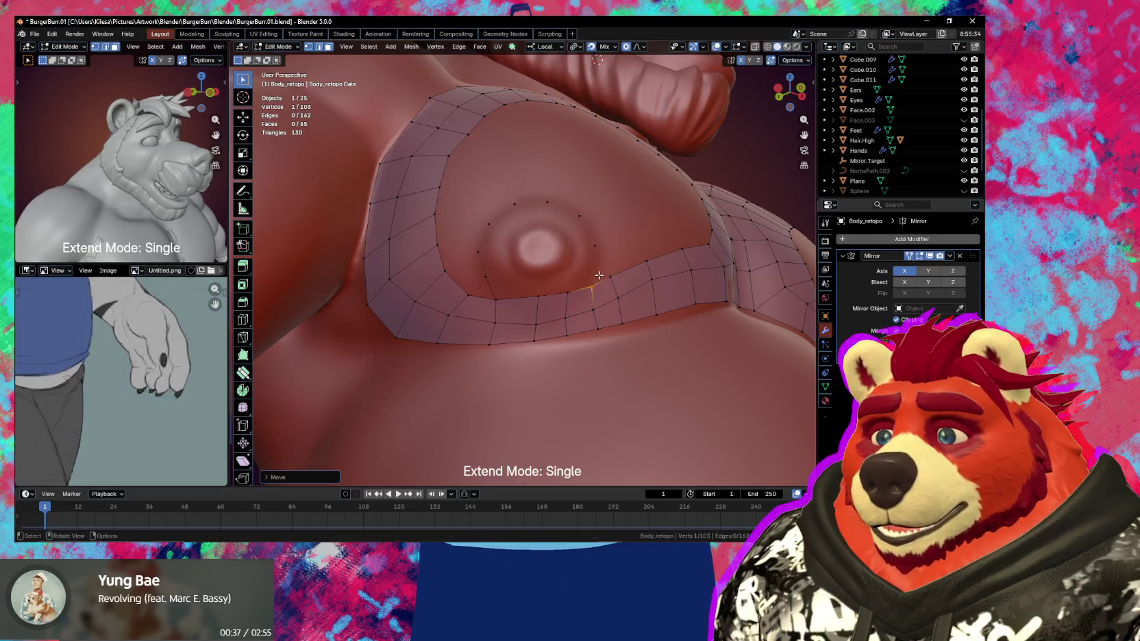
{"action": "left_click", "coordinate": [565, 298]}
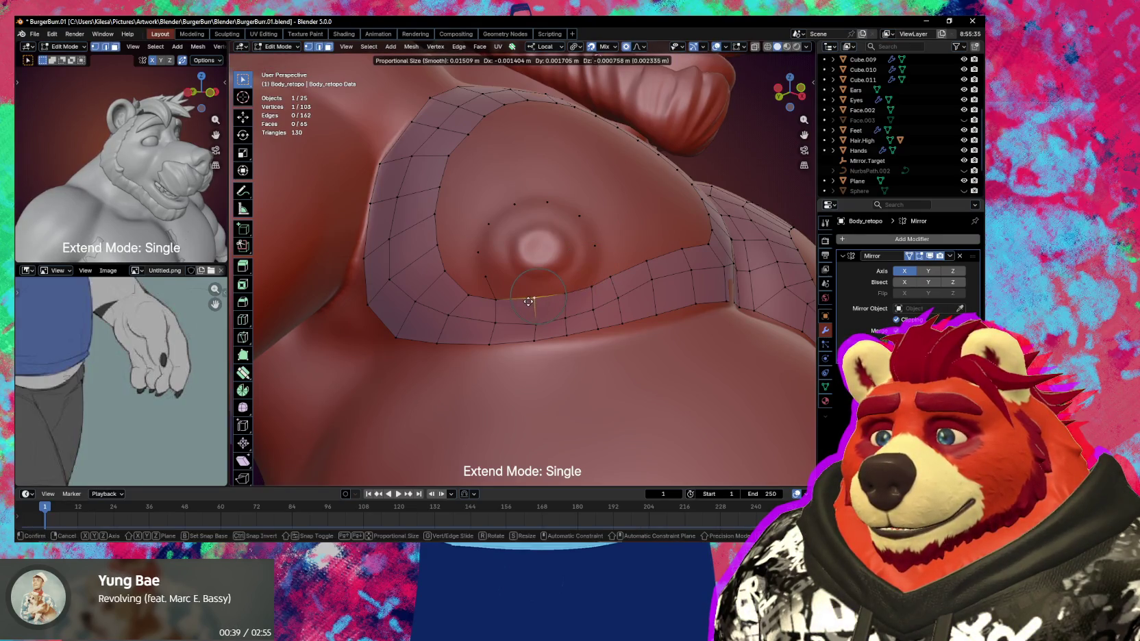
{"action": "left_click", "coordinate": [565, 295]}
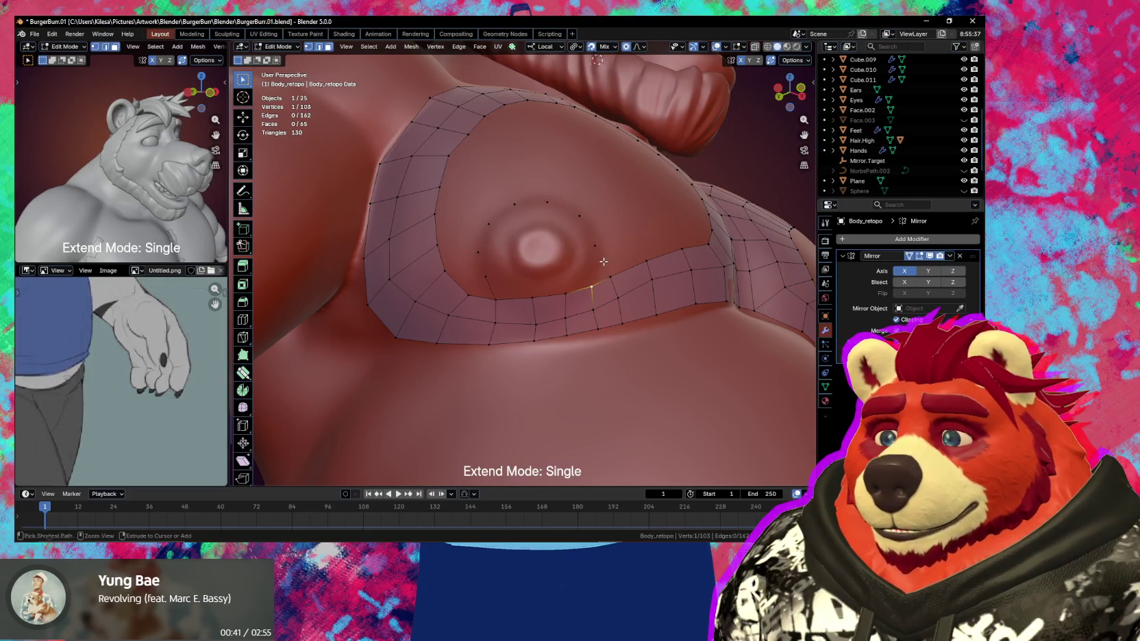
{"action": "key", "text": "ctrl+z"}
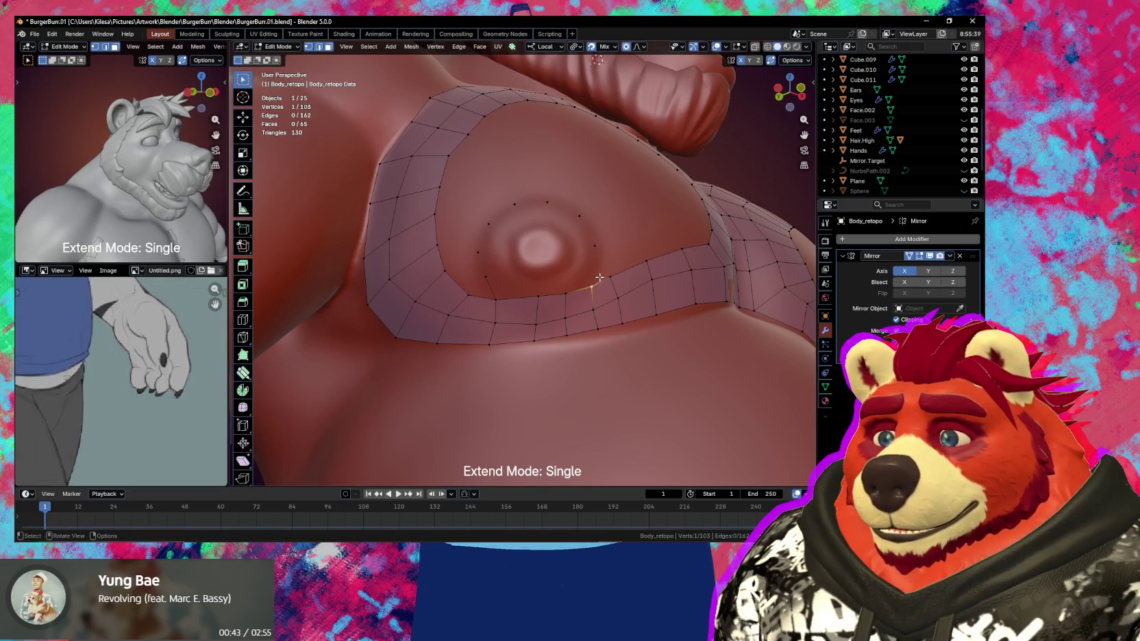
{"action": "key", "text": "e"}
{"action": "left_click", "coordinate": [596, 261]}
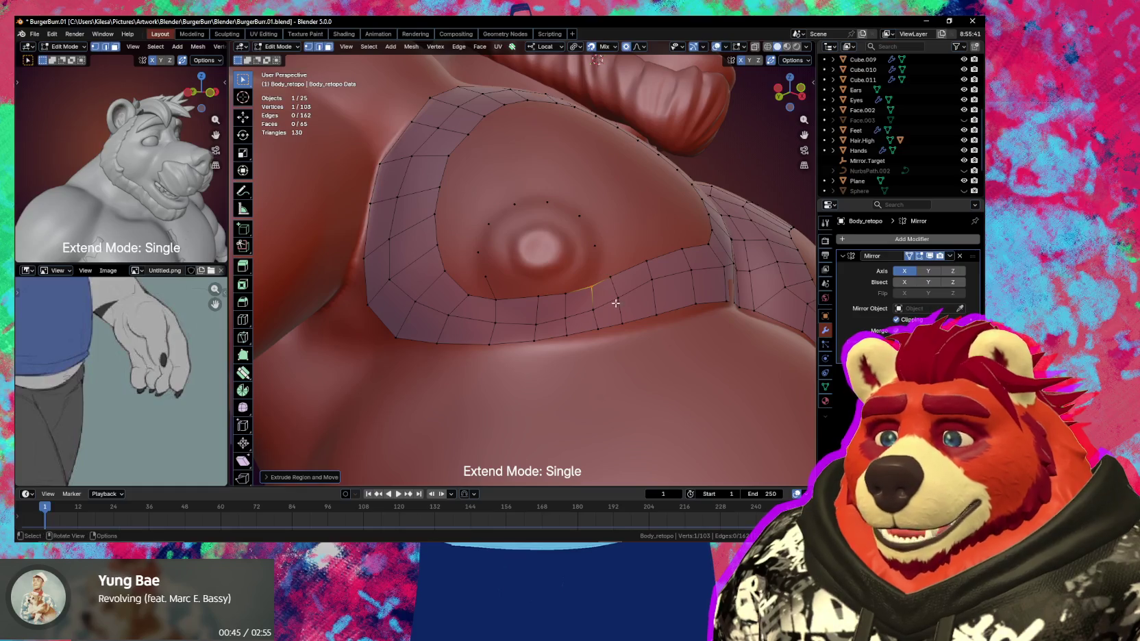
Set the Auto Merge threshold to 0.0025 m in the Options popover
{"action": "left_click", "coordinate": [792, 60]}
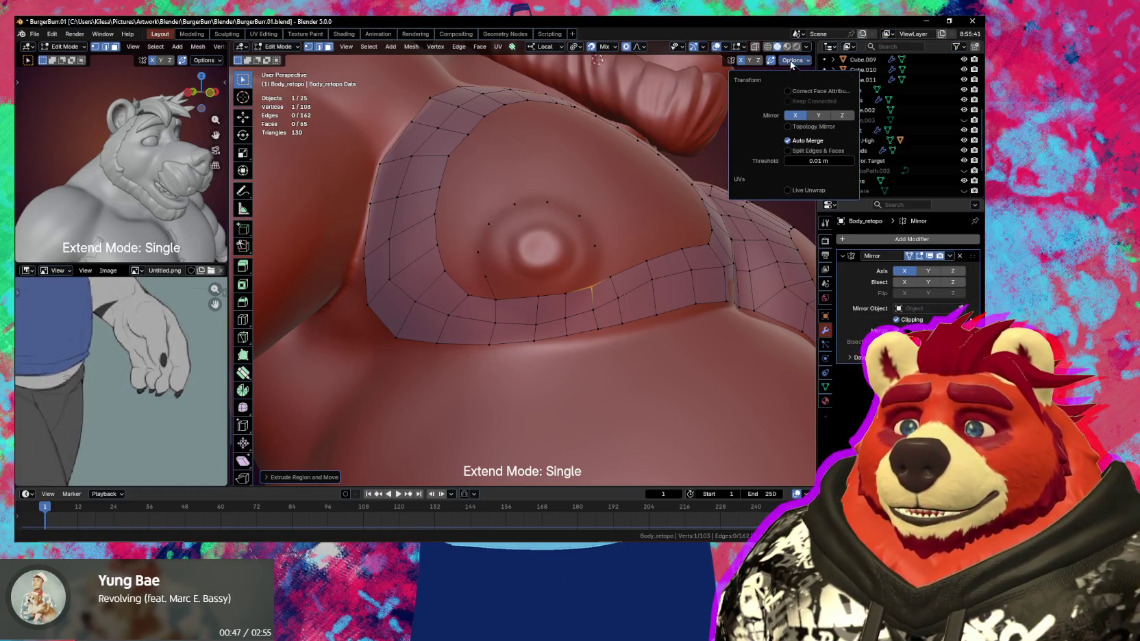
{"action": "left_click", "coordinate": [816, 161]}
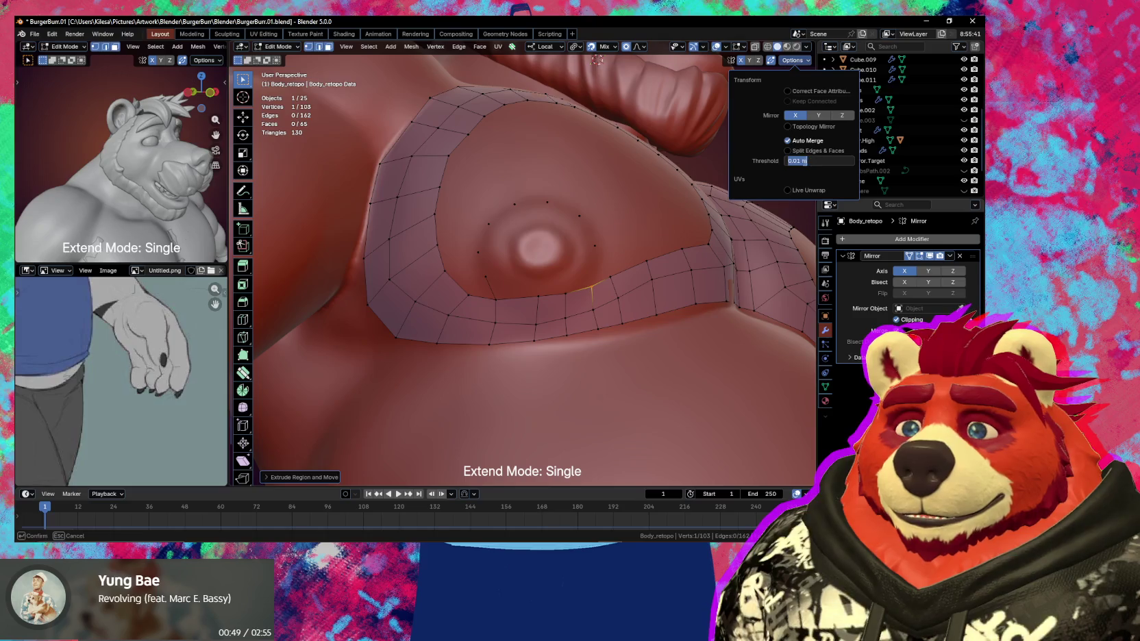
{"action": "key", "text": "BackSpace"}
{"action": "type", "text": "0"}
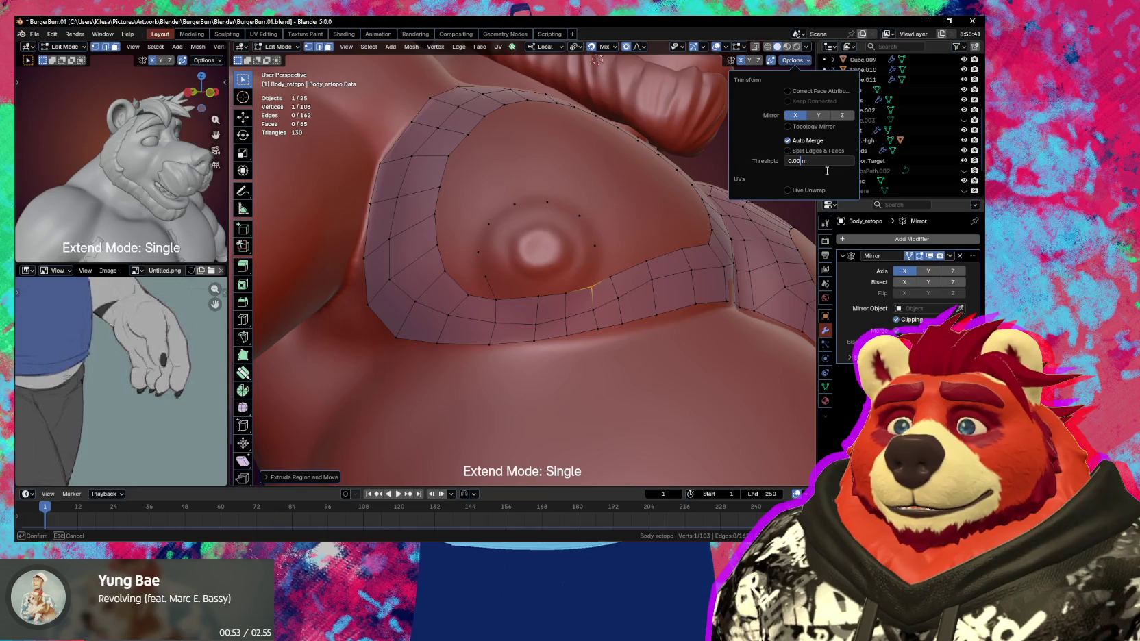
{"action": "type", "text": "25"}
{"action": "key", "text": "Return"}
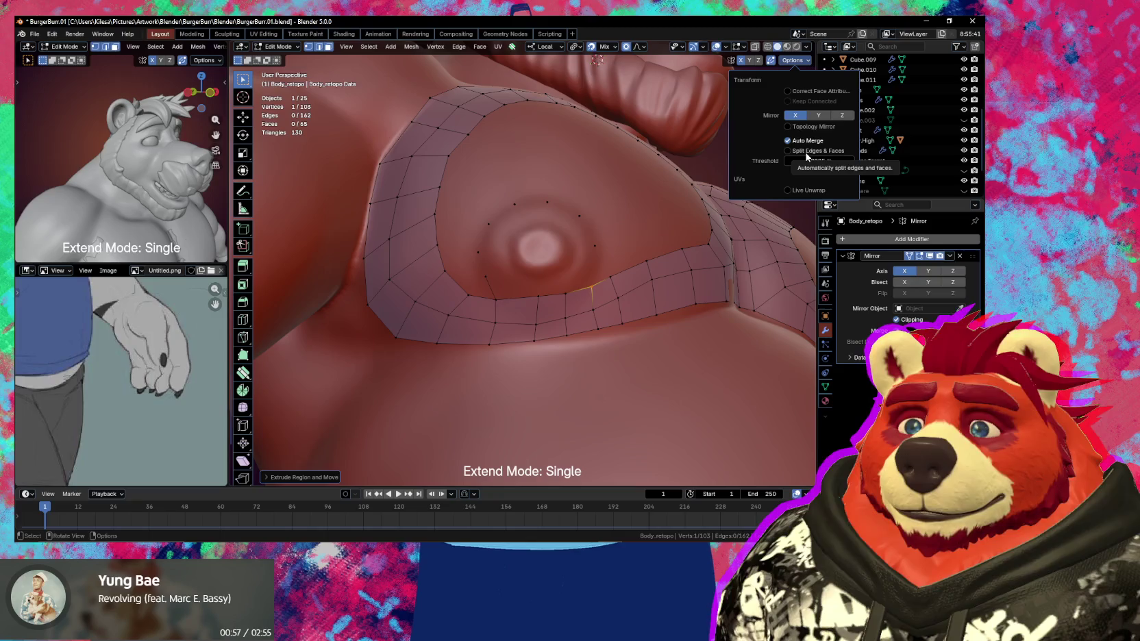
{"action": "middle_click_drag", "start_coordinate": [507, 294], "coordinate": [540, 304]}
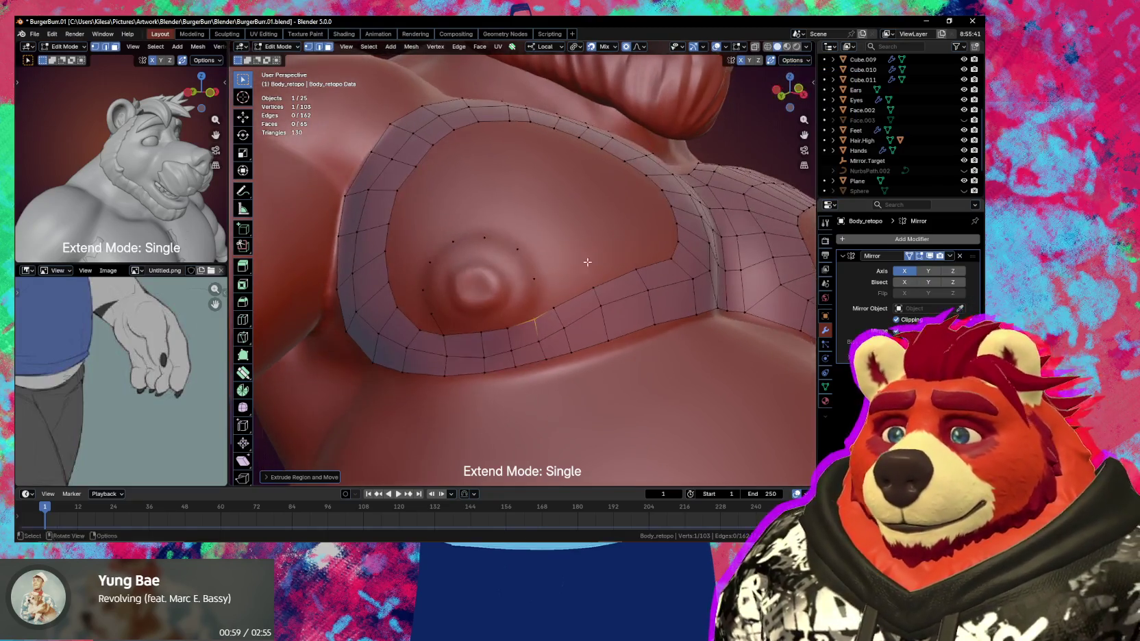
Extend connected vertices around the nipple to form an edge path, adding a vertex below it
{"action": "right_click", "coordinate": [536, 280], "text": "ctrl"}
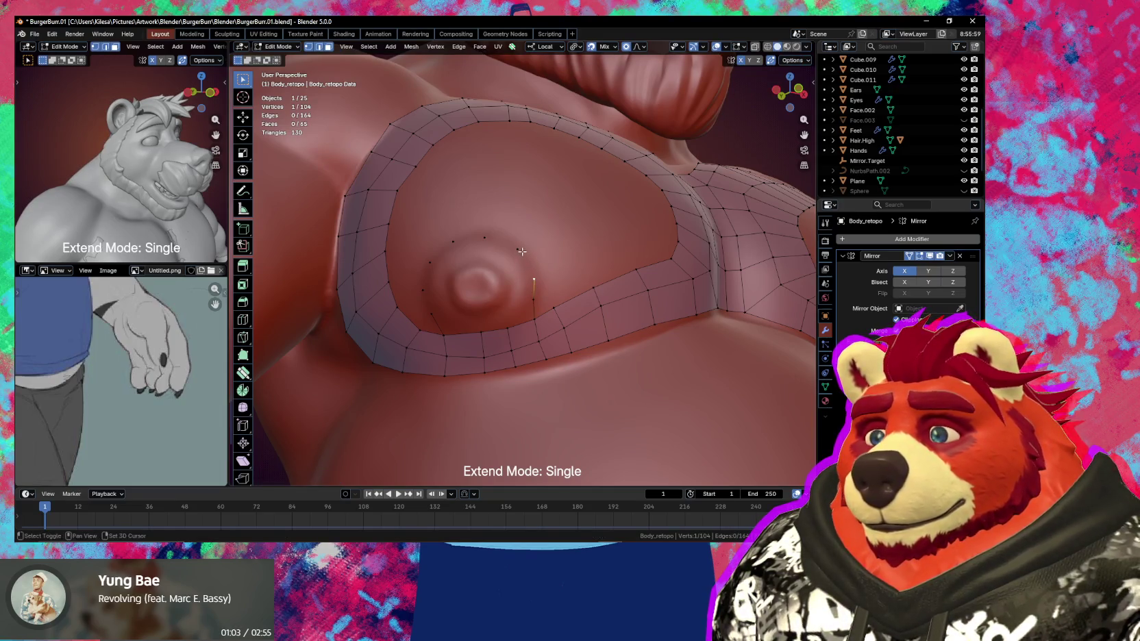
{"action": "right_click", "coordinate": [484, 238], "text": "ctrl"}
{"action": "right_click", "coordinate": [452, 241], "text": "ctrl"}
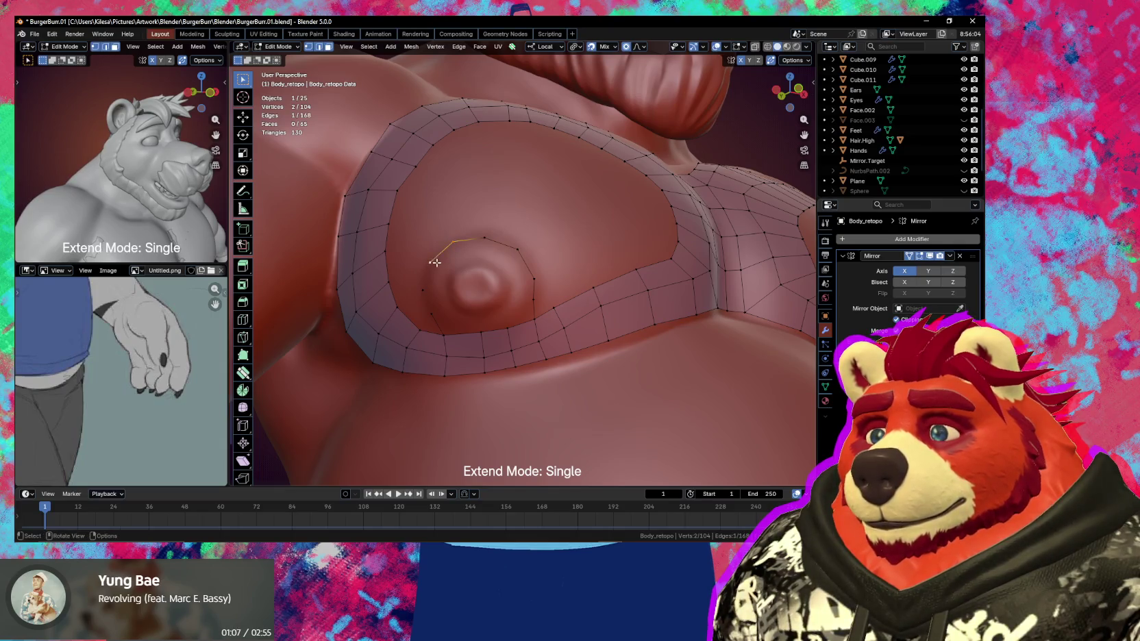
{"action": "middle_click_drag", "start_coordinate": [437, 254], "coordinate": [464, 262]}
{"action": "right_click", "coordinate": [511, 259], "text": "ctrl"}
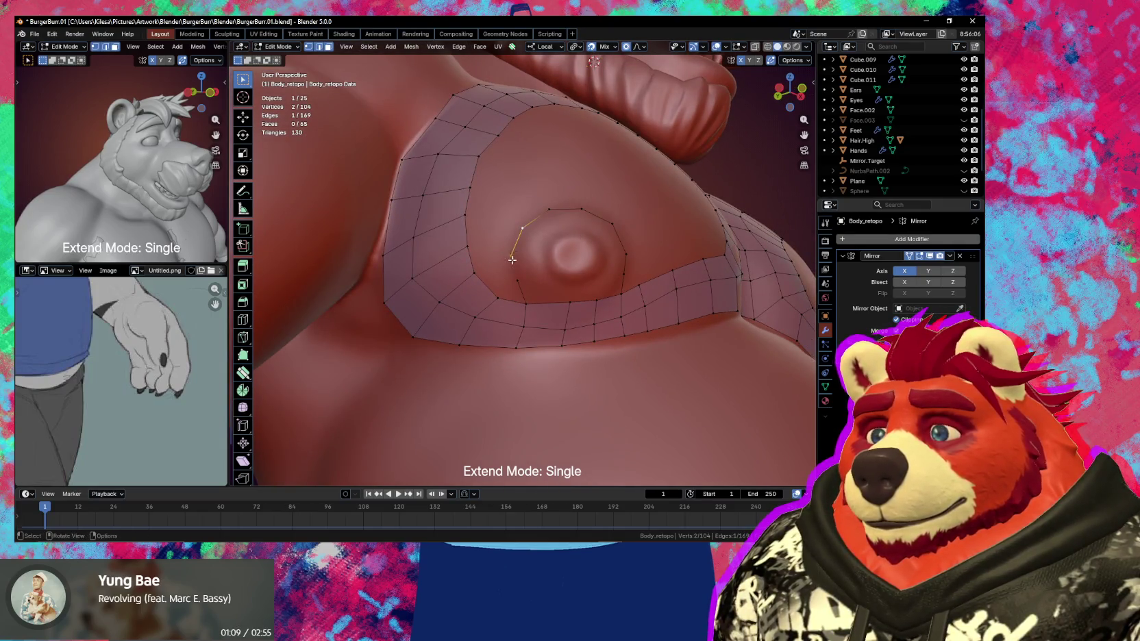
{"action": "right_click", "coordinate": [529, 300], "text": "ctrl"}
Reposition the new vertex, the vertical edge and a vertex below the nipple
{"action": "key", "text": "g"}
{"action": "left_click", "coordinate": [529, 300]}
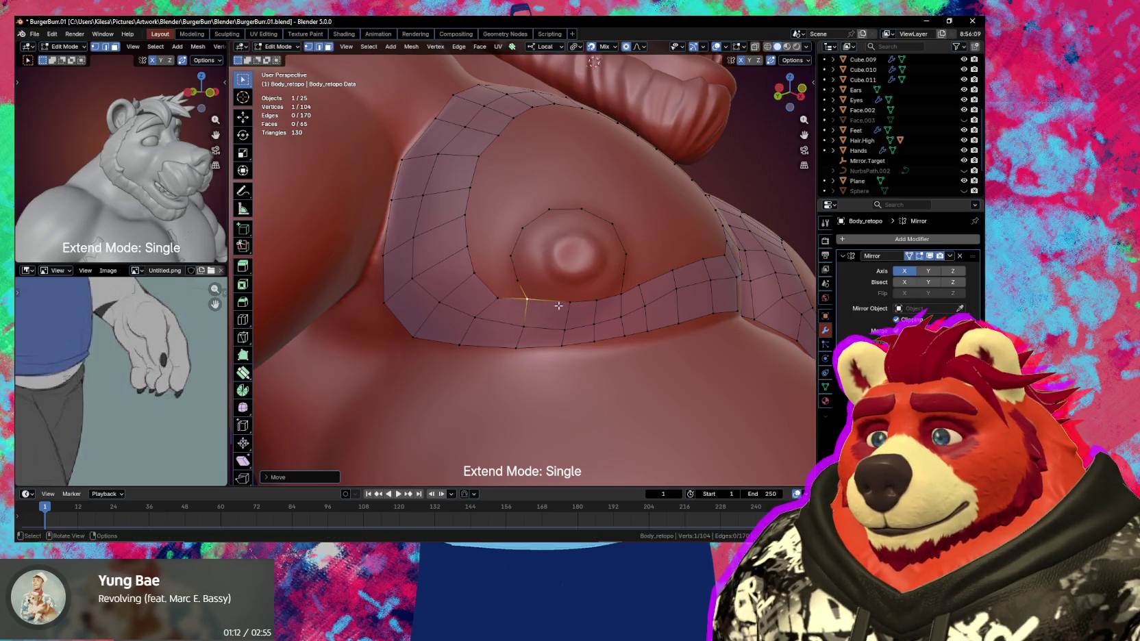
{"action": "left_click", "coordinate": [595, 318]}
{"action": "key", "text": "g"}
{"action": "left_click", "coordinate": [595, 317]}
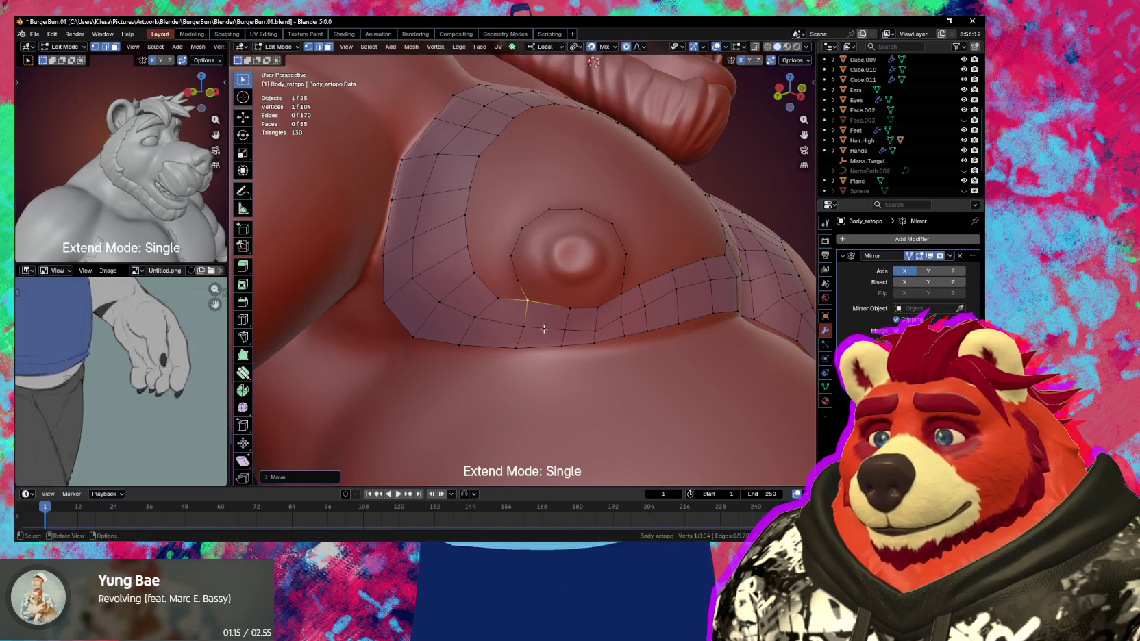
{"action": "left_click", "coordinate": [566, 329]}
{"action": "key", "text": "g"}
{"action": "left_click", "coordinate": [565, 310]}
Smooth the lower vertices near the ring with proportional-falloff moves
{"action": "key", "text": "g"}
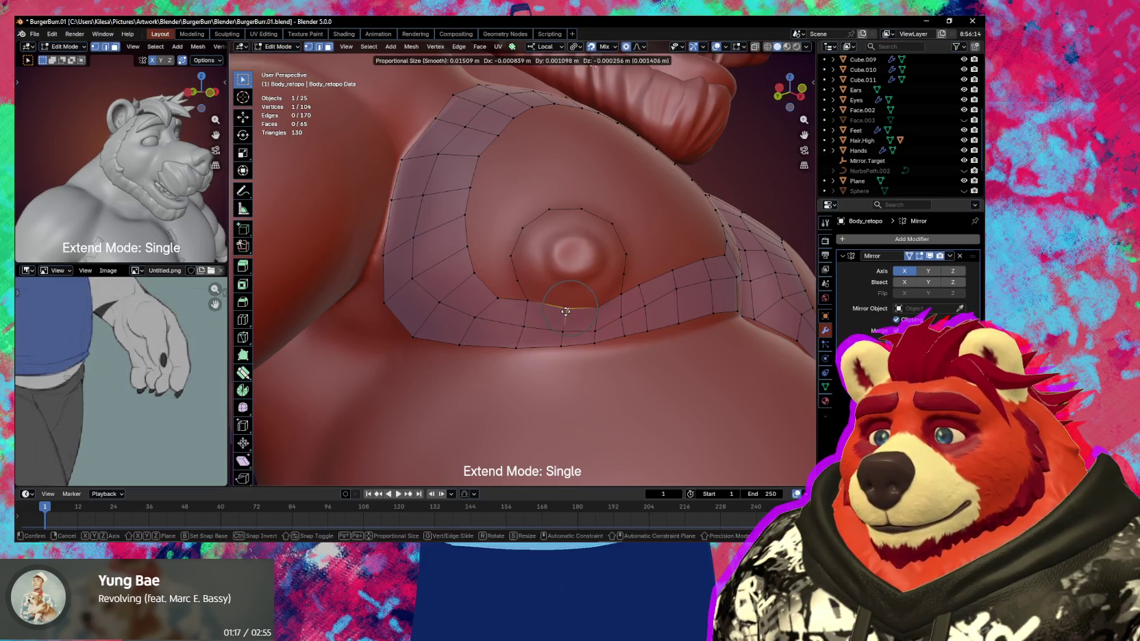
{"action": "right_click", "coordinate": [554, 325]}
{"action": "left_click", "coordinate": [517, 348]}
{"action": "key", "text": "g"}
{"action": "left_click", "coordinate": [520, 348]}
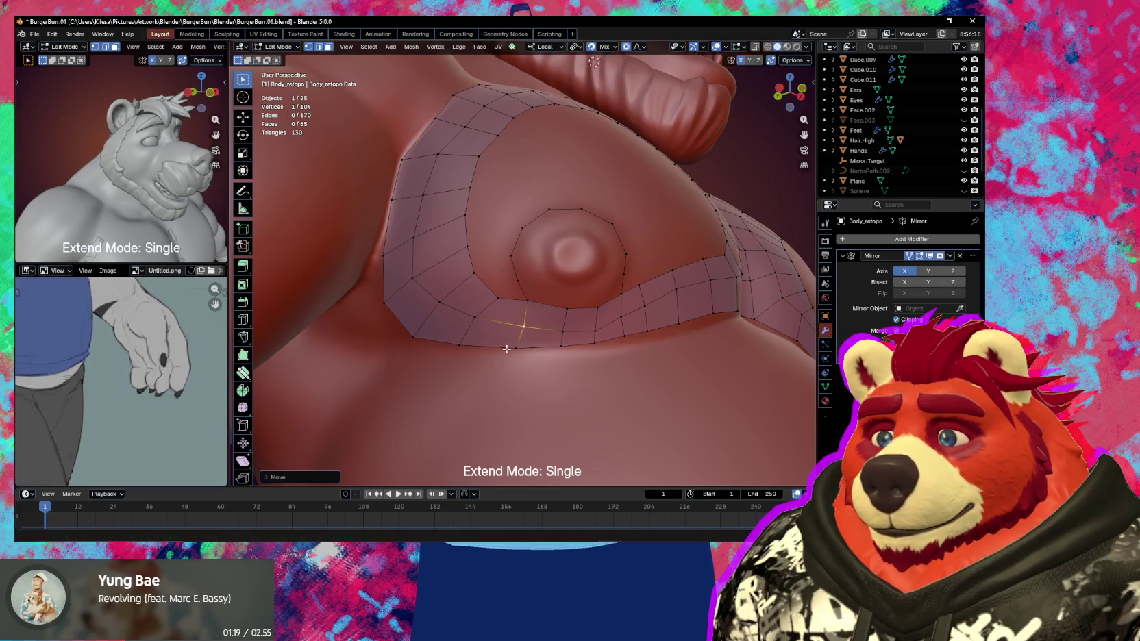
{"action": "left_click", "coordinate": [522, 349]}
{"action": "key", "text": "g"}
{"action": "left_click", "coordinate": [523, 349]}
{"action": "left_click", "coordinate": [563, 346]}
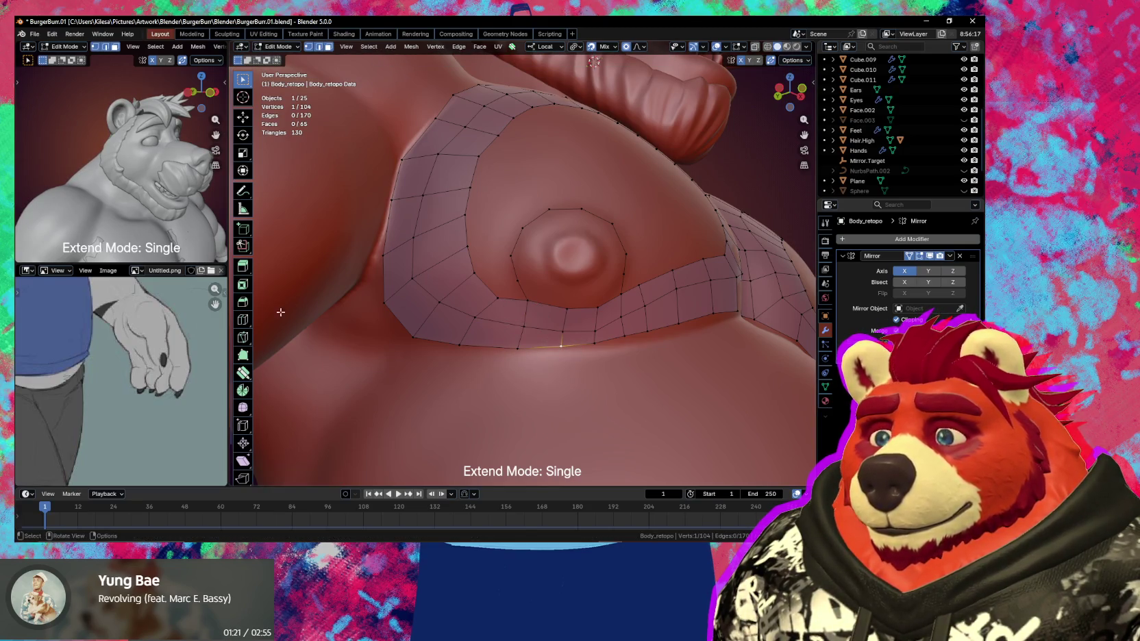
Switch to Poly Build with extend mode back on Single and select the nipple edge loop
{"action": "left_click", "coordinate": [244, 373]}
{"action": "middle_click_drag", "start_coordinate": [582, 308], "coordinate": [556, 310]}
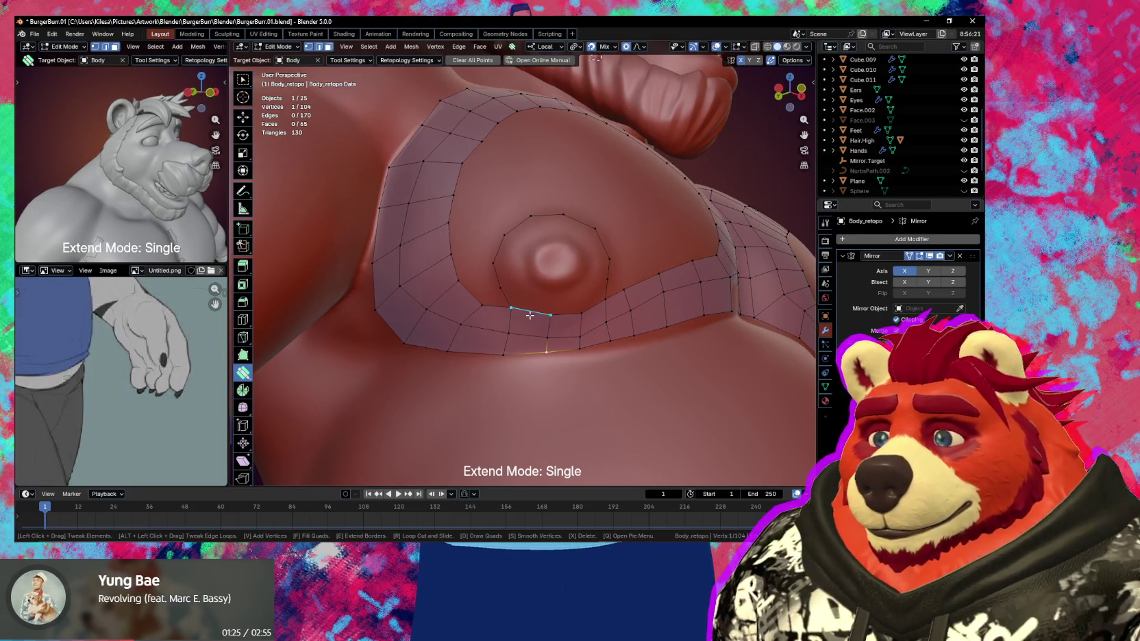
{"action": "key", "text": "alt+a"}
{"action": "key", "text": "space"}
{"action": "key", "text": "space"}
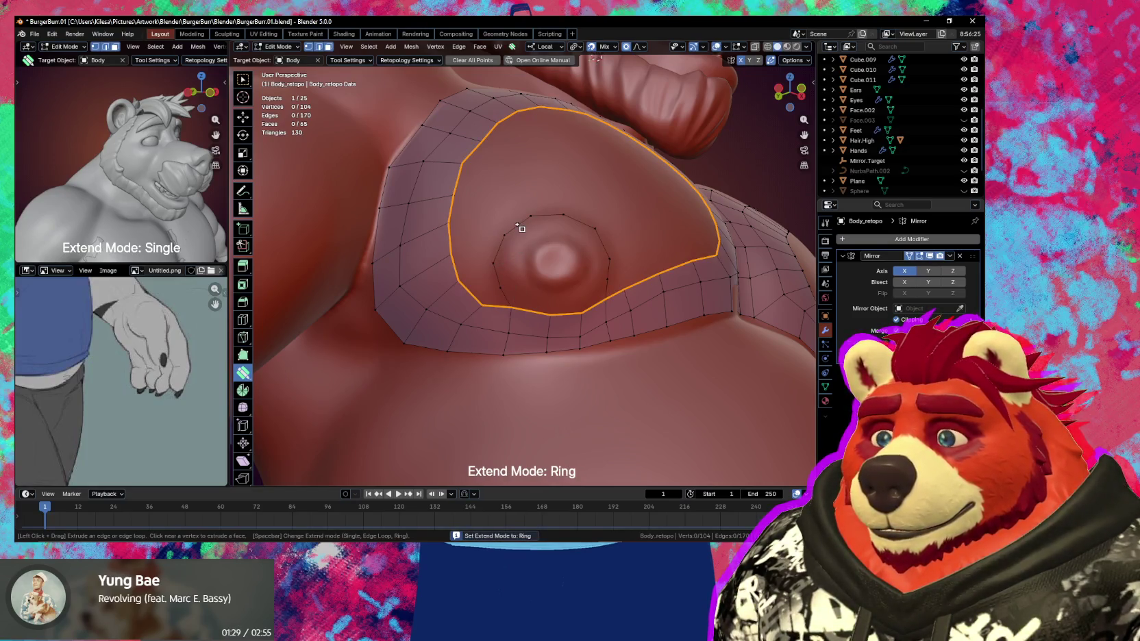
{"action": "key", "text": "space"}
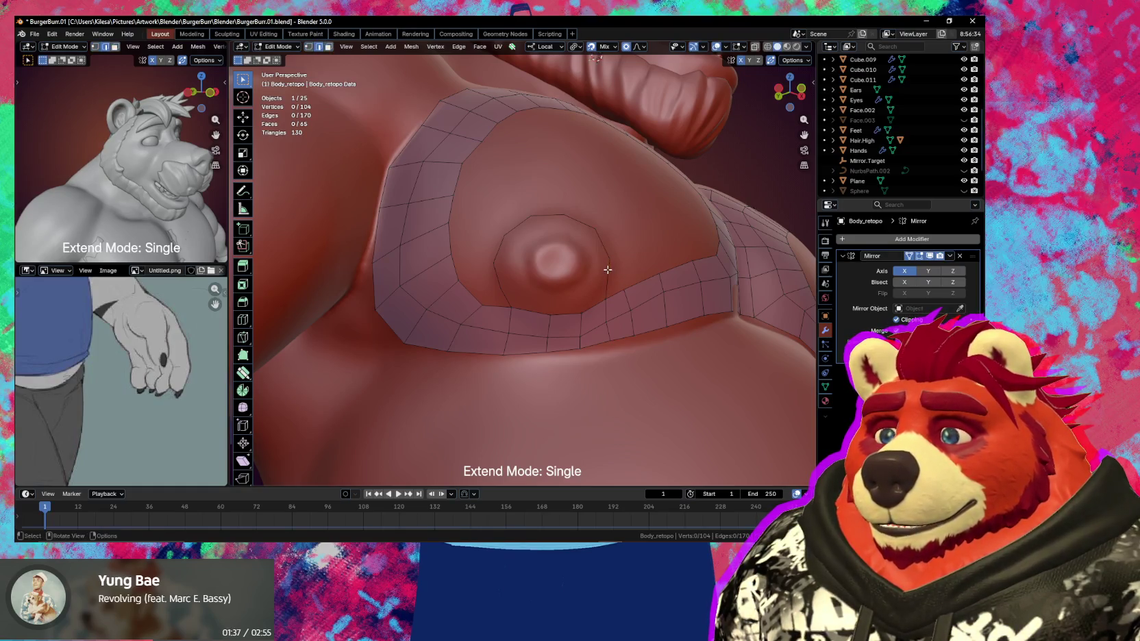
{"action": "left_click", "coordinate": [609, 277], "text": "alt"}
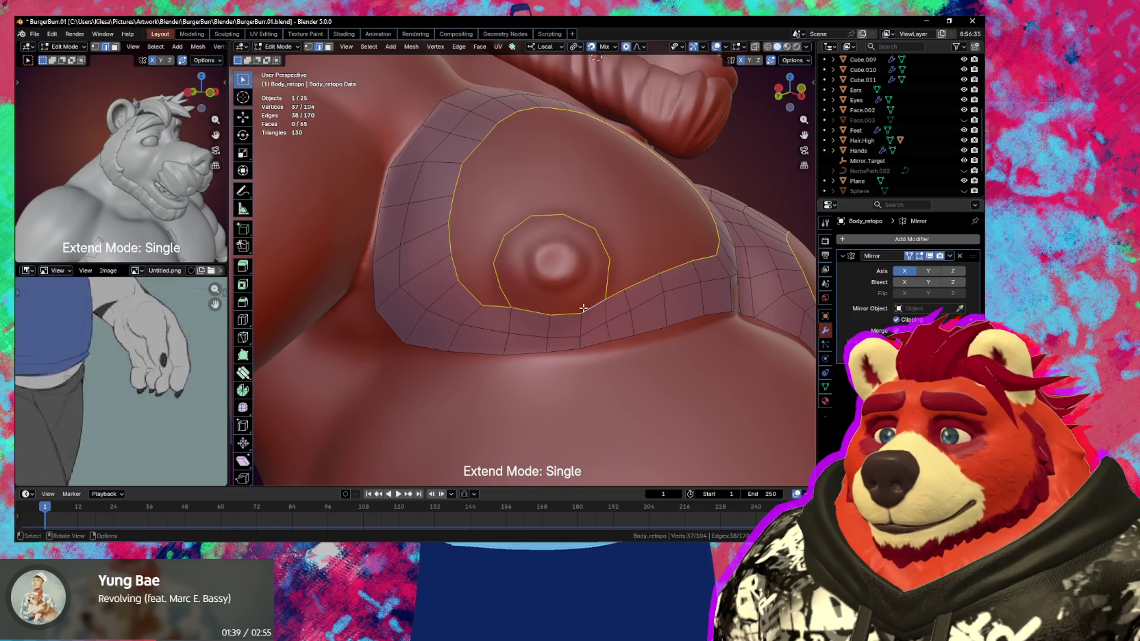
Select the nipple loop and extrude it inward as a first scaled-down ring
{"action": "left_click", "coordinate": [541, 313]}
{"action": "left_click", "coordinate": [602, 295], "text": "ctrl"}
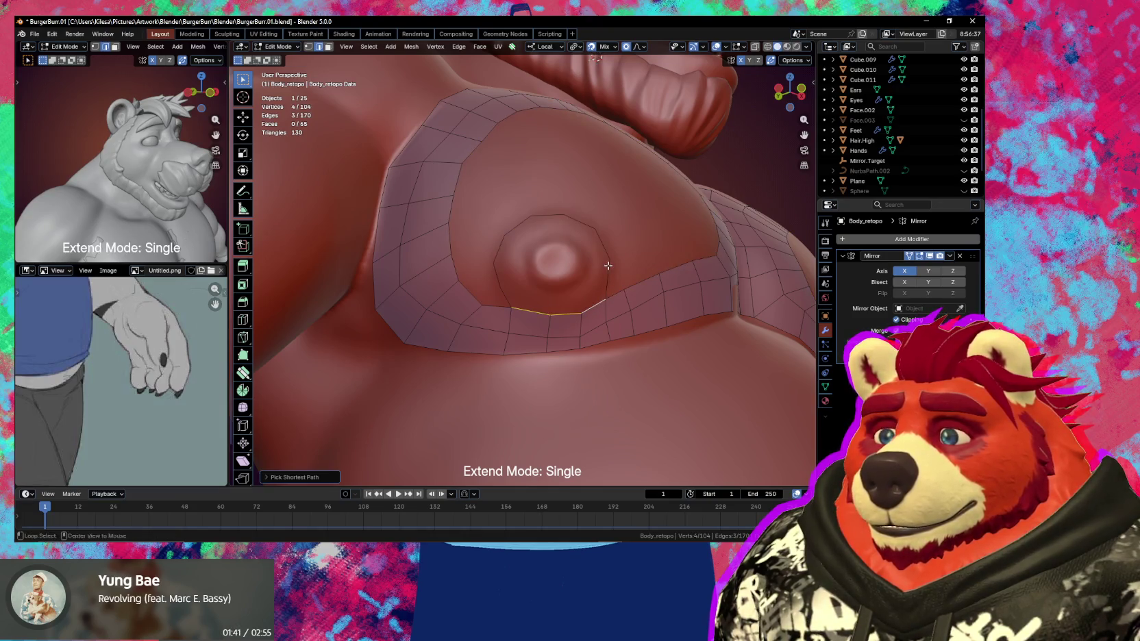
{"action": "left_click", "coordinate": [605, 292], "text": "alt"}
{"action": "key", "text": "e"}
{"action": "key", "text": "s"}
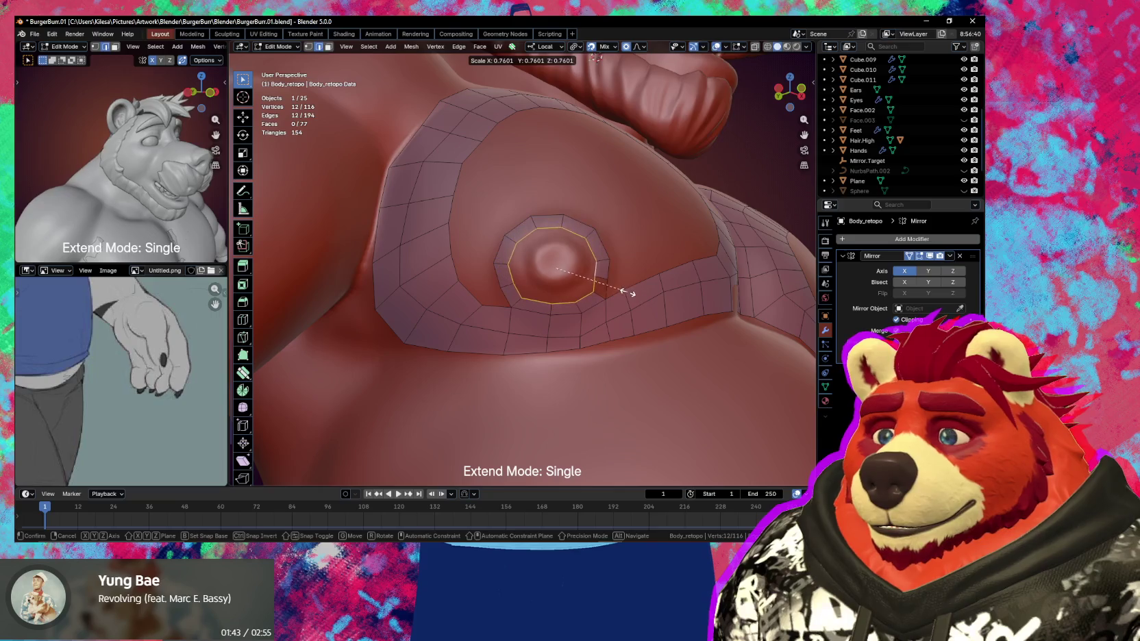
{"action": "left_click", "coordinate": [599, 286]}
Extrude and scale the inner loop inward twice more to add two smaller rings
{"action": "key", "text": "alt+a"}
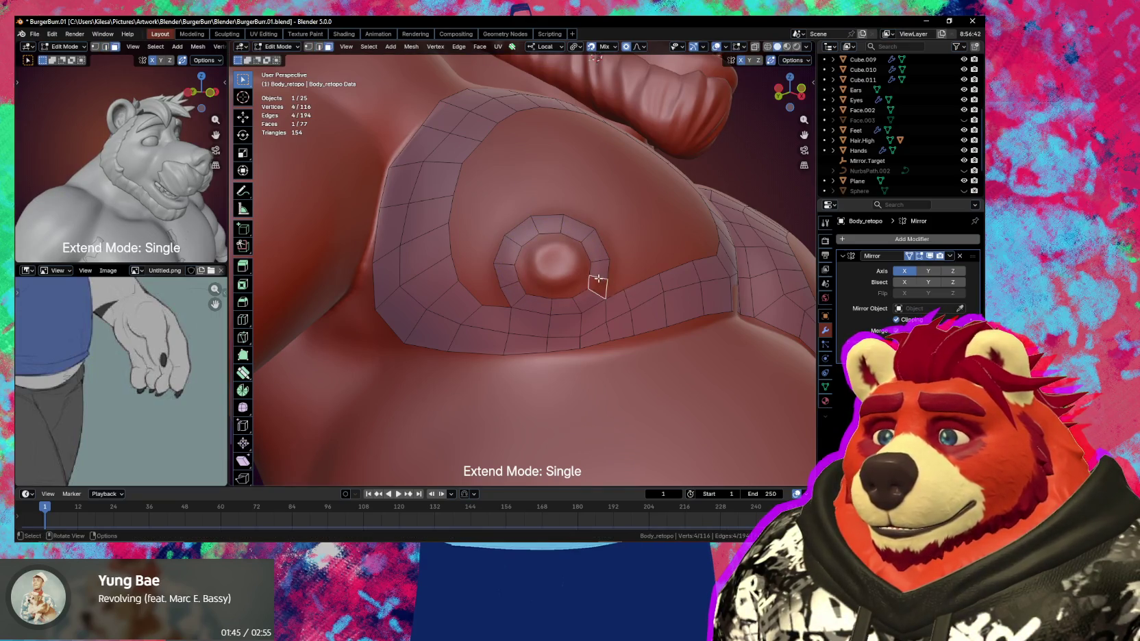
{"action": "key", "text": "1"}
{"action": "left_click", "coordinate": [593, 286]}
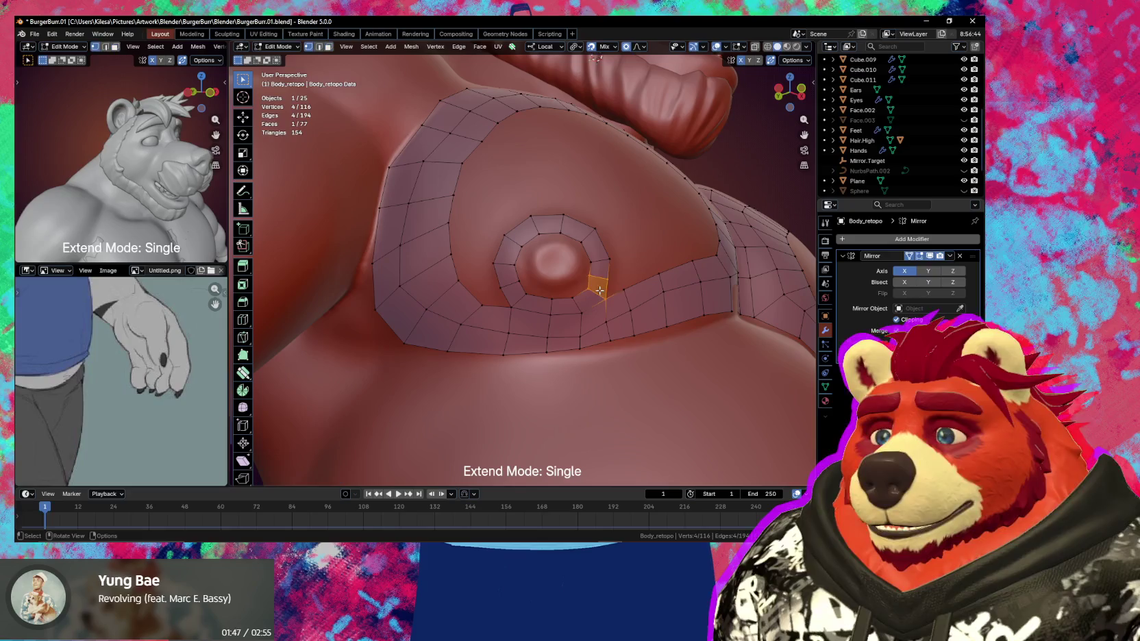
{"action": "key", "text": "2"}
{"action": "left_click", "coordinate": [591, 282], "text": "alt"}
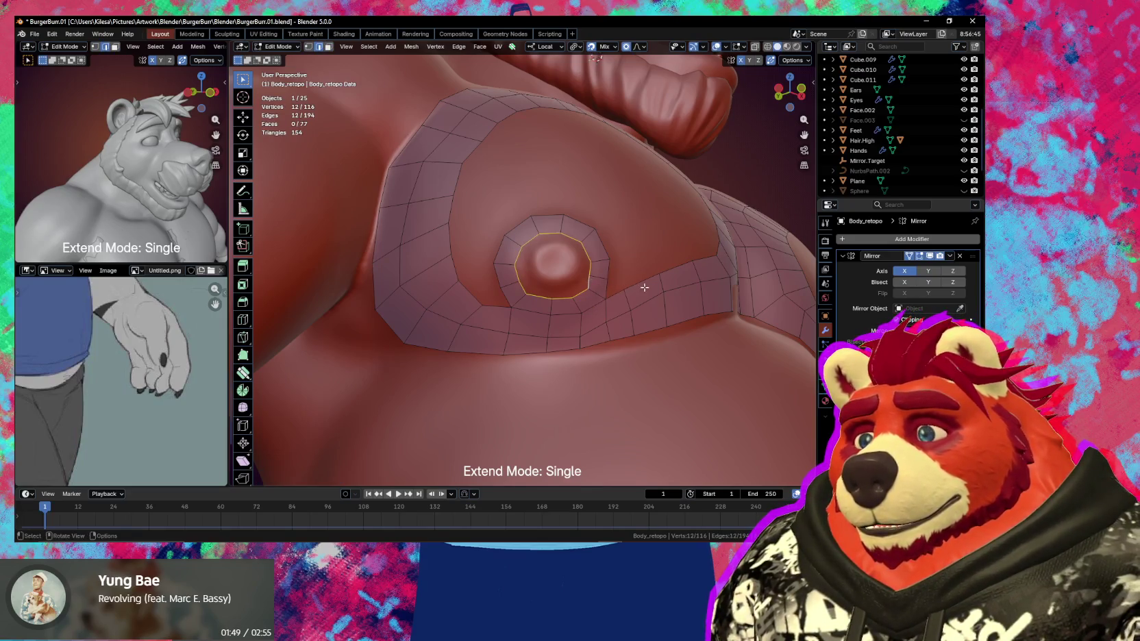
{"action": "key", "text": "e"}
{"action": "key", "text": "s"}
{"action": "left_click", "coordinate": [618, 279]}
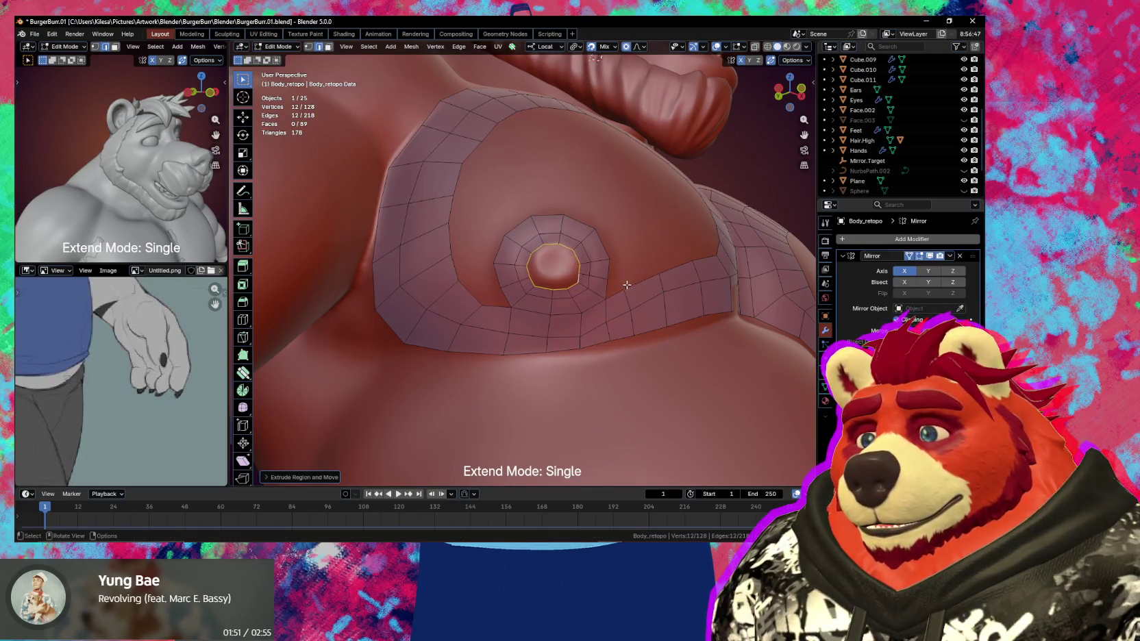
{"action": "key", "text": "e"}
{"action": "key", "text": "s"}
{"action": "left_click", "coordinate": [602, 278]}
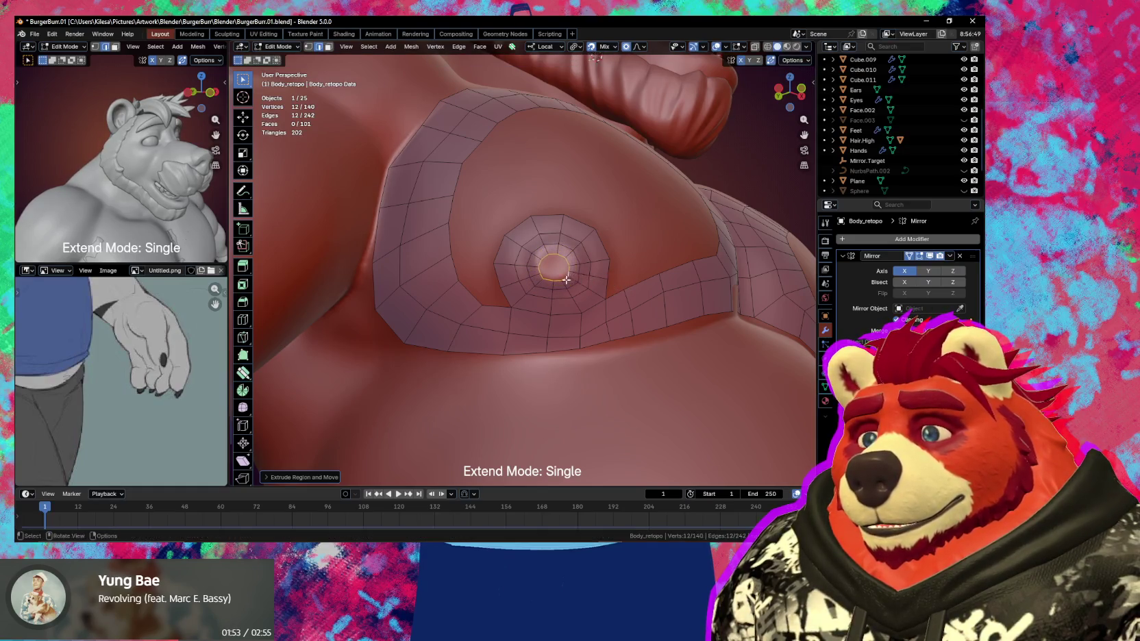
Reposition the innermost loop, fill it with a face and poke it into a triangle fan
{"action": "scroll", "coordinate": [569, 275], "scroll_direction": "up", "scroll_amount": 2}
{"action": "key", "text": "g"}
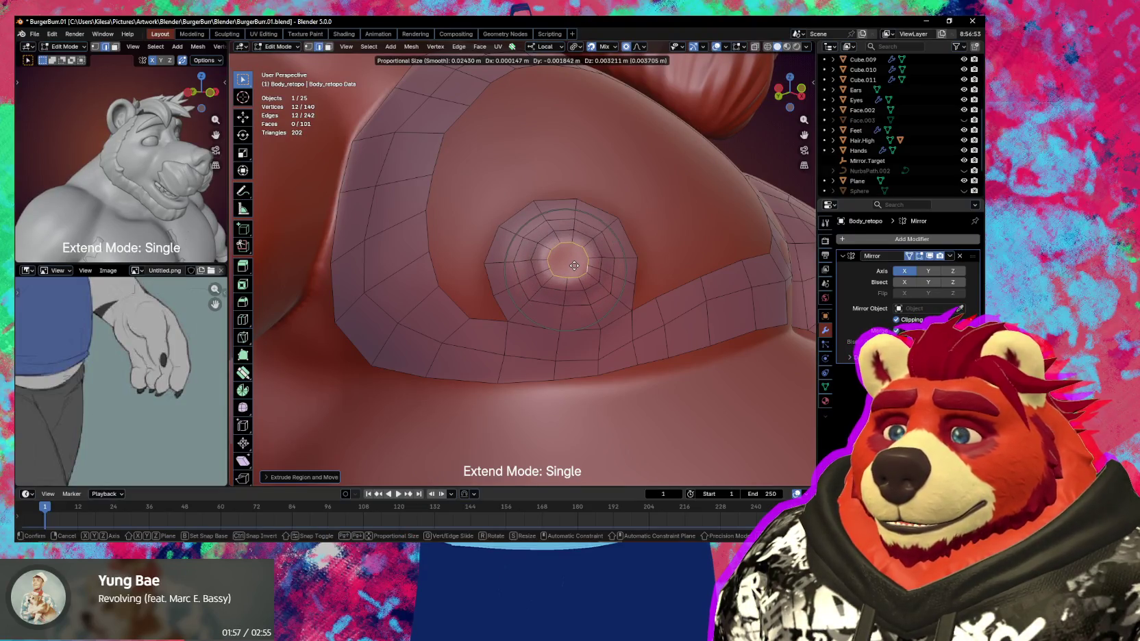
{"action": "left_click", "coordinate": [574, 266]}
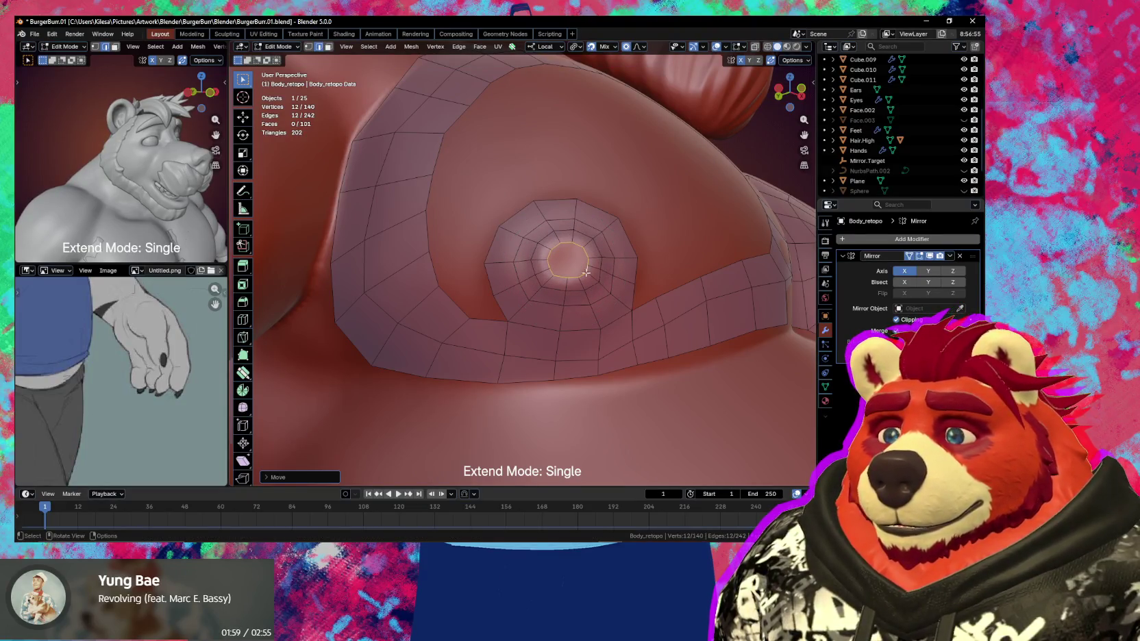
{"action": "key", "text": "f"}
{"action": "key", "text": "ctrl+f"}
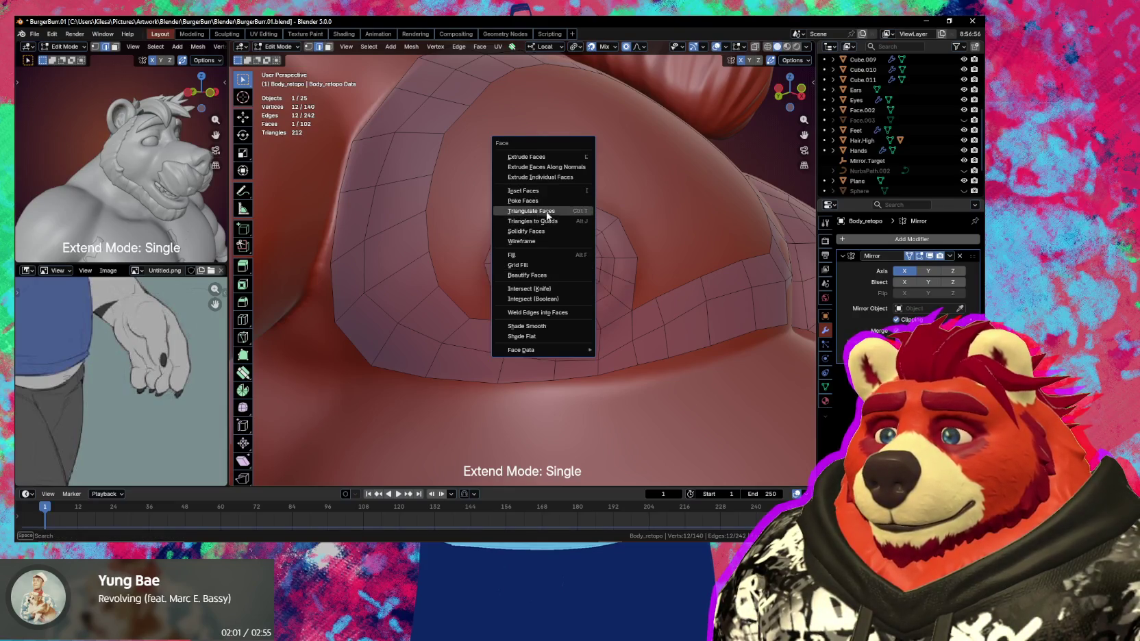
{"action": "left_click", "coordinate": [541, 200]}
{"action": "scroll", "coordinate": [546, 308], "scroll_direction": "down", "scroll_amount": 5}
{"action": "middle_click_drag", "start_coordinate": [546, 308], "coordinate": [493, 321]}
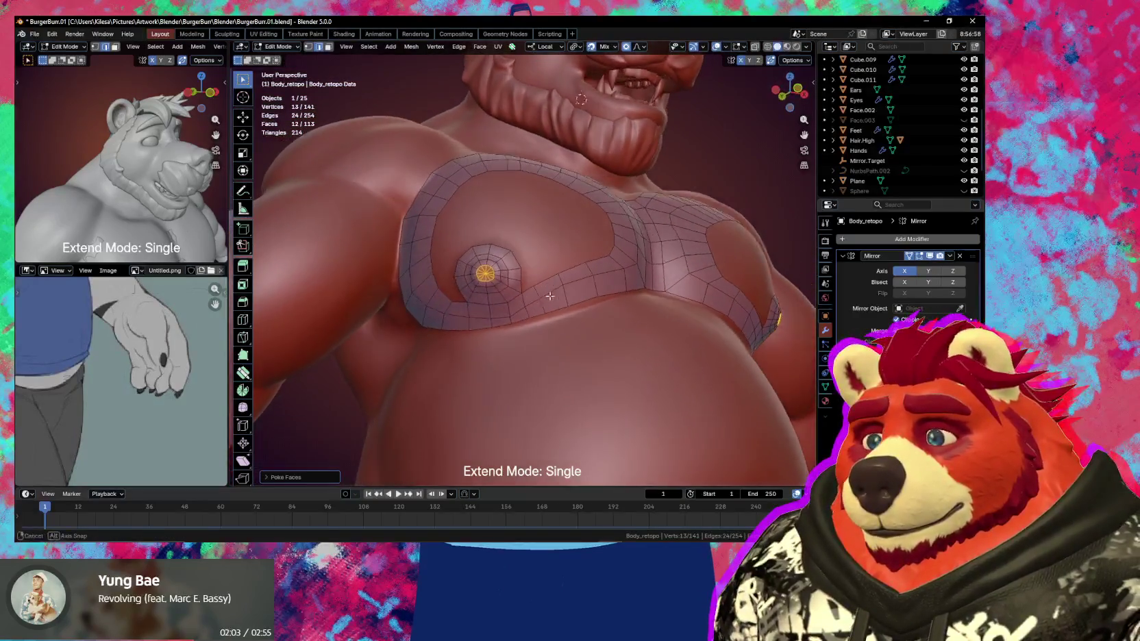
{"action": "left_click", "coordinate": [242, 373]}
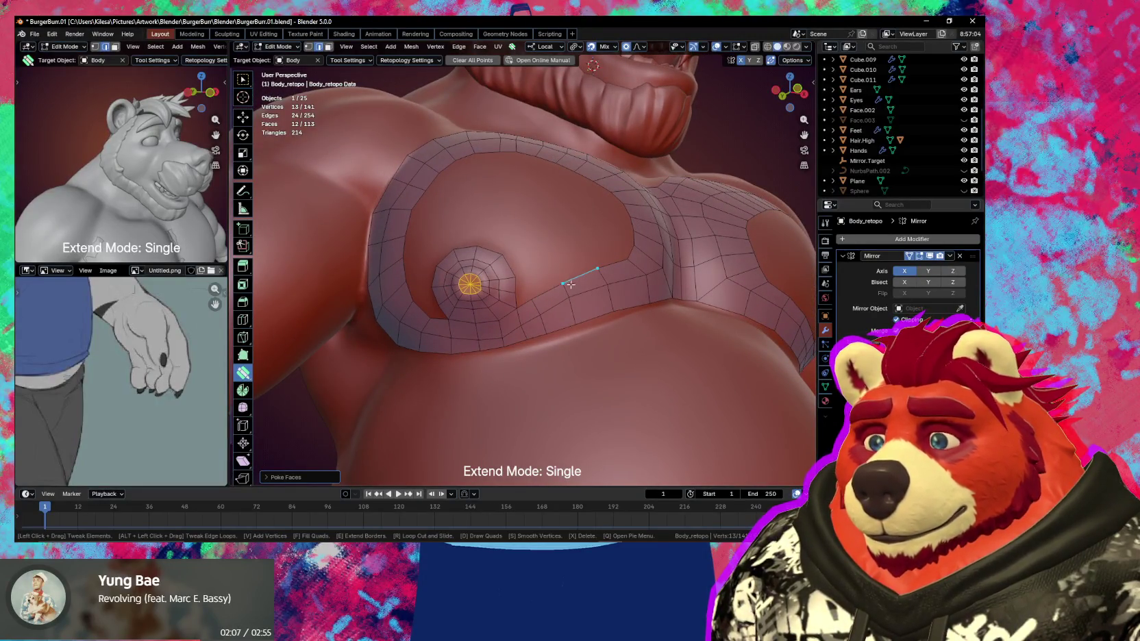
Pull a vertex beside the nipple patch up-right with proportional falloff
{"action": "middle_click_drag", "start_coordinate": [570, 283], "coordinate": [511, 333]}
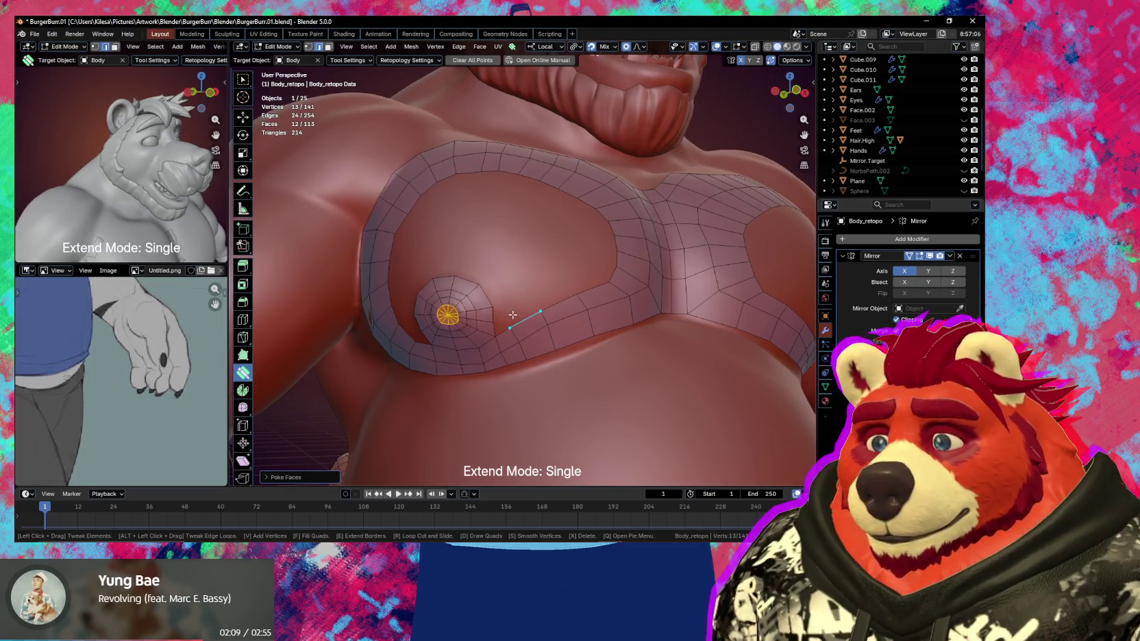
{"action": "left_click", "coordinate": [510, 328]}
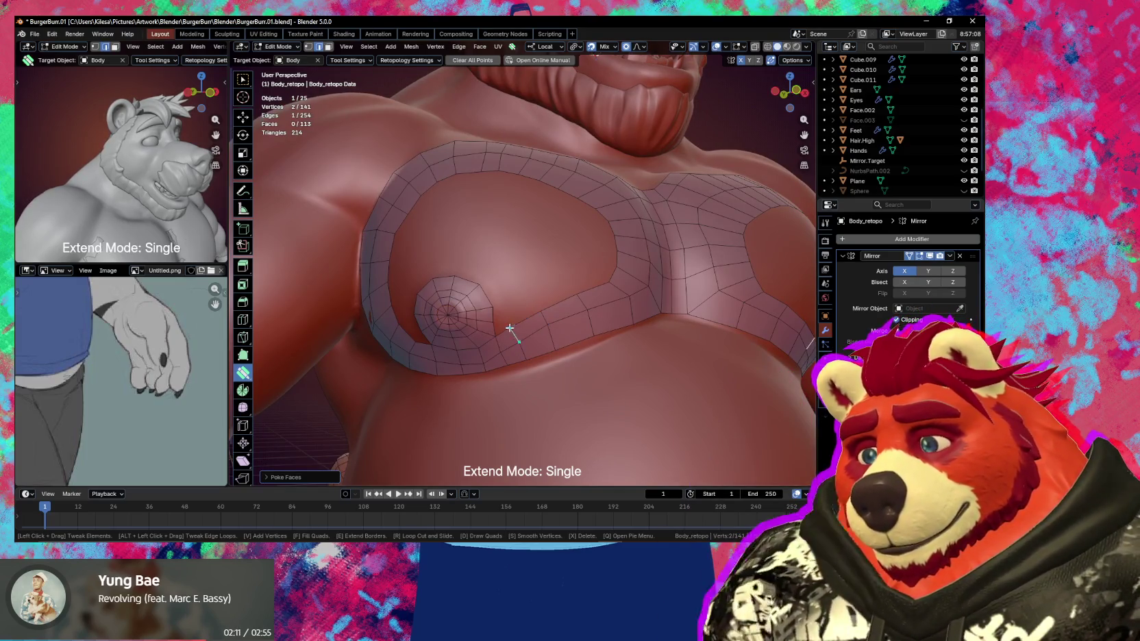
{"action": "left_click_drag", "start_coordinate": [509, 328], "coordinate": [545, 316]}
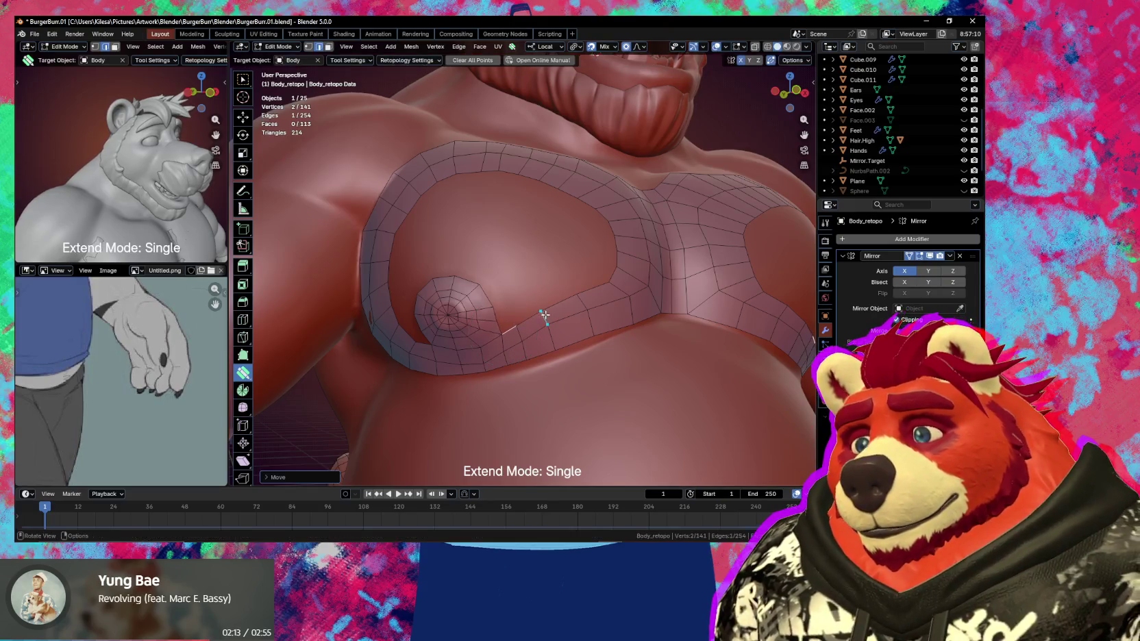
{"action": "middle_click_drag", "start_coordinate": [545, 315], "coordinate": [588, 290]}
{"action": "left_click_drag", "start_coordinate": [588, 291], "coordinate": [593, 276]}
{"action": "left_click", "coordinate": [589, 289]}
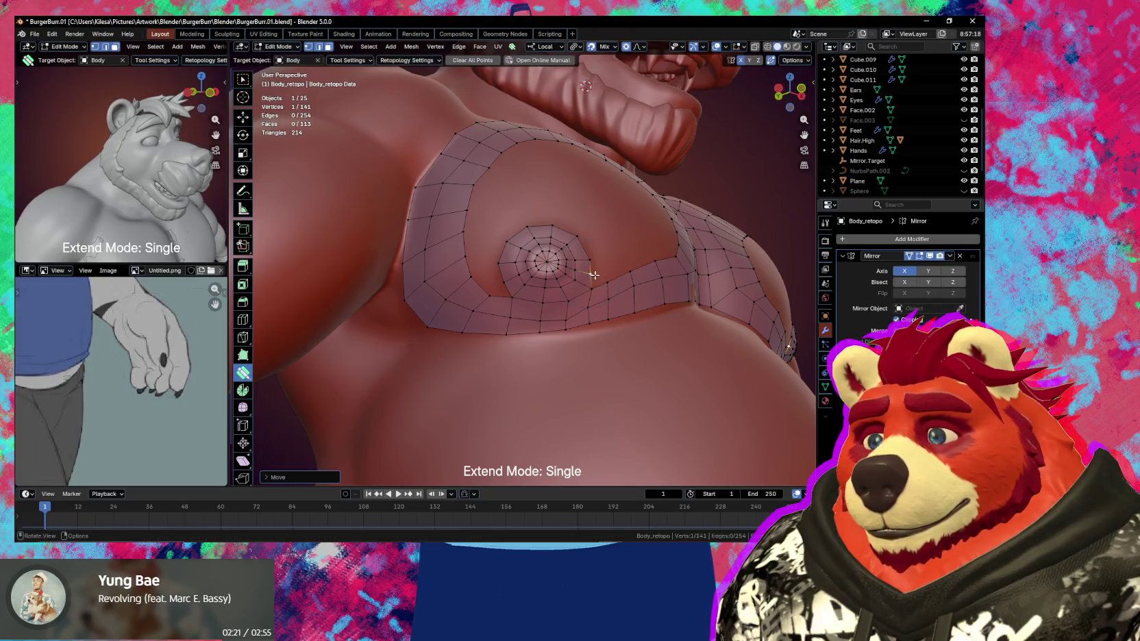
{"action": "scroll", "coordinate": [592, 275], "scroll_direction": "up", "scroll_amount": 3}
{"action": "middle_click_drag", "start_coordinate": [592, 275], "coordinate": [591, 288]}
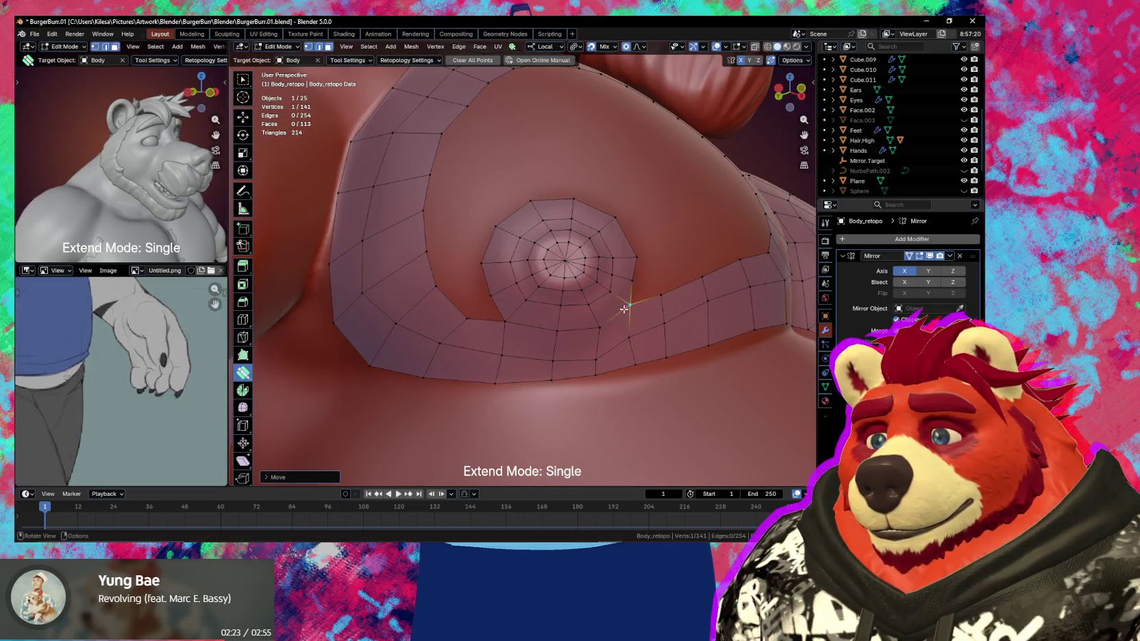
{"action": "scroll", "coordinate": [596, 327], "scroll_direction": "down", "scroll_amount": 3}
Adjust a lower ring edge, try an edge crease, and shift a ring vertex to smooth the outline
{"action": "middle_click_drag", "start_coordinate": [595, 327], "coordinate": [570, 331]}
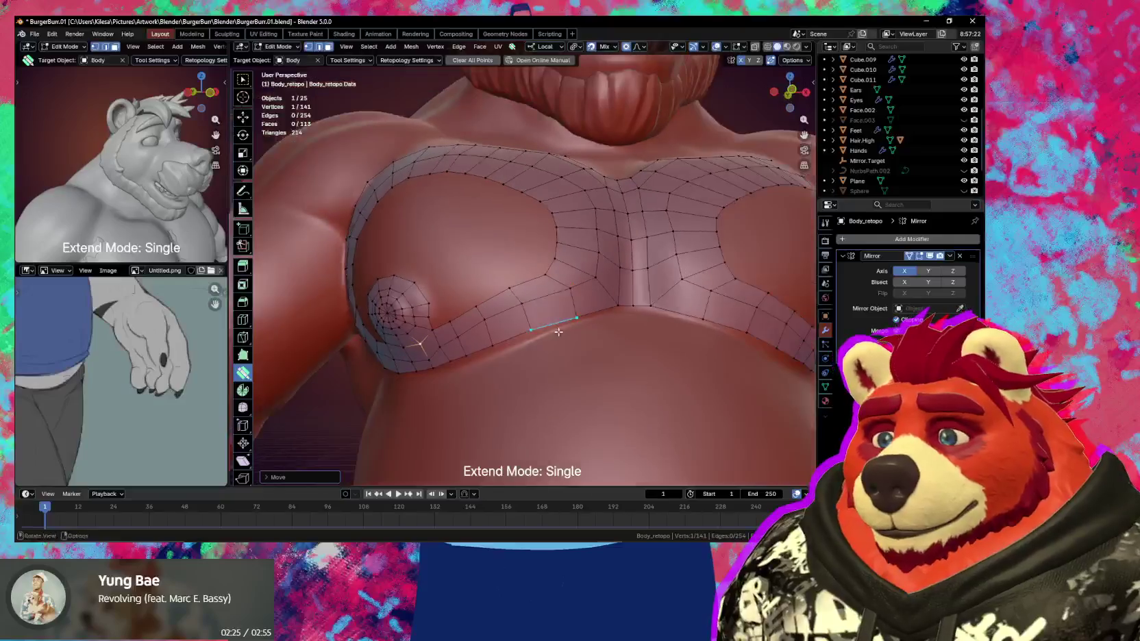
{"action": "left_click_drag", "start_coordinate": [571, 331], "coordinate": [569, 330]}
{"action": "middle_click_drag", "start_coordinate": [570, 330], "coordinate": [579, 329]}
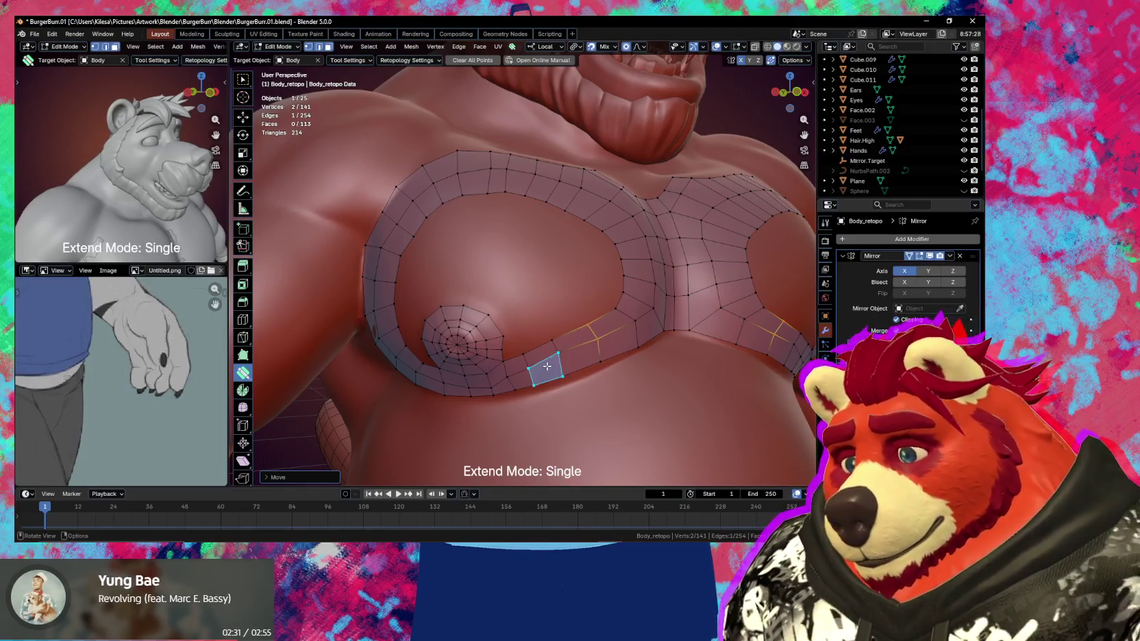
{"action": "middle_click_drag", "start_coordinate": [577, 323], "coordinate": [565, 300]}
{"action": "key", "text": "shift+e"}
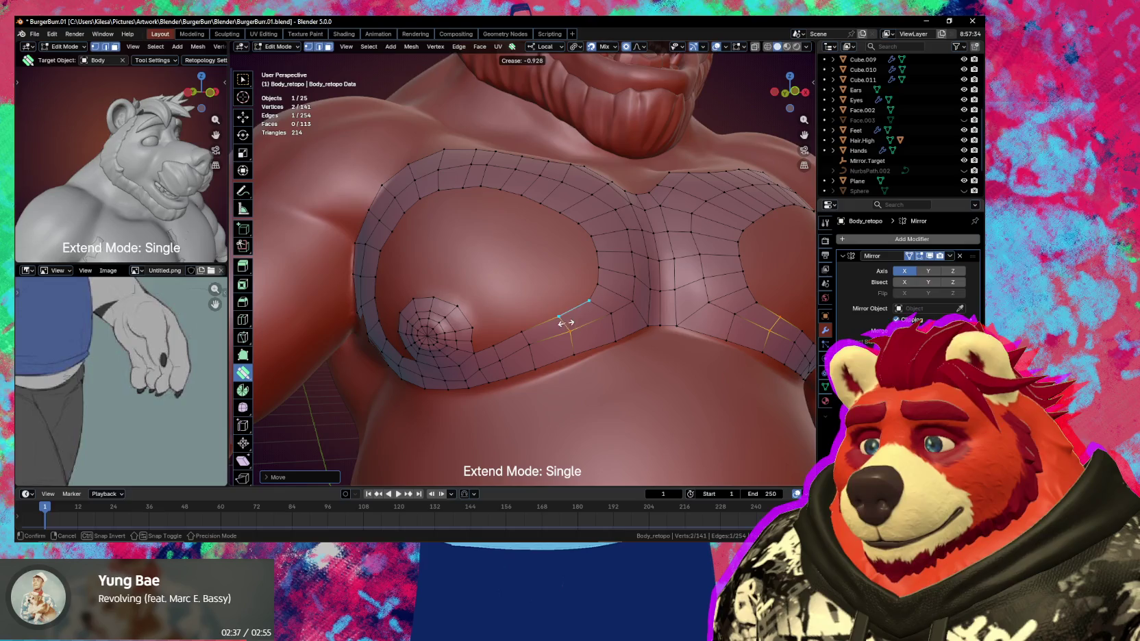
{"action": "left_click", "coordinate": [471, 334]}
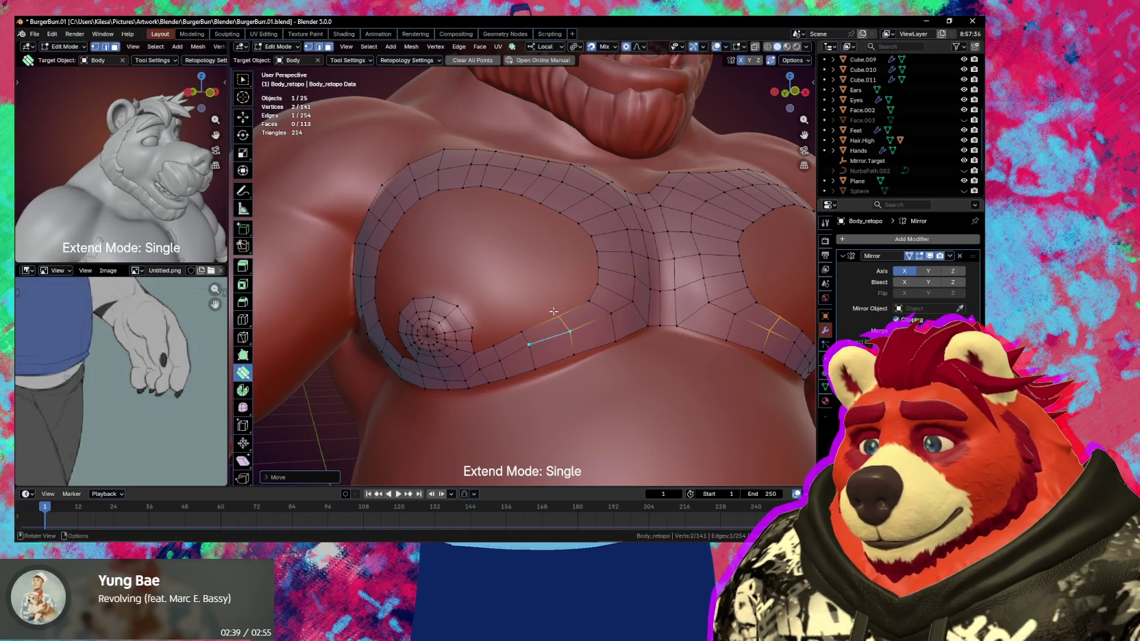
{"action": "middle_click_drag", "start_coordinate": [471, 334], "coordinate": [554, 308]}
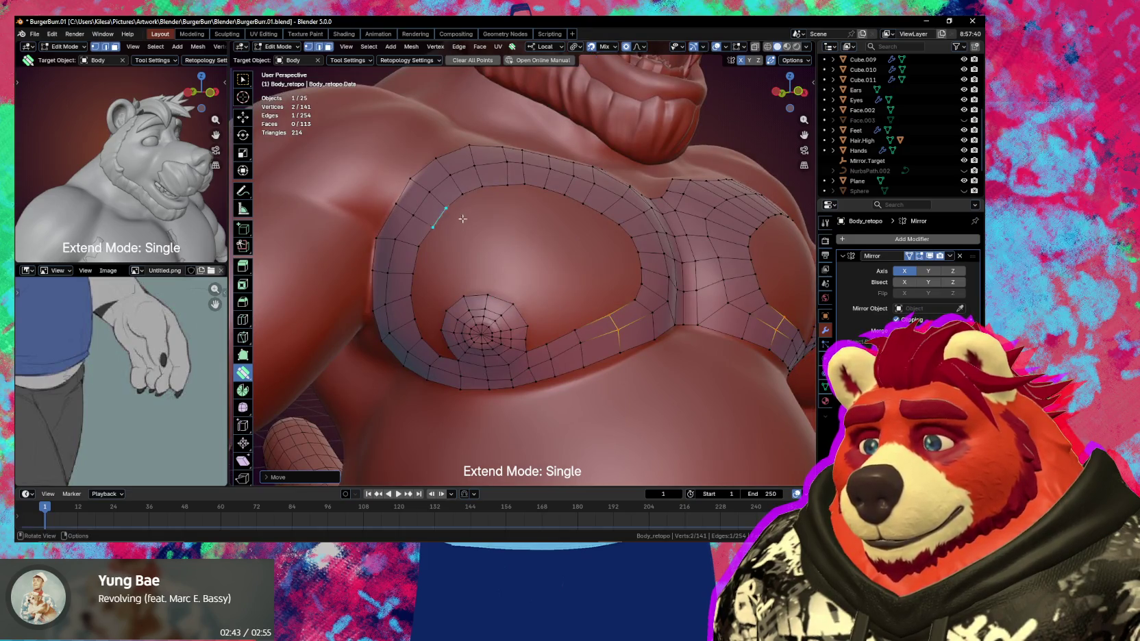
{"action": "left_click_drag", "start_coordinate": [456, 205], "coordinate": [428, 221]}
{"action": "middle_click_drag", "start_coordinate": [454, 303], "coordinate": [504, 320]}
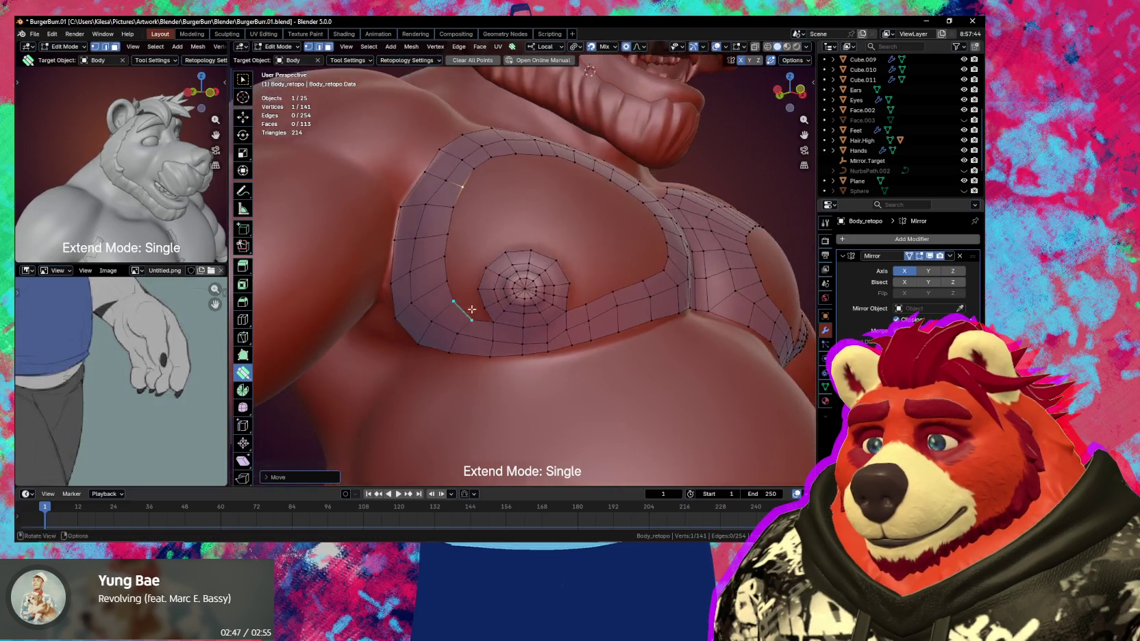
Add Poly Build quads beside and below the nipple, linking it to the outer ring
{"action": "left_click", "coordinate": [501, 322]}
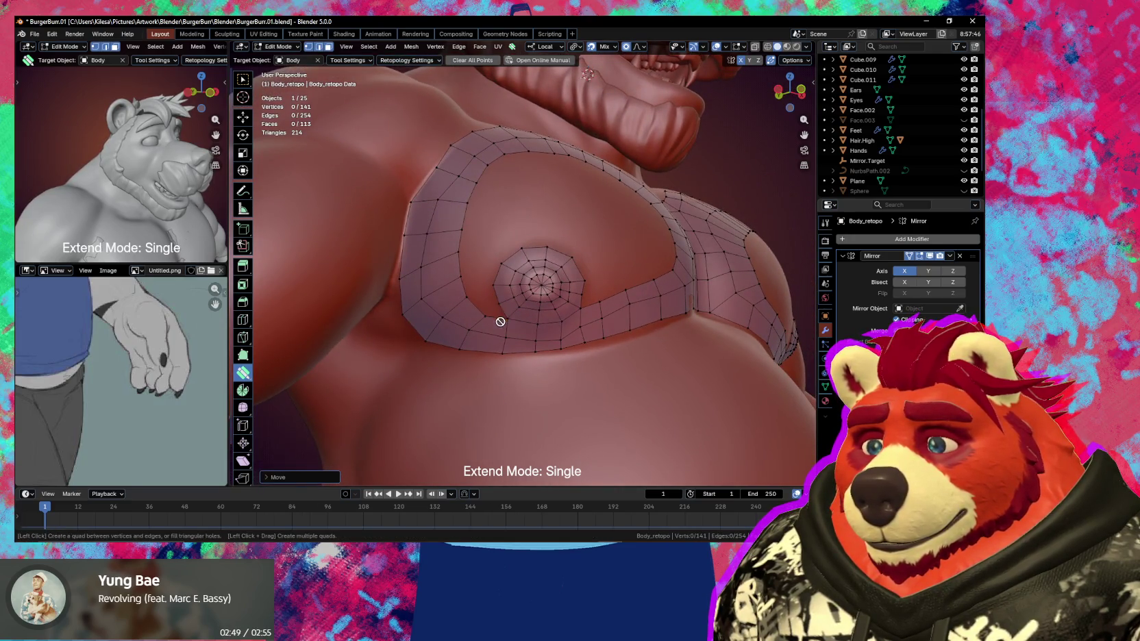
{"action": "left_click", "coordinate": [494, 313]}
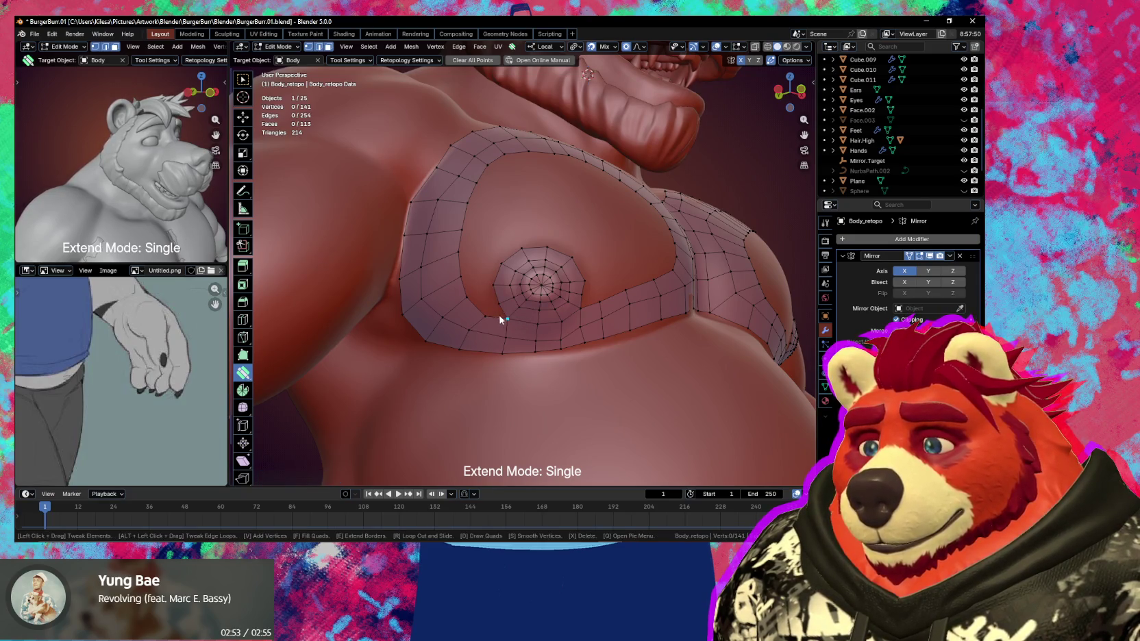
{"action": "left_click", "coordinate": [499, 317]}
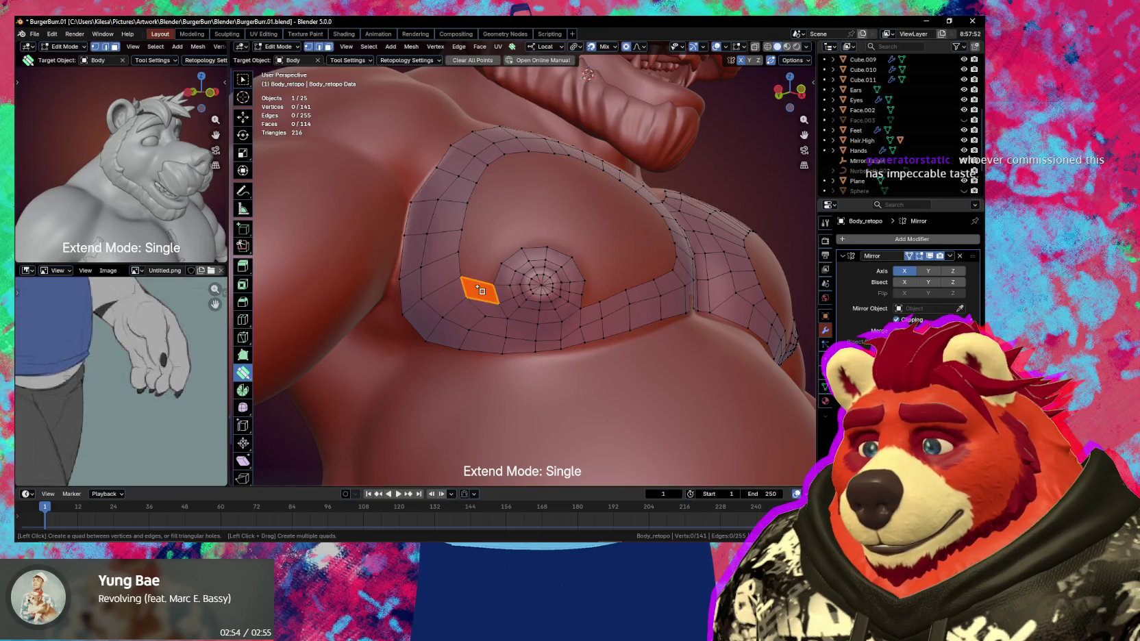
{"action": "left_click", "coordinate": [479, 289]}
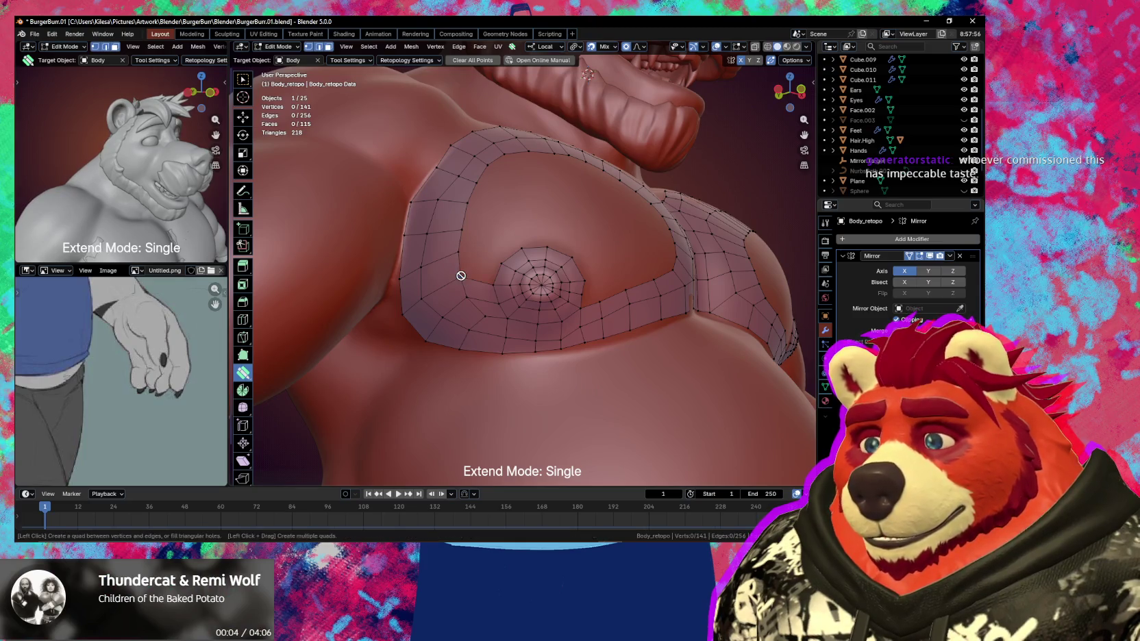
{"action": "left_click", "coordinate": [469, 277]}
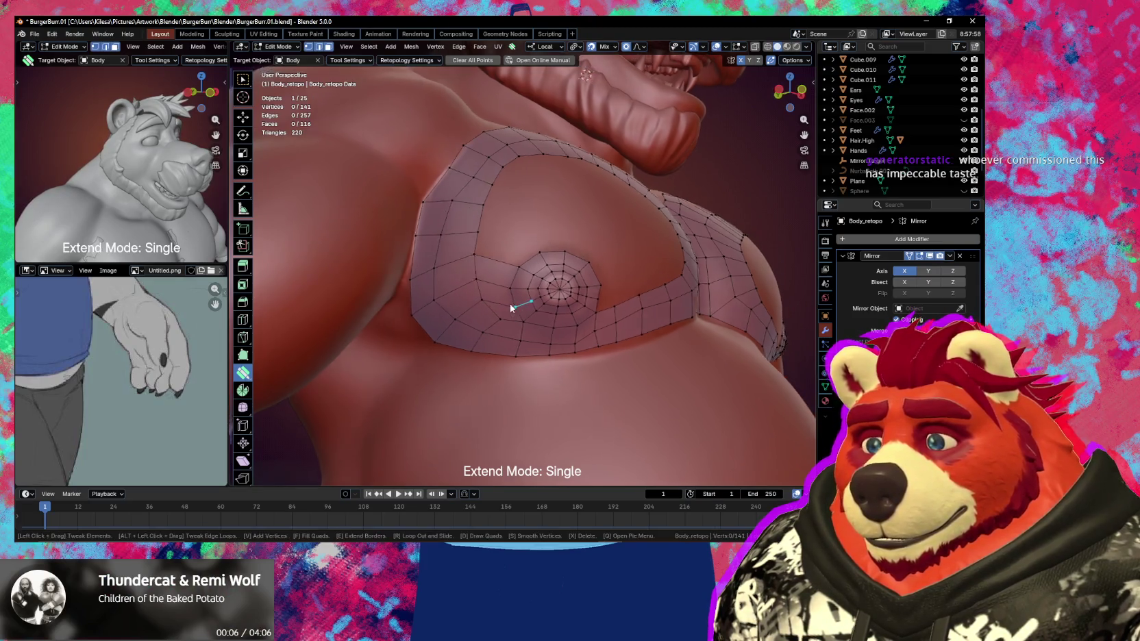
{"action": "middle_click_drag", "start_coordinate": [464, 280], "coordinate": [538, 337]}
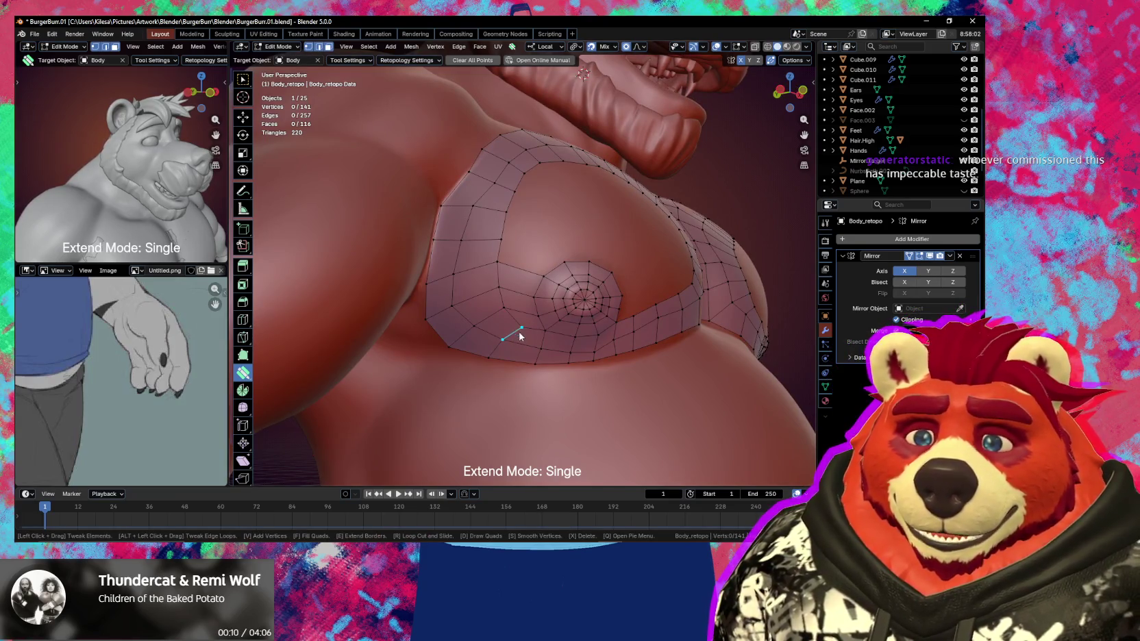
{"action": "mouse_move", "coordinate": [516, 341]}
{"action": "middle_mouse_down"}
{"action": "mouse_move", "coordinate": [539, 341]}
{"action": "mouse_move", "coordinate": [498, 357]}
{"action": "mouse_move", "coordinate": [498, 373]}
{"action": "mouse_move", "coordinate": [541, 331]}
{"action": "middle_mouse_up"}
Add one loop cut running all the way around the pec ring
{"action": "key", "text": "r"}
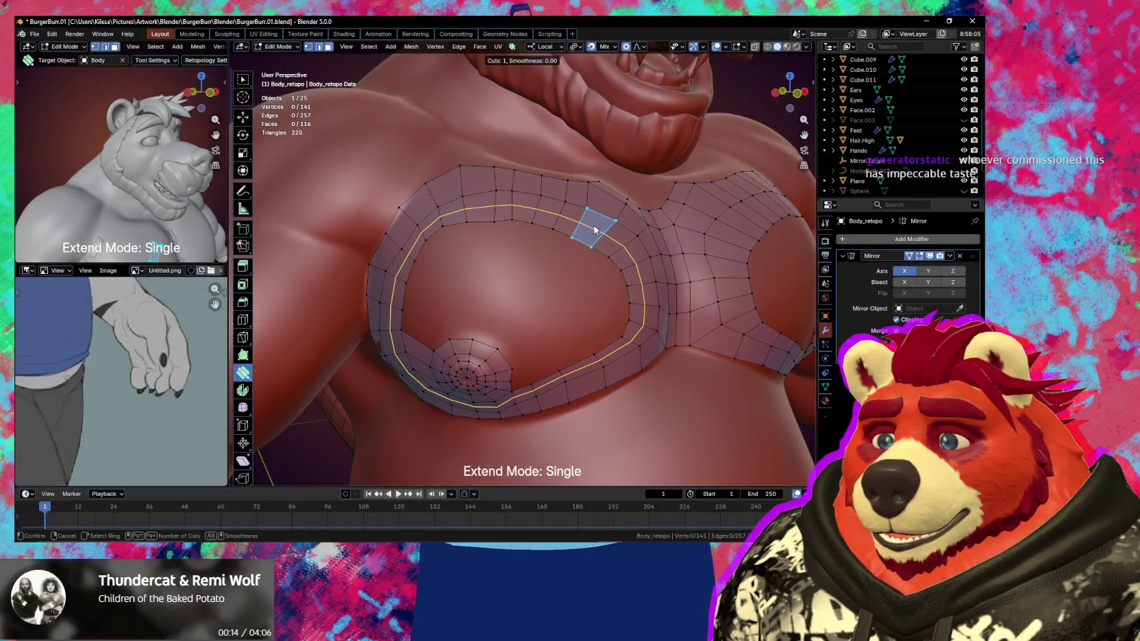
{"action": "left_click", "coordinate": [594, 230]}
{"action": "left_click", "coordinate": [595, 224]}
{"action": "middle_click_drag", "start_coordinate": [566, 314], "coordinate": [590, 287]}
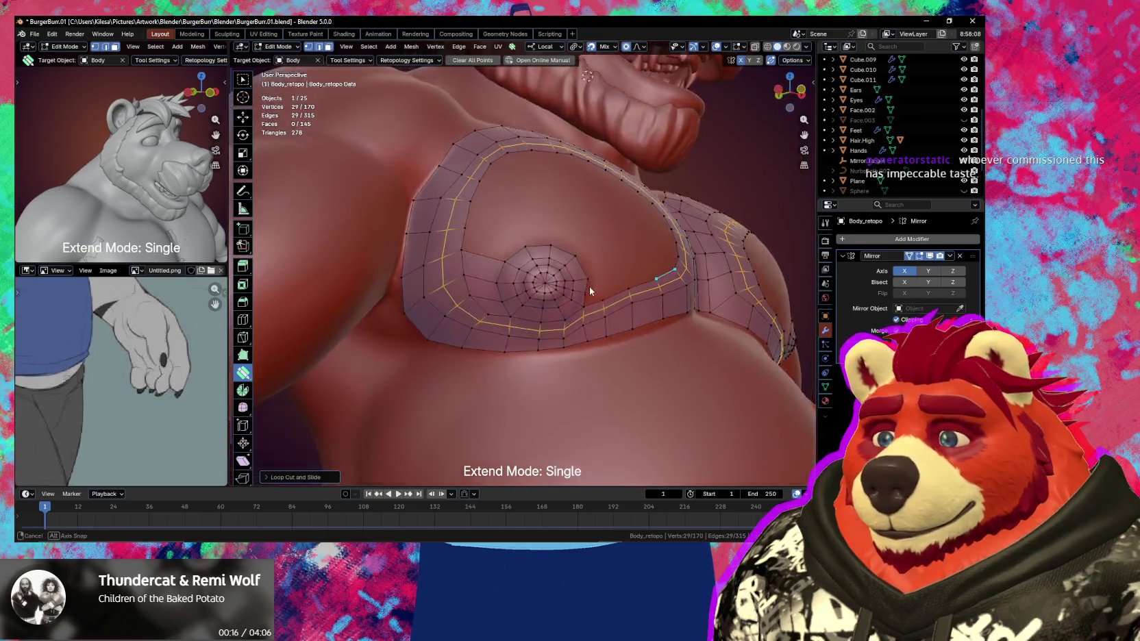
{"action": "mouse_move", "coordinate": [524, 306]}
{"action": "middle_mouse_down"}
{"action": "mouse_move", "coordinate": [527, 293]}
{"action": "mouse_move", "coordinate": [532, 305]}
{"action": "middle_mouse_up"}
Nudge a vertex on the upper ring sideways and check the chest from the front
{"action": "left_click", "coordinate": [532, 306]}
{"action": "left_click_drag", "start_coordinate": [498, 271], "coordinate": [503, 272]}
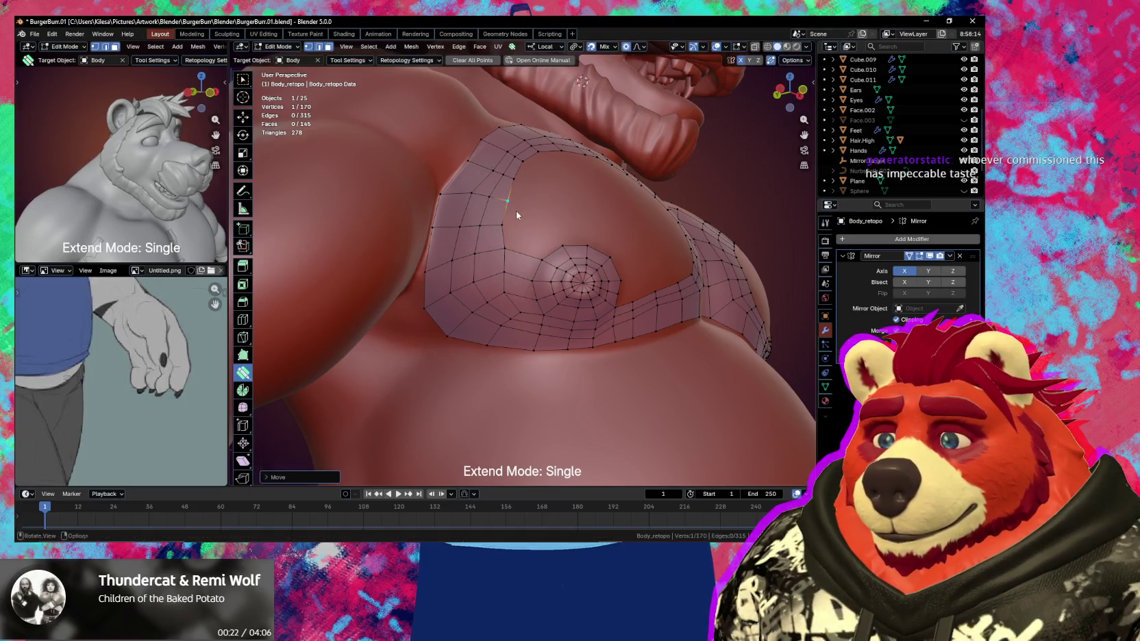
{"action": "mouse_move", "coordinate": [516, 210]}
{"action": "middle_mouse_down"}
{"action": "mouse_move", "coordinate": [517, 274]}
{"action": "mouse_move", "coordinate": [476, 258]}
{"action": "mouse_move", "coordinate": [526, 265]}
{"action": "middle_mouse_up"}
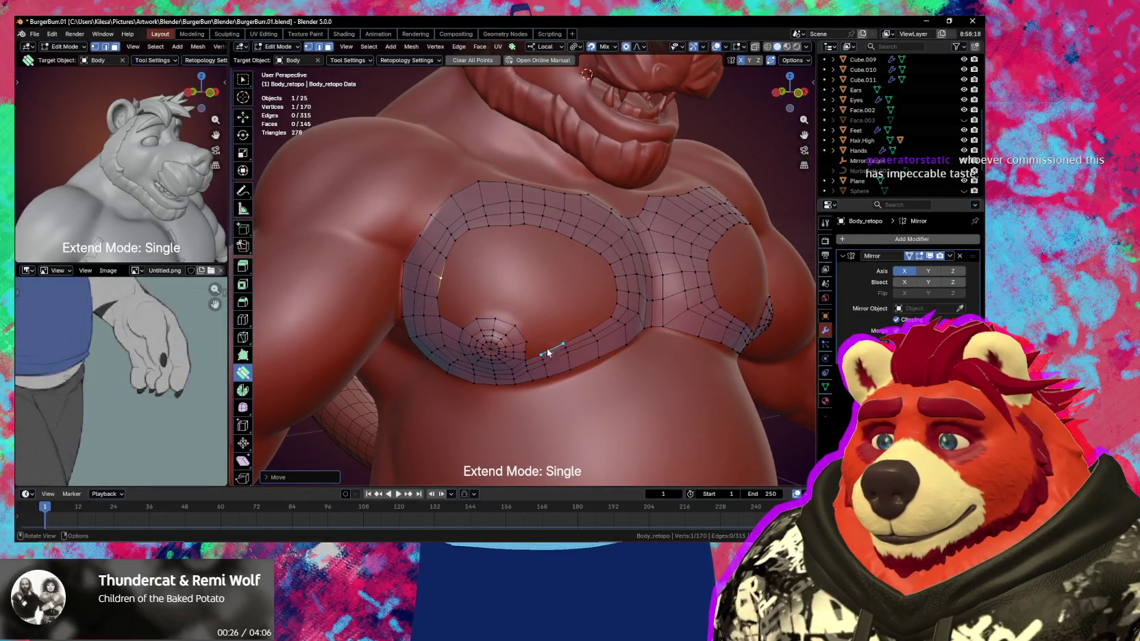
{"action": "middle_click_drag", "start_coordinate": [544, 353], "coordinate": [523, 327]}
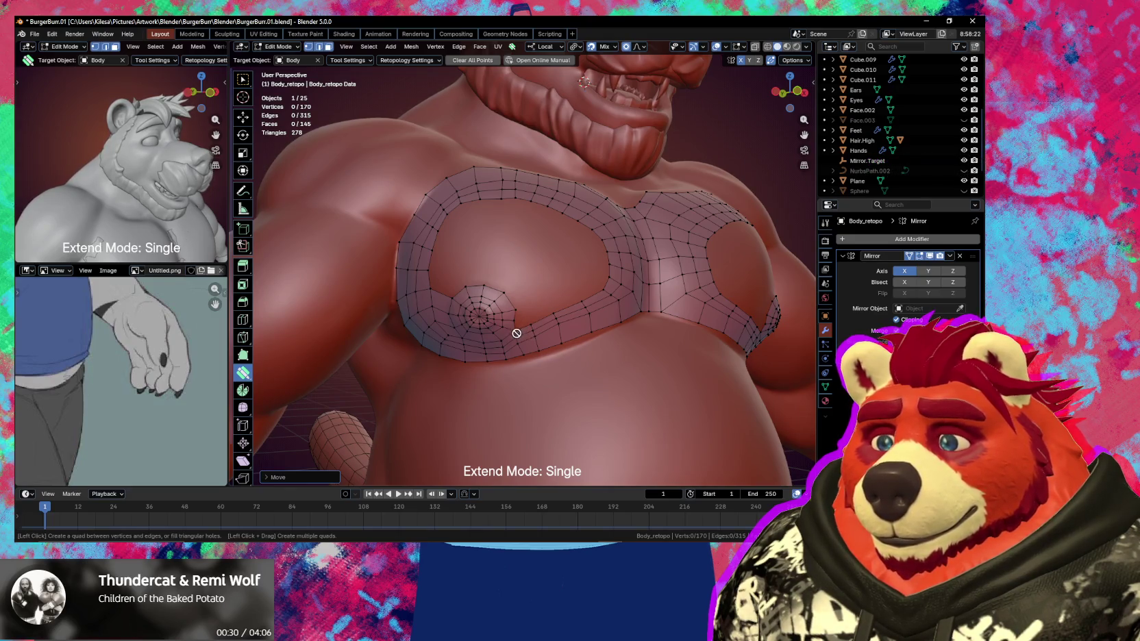
{"action": "scroll", "coordinate": [514, 335], "scroll_direction": "up", "scroll_amount": 2}
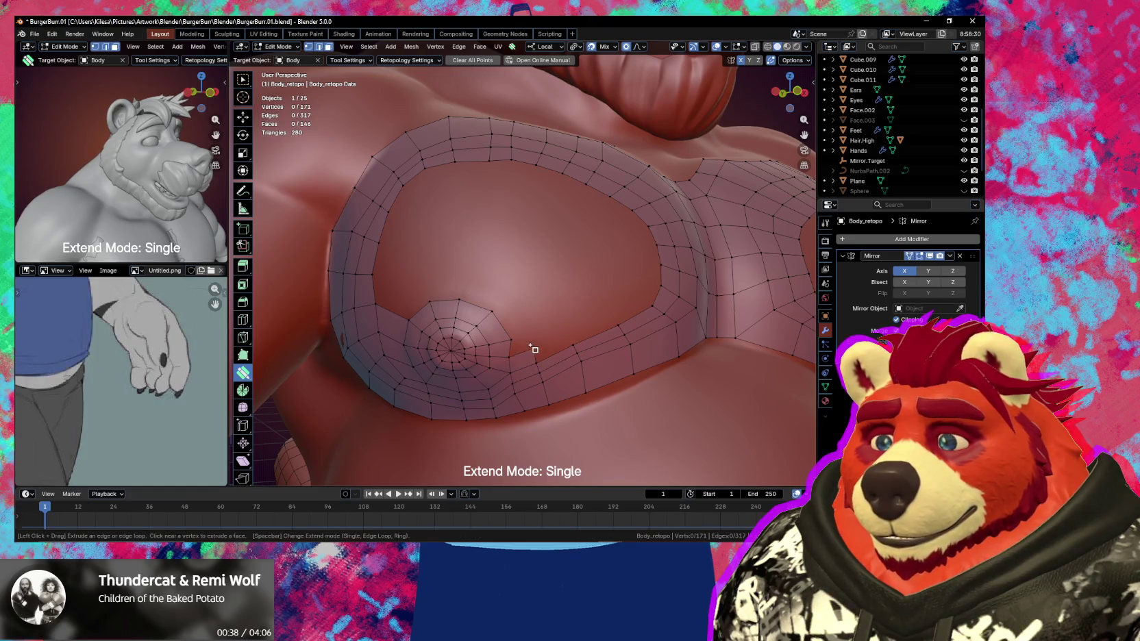
Build faces along the ring's inner edge beside the nipple, merging a stray vertex
{"action": "mouse_move", "coordinate": [534, 361]}
{"action": "left_mouse_down"}
{"action": "mouse_move", "coordinate": [547, 355]}
{"action": "mouse_move", "coordinate": [529, 340]}
{"action": "mouse_move", "coordinate": [542, 333]}
{"action": "left_mouse_up"}
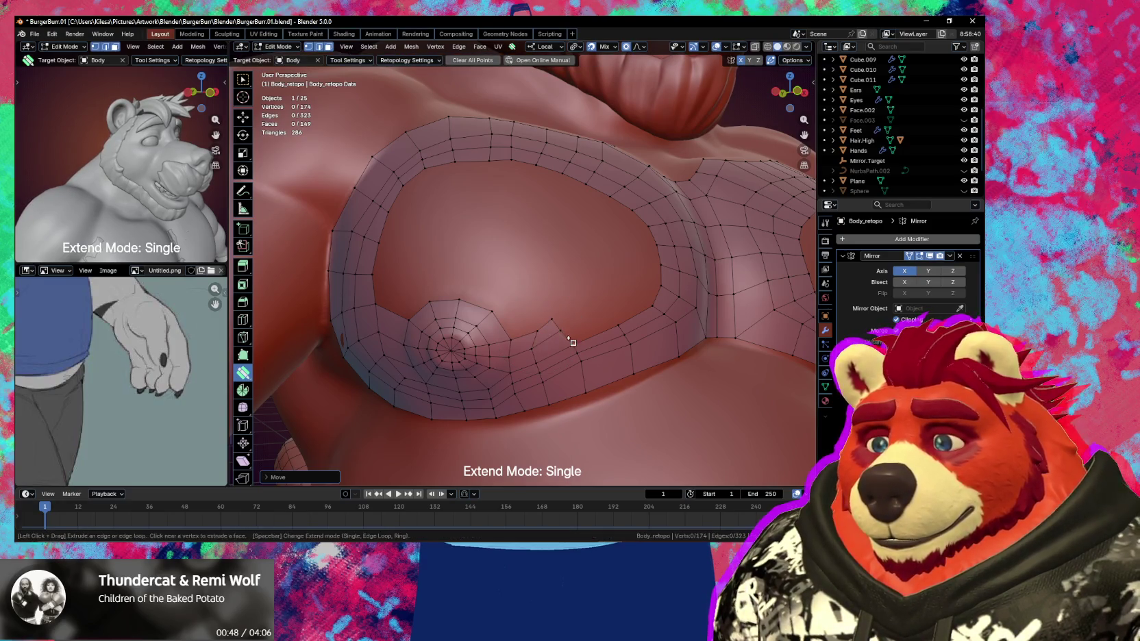
{"action": "left_click_drag", "start_coordinate": [572, 332], "coordinate": [579, 313]}
{"action": "key", "text": "ctrl+z"}
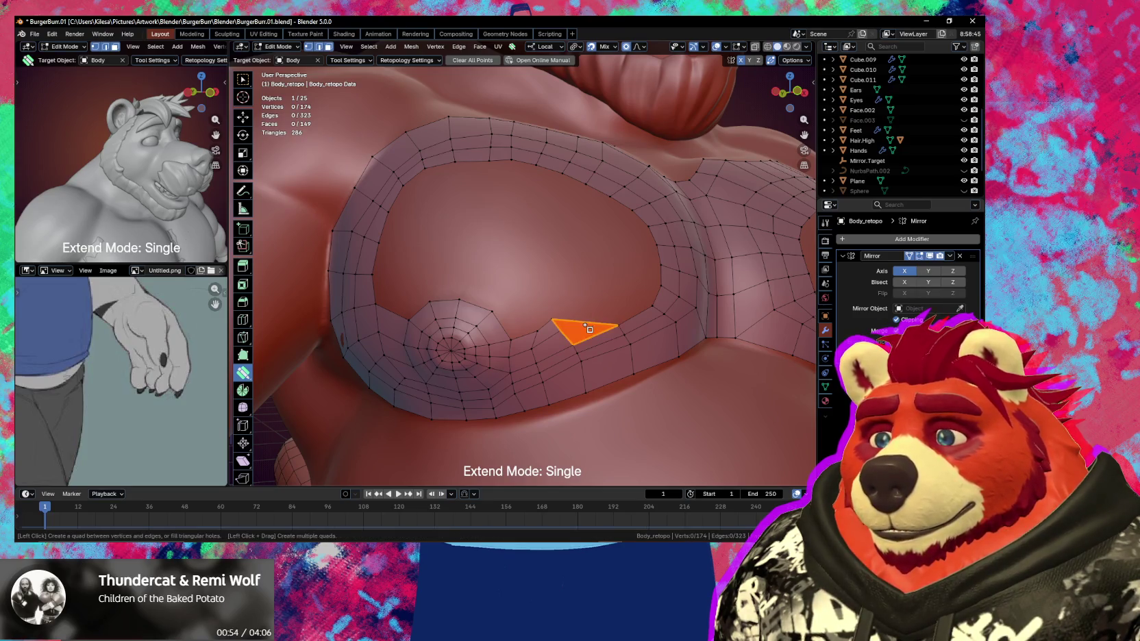
{"action": "left_click", "coordinate": [594, 329]}
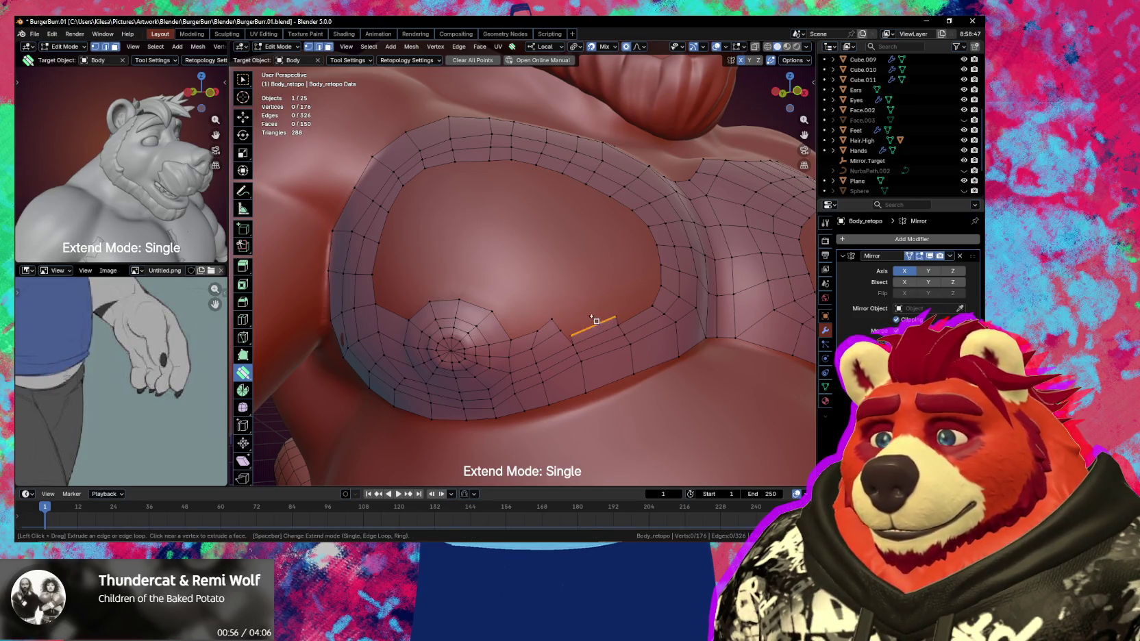
{"action": "key", "text": "ctrl+z"}
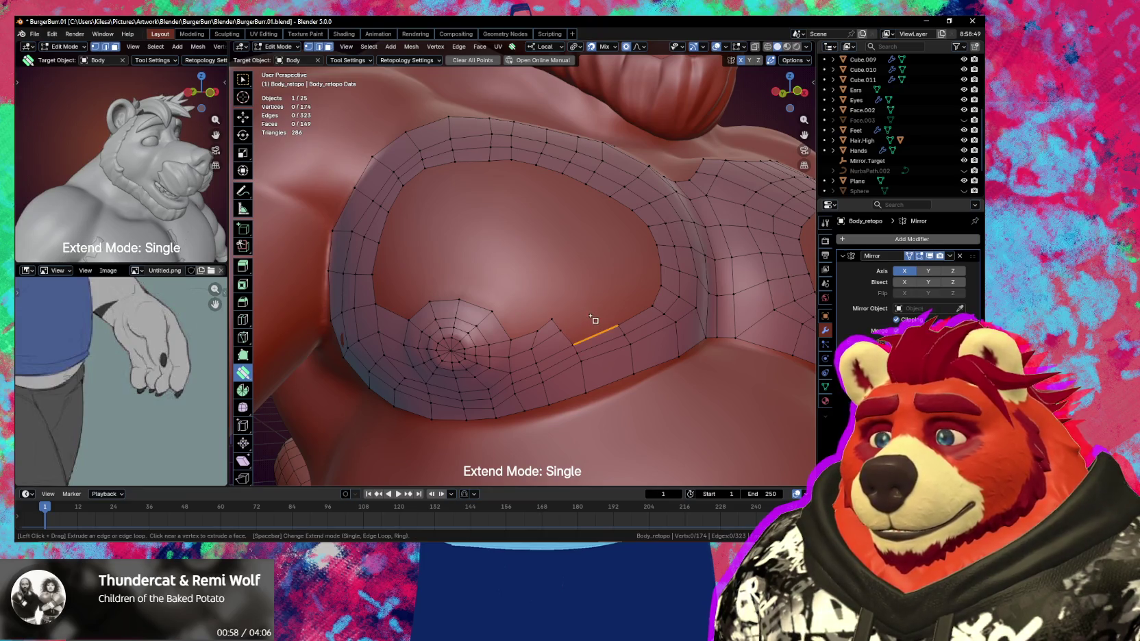
{"action": "left_click", "coordinate": [593, 318]}
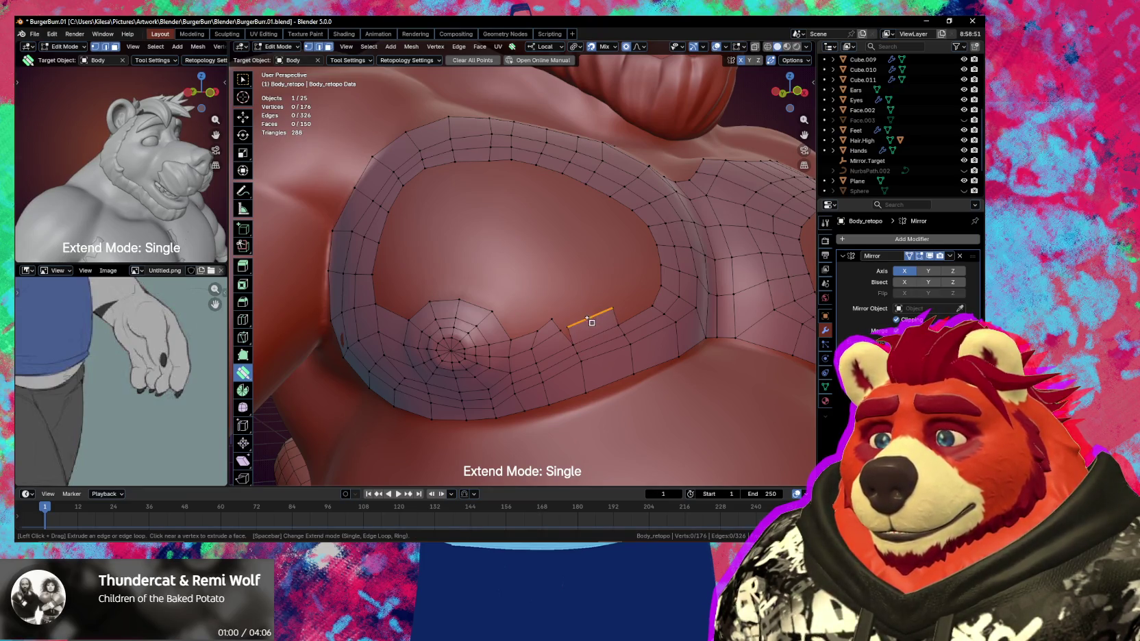
{"action": "left_click_drag", "start_coordinate": [590, 321], "coordinate": [581, 328]}
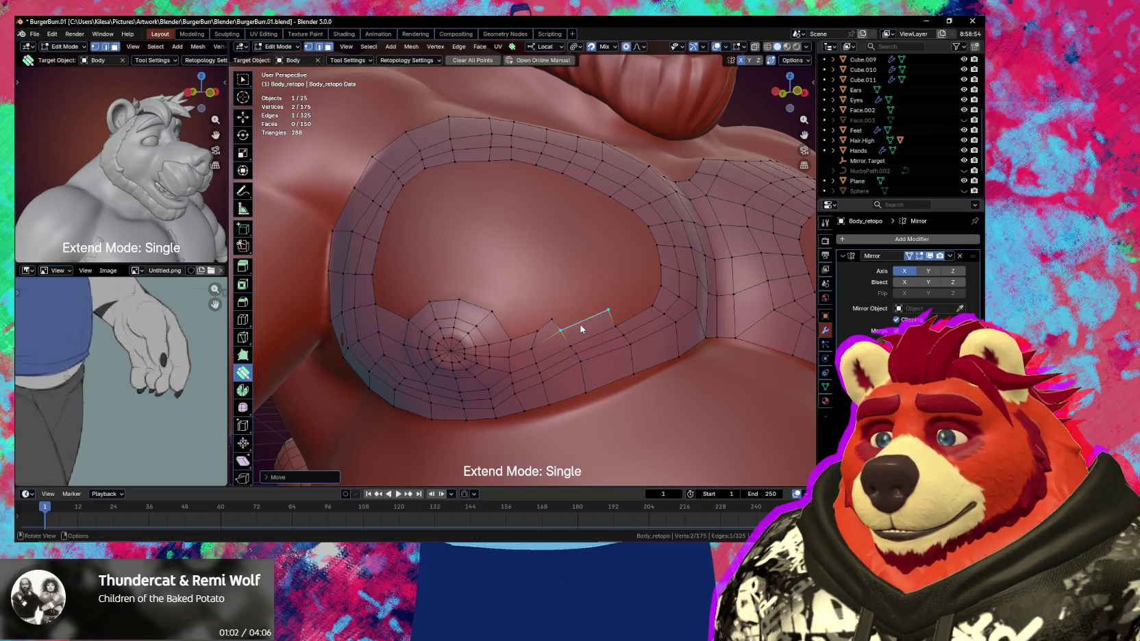
{"action": "left_click", "coordinate": [627, 307]}
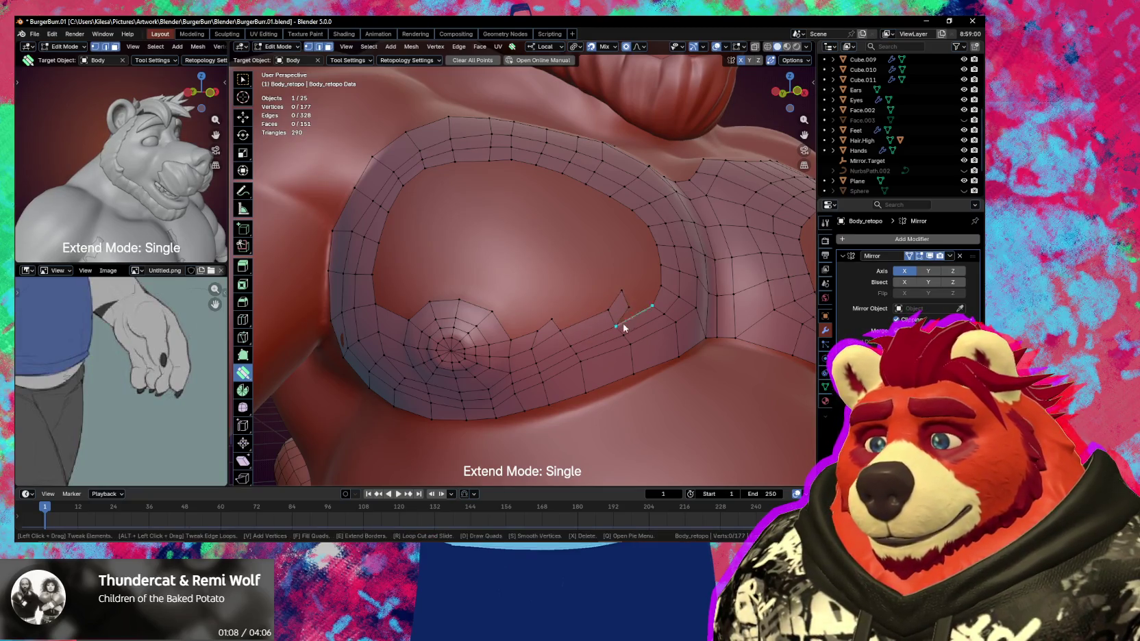
Extrude a quad inward from the boundary edge and merge its extra vertex into the ring
{"action": "left_click_drag", "start_coordinate": [618, 328], "coordinate": [647, 285]}
{"action": "key", "text": "ctrl+z"}
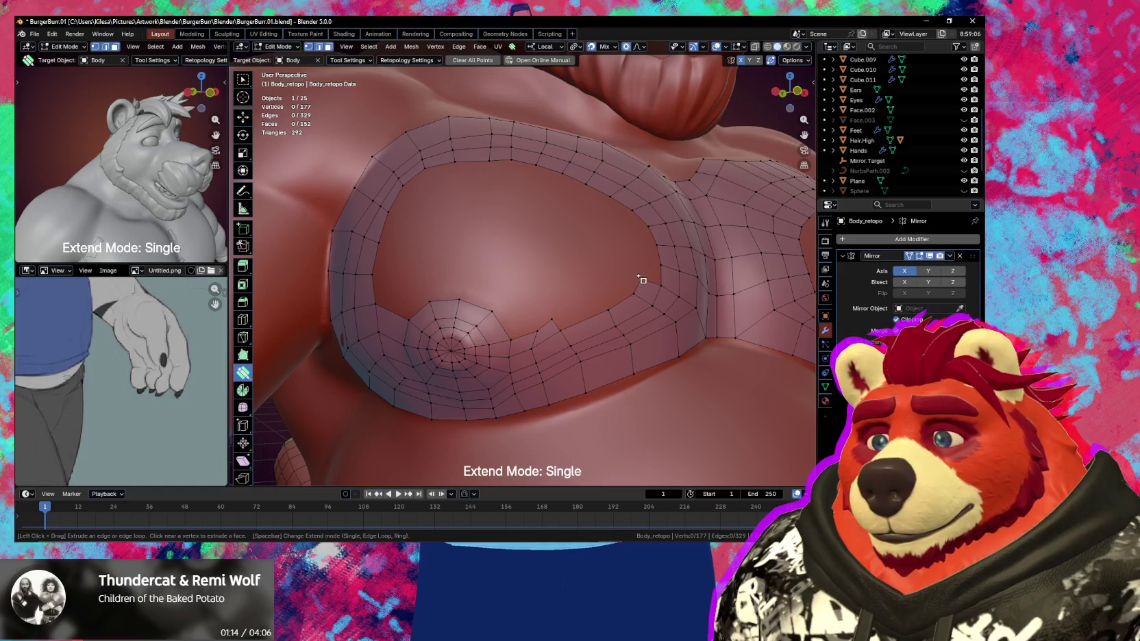
{"action": "mouse_move", "coordinate": [616, 301]}
{"action": "left_mouse_down"}
{"action": "mouse_move", "coordinate": [563, 329]}
{"action": "mouse_move", "coordinate": [615, 315]}
{"action": "left_mouse_up"}
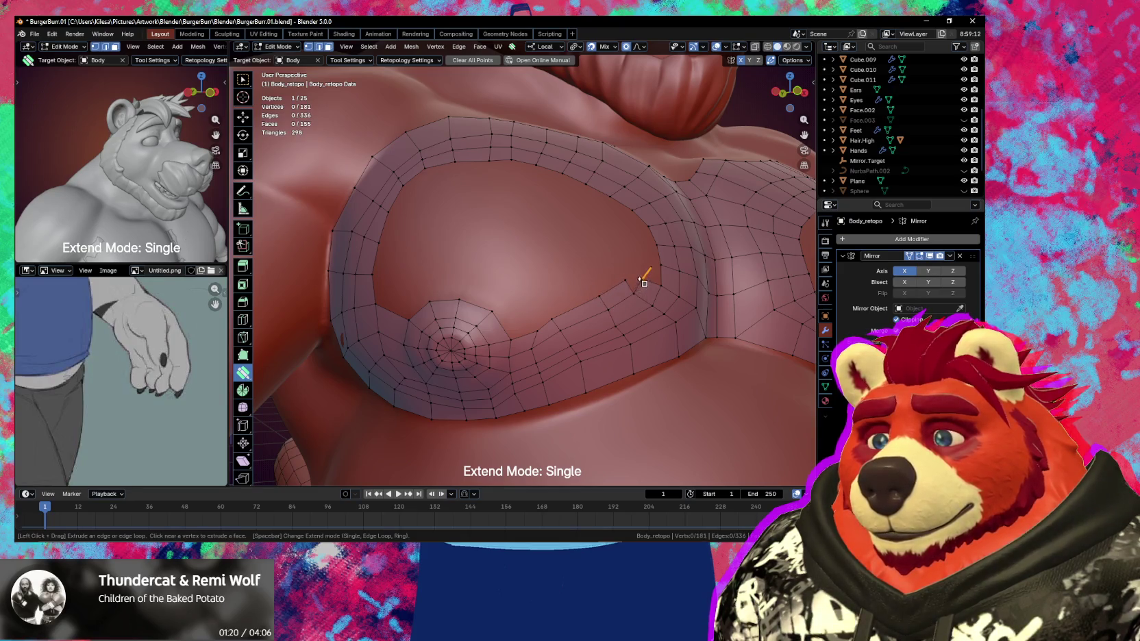
{"action": "left_click_drag", "start_coordinate": [624, 280], "coordinate": [636, 310]}
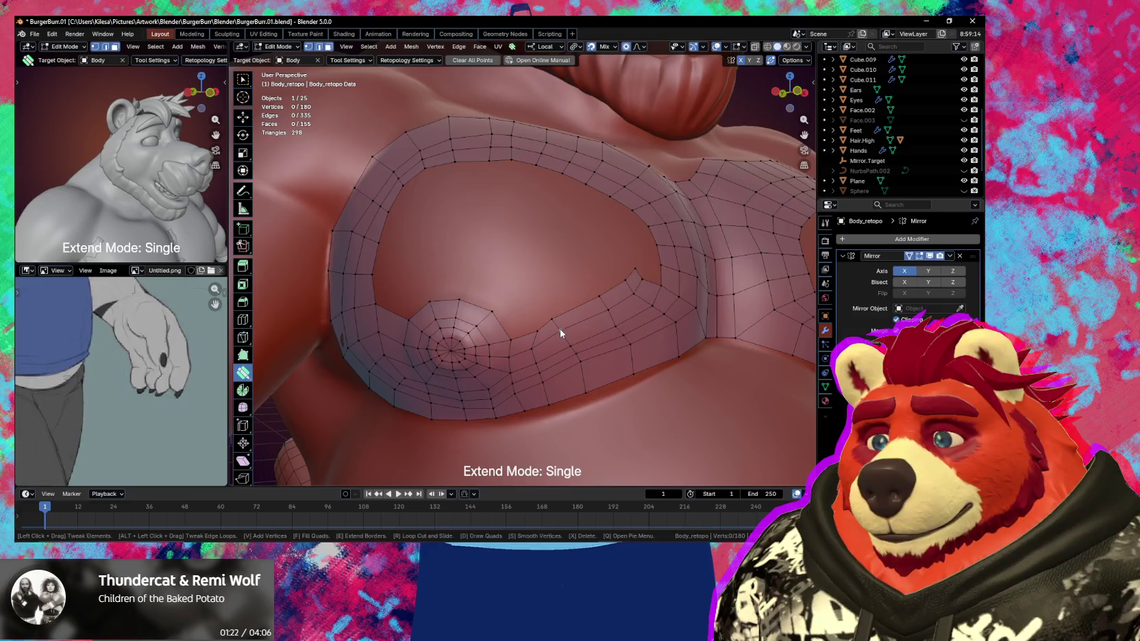
{"action": "middle_click_drag", "start_coordinate": [560, 330], "coordinate": [586, 311]}
{"action": "left_click_drag", "start_coordinate": [586, 311], "coordinate": [584, 311]}
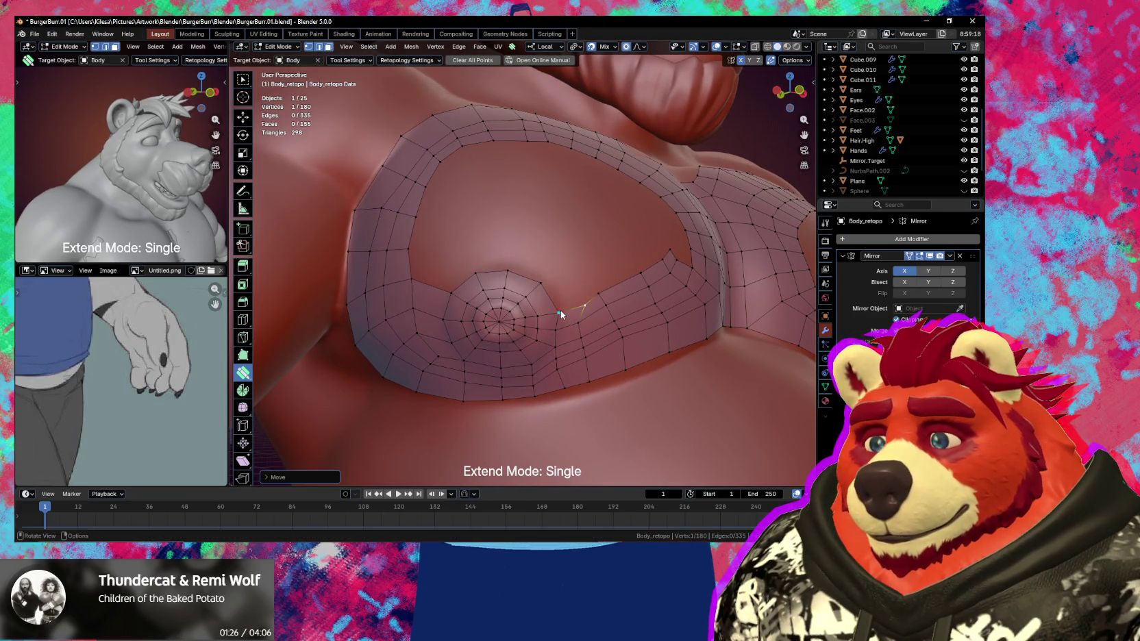
{"action": "left_click", "coordinate": [565, 306]}
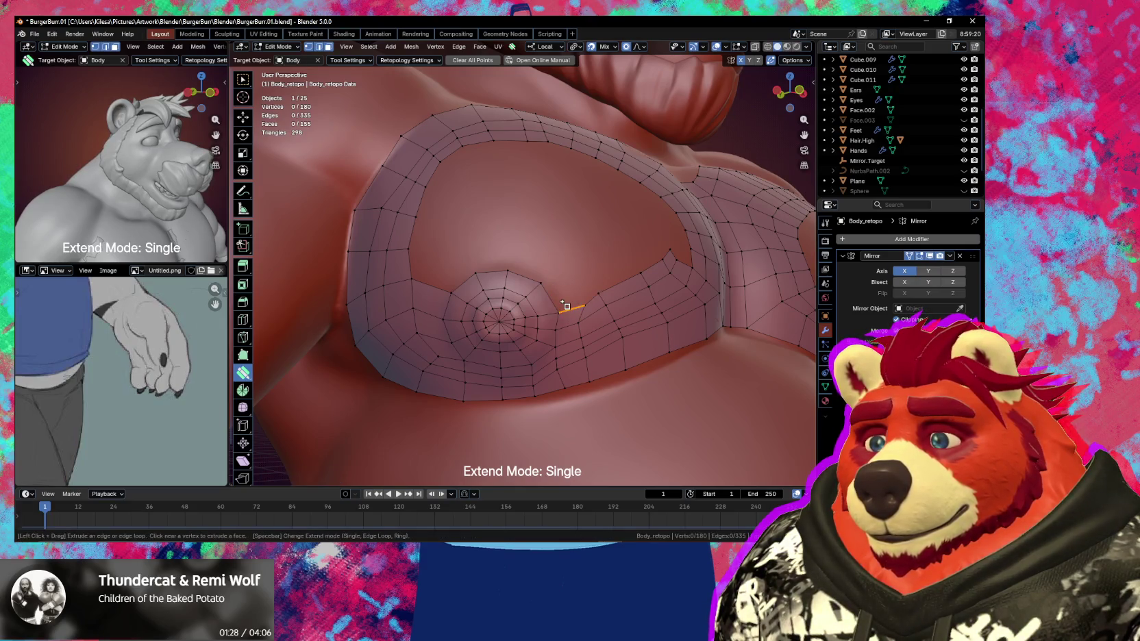
Extrude a chain of quads from the nipple patch up toward the upper ring
{"action": "left_click_drag", "start_coordinate": [558, 300], "coordinate": [581, 296]}
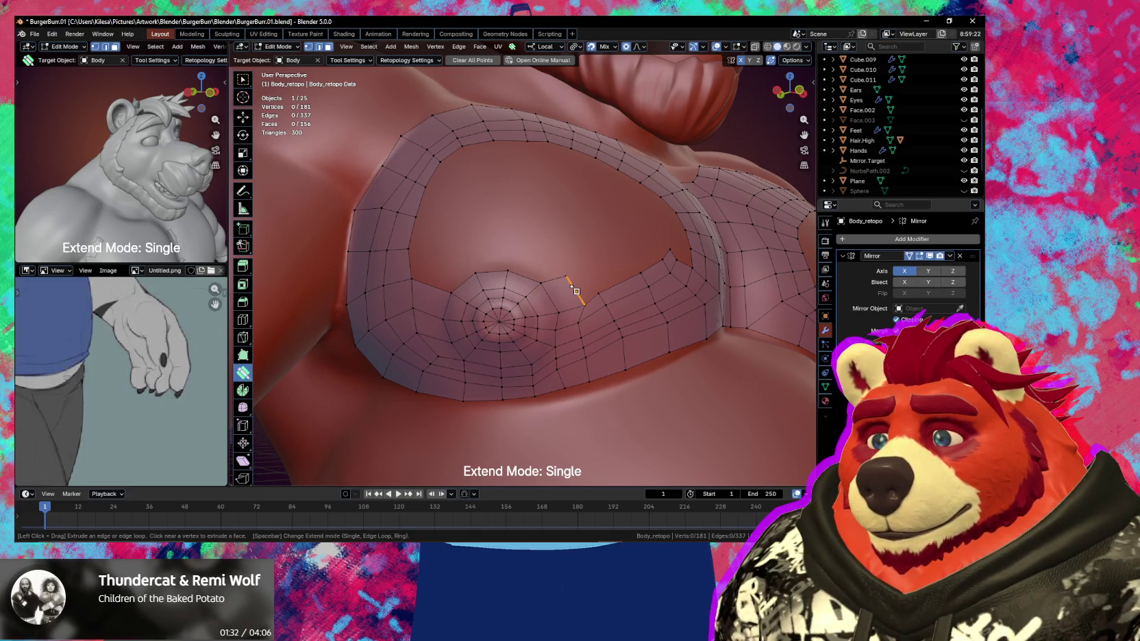
{"action": "left_click_drag", "start_coordinate": [576, 292], "coordinate": [647, 245]}
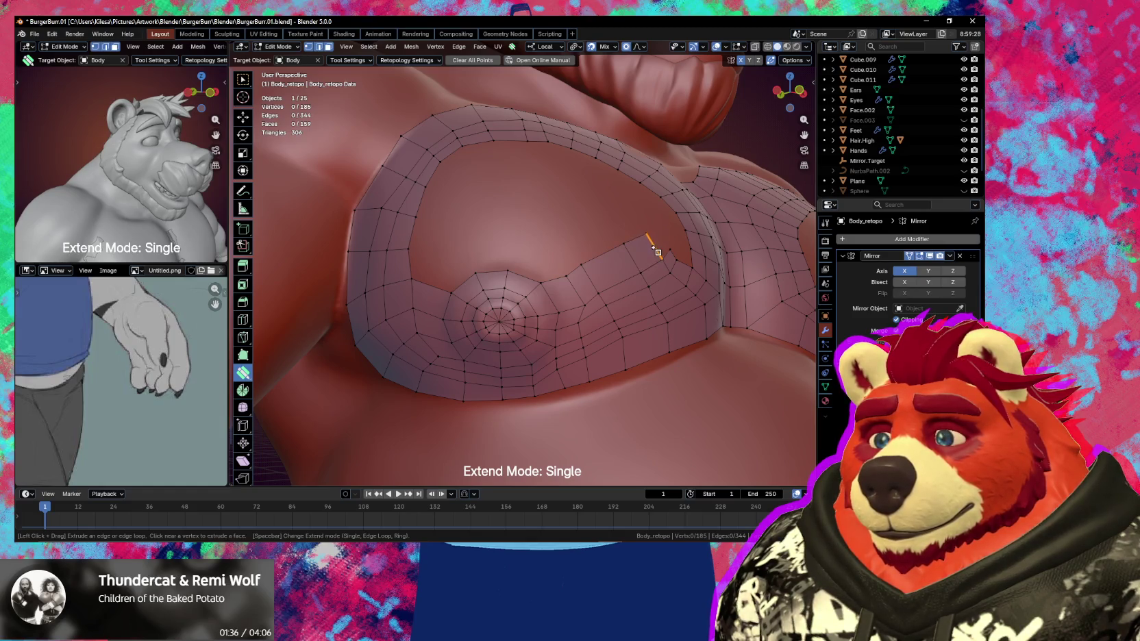
{"action": "mouse_move", "coordinate": [654, 250]}
{"action": "left_mouse_down"}
{"action": "mouse_move", "coordinate": [664, 239]}
{"action": "mouse_move", "coordinate": [652, 231]}
{"action": "left_mouse_up"}
Undo the stray extrusion, align the gap vertex and build quads bridging the gap
{"action": "key", "text": "ctrl+z"}
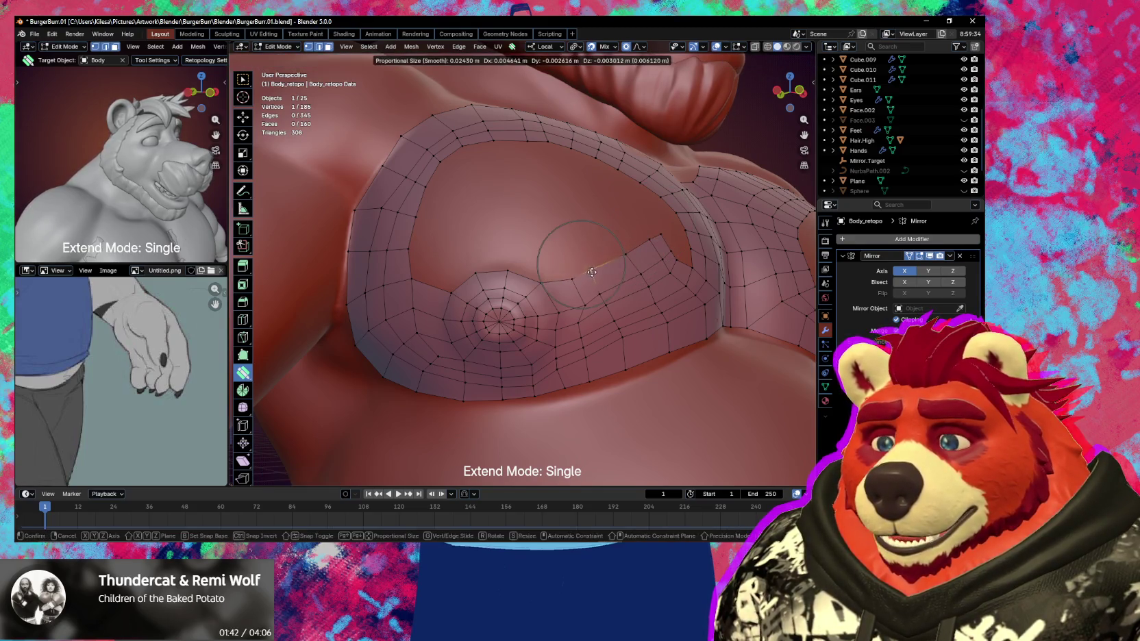
{"action": "middle_click_drag", "start_coordinate": [637, 271], "coordinate": [608, 283]}
{"action": "left_click", "coordinate": [527, 355]}
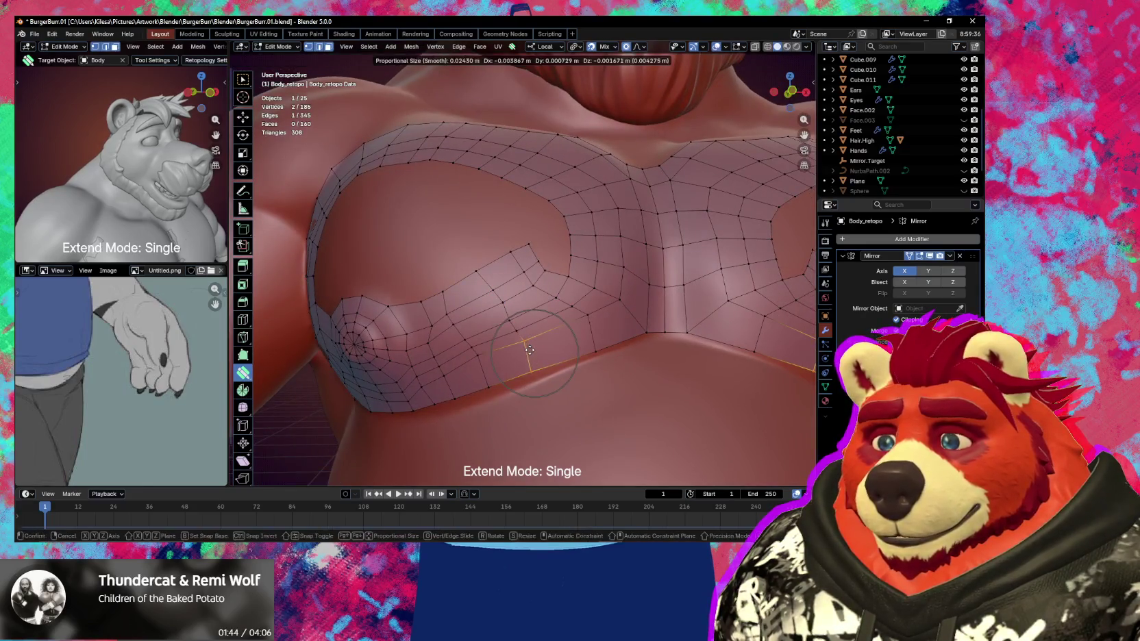
{"action": "left_click", "coordinate": [575, 307]}
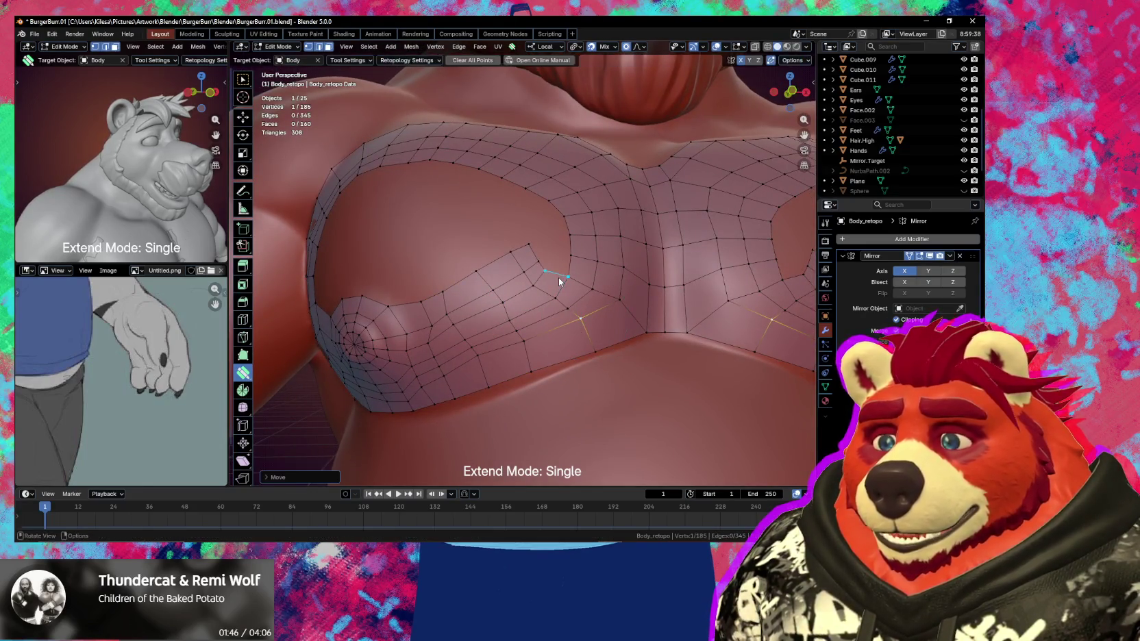
{"action": "mouse_move", "coordinate": [558, 278]}
{"action": "middle_mouse_down"}
{"action": "mouse_move", "coordinate": [584, 274]}
{"action": "mouse_move", "coordinate": [587, 304]}
{"action": "middle_mouse_up"}
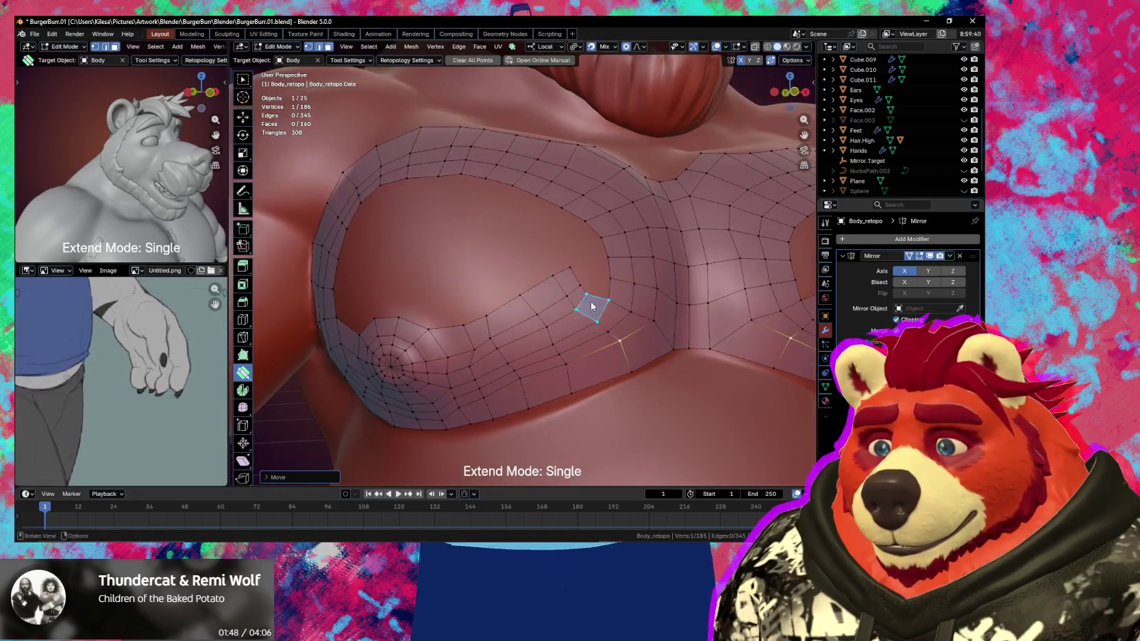
{"action": "left_click_drag", "start_coordinate": [589, 298], "coordinate": [596, 275]}
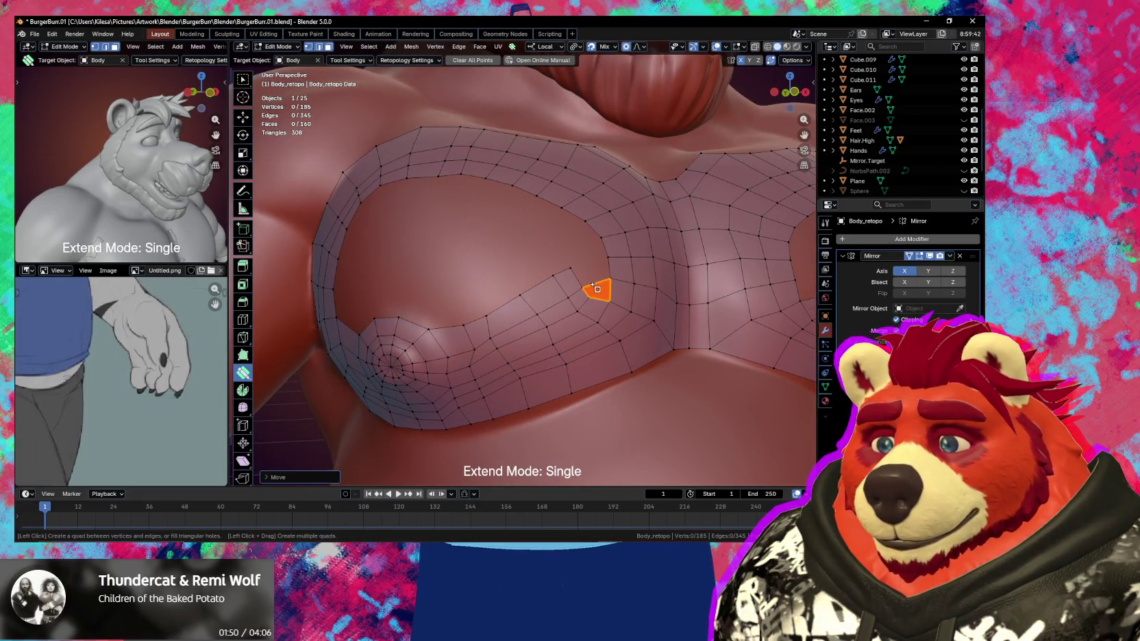
{"action": "left_click", "coordinate": [579, 270]}
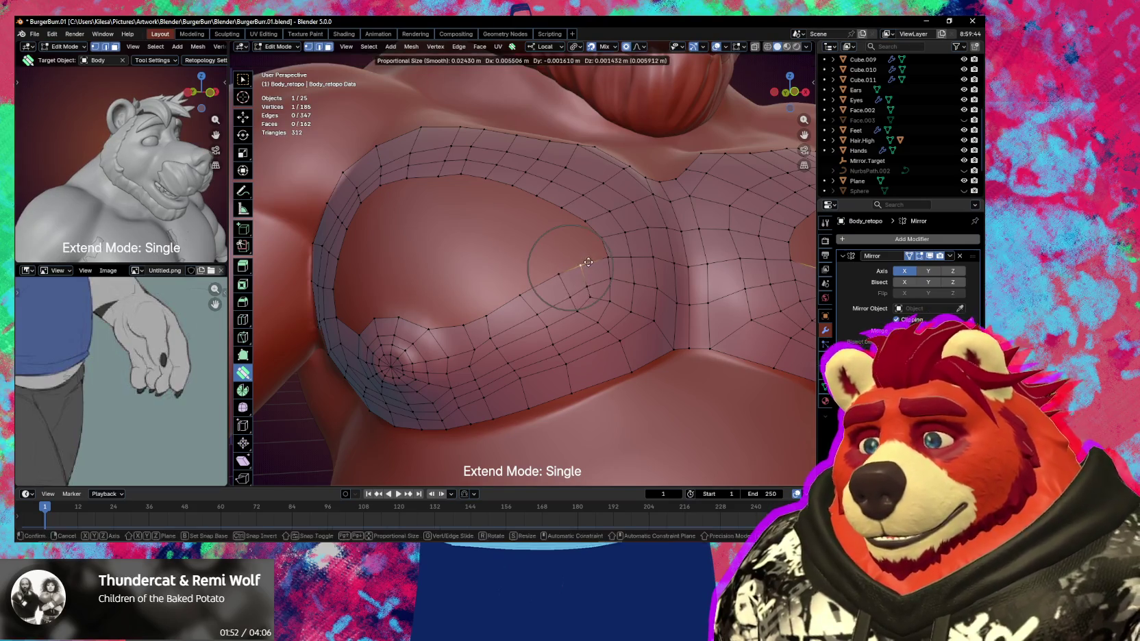
{"action": "middle_click_drag", "start_coordinate": [580, 267], "coordinate": [602, 322]}
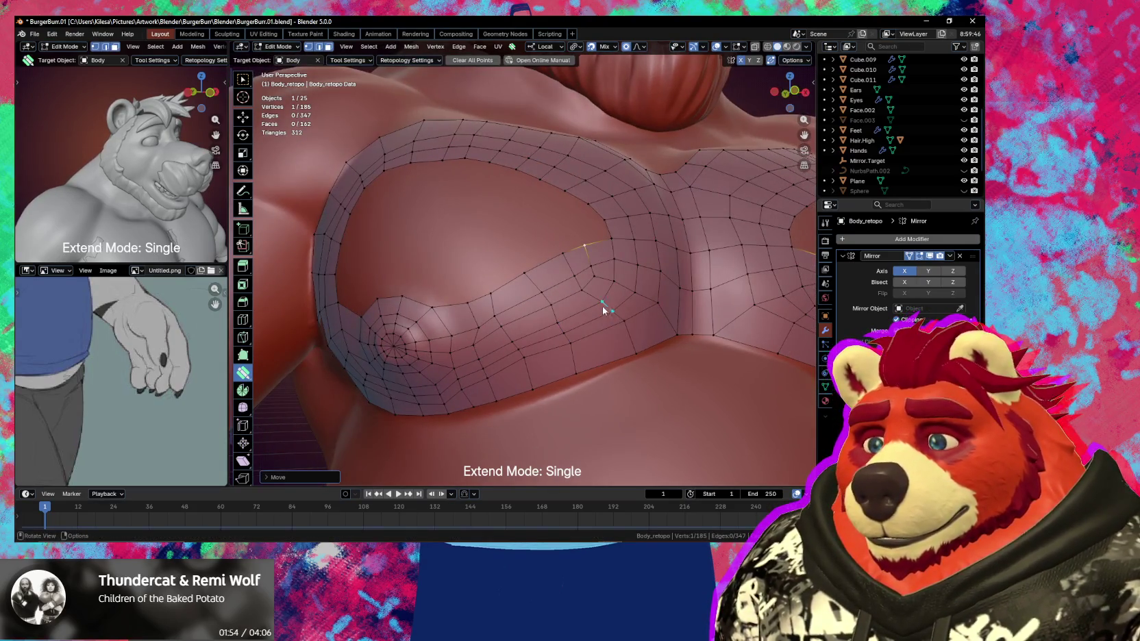
Smooth the new quads on the pec ring
{"action": "key", "text": "shift"}
{"action": "left_click_drag", "start_coordinate": [576, 302], "coordinate": [633, 232], "text": "shift"}
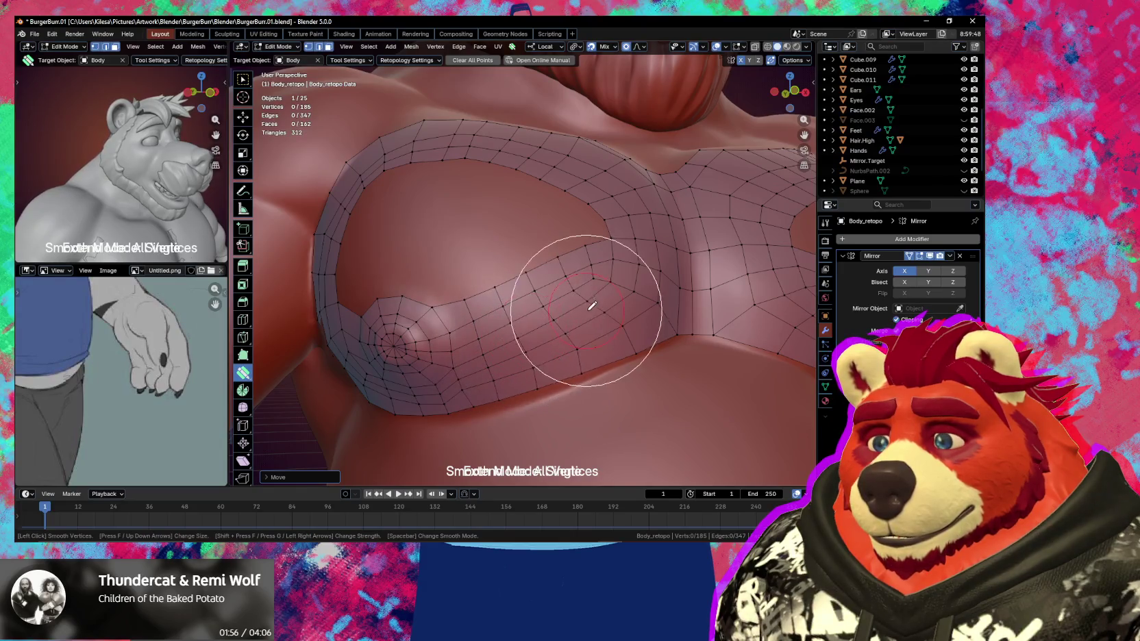
{"action": "mouse_move", "coordinate": [615, 213]}
{"action": "middle_mouse_down"}
{"action": "mouse_move", "coordinate": [623, 270]}
{"action": "mouse_move", "coordinate": [603, 273]}
{"action": "middle_mouse_up"}
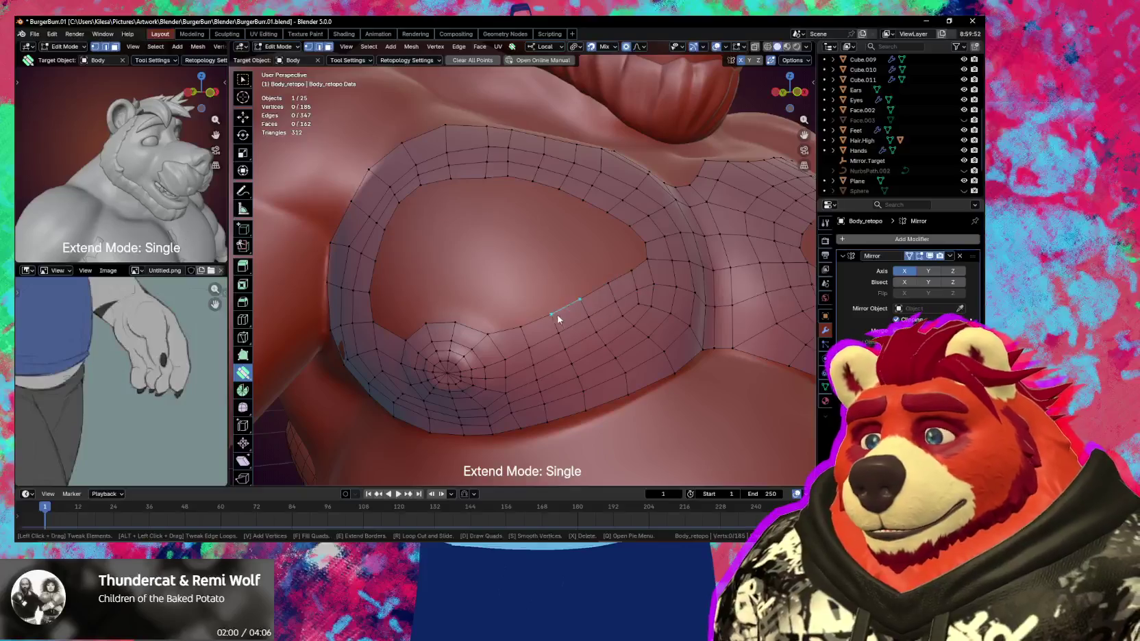
{"action": "middle_click_drag", "start_coordinate": [622, 278], "coordinate": [496, 313]}
Extend a quad toward the nipple, smooth that area and fill the remaining gap
{"action": "left_click", "coordinate": [496, 313]}
{"action": "key", "text": "e"}
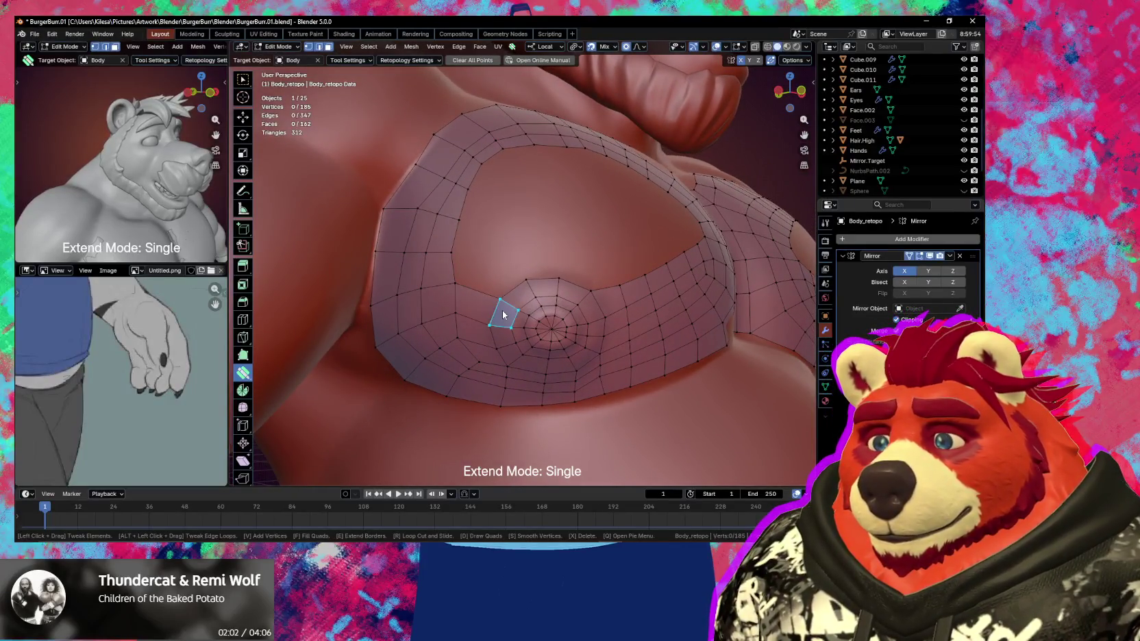
{"action": "key", "text": "e"}
{"action": "key", "text": "s"}
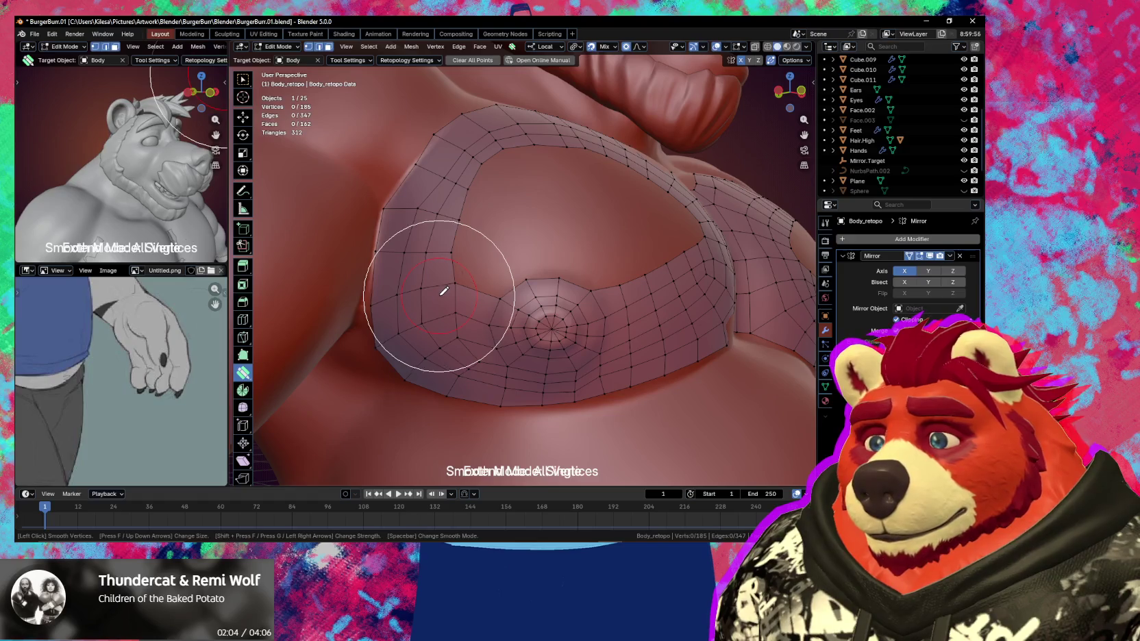
{"action": "mouse_move", "coordinate": [441, 288]}
{"action": "left_mouse_down"}
{"action": "mouse_move", "coordinate": [445, 236]}
{"action": "mouse_move", "coordinate": [468, 279]}
{"action": "mouse_move", "coordinate": [458, 287]}
{"action": "left_mouse_up"}
{"action": "left_click", "coordinate": [471, 288]}
{"action": "middle_click_drag", "start_coordinate": [491, 302], "coordinate": [482, 307]}
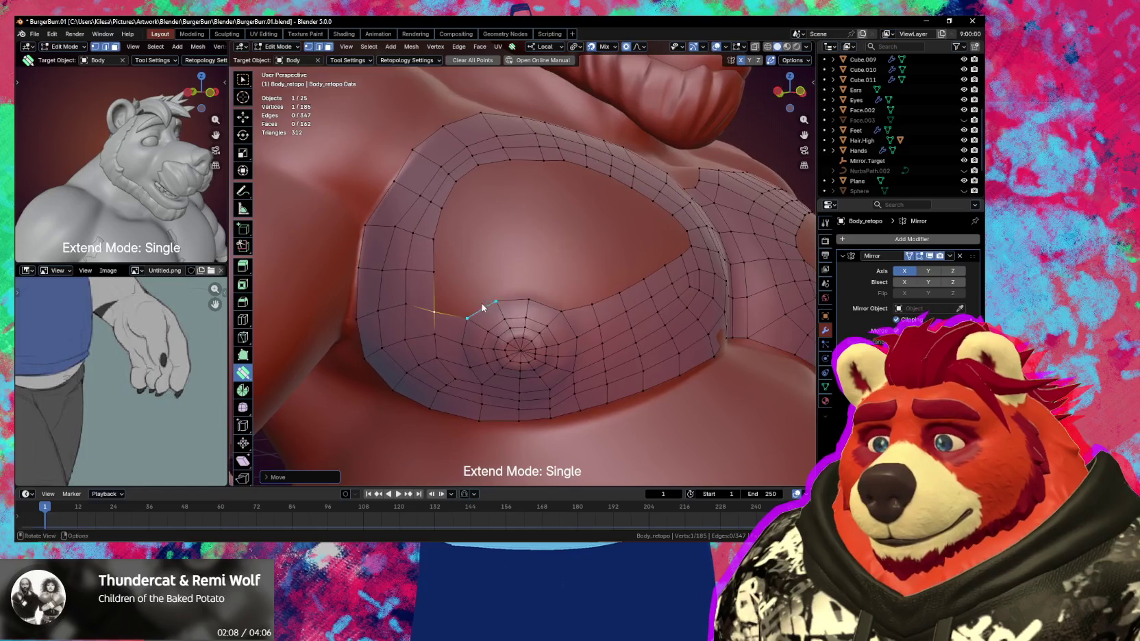
{"action": "left_click", "coordinate": [439, 309]}
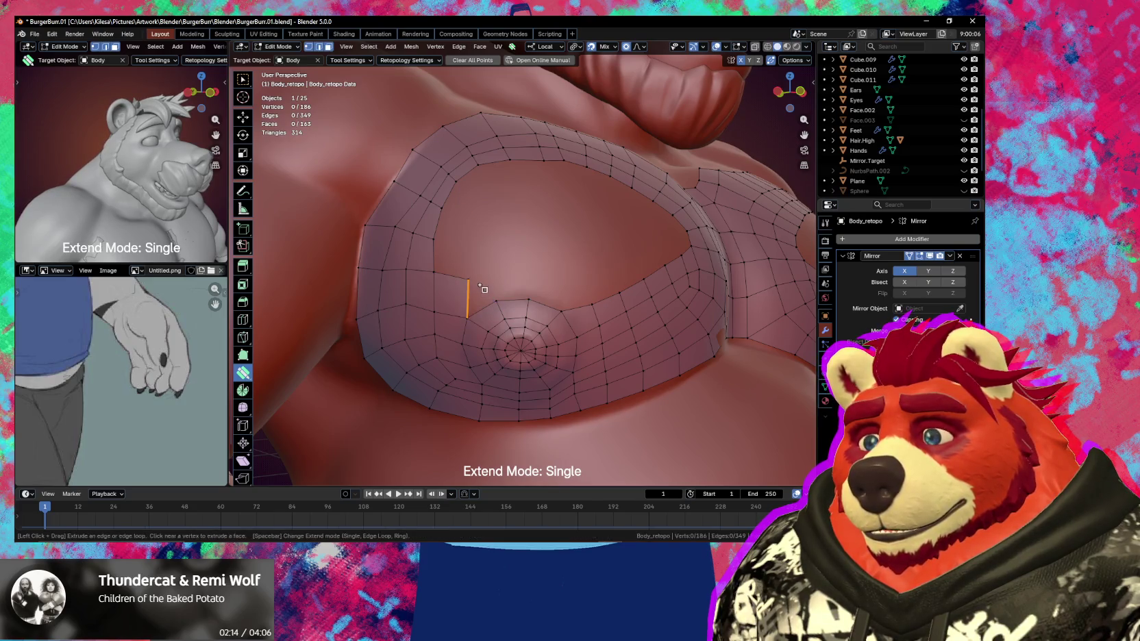
Extrude quads upward from the patch and along the right side of the inner ring
{"action": "left_click_drag", "start_coordinate": [479, 282], "coordinate": [497, 263]}
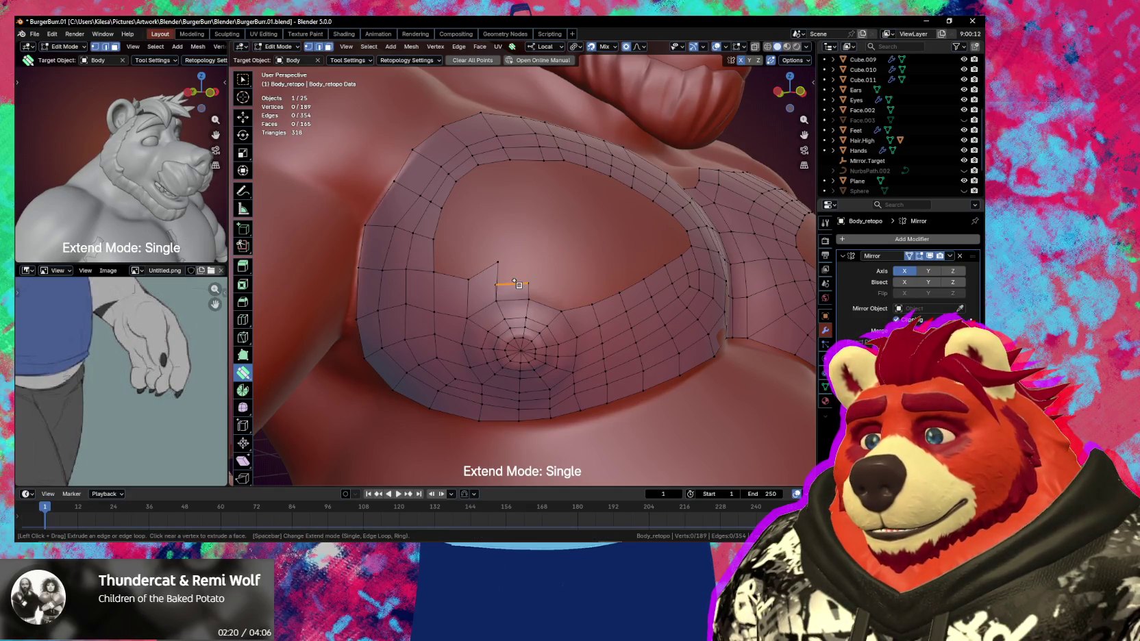
{"action": "left_click_drag", "start_coordinate": [517, 299], "coordinate": [517, 256]}
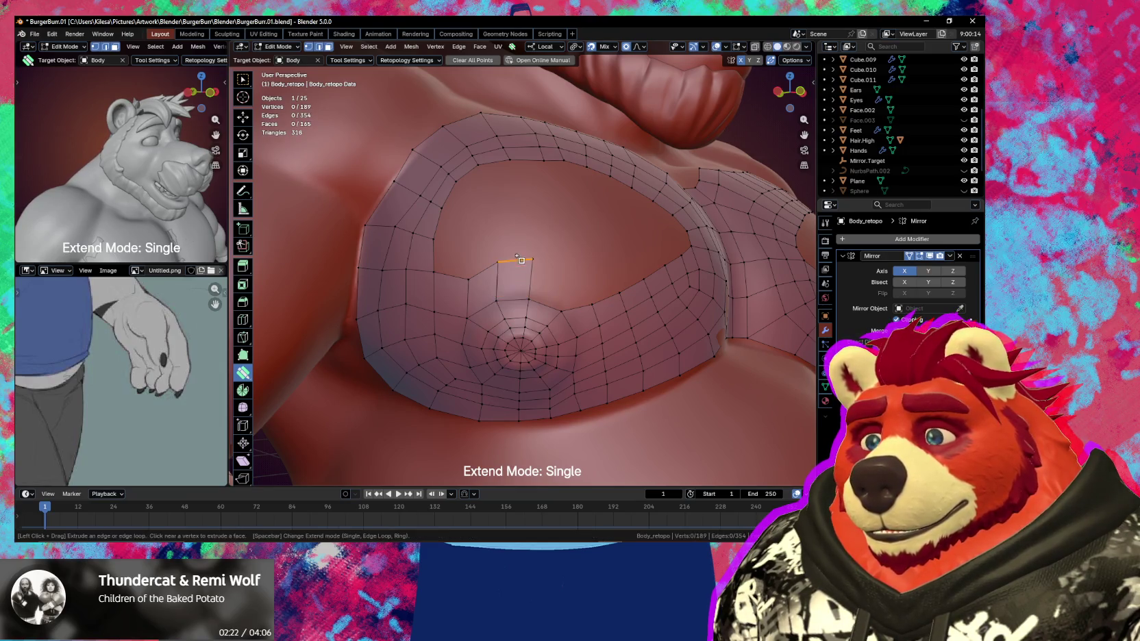
{"action": "left_click_drag", "start_coordinate": [529, 295], "coordinate": [568, 275]}
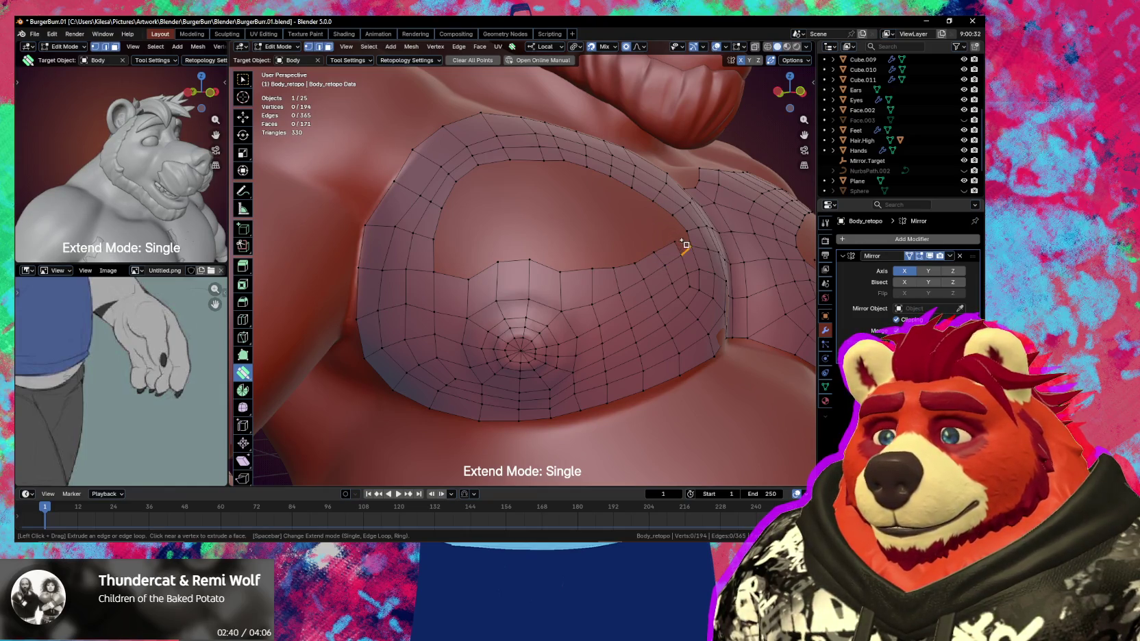
{"action": "left_click_drag", "start_coordinate": [685, 243], "coordinate": [706, 273]}
Even out an inner edge and a vertex near the upper ring with soft falloff
{"action": "middle_click_drag", "start_coordinate": [705, 272], "coordinate": [682, 331]}
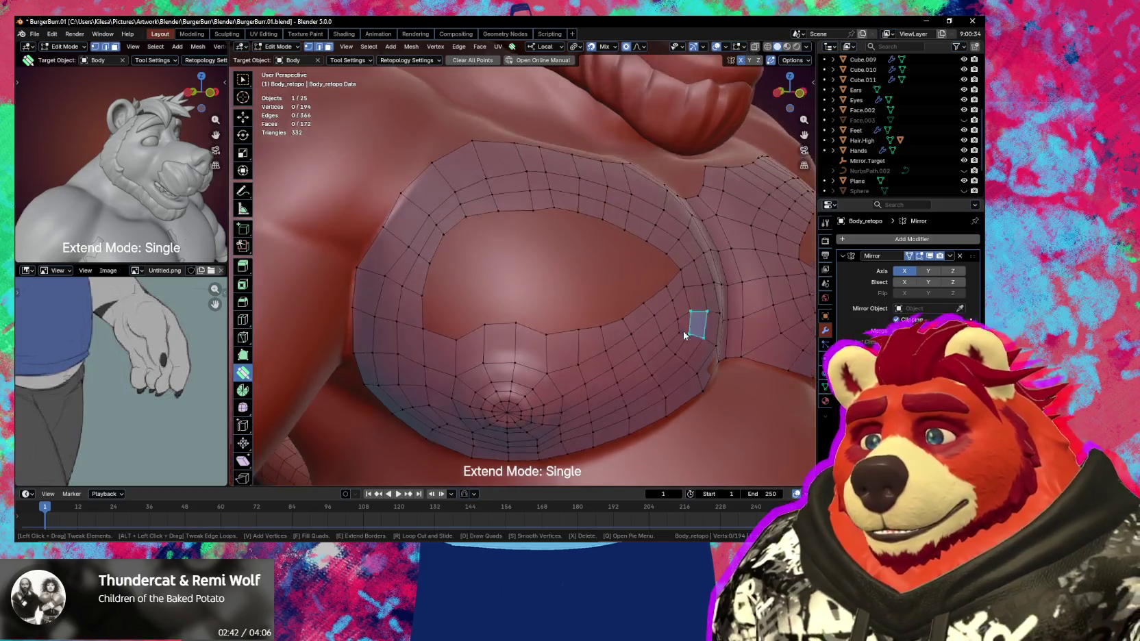
{"action": "left_click_drag", "start_coordinate": [504, 341], "coordinate": [504, 343]}
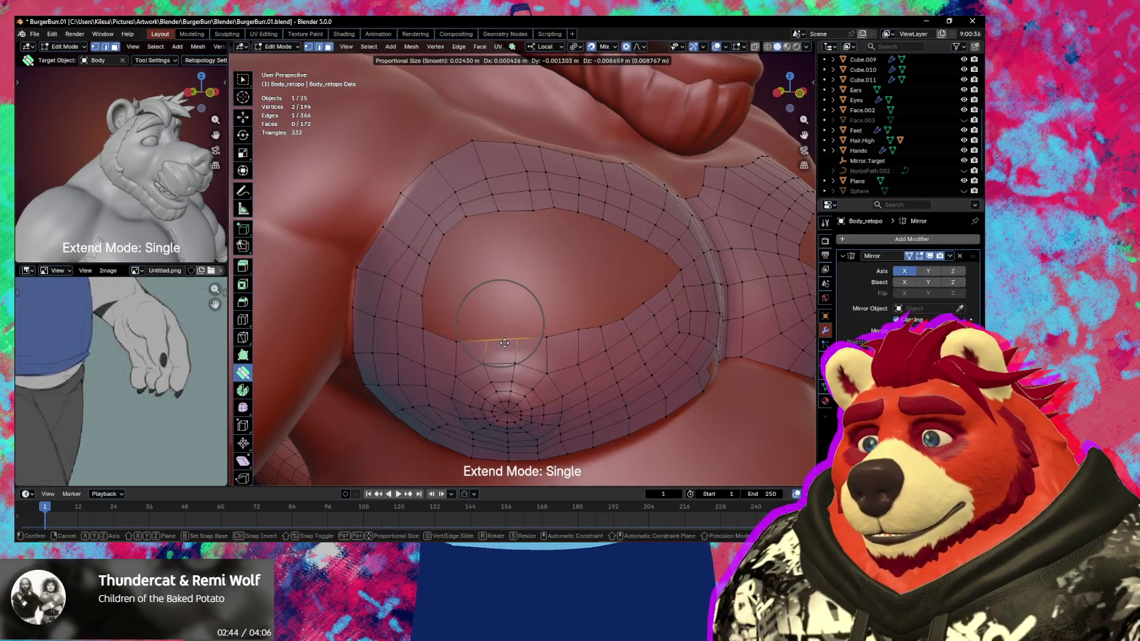
{"action": "middle_click_drag", "start_coordinate": [641, 299], "coordinate": [684, 273]}
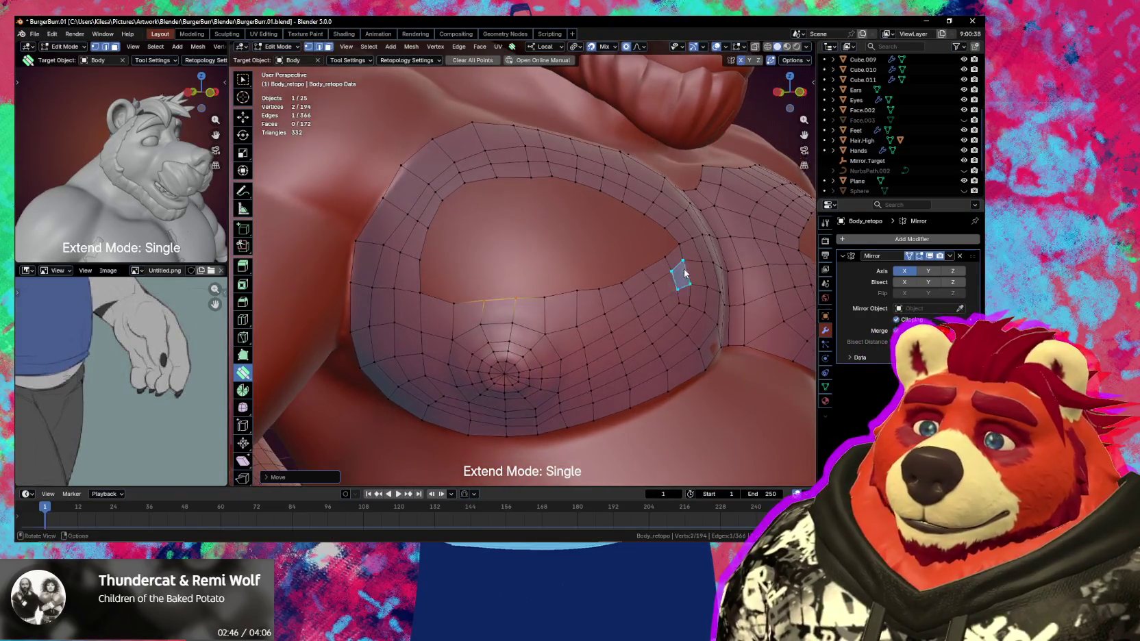
{"action": "left_click_drag", "start_coordinate": [605, 190], "coordinate": [602, 190]}
{"action": "middle_click_drag", "start_coordinate": [602, 189], "coordinate": [602, 299]}
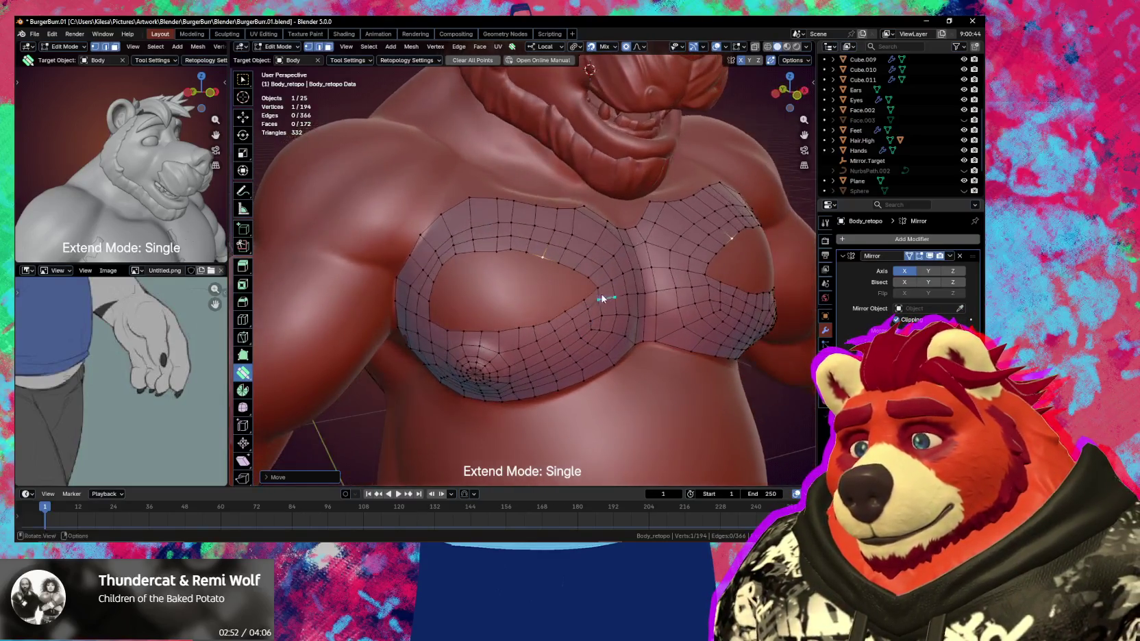
Grid-fill the pec's inner opening from its boundary loop
{"action": "left_click", "coordinate": [550, 259], "text": "alt"}
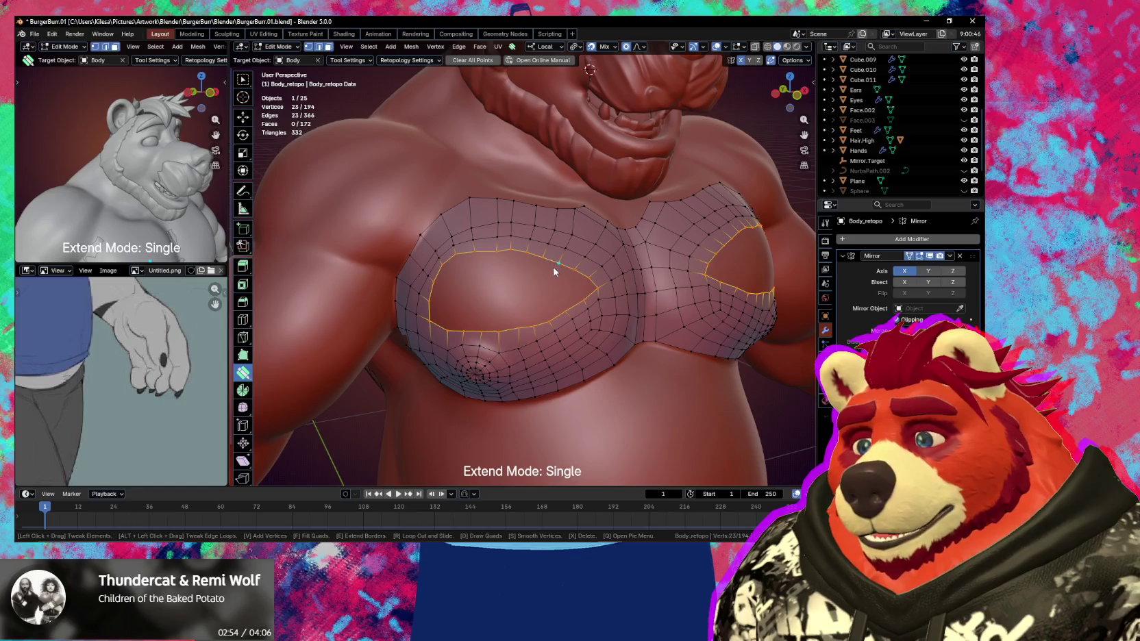
{"action": "key", "text": "ctrl+f"}
{"action": "left_click", "coordinate": [541, 330]}
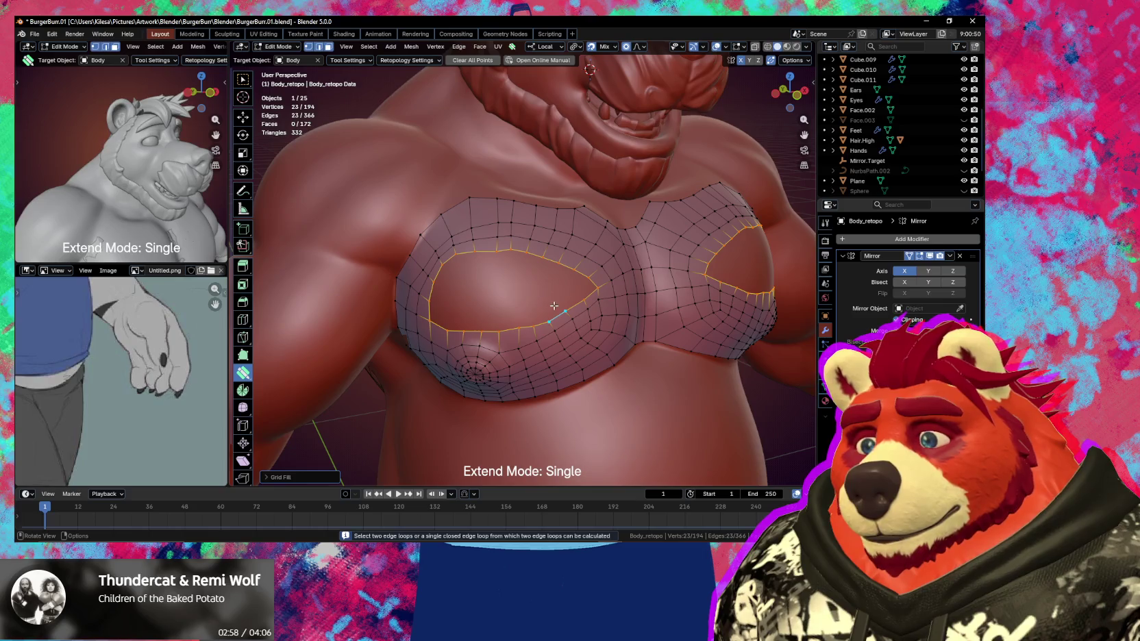
{"action": "middle_click_drag", "start_coordinate": [554, 306], "coordinate": [555, 309]}
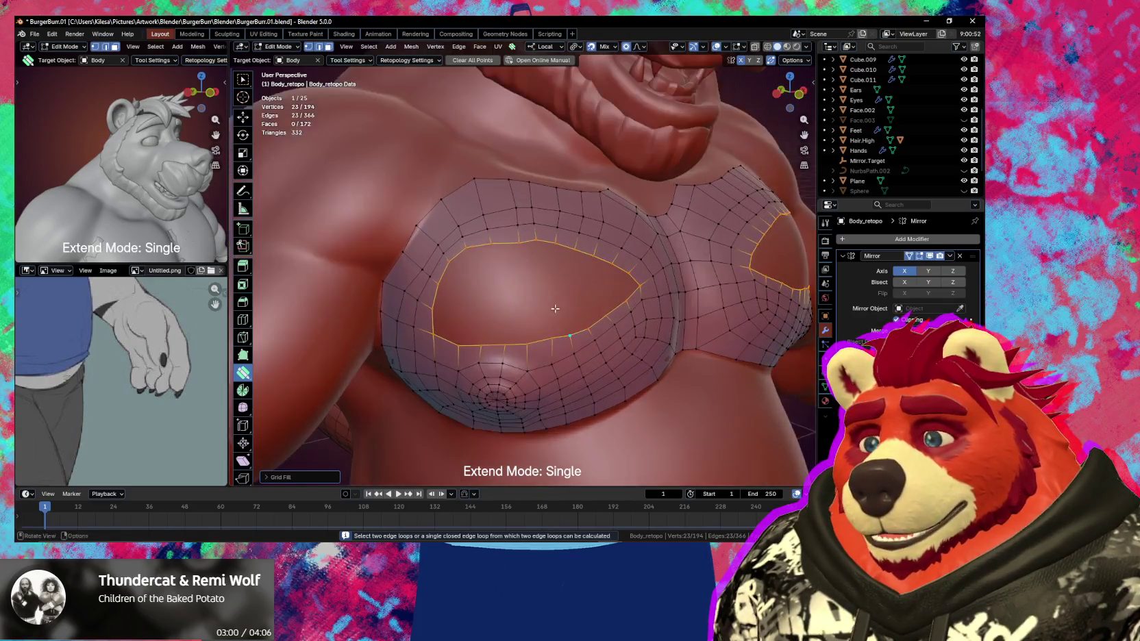
Add a loop cut across the ring, then grid-fill the pec hole's boundary loop
{"action": "key", "text": "ctrl+r"}
{"action": "left_click", "coordinate": [503, 242]}
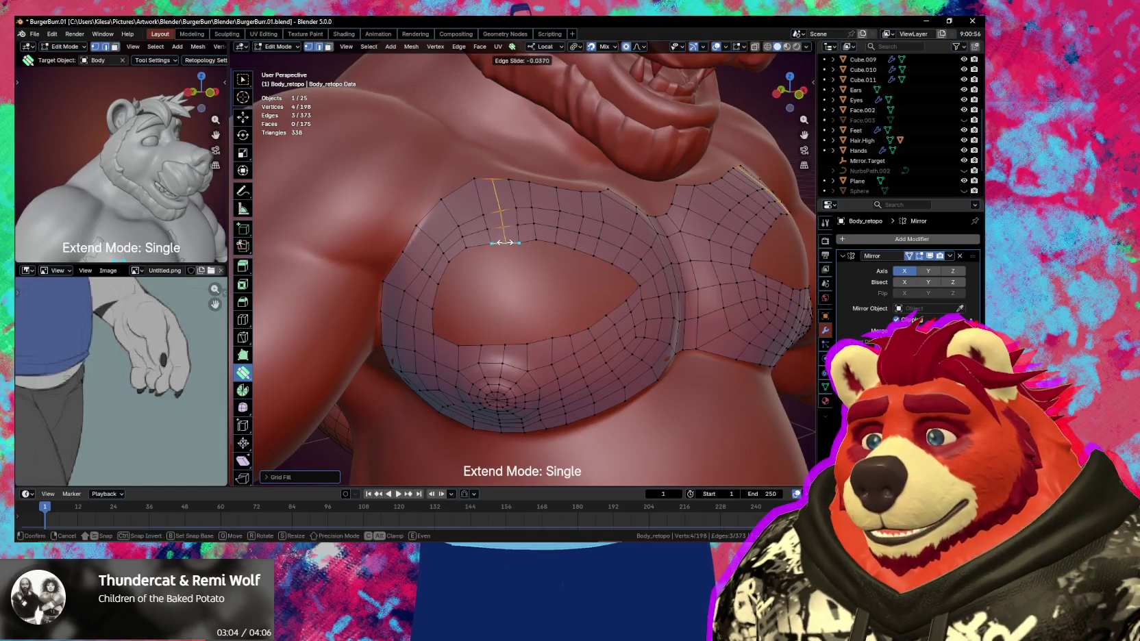
{"action": "right_click", "coordinate": [548, 273]}
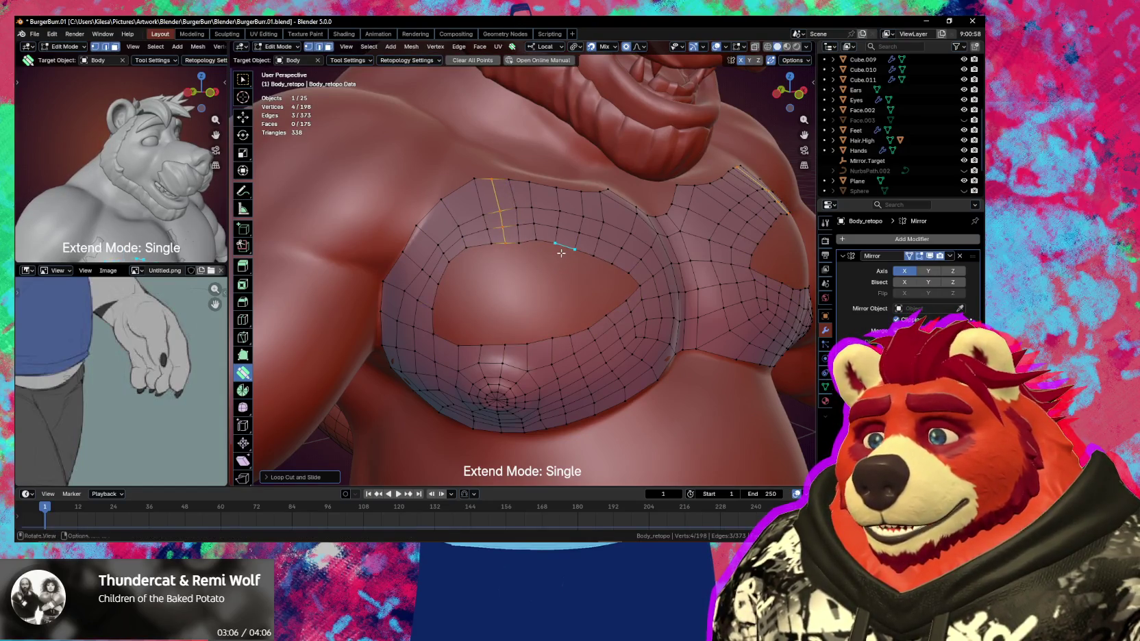
{"action": "left_click", "coordinate": [561, 253], "text": "alt"}
{"action": "key", "text": "ctrl+f"}
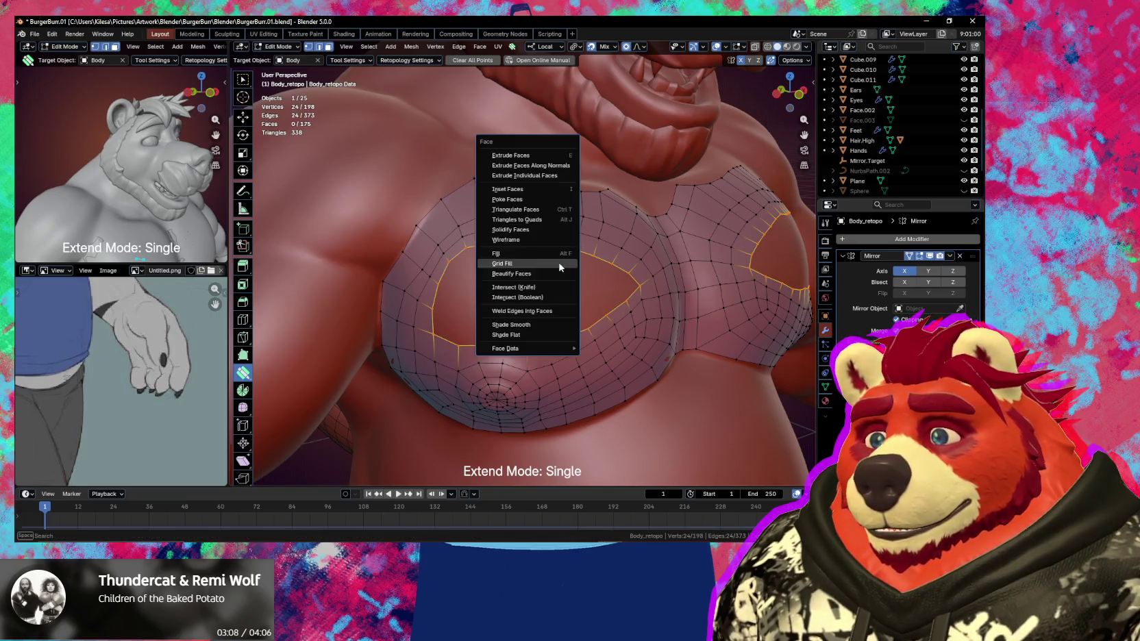
{"action": "left_click", "coordinate": [554, 260]}
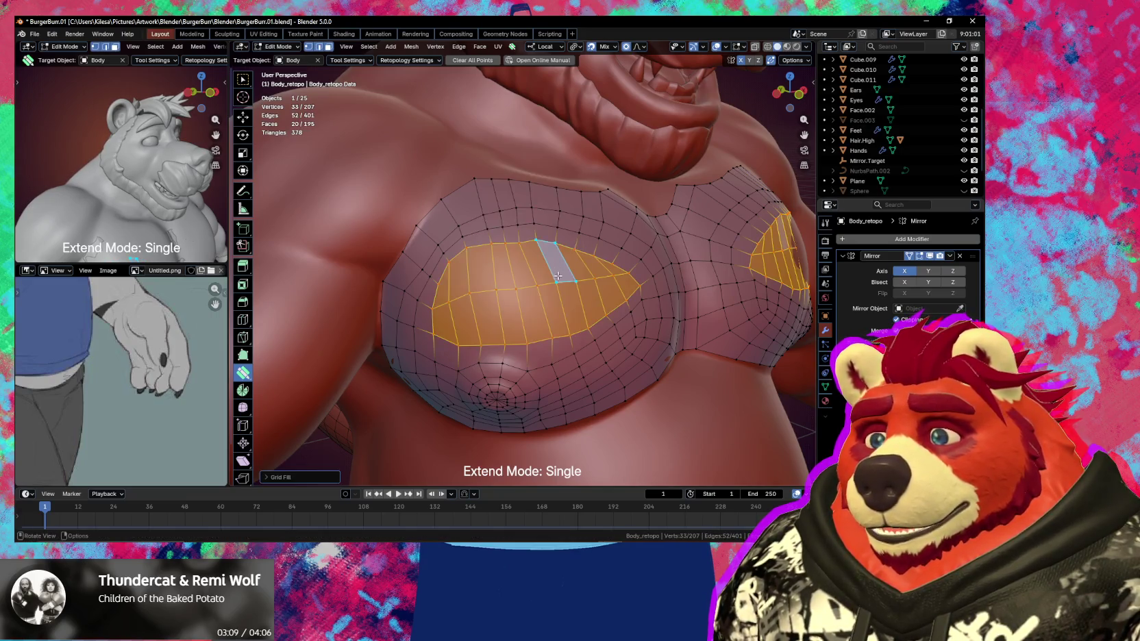
Tune the Grid Fill to span 3 and offset -1 for a clean quad layout
{"action": "left_click", "coordinate": [323, 480]}
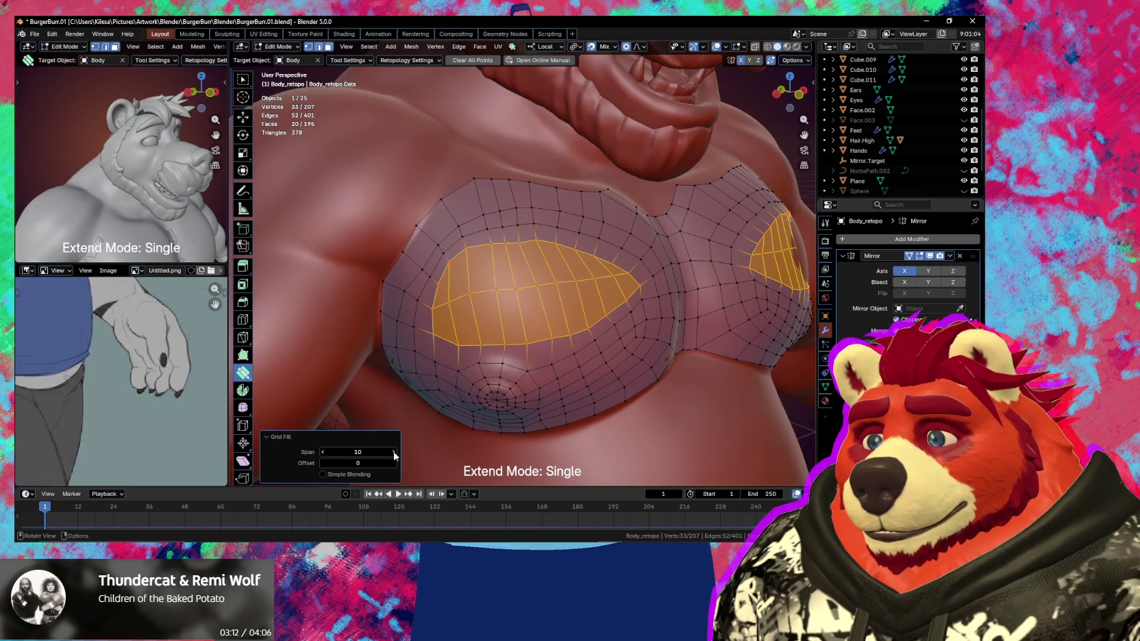
{"action": "left_click", "coordinate": [355, 452]}
{"action": "type", "text": "2"}
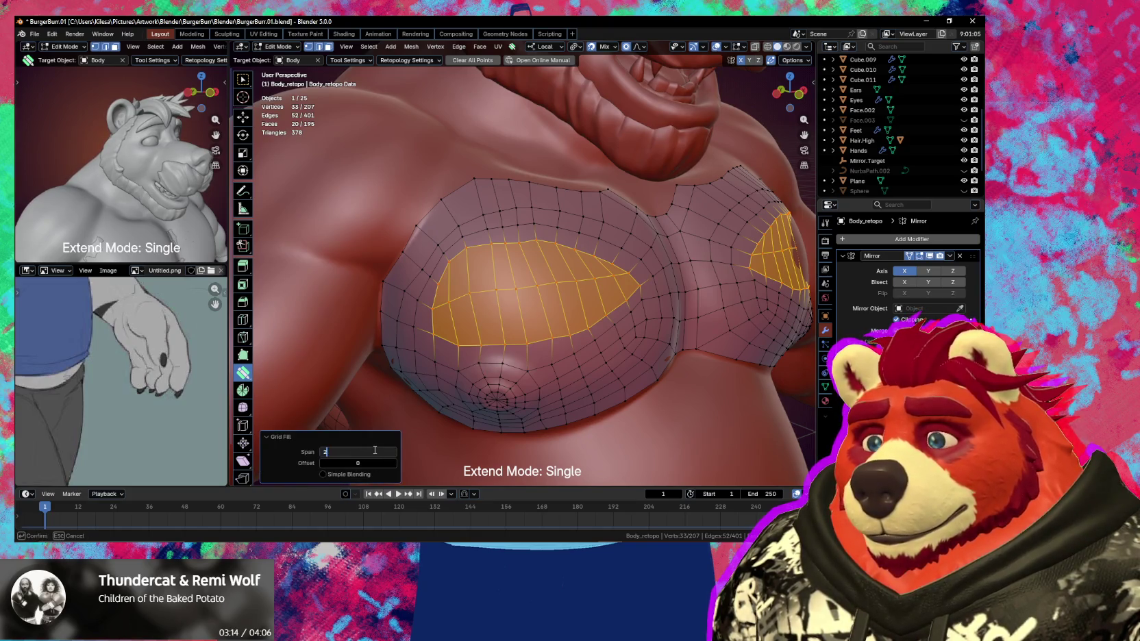
{"action": "key", "text": "Return"}
{"action": "left_click", "coordinate": [394, 452]}
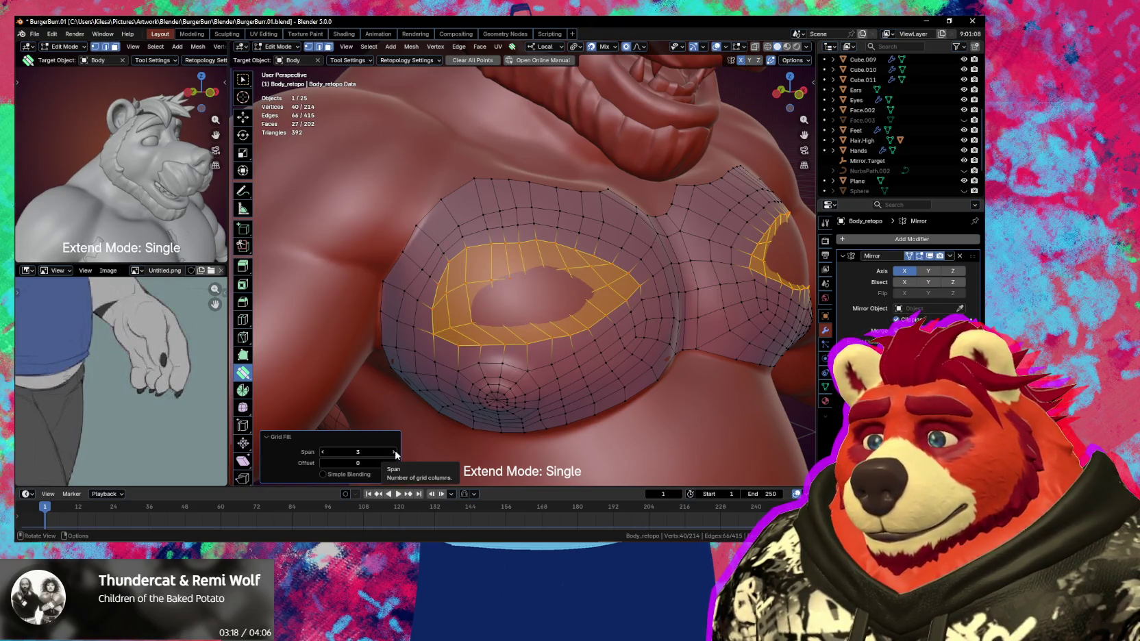
{"action": "left_click", "coordinate": [395, 452]}
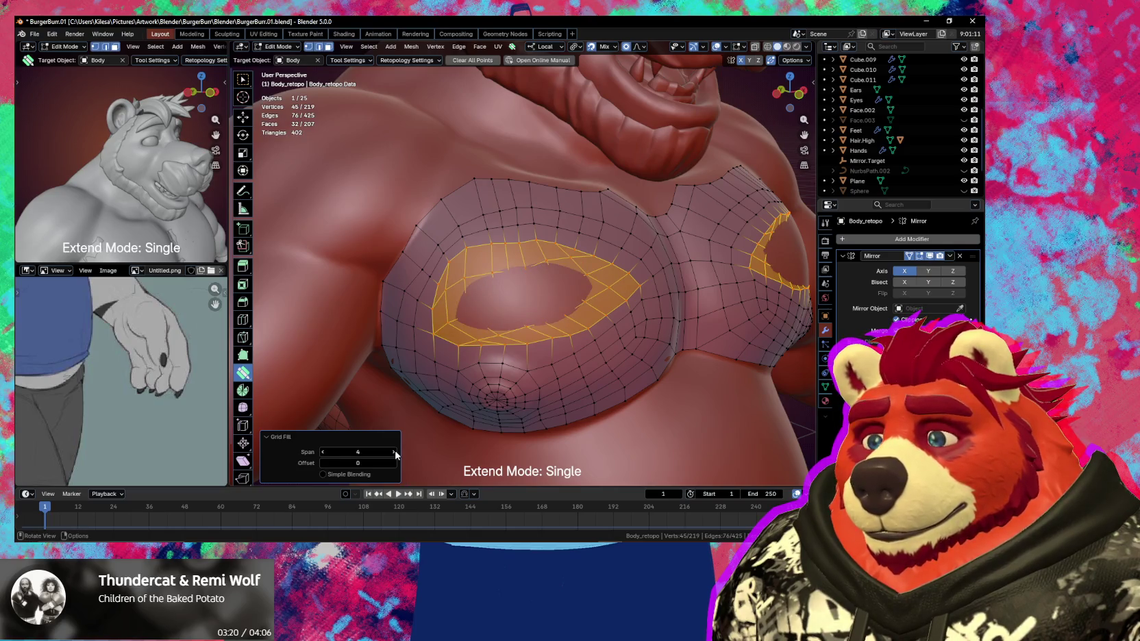
{"action": "left_click", "coordinate": [395, 464]}
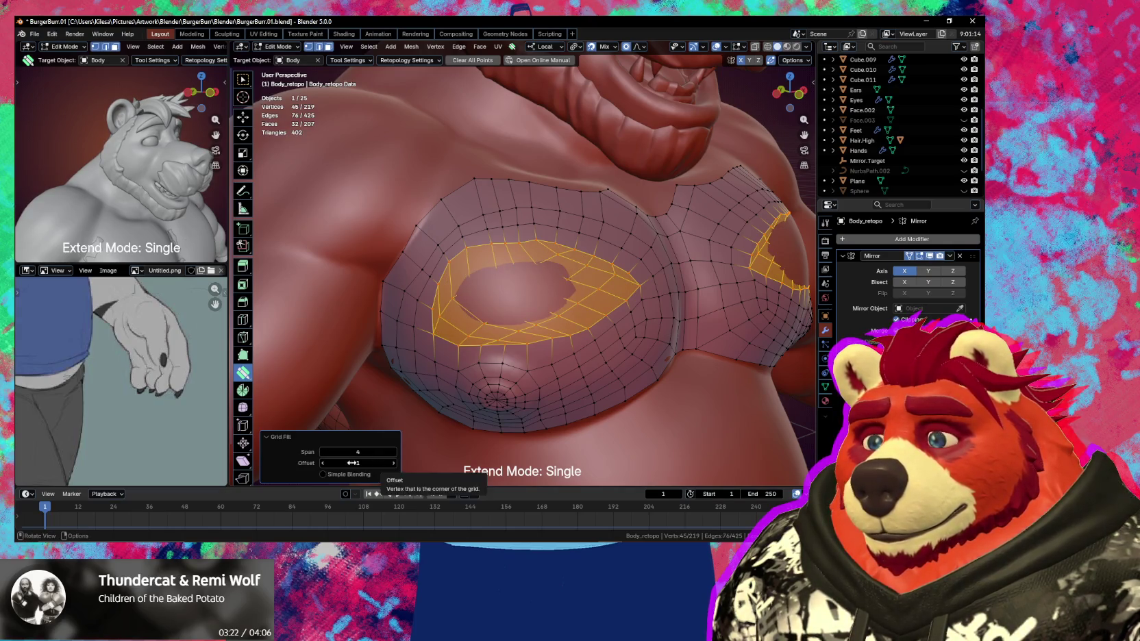
{"action": "left_click", "coordinate": [323, 464]}
{"action": "left_click", "coordinate": [323, 464]}
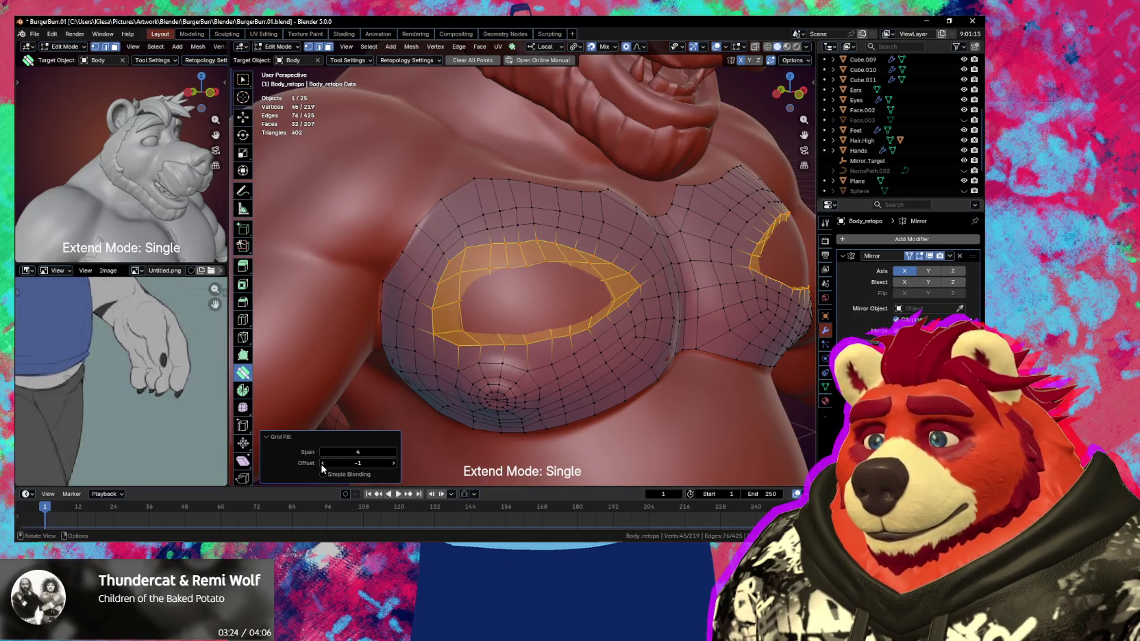
{"action": "key", "text": "g"}
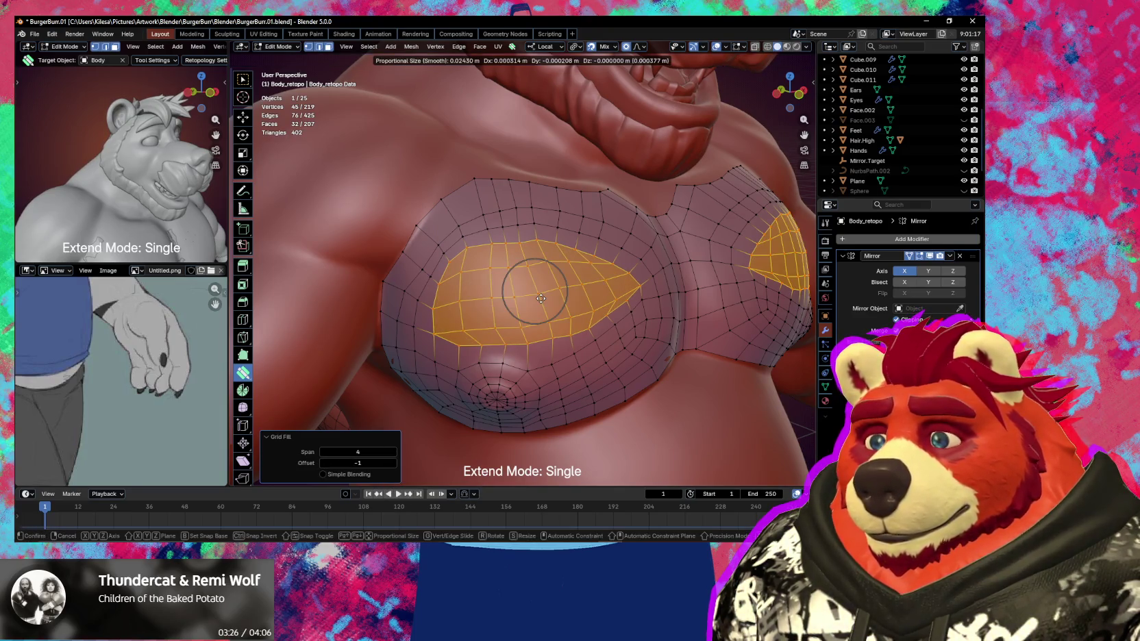
{"action": "key", "text": "Escape"}
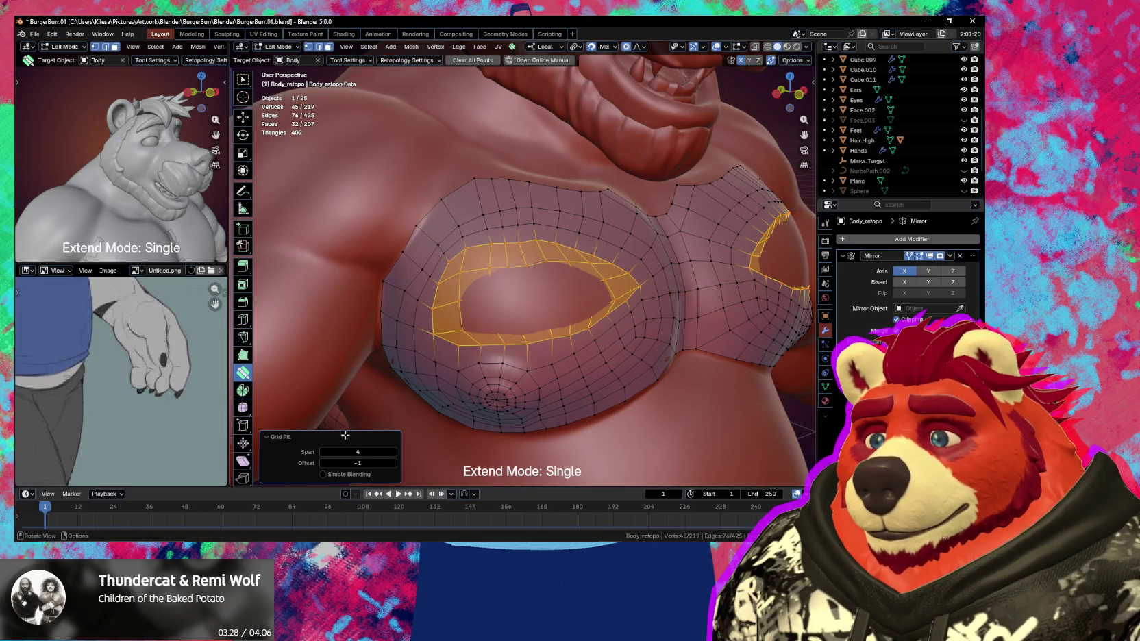
{"action": "left_click", "coordinate": [324, 453]}
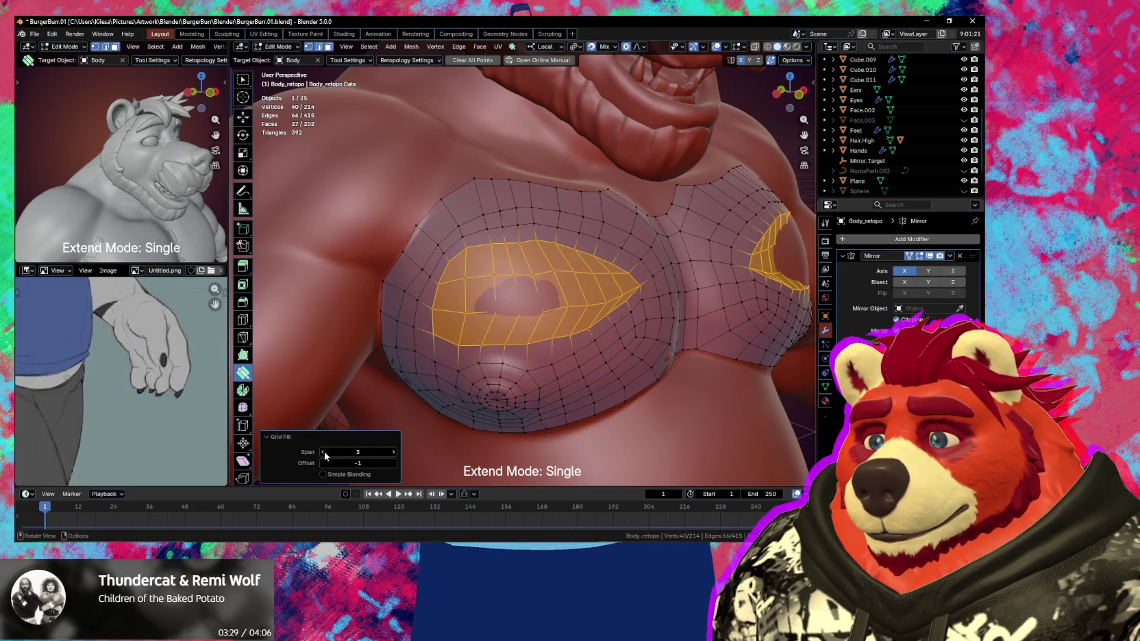
Nudge the filled vertices slightly and clear the selection
{"action": "key", "text": "g"}
{"action": "left_click", "coordinate": [551, 300]}
{"action": "left_click", "coordinate": [515, 297]}
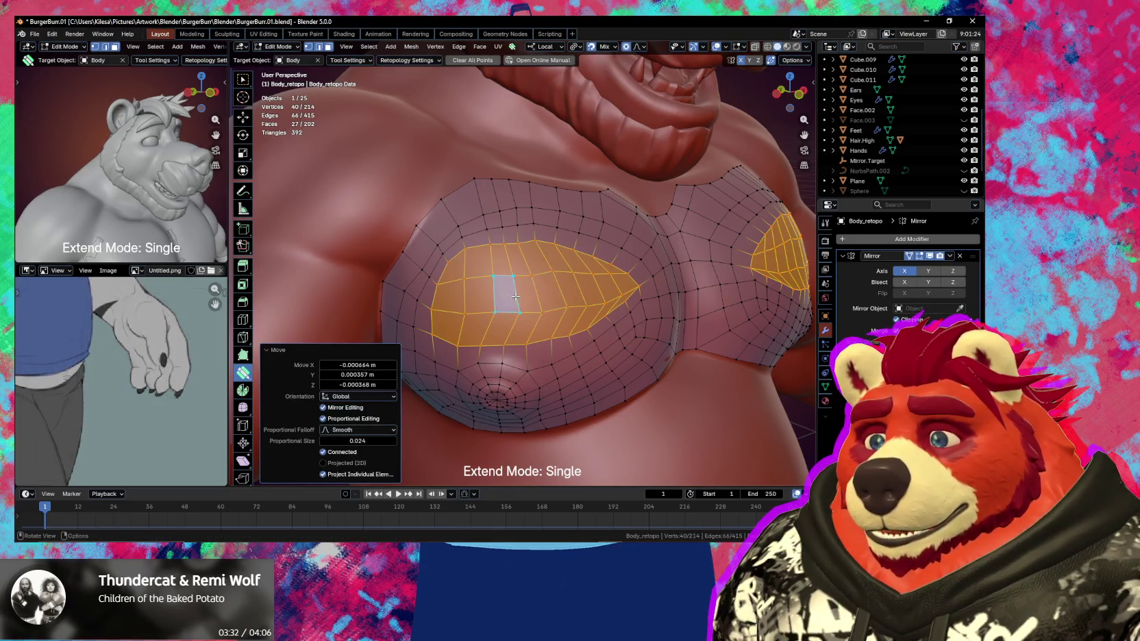
{"action": "key", "text": "alt+a"}
{"action": "key", "text": "shift+s"}
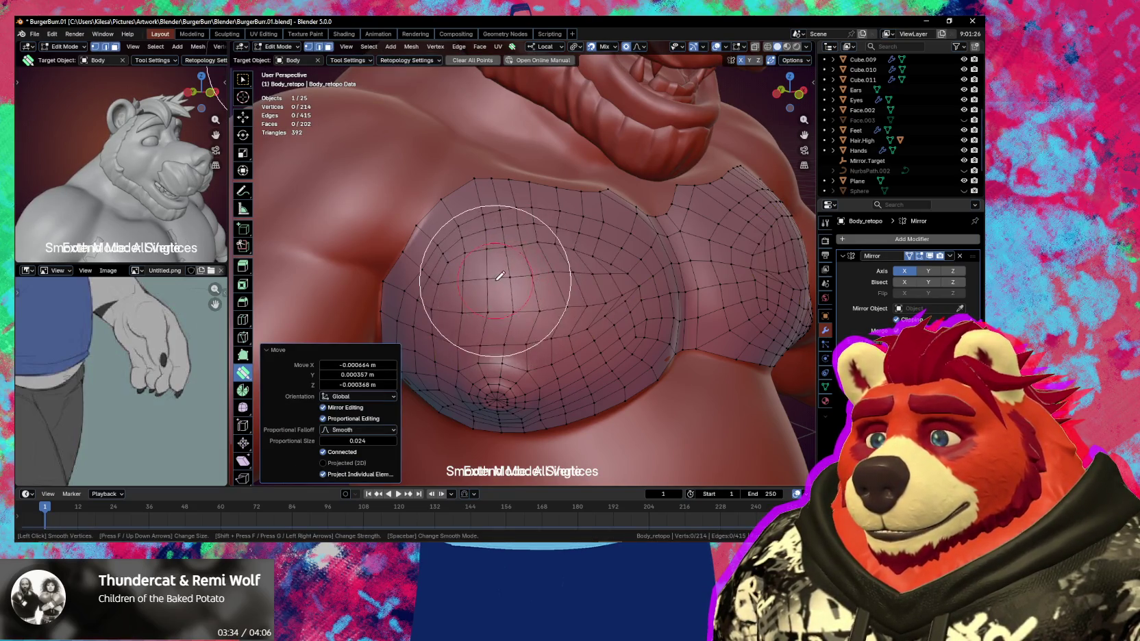
Brush Smooth Vertices over the left pec's new quads, then orbit out to view the whole chest
{"action": "mouse_move", "coordinate": [500, 275]}
{"action": "left_mouse_down"}
{"action": "mouse_move", "coordinate": [570, 331]}
{"action": "mouse_move", "coordinate": [484, 267]}
{"action": "mouse_move", "coordinate": [452, 275]}
{"action": "mouse_move", "coordinate": [596, 318]}
{"action": "mouse_move", "coordinate": [610, 300]}
{"action": "mouse_move", "coordinate": [578, 246]}
{"action": "left_mouse_up"}
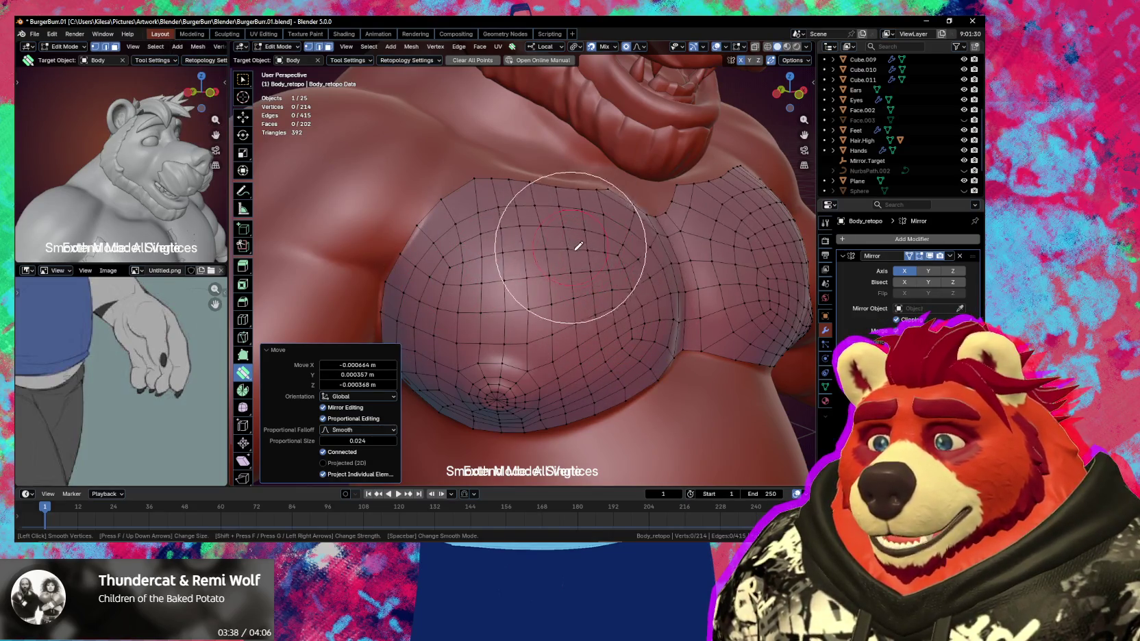
{"action": "mouse_move", "coordinate": [578, 246]}
{"action": "middle_mouse_down"}
{"action": "mouse_move", "coordinate": [591, 278]}
{"action": "mouse_move", "coordinate": [629, 263]}
{"action": "middle_mouse_up"}
{"action": "key", "text": "s"}
{"action": "key", "text": "s"}
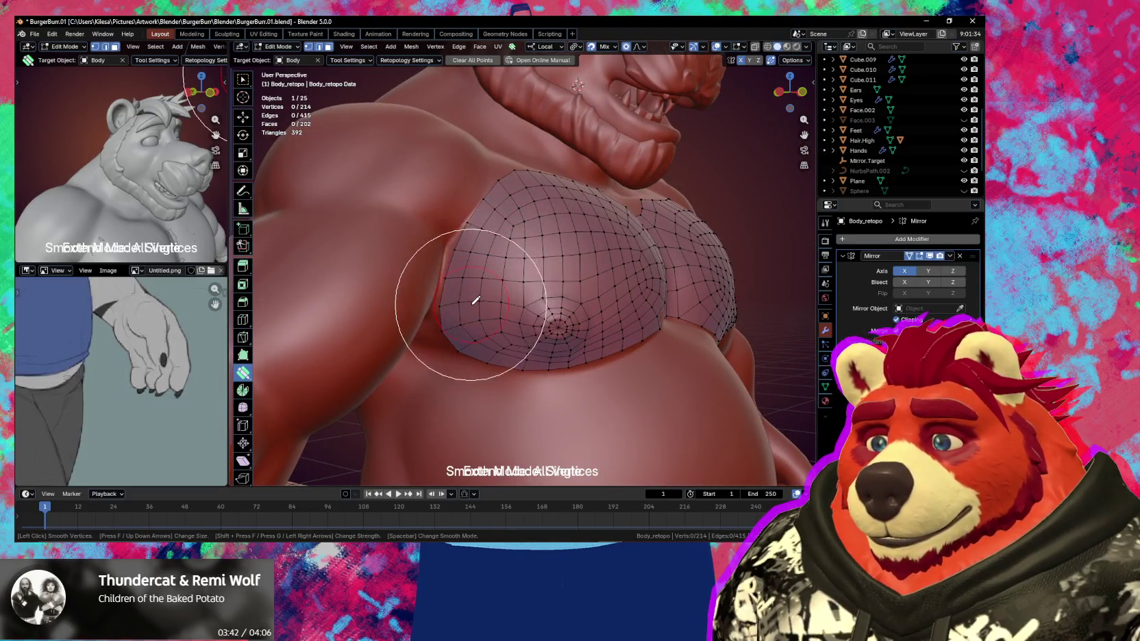
{"action": "mouse_move", "coordinate": [475, 300]}
{"action": "left_mouse_down"}
{"action": "mouse_move", "coordinate": [470, 254]}
{"action": "mouse_move", "coordinate": [522, 281]}
{"action": "mouse_move", "coordinate": [534, 327]}
{"action": "left_mouse_up"}
{"action": "key", "text": "s"}
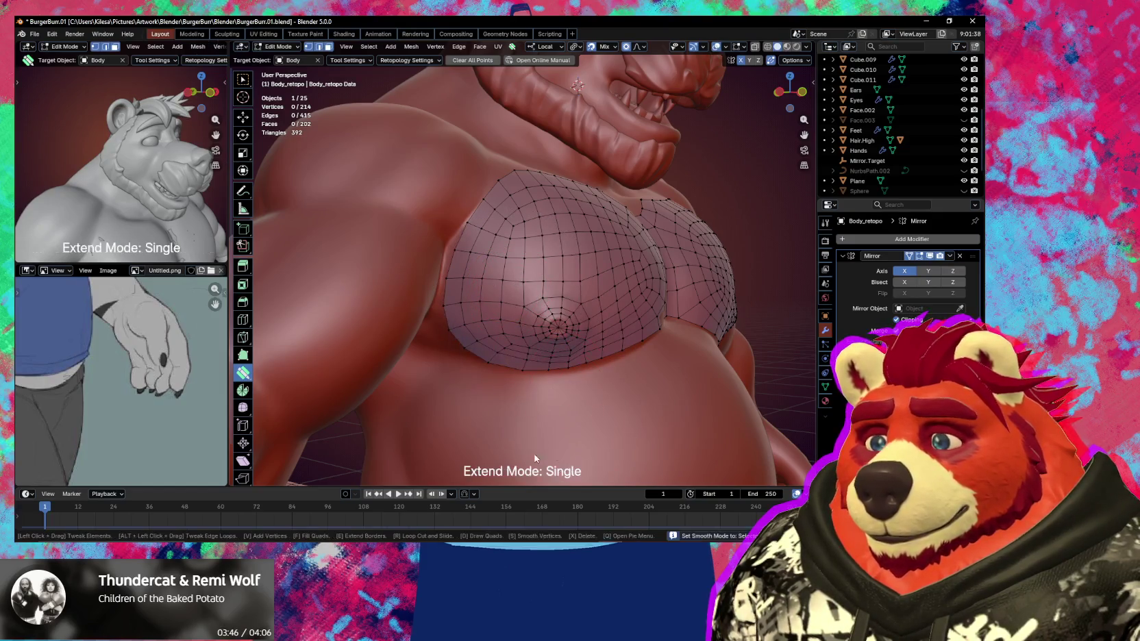
{"action": "middle_click_drag", "start_coordinate": [552, 298], "coordinate": [525, 290]}
{"action": "key", "text": "q"}
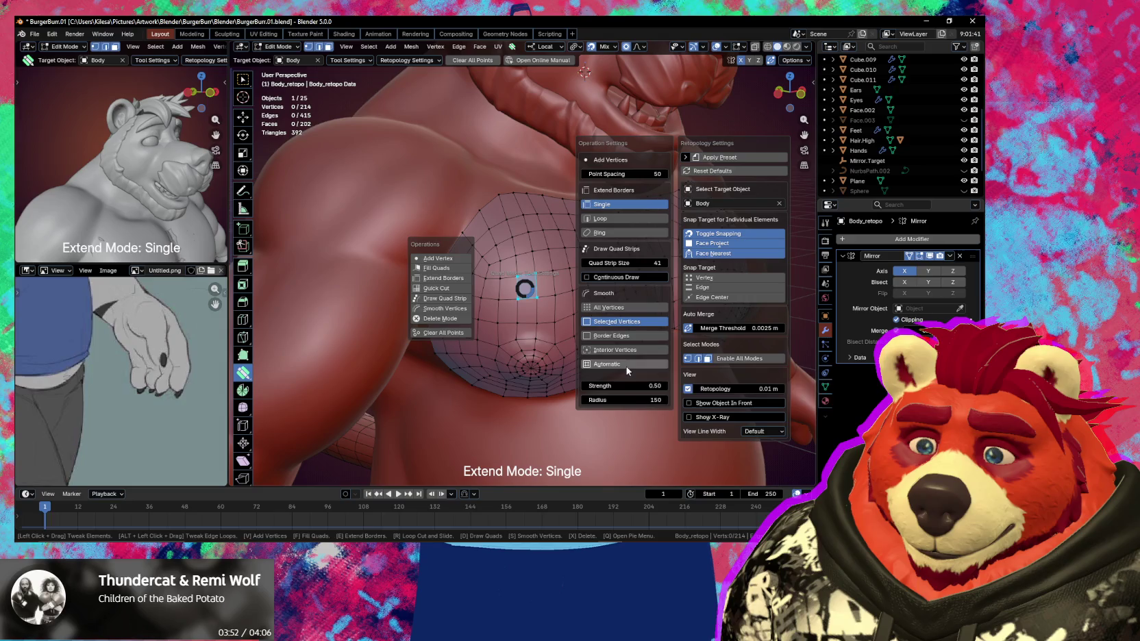
{"action": "mouse_move", "coordinate": [626, 370]}
{"action": "middle_mouse_down"}
{"action": "mouse_move", "coordinate": [508, 314]}
{"action": "mouse_move", "coordinate": [590, 345]}
{"action": "mouse_move", "coordinate": [547, 278]}
{"action": "middle_mouse_up"}
{"action": "scroll", "coordinate": [565, 331], "scroll_direction": "up", "scroll_amount": 5}
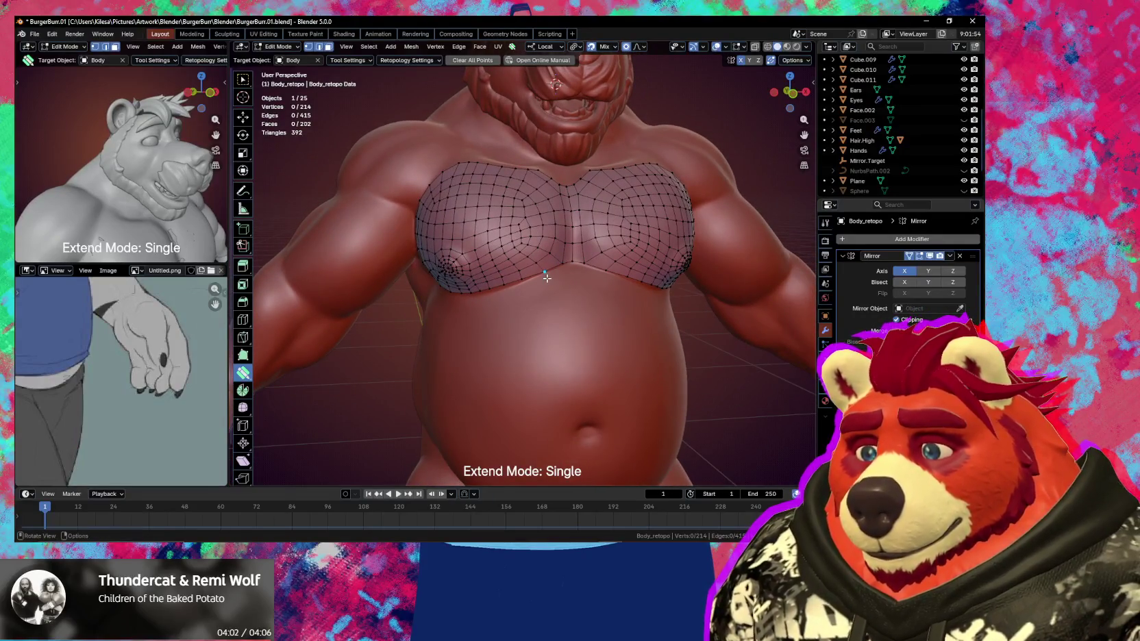
Try adding a vertex off the chest edge and repositioning it, then clear the selection
{"action": "left_click", "coordinate": [561, 265], "text": "ctrl"}
{"action": "left_click_drag", "start_coordinate": [566, 263], "coordinate": [515, 284]}
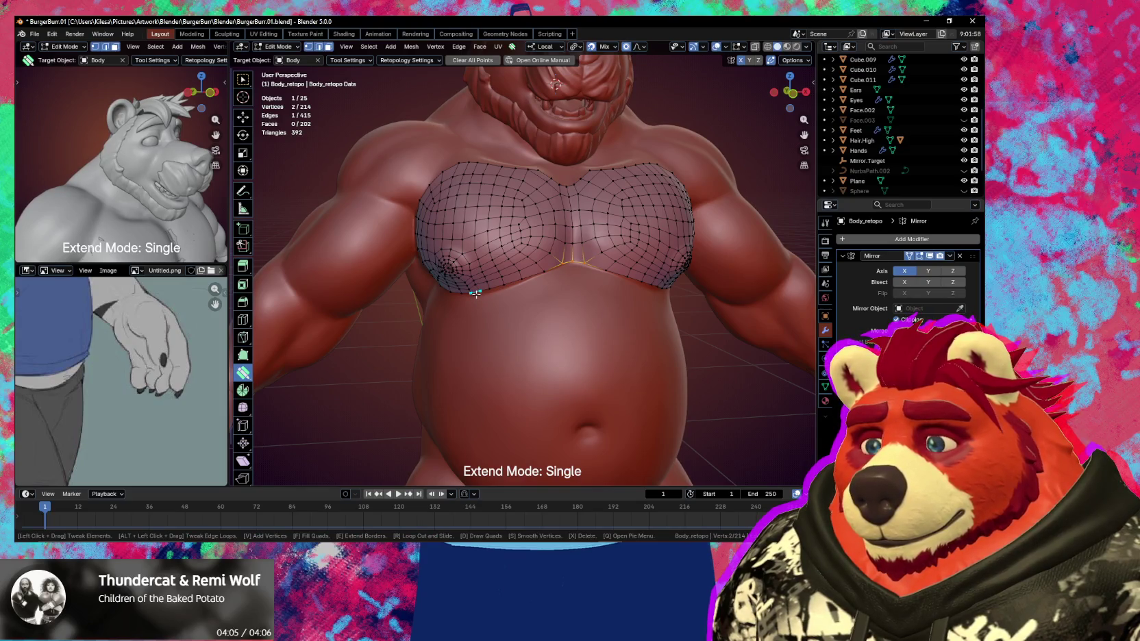
{"action": "key", "text": "alt+a"}
{"action": "middle_click_drag", "start_coordinate": [476, 294], "coordinate": [555, 327]}
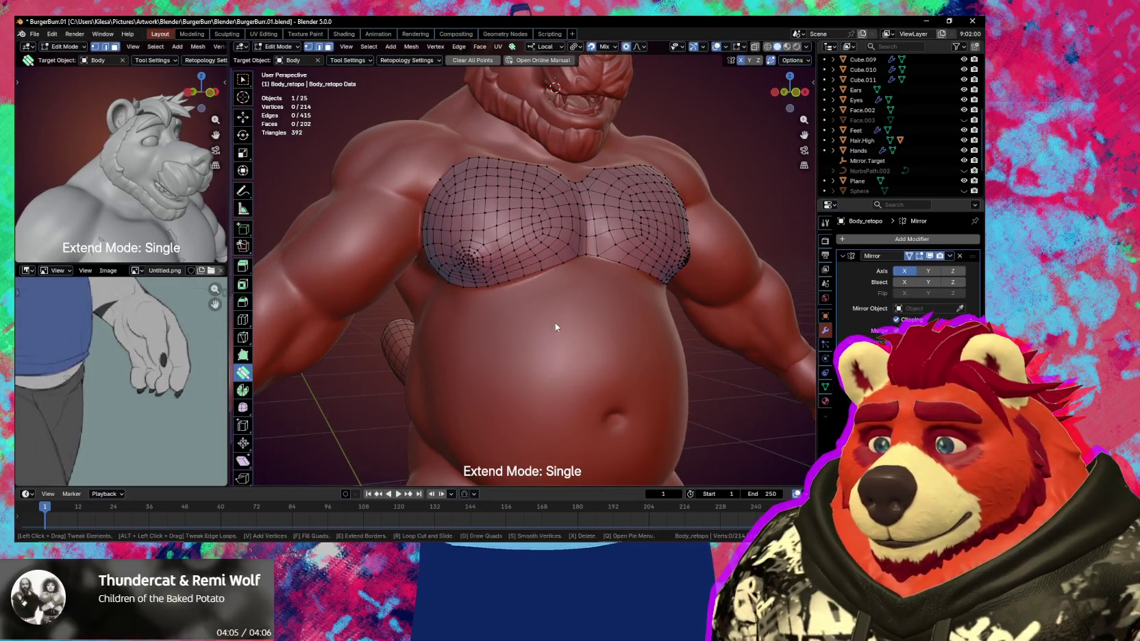
Test-extrude a face from the chest's lower border, undo it, and orbit to the belly
{"action": "left_click", "coordinate": [582, 257], "text": "ctrl"}
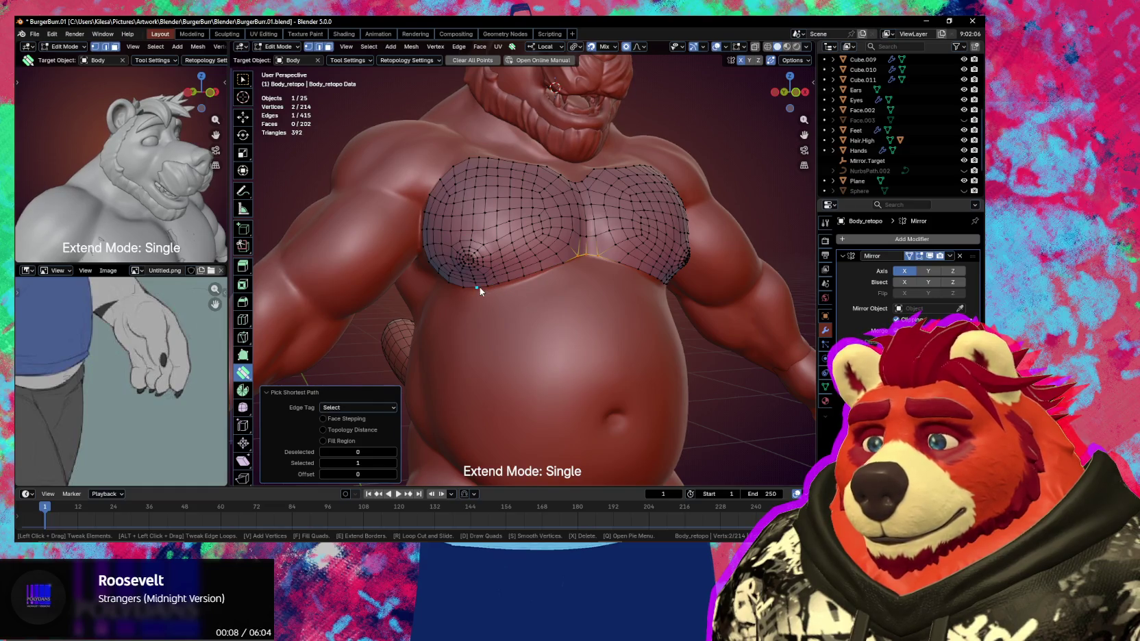
{"action": "left_click", "coordinate": [479, 287], "text": "ctrl"}
{"action": "key", "text": "alt+a"}
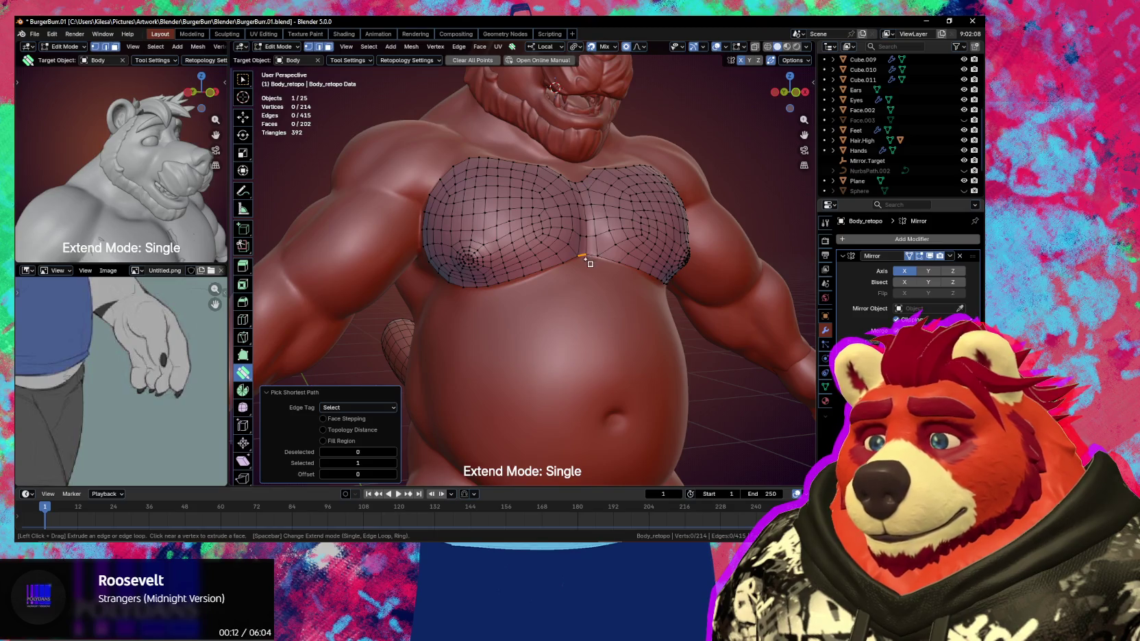
{"action": "left_click_drag", "start_coordinate": [532, 285], "coordinate": [594, 274]}
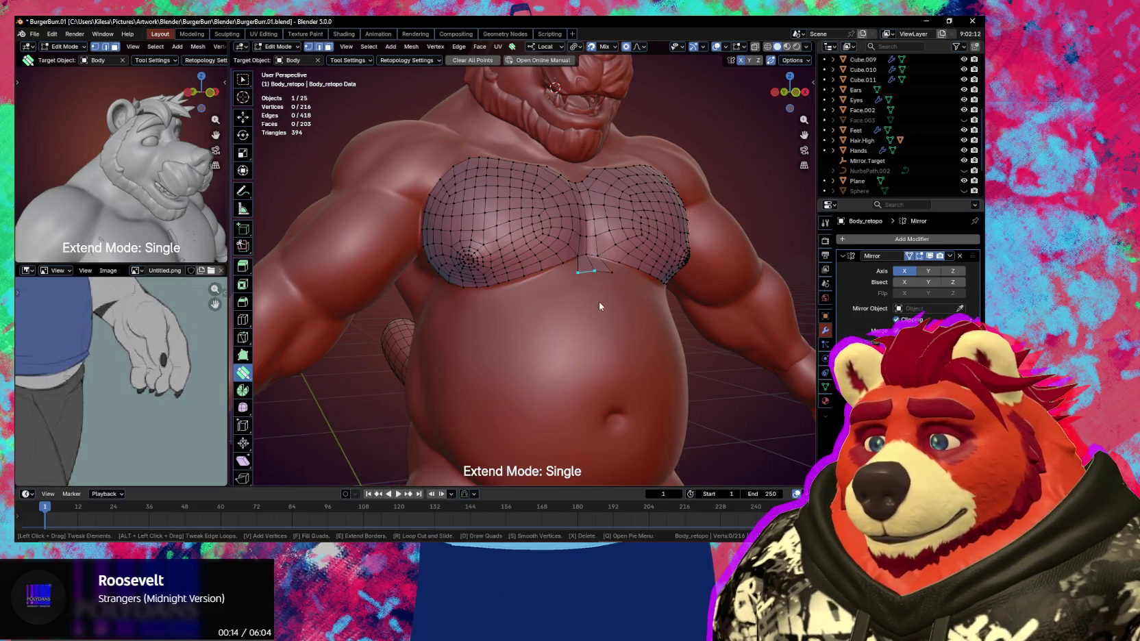
{"action": "mouse_move", "coordinate": [599, 301]}
{"action": "middle_mouse_down"}
{"action": "mouse_move", "coordinate": [576, 321]}
{"action": "mouse_move", "coordinate": [583, 298]}
{"action": "mouse_move", "coordinate": [611, 310]}
{"action": "mouse_move", "coordinate": [515, 339]}
{"action": "mouse_move", "coordinate": [579, 309]}
{"action": "mouse_move", "coordinate": [556, 311]}
{"action": "middle_mouse_up"}
{"action": "key", "text": "ctrl+z"}
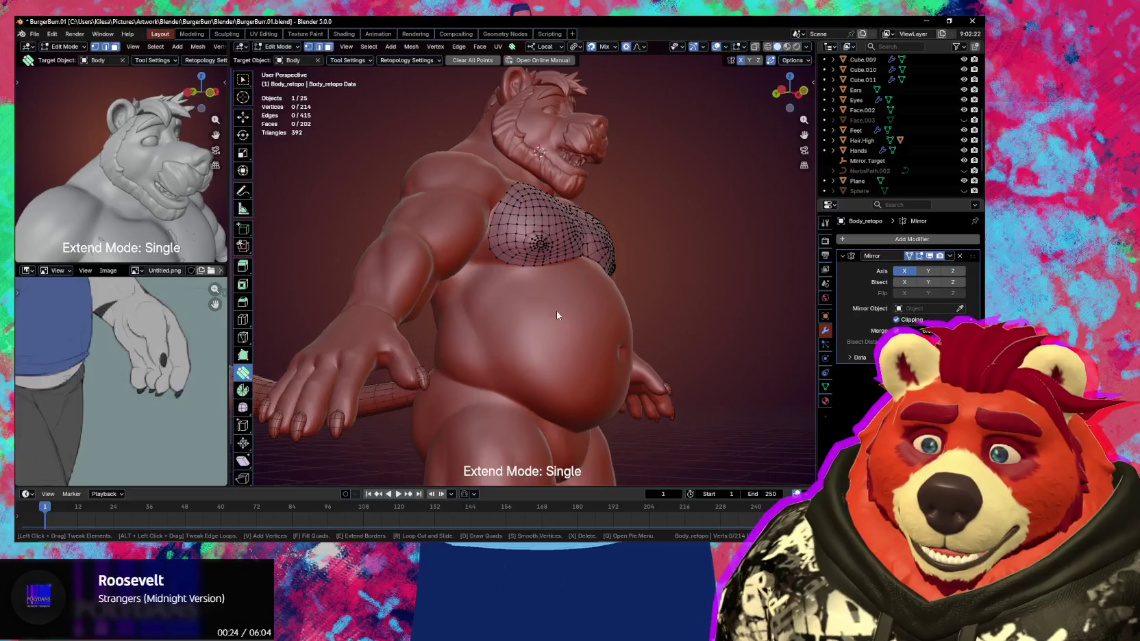
{"action": "scroll", "coordinate": [520, 304], "scroll_direction": "up", "scroll_amount": 2}
{"action": "scroll", "coordinate": [520, 304], "scroll_direction": "up", "scroll_amount": 1}
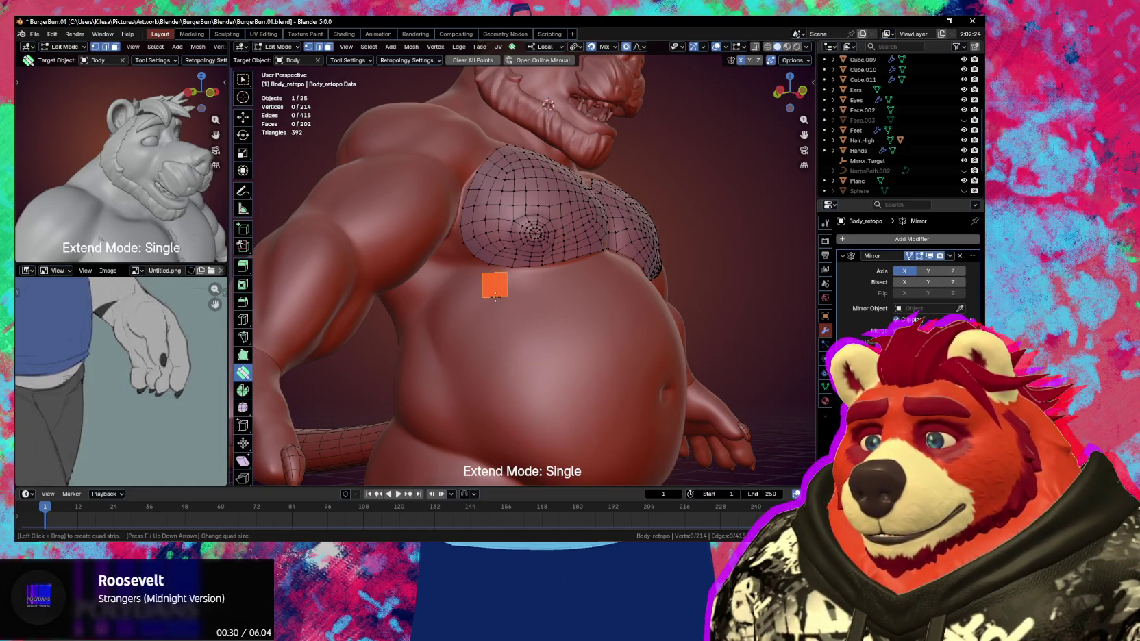
{"action": "mouse_move", "coordinate": [495, 297]}
{"action": "middle_mouse_down"}
{"action": "mouse_move", "coordinate": [490, 283]}
{"action": "mouse_move", "coordinate": [539, 268]}
{"action": "mouse_move", "coordinate": [522, 253]}
{"action": "middle_mouse_up"}
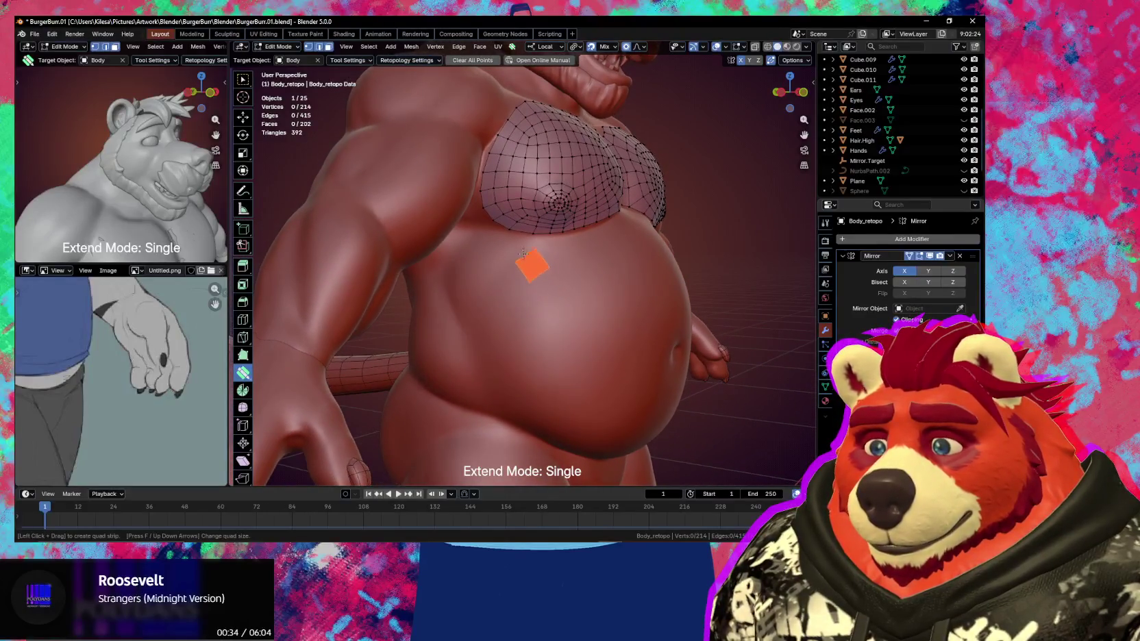
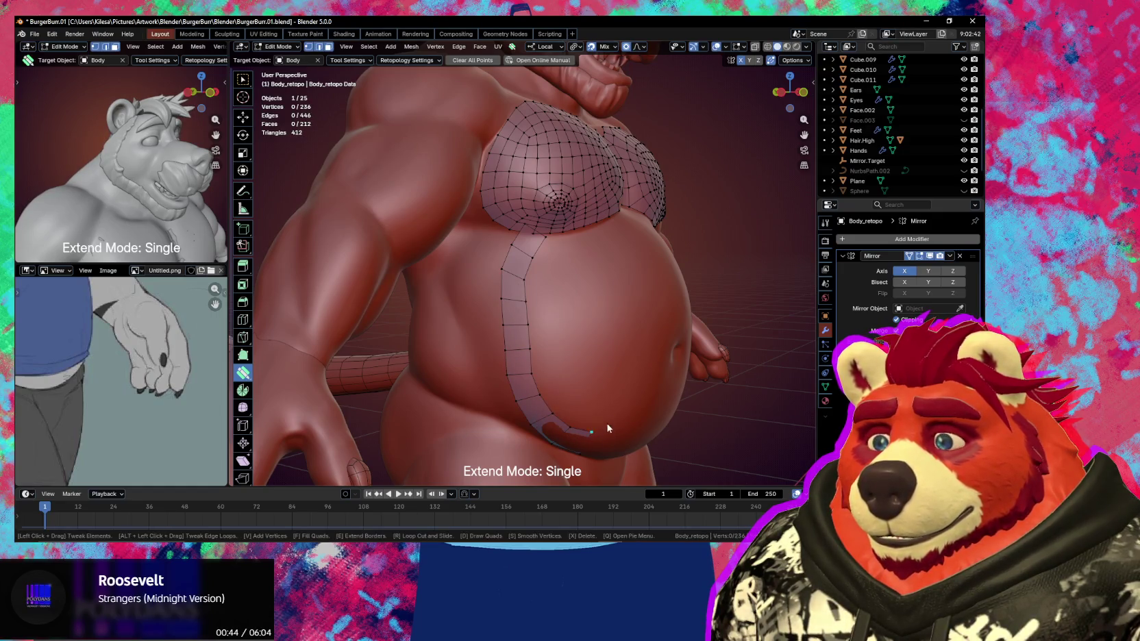
Extend the belt strip across the belly, fill its gap, and reposition its vertices
{"action": "middle_click_drag", "start_coordinate": [595, 444], "coordinate": [510, 331]}
{"action": "left_click_drag", "start_coordinate": [511, 334], "coordinate": [504, 354]}
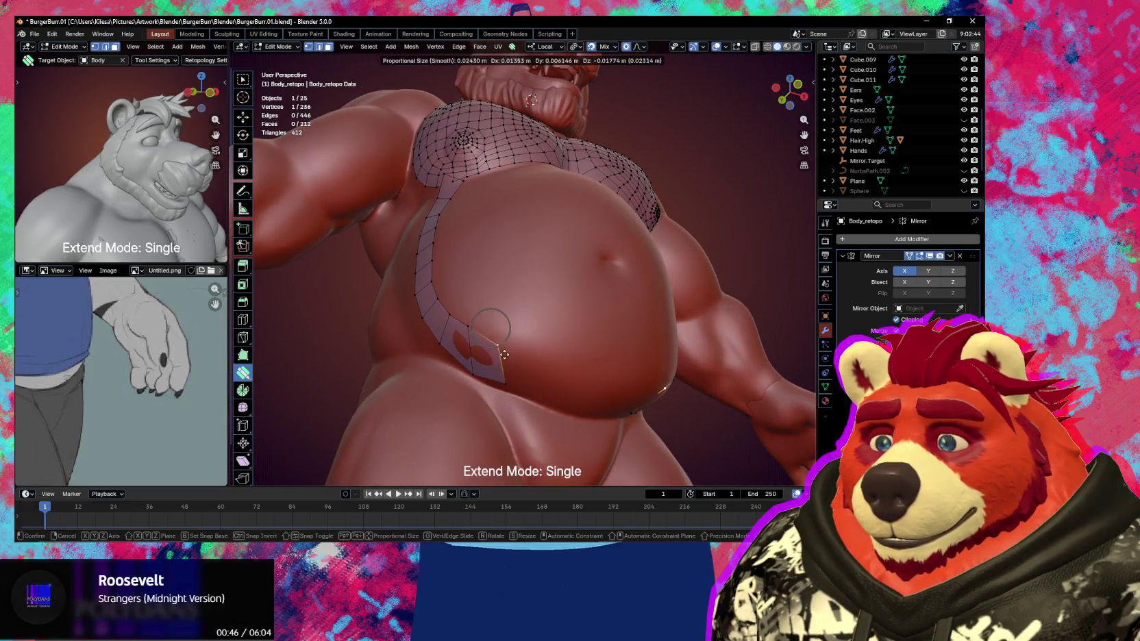
{"action": "middle_click_drag", "start_coordinate": [510, 358], "coordinate": [495, 322]}
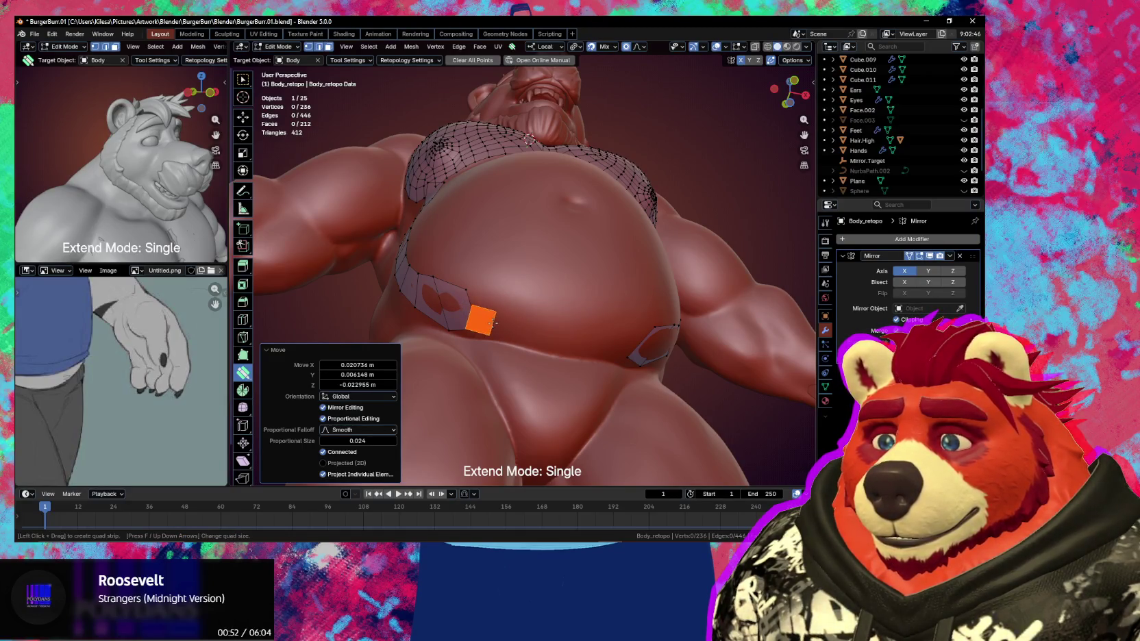
{"action": "left_click_drag", "start_coordinate": [492, 322], "coordinate": [531, 332]}
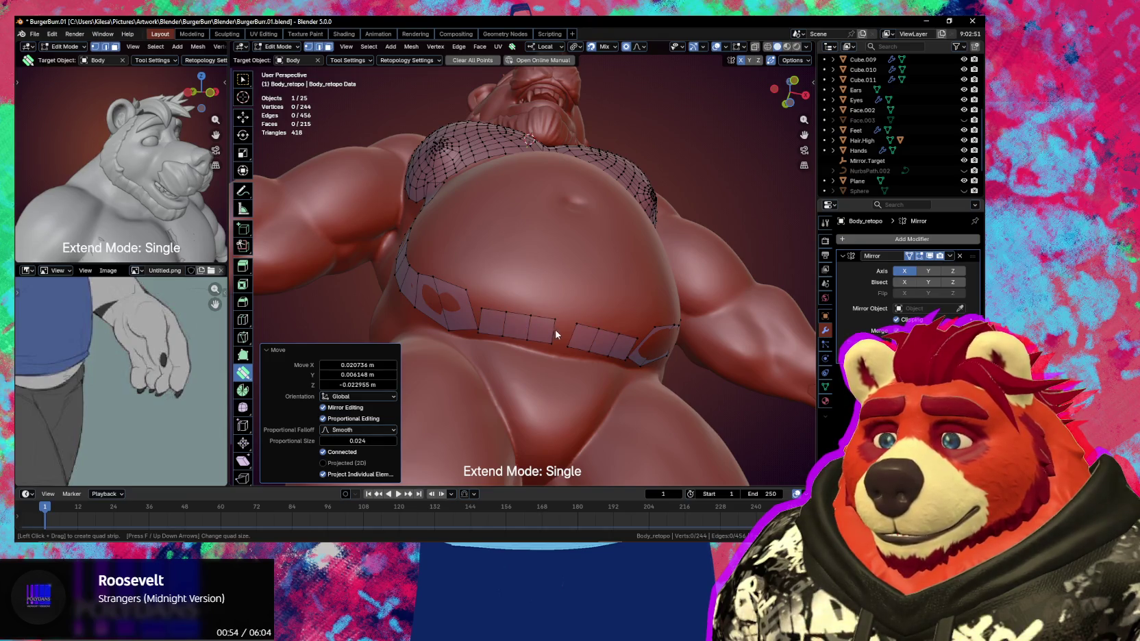
{"action": "left_click", "coordinate": [561, 334]}
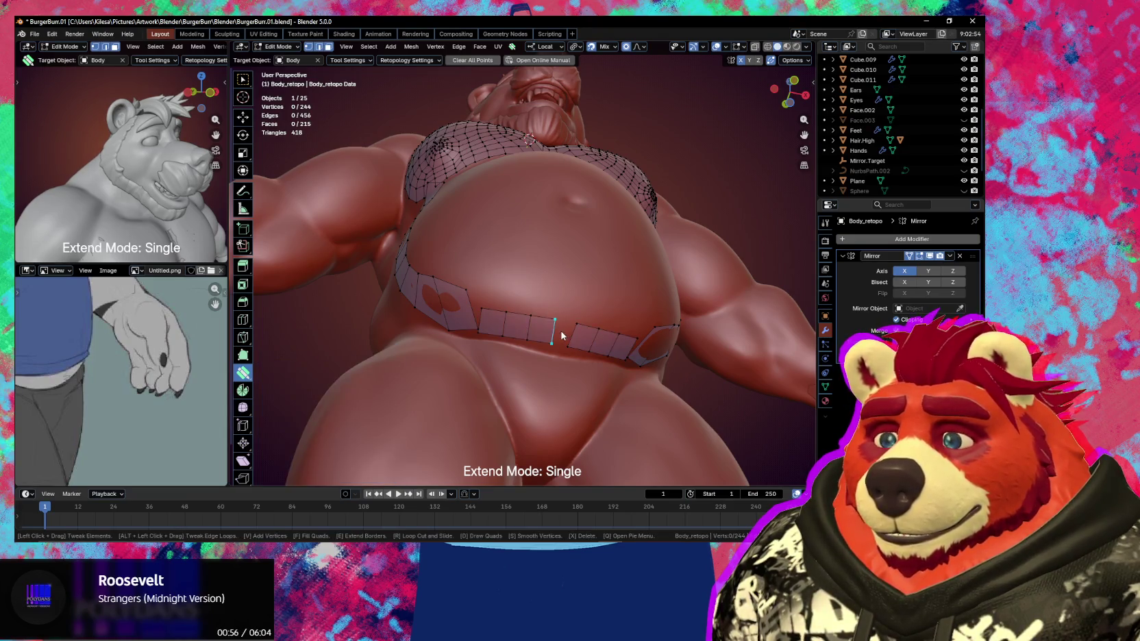
{"action": "left_click_drag", "start_coordinate": [556, 334], "coordinate": [568, 331]}
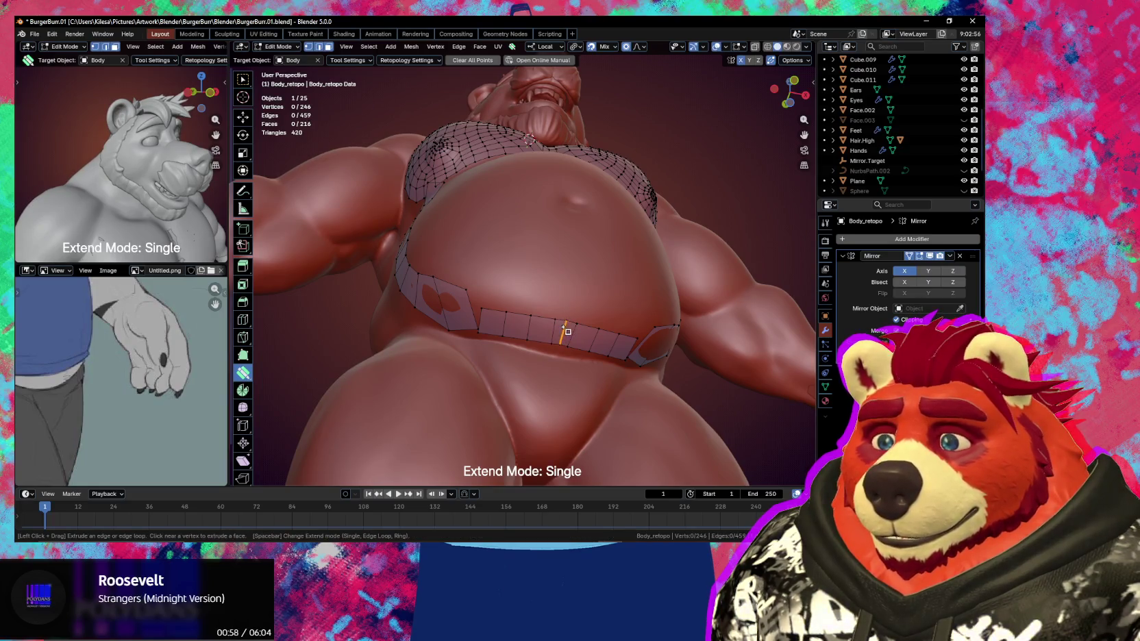
{"action": "middle_click_drag", "start_coordinate": [501, 324], "coordinate": [509, 317]}
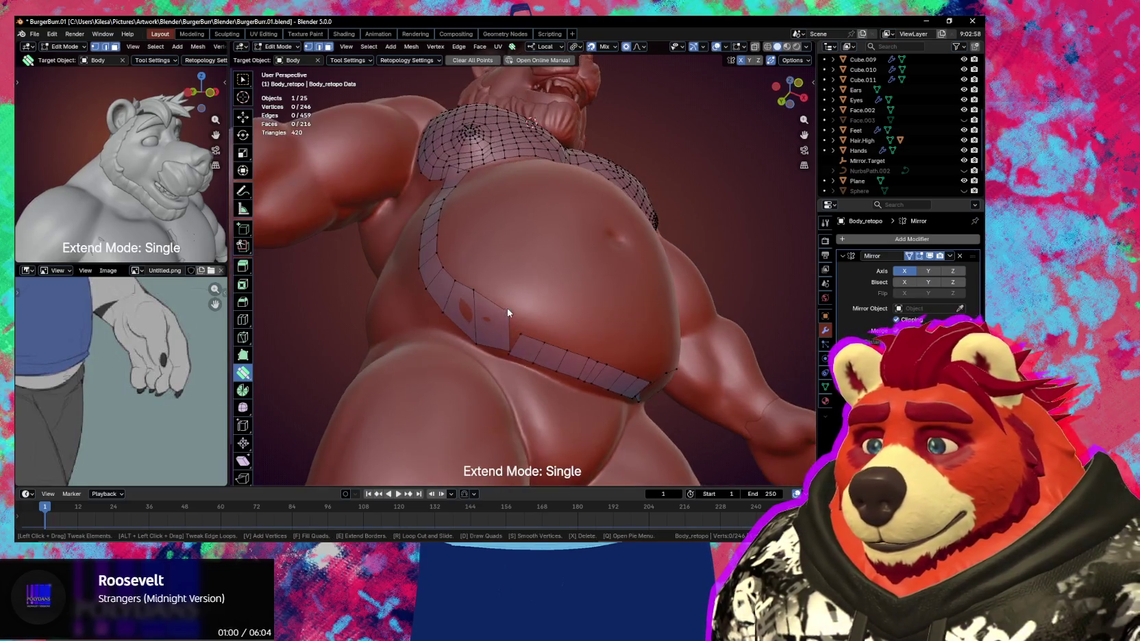
{"action": "mouse_move", "coordinate": [509, 322]}
{"action": "left_mouse_down"}
{"action": "mouse_move", "coordinate": [513, 353]}
{"action": "mouse_move", "coordinate": [525, 328]}
{"action": "mouse_move", "coordinate": [483, 305]}
{"action": "mouse_move", "coordinate": [478, 332]}
{"action": "left_mouse_up"}
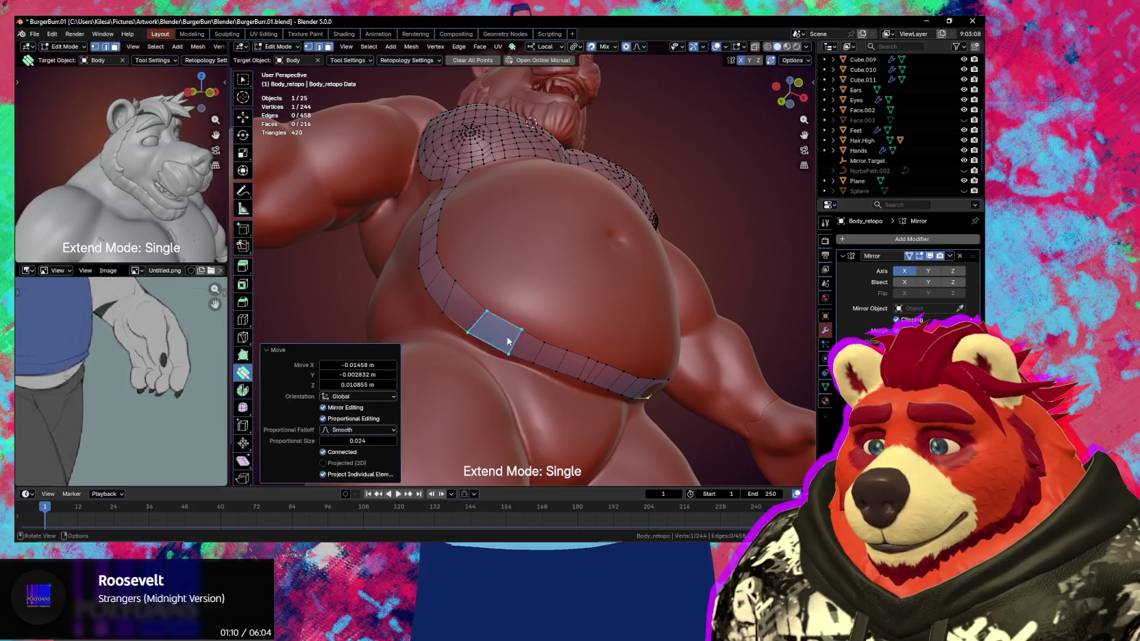
{"action": "middle_click_drag", "start_coordinate": [477, 333], "coordinate": [565, 331]}
Drag the strip's top vertex up to meet the chest mesh's lower edge
{"action": "mouse_move", "coordinate": [479, 291]}
{"action": "middle_mouse_down"}
{"action": "mouse_move", "coordinate": [501, 315]}
{"action": "mouse_move", "coordinate": [483, 281]}
{"action": "middle_mouse_up"}
{"action": "scroll", "coordinate": [528, 299], "scroll_direction": "up", "scroll_amount": 2}
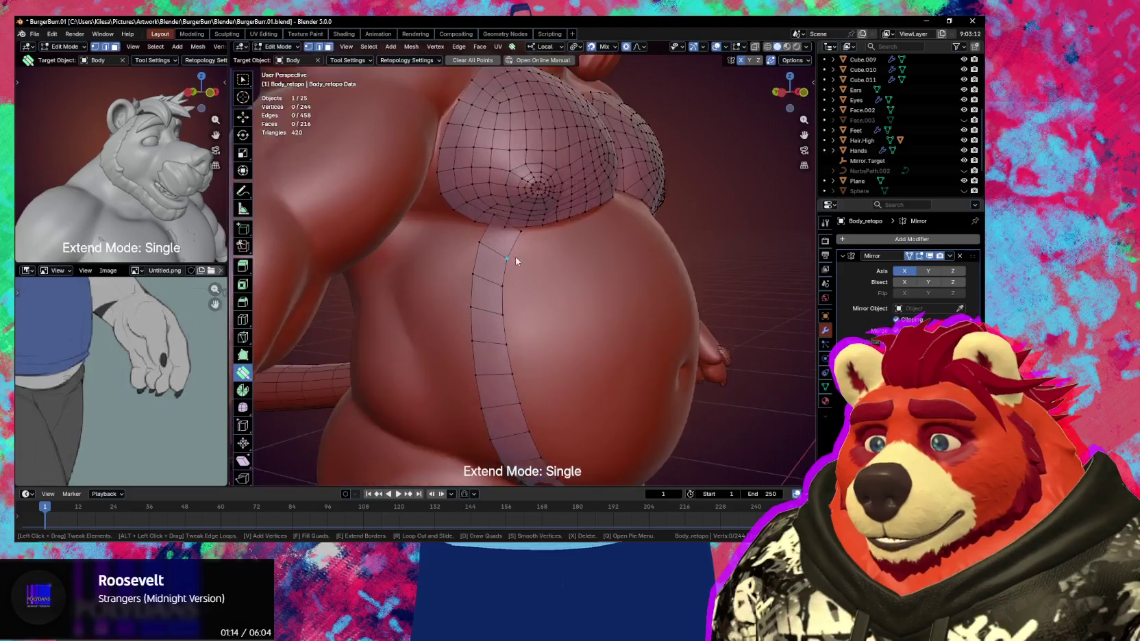
{"action": "mouse_move", "coordinate": [488, 225]}
{"action": "left_mouse_down"}
{"action": "mouse_move", "coordinate": [475, 227]}
{"action": "mouse_move", "coordinate": [517, 240]}
{"action": "mouse_move", "coordinate": [488, 238]}
{"action": "mouse_move", "coordinate": [489, 259]}
{"action": "left_mouse_up"}
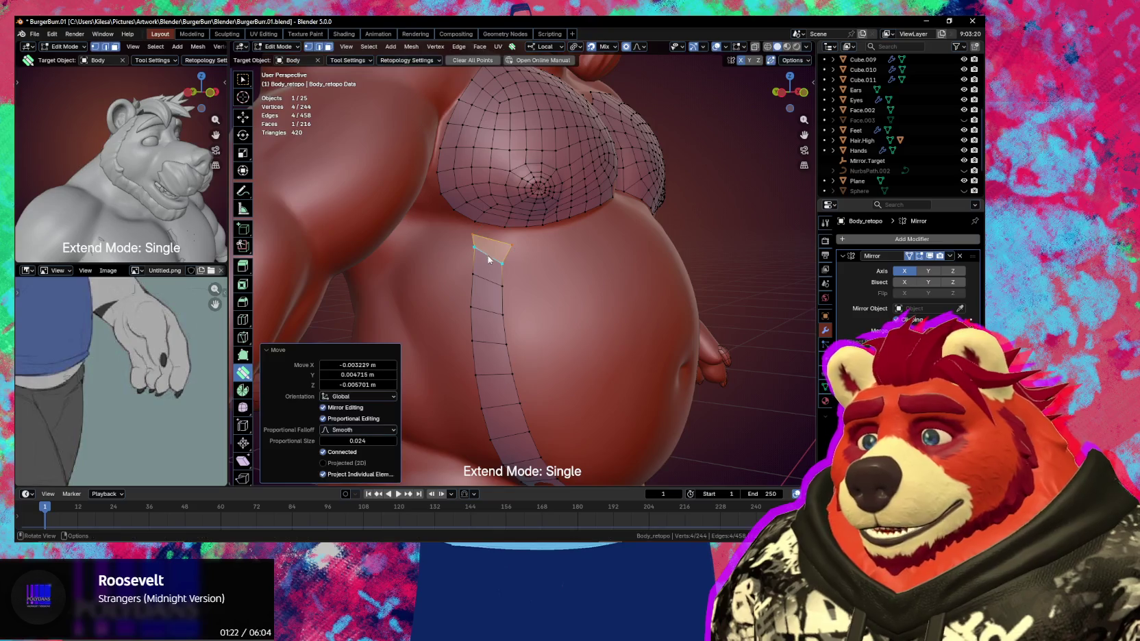
{"action": "scroll", "coordinate": [488, 259], "scroll_direction": "up", "scroll_amount": 1}
{"action": "mouse_move", "coordinate": [508, 245]}
{"action": "left_mouse_down"}
{"action": "mouse_move", "coordinate": [498, 218]}
{"action": "mouse_move", "coordinate": [471, 215]}
{"action": "mouse_move", "coordinate": [495, 241]}
{"action": "left_mouse_up"}
{"action": "middle_click_drag", "start_coordinate": [495, 241], "coordinate": [464, 289]}
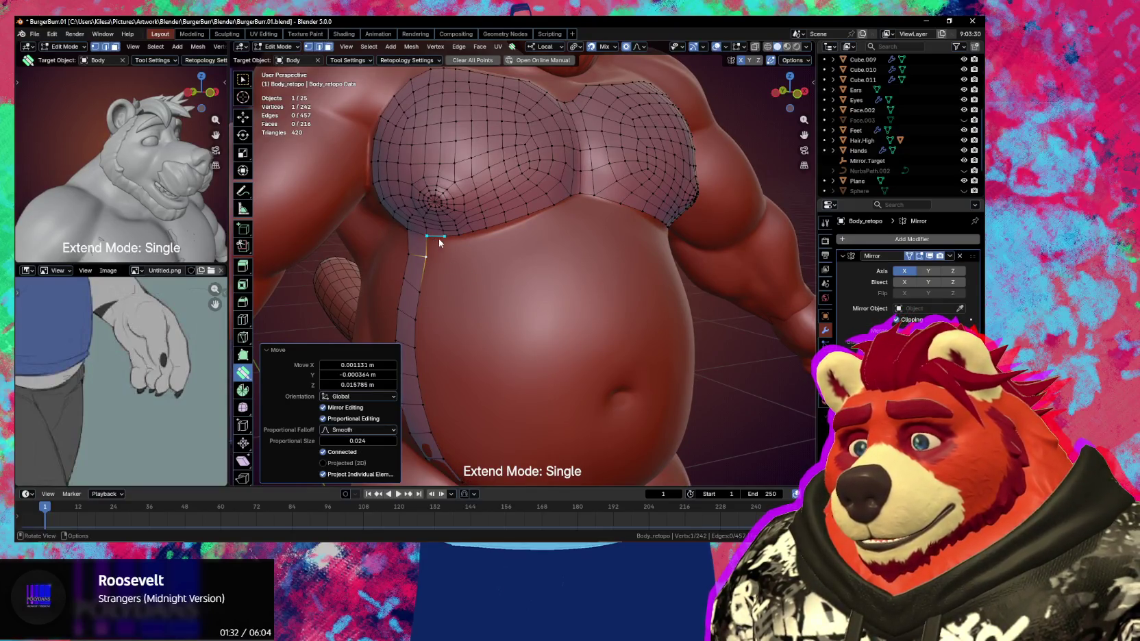
{"action": "key", "text": "w"}
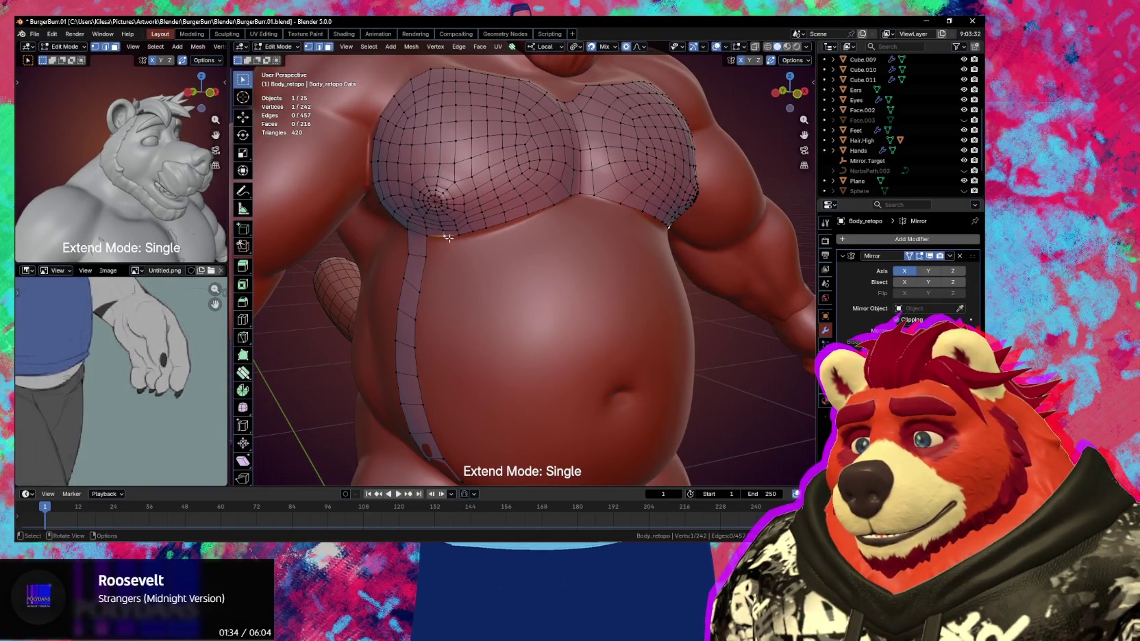
Extrude a new row of faces downward from the vertex row under the chest
{"action": "left_click", "coordinate": [579, 194], "text": "ctrl"}
{"action": "key", "text": "e"}
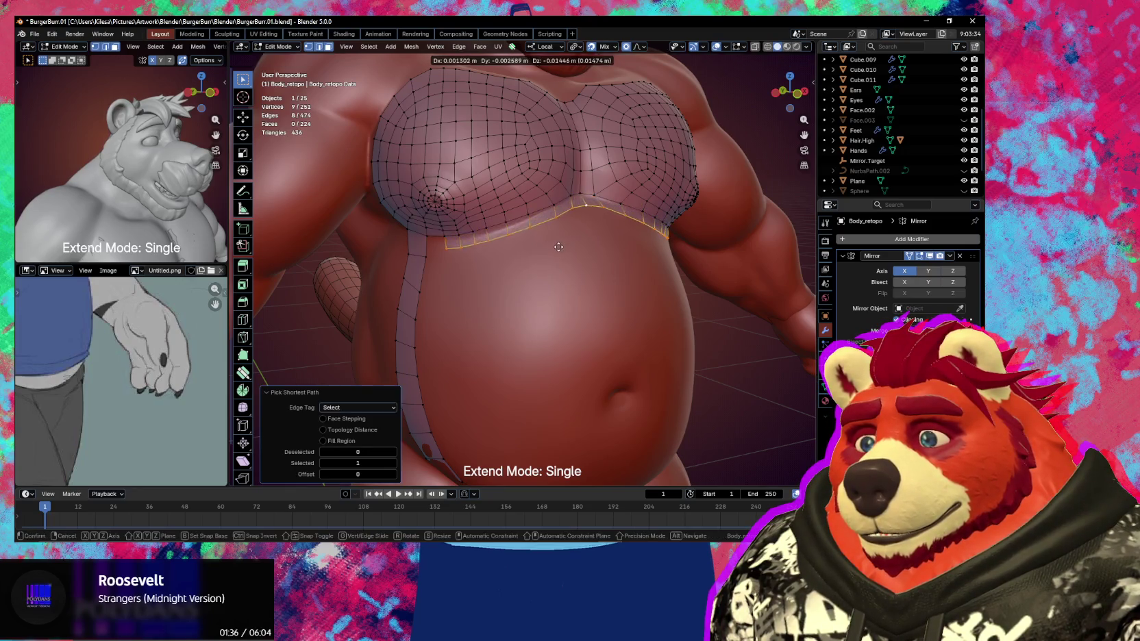
{"action": "left_click", "coordinate": [561, 253]}
{"action": "scroll", "coordinate": [561, 274], "scroll_direction": "down", "scroll_amount": 5}
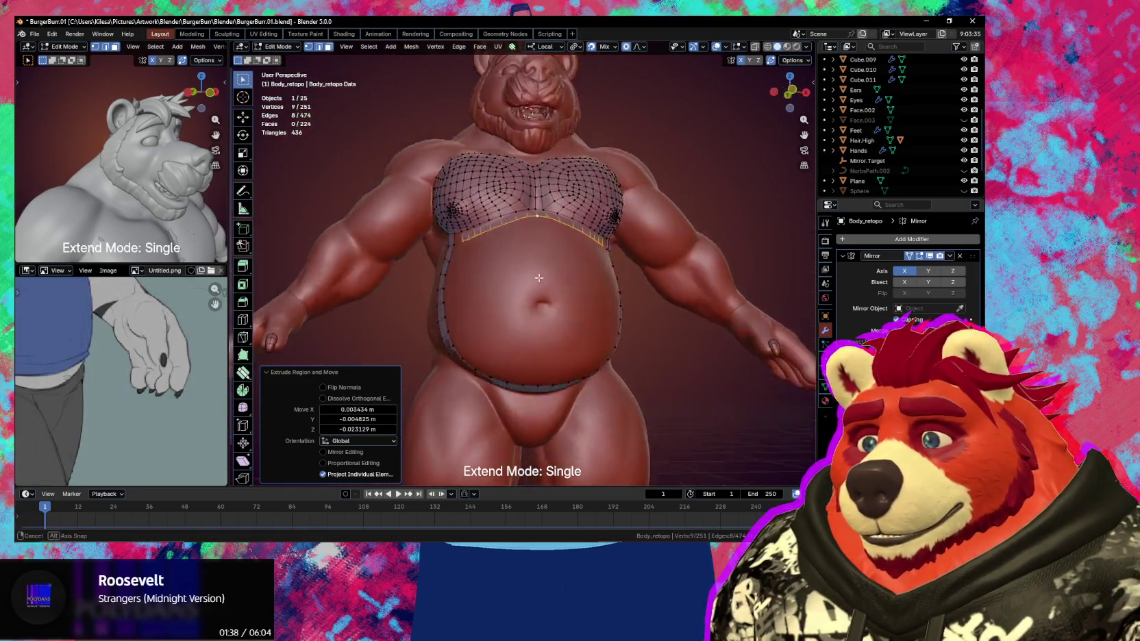
{"action": "middle_click_drag", "start_coordinate": [563, 294], "coordinate": [499, 276]}
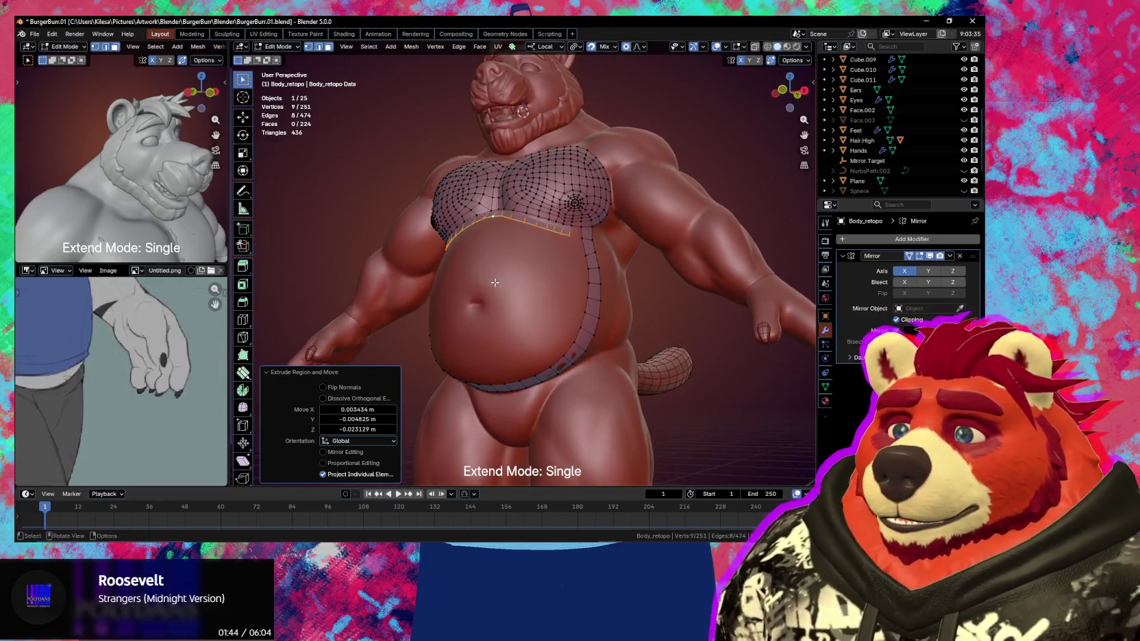
{"action": "mouse_move", "coordinate": [498, 276]}
{"action": "middle_mouse_down"}
{"action": "mouse_move", "coordinate": [527, 281]}
{"action": "mouse_move", "coordinate": [522, 338]}
{"action": "mouse_move", "coordinate": [608, 343]}
{"action": "middle_mouse_up"}
Extrude the belly strip's inner edge into a slightly smaller loop and reposition it
{"action": "left_click", "coordinate": [489, 253], "text": "ctrl"}
{"action": "left_click", "coordinate": [522, 338], "text": "ctrl"}
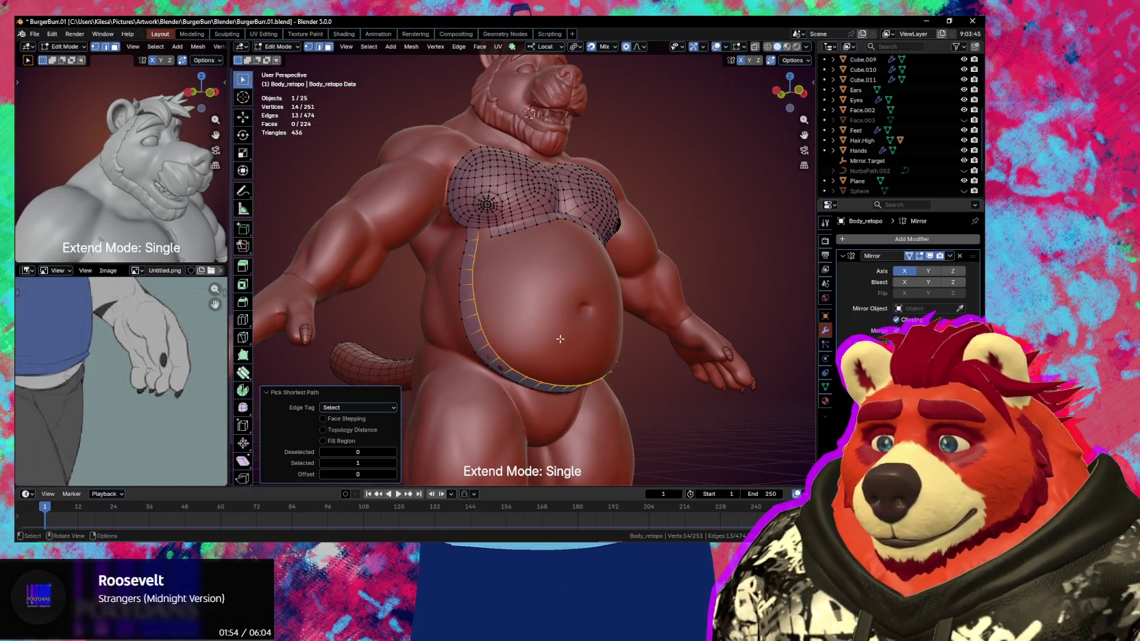
{"action": "key", "text": "e"}
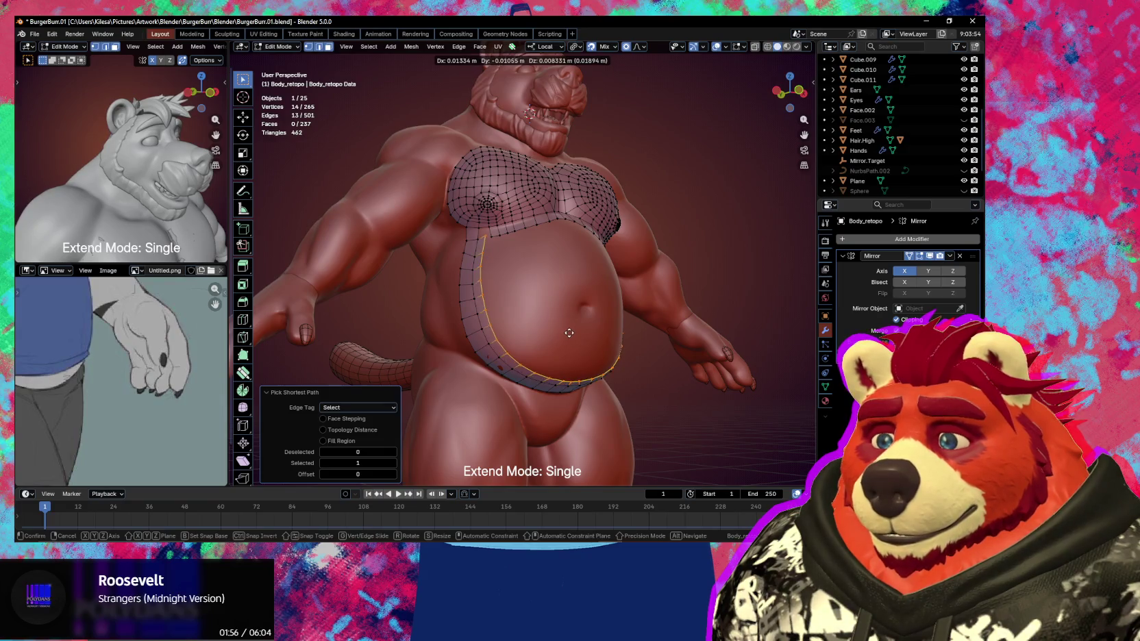
{"action": "left_click", "coordinate": [572, 329]}
{"action": "key", "text": "s"}
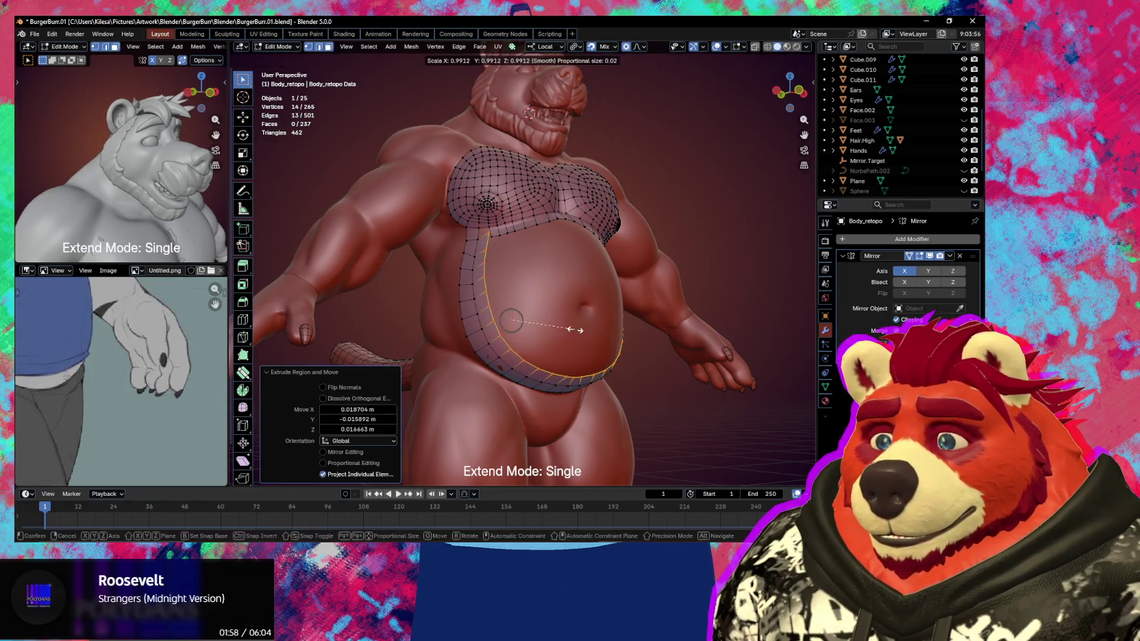
{"action": "left_click", "coordinate": [563, 326]}
{"action": "middle_click_drag", "start_coordinate": [559, 325], "coordinate": [521, 288]}
{"action": "key", "text": "g"}
{"action": "left_click", "coordinate": [552, 321]}
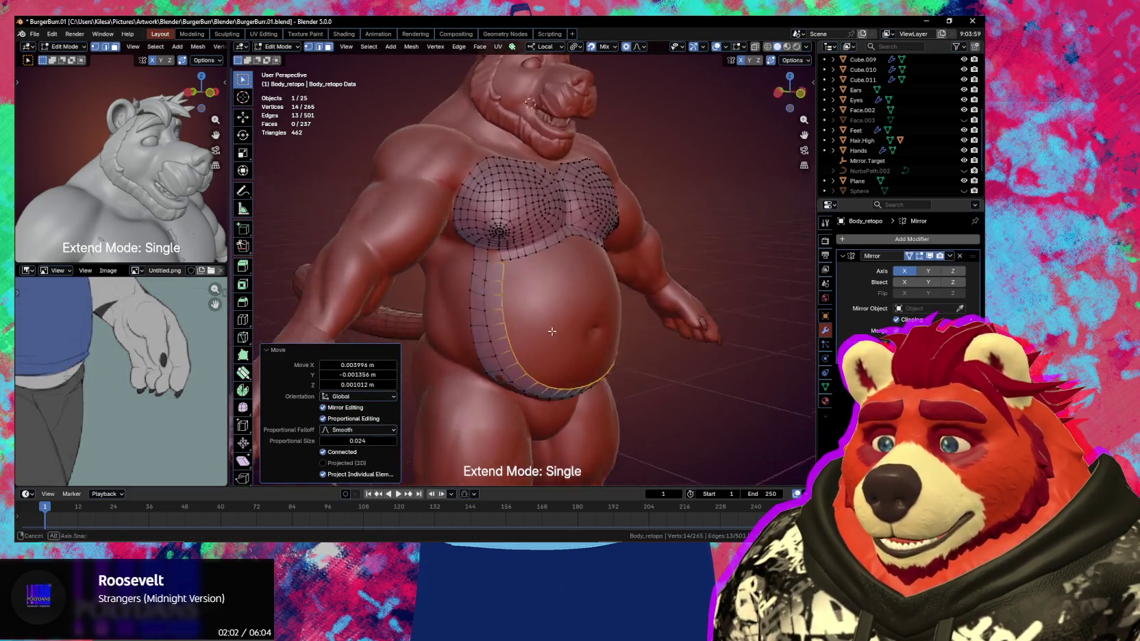
{"action": "scroll", "coordinate": [511, 278], "scroll_direction": "up", "scroll_amount": 3}
{"action": "left_click", "coordinate": [501, 272]}
Merge the stray vertex into its neighbour, then try a bend and cancel it
{"action": "key", "text": "g"}
{"action": "left_click", "coordinate": [498, 262]}
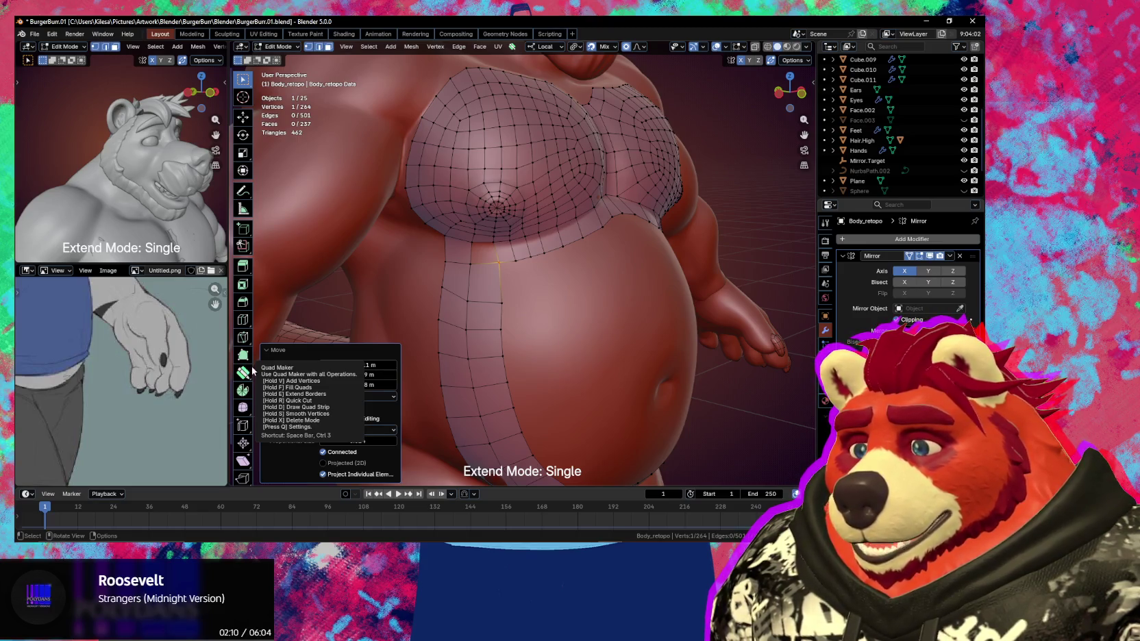
{"action": "key", "text": "shift+w"}
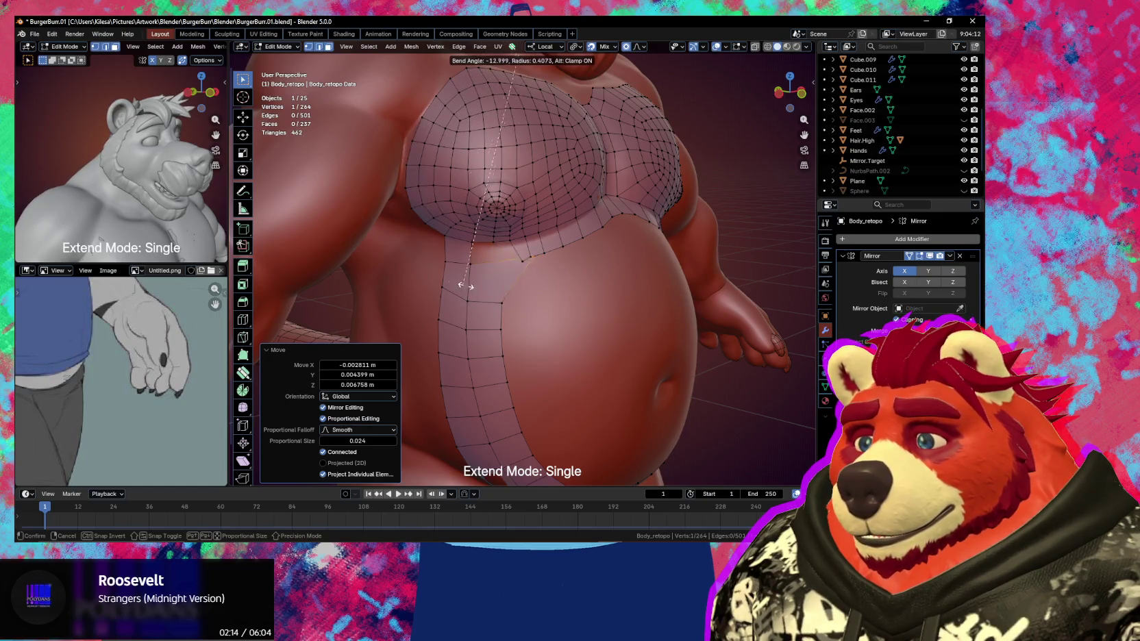
{"action": "scroll", "coordinate": [428, 272], "scroll_direction": "down", "scroll_amount": 3}
{"action": "scroll", "coordinate": [479, 272], "scroll_direction": "down", "scroll_amount": 2}
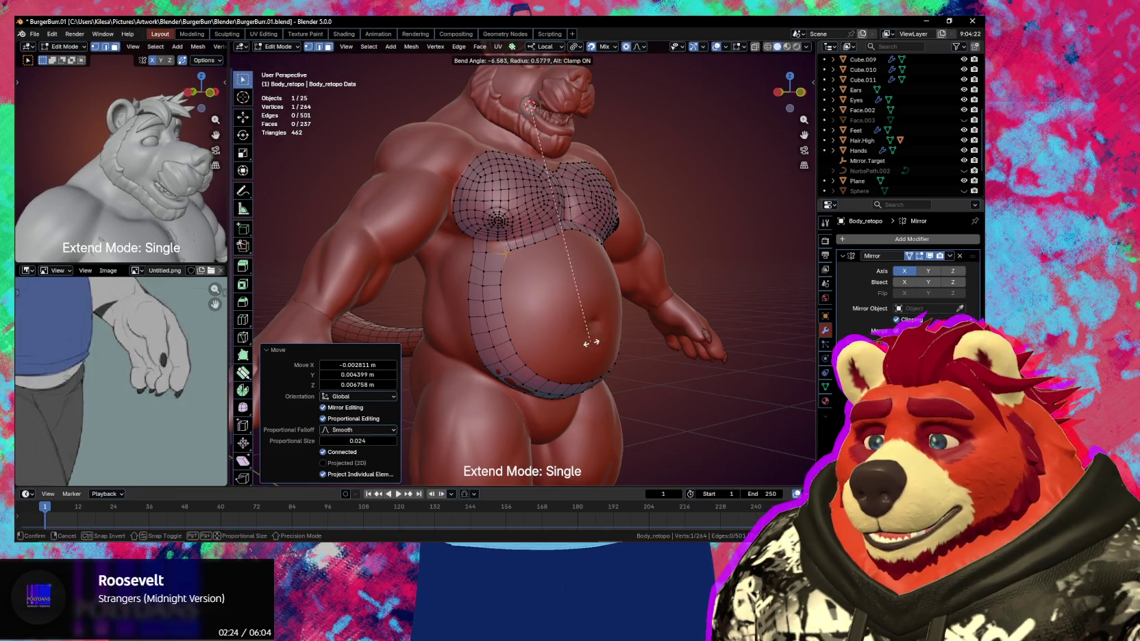
{"action": "key", "text": "Escape"}
Select the whole linked retopology mesh and try bending it, cancelling without changes
{"action": "mouse_move", "coordinate": [582, 328]}
{"action": "middle_mouse_down"}
{"action": "mouse_move", "coordinate": [504, 311]}
{"action": "mouse_move", "coordinate": [505, 258]}
{"action": "middle_mouse_up"}
{"action": "scroll", "coordinate": [505, 258], "scroll_direction": "up", "scroll_amount": 3}
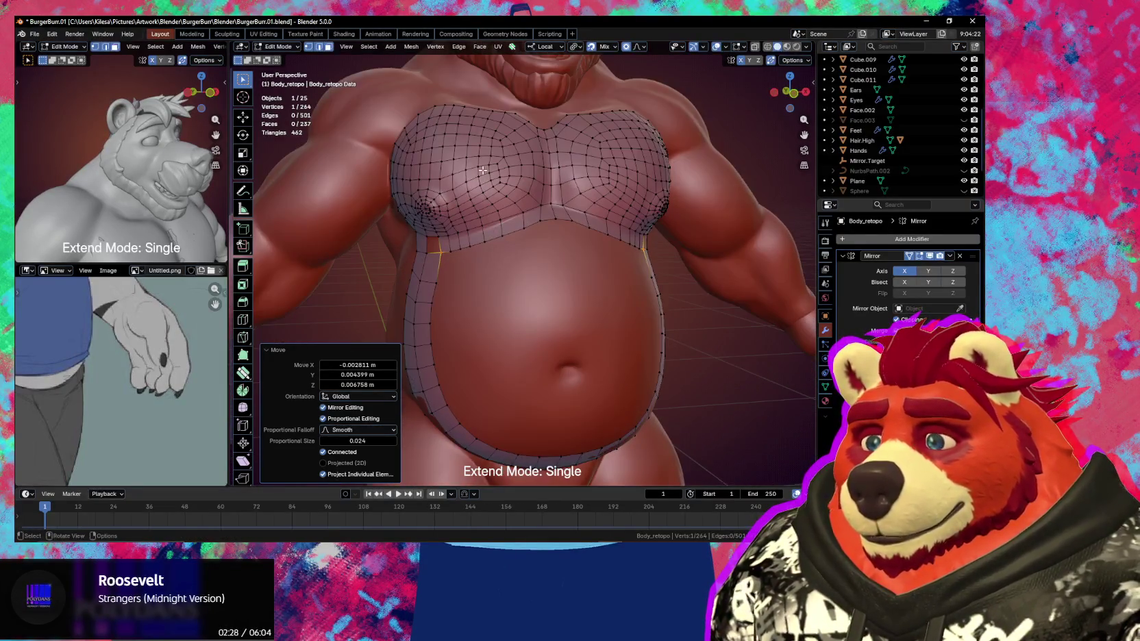
{"action": "key", "text": "l"}
{"action": "key", "text": "shift+w"}
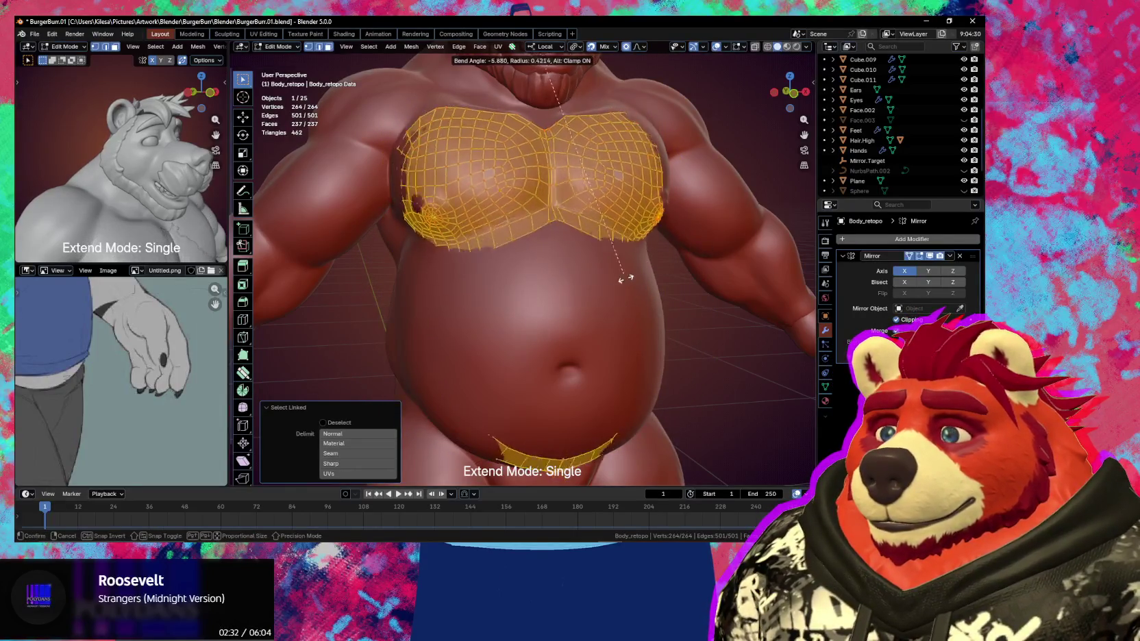
{"action": "scroll", "coordinate": [623, 278], "scroll_direction": "down", "scroll_amount": 3}
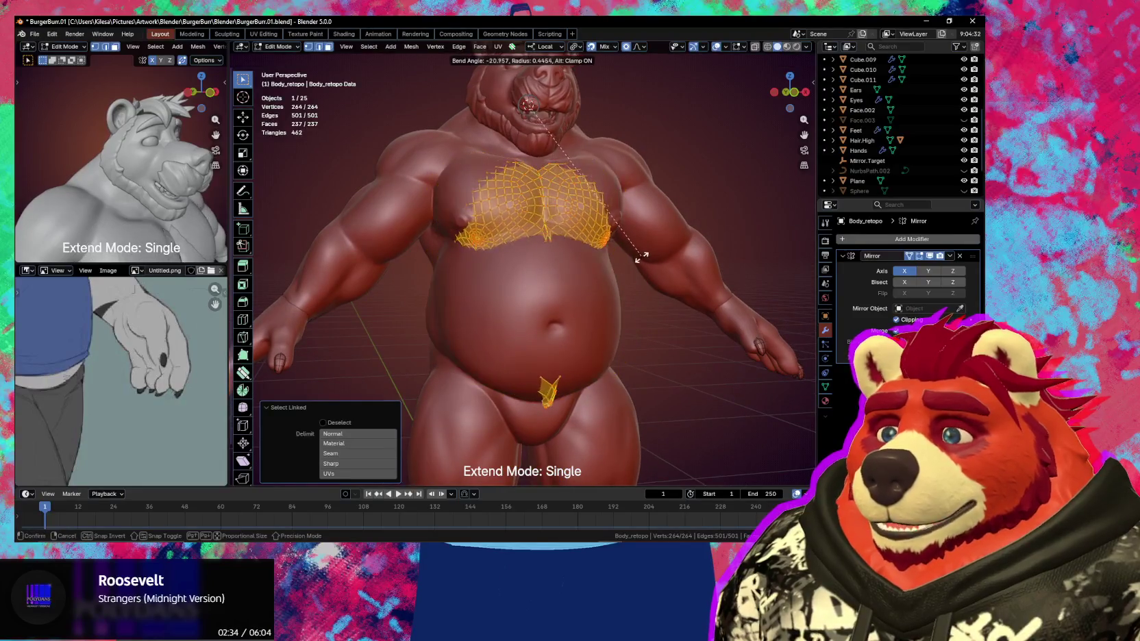
{"action": "key", "text": "Escape"}
Nudge the edge where the belly strip meets the chest mesh into place
{"action": "middle_click_drag", "start_coordinate": [550, 225], "coordinate": [541, 261]}
{"action": "scroll", "coordinate": [541, 260], "scroll_direction": "up", "scroll_amount": 3}
{"action": "left_click", "coordinate": [530, 266]}
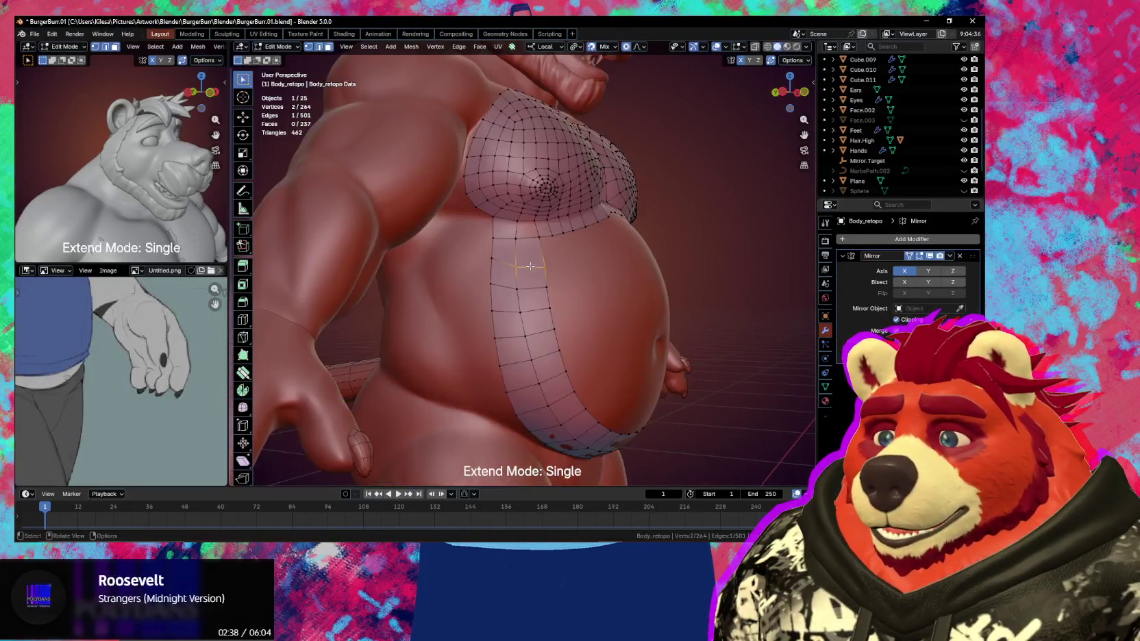
{"action": "key", "text": "g"}
{"action": "left_click", "coordinate": [528, 268]}
{"action": "mouse_move", "coordinate": [529, 268]}
{"action": "middle_mouse_down"}
{"action": "mouse_move", "coordinate": [550, 307]}
{"action": "mouse_move", "coordinate": [406, 247]}
{"action": "middle_mouse_up"}
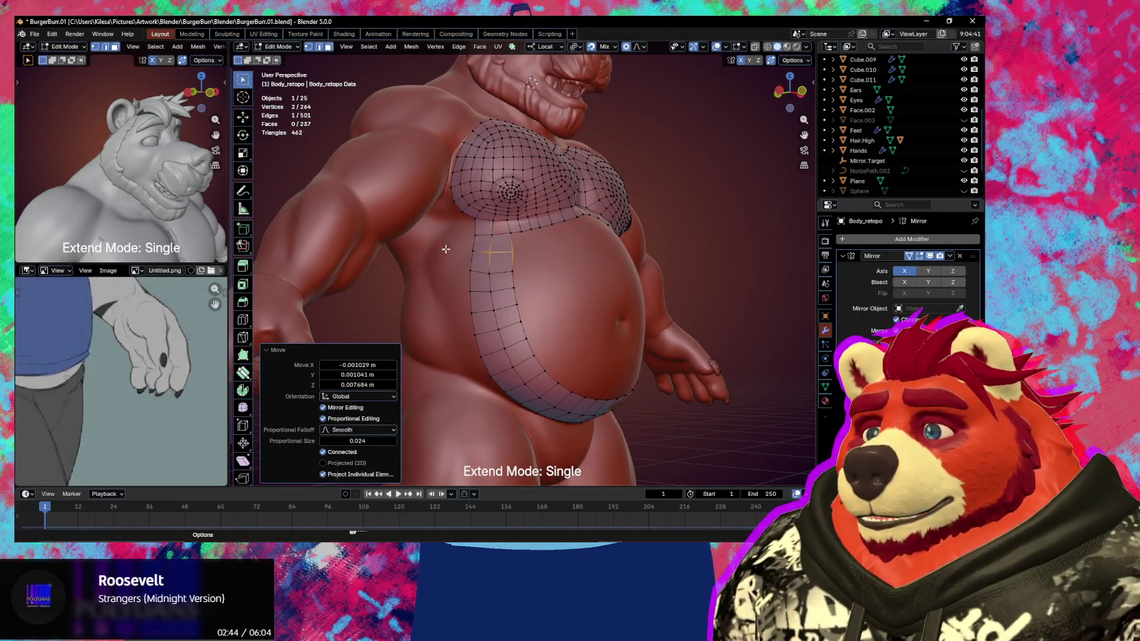
{"action": "left_click", "coordinate": [241, 374]}
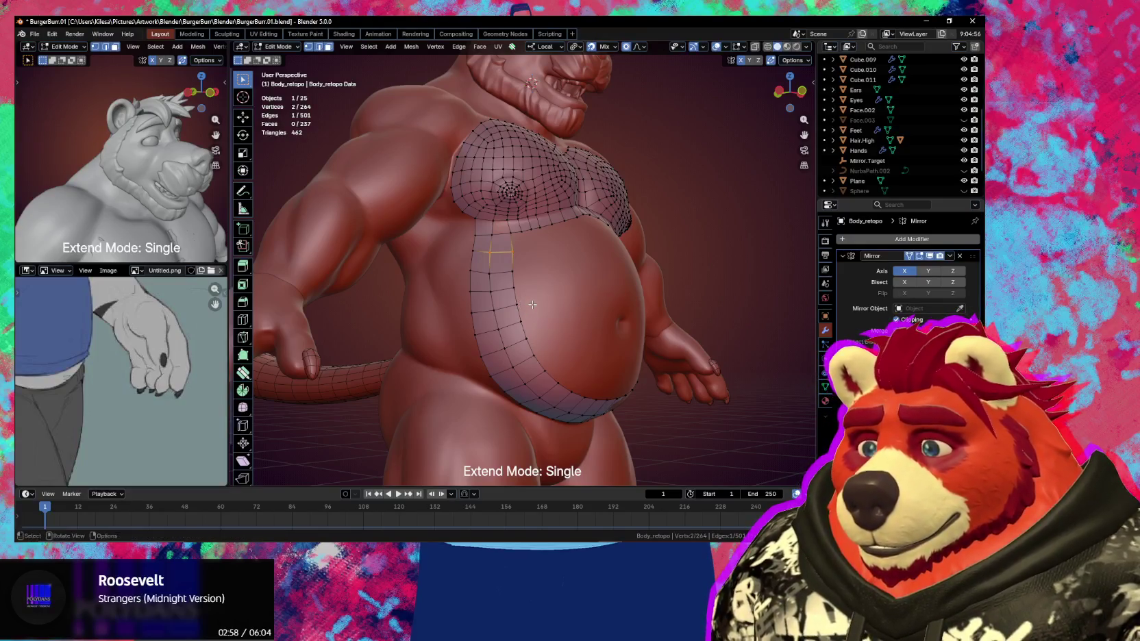
{"action": "key", "text": "x"}
{"action": "key", "text": "Escape"}
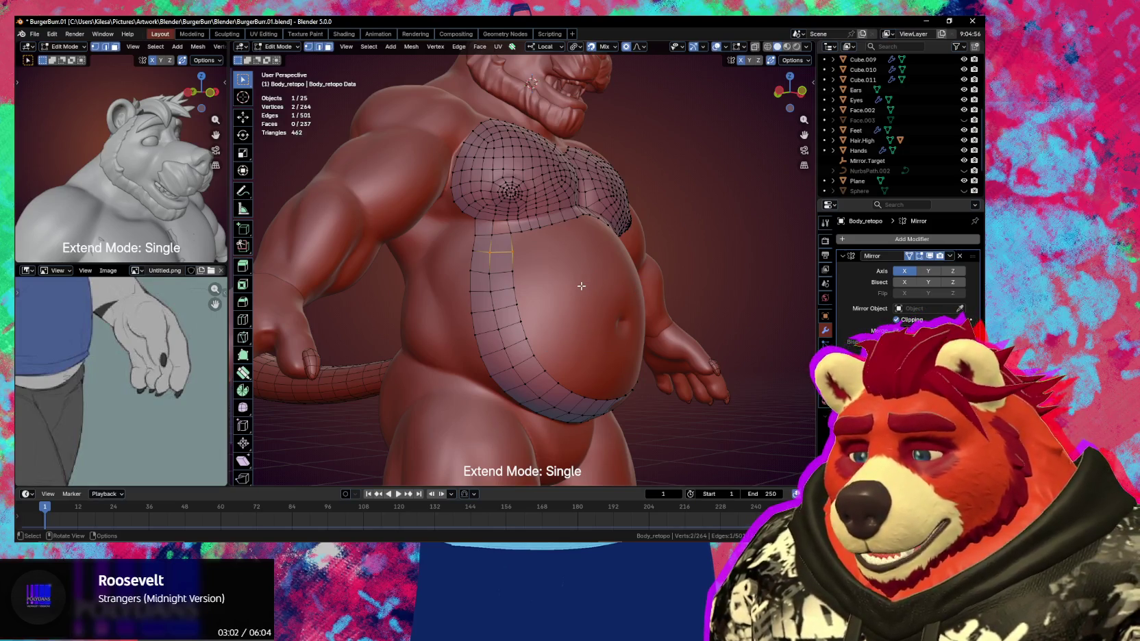
Remove two stray vertices from the mesh using the right-click context menu
{"action": "right_click", "coordinate": [580, 286]}
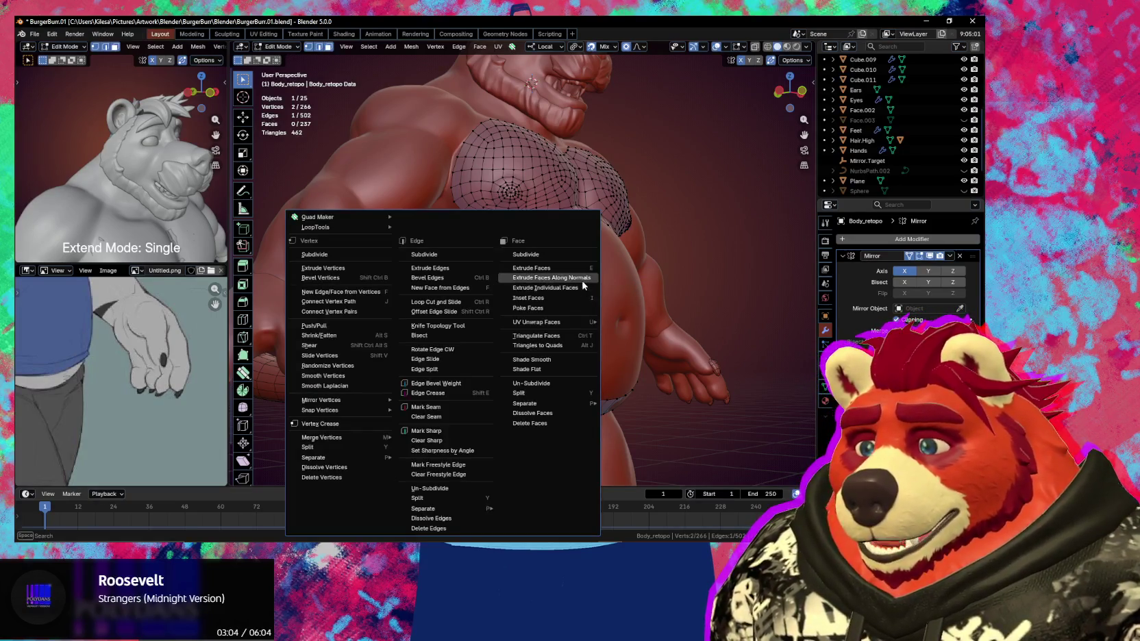
{"action": "left_click", "coordinate": [585, 286]}
{"action": "right_click", "coordinate": [583, 301]}
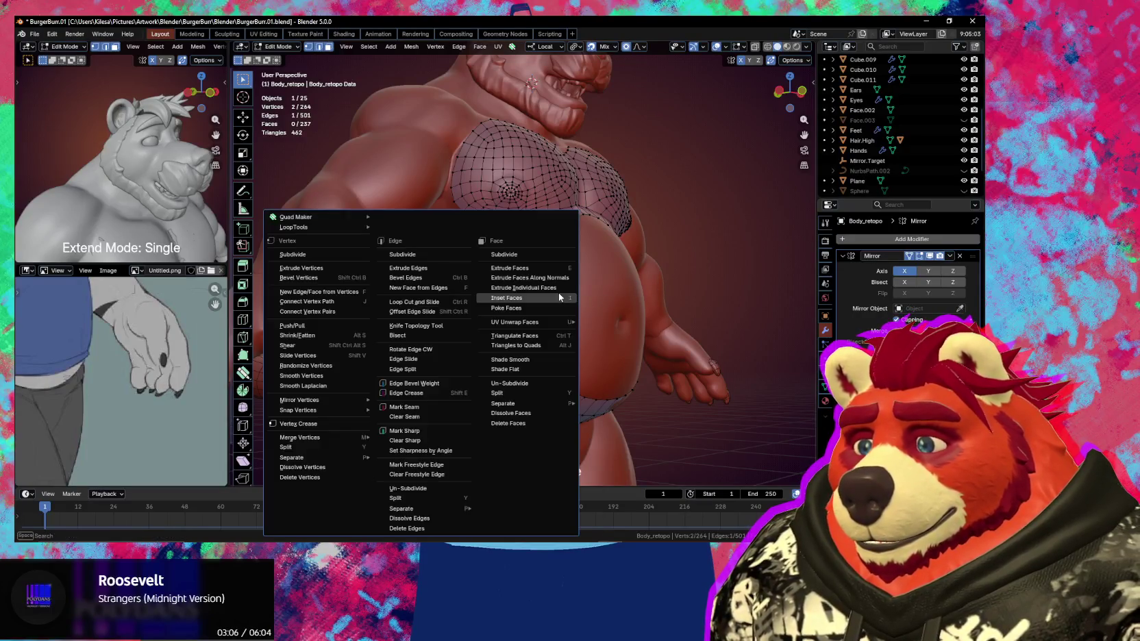
{"action": "key", "text": "Escape"}
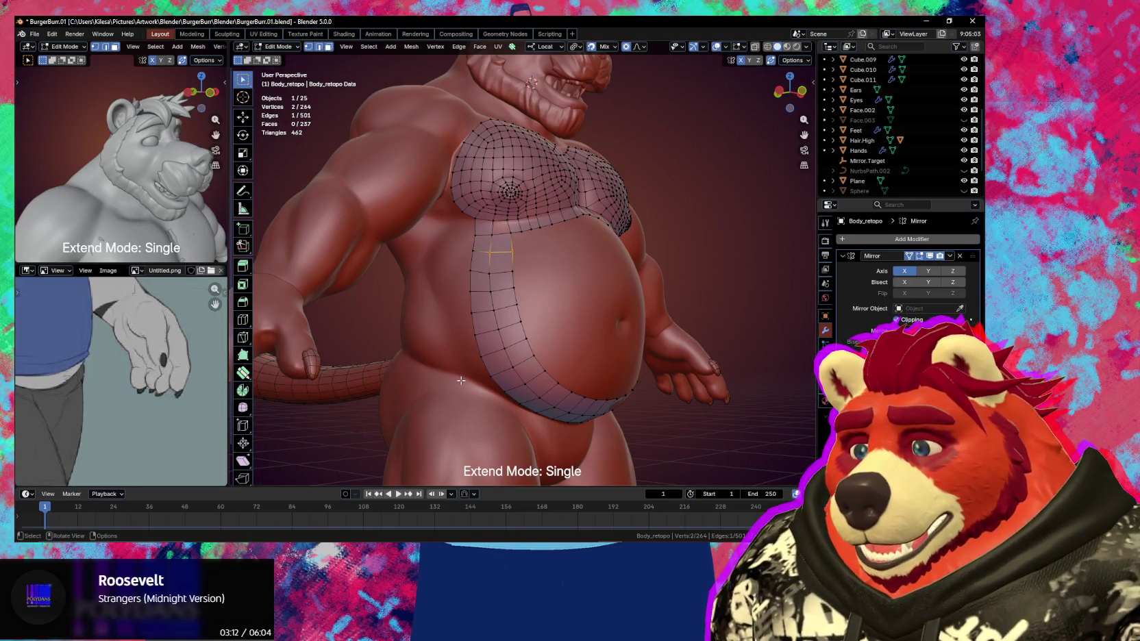
Return to the Poly Build quad-drawing tool and zoom onto the gap above the belly strip
{"action": "key", "text": "shift+space"}
{"action": "key", "text": "shift+space"}
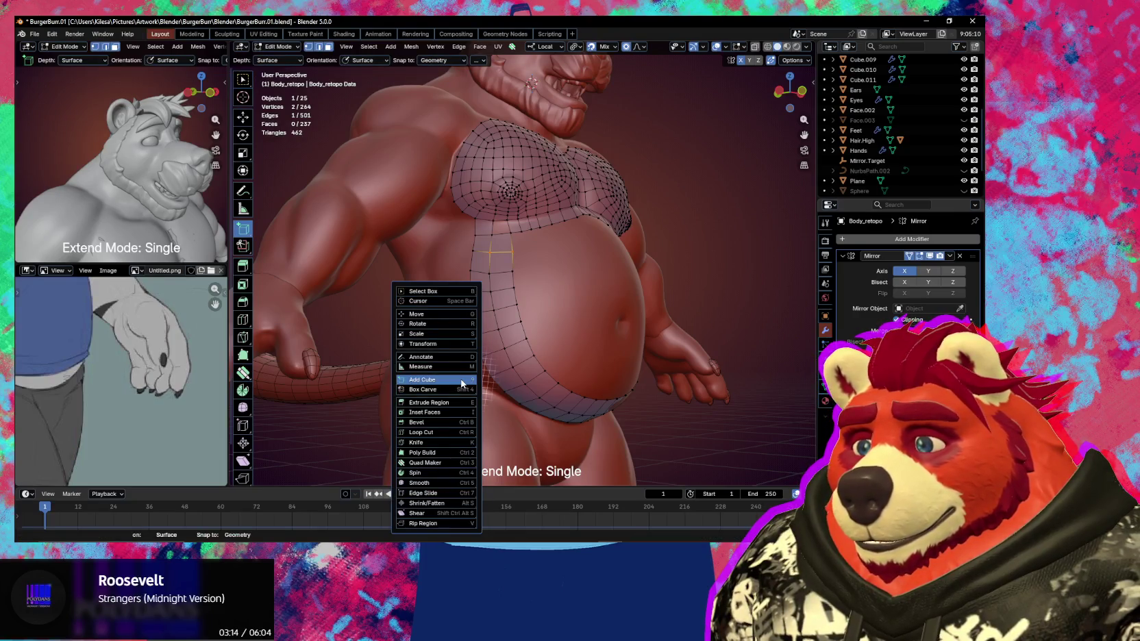
{"action": "key", "text": "ctrl+2"}
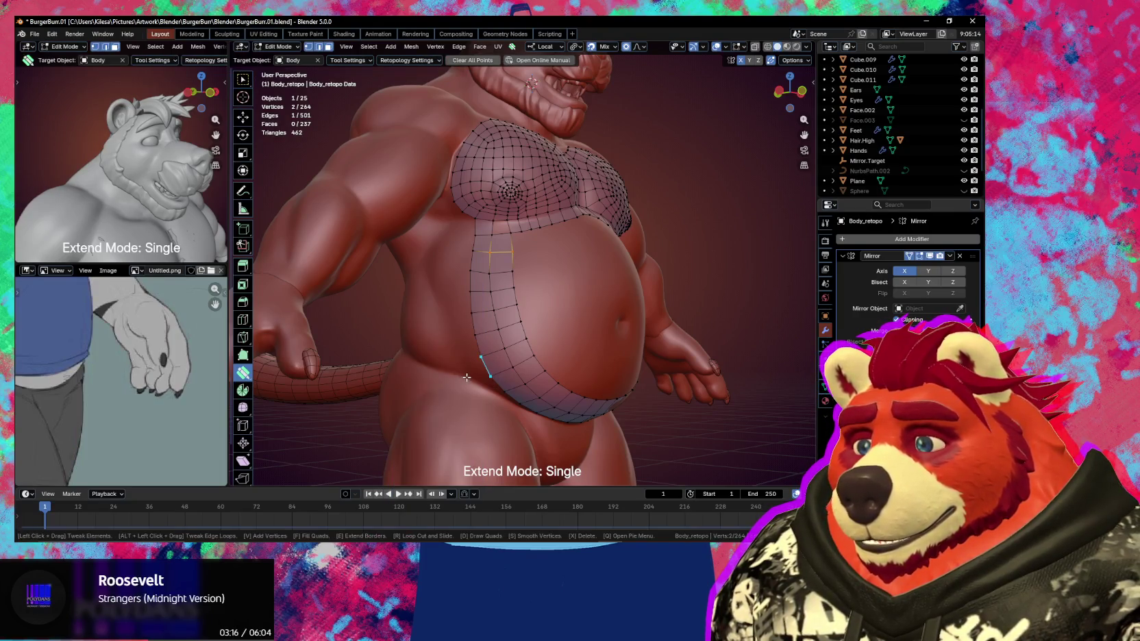
{"action": "key", "text": "shift+space"}
{"action": "key", "text": "ctrl+3"}
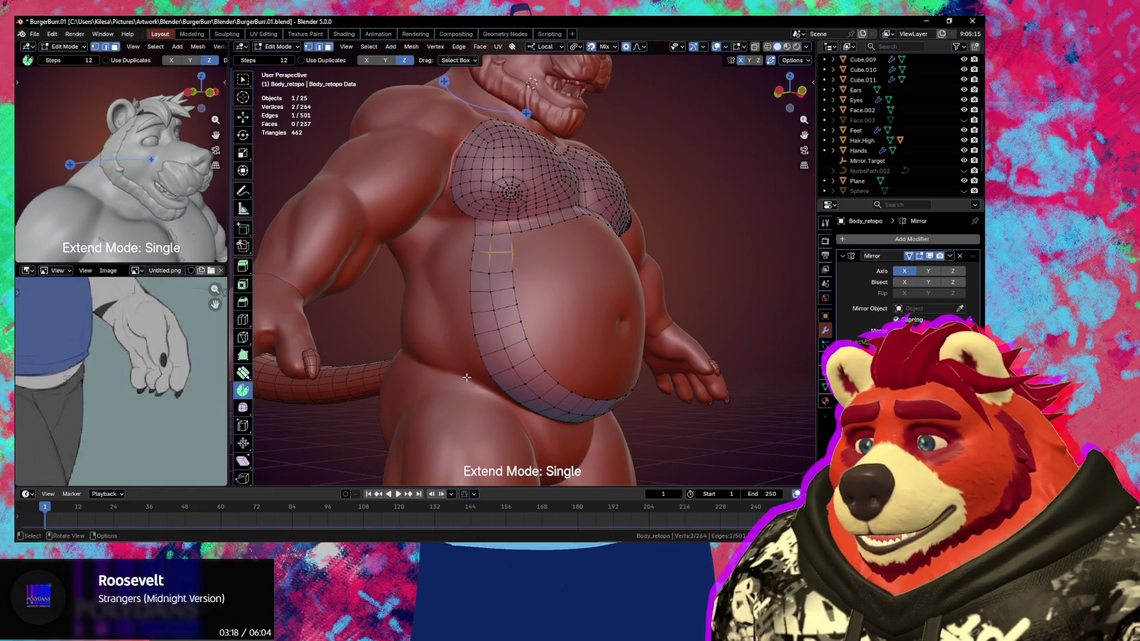
{"action": "key", "text": "ctrl+2"}
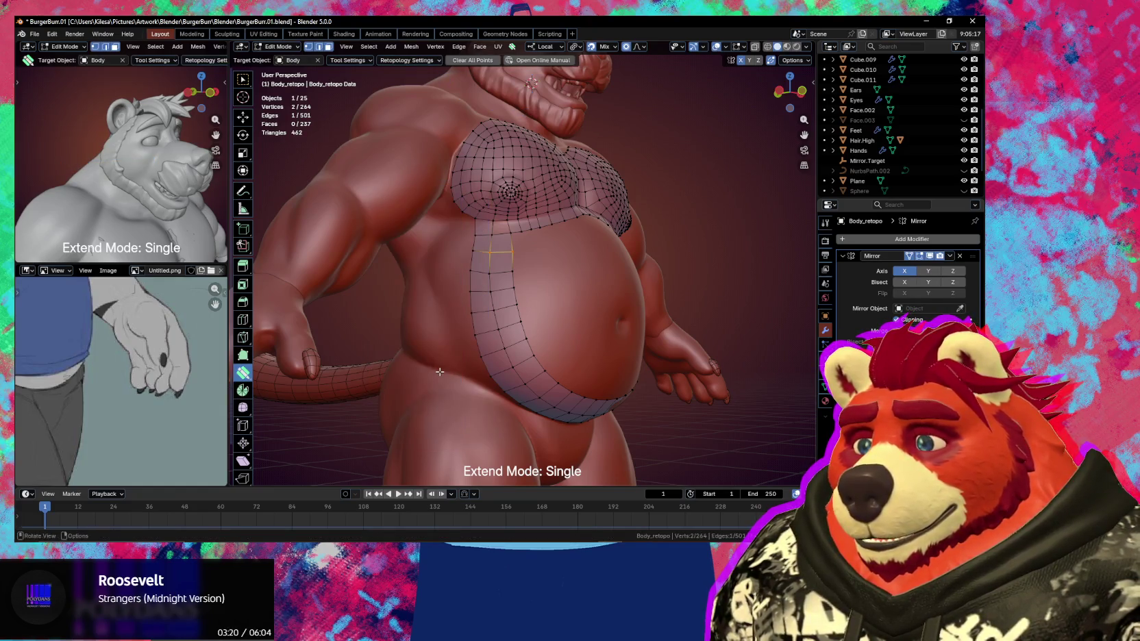
{"action": "middle_click_drag", "start_coordinate": [440, 372], "coordinate": [479, 329]}
{"action": "scroll", "coordinate": [515, 278], "scroll_direction": "up", "scroll_amount": 3}
{"action": "left_click", "coordinate": [514, 278]}
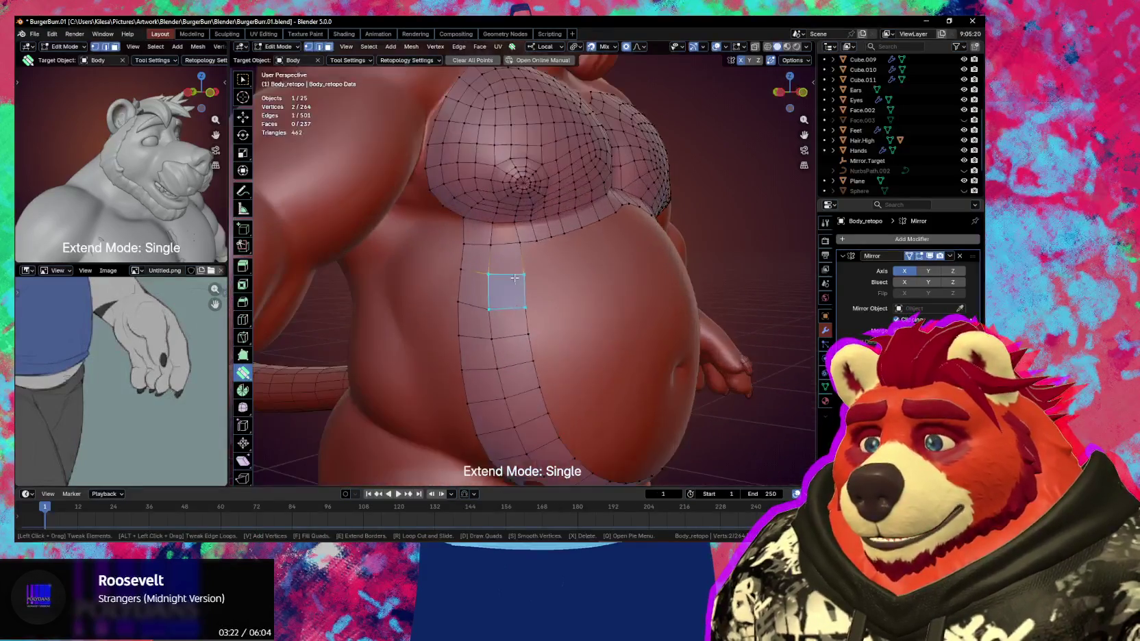
Fill the quad bridging the strip's top to the chest and nudge its top edge
{"action": "left_click", "coordinate": [506, 237]}
{"action": "scroll", "coordinate": [606, 342], "scroll_direction": "down", "scroll_amount": 3}
{"action": "mouse_move", "coordinate": [606, 341]}
{"action": "middle_mouse_down"}
{"action": "mouse_move", "coordinate": [580, 338]}
{"action": "mouse_move", "coordinate": [580, 358]}
{"action": "mouse_move", "coordinate": [516, 369]}
{"action": "mouse_move", "coordinate": [583, 364]}
{"action": "mouse_move", "coordinate": [616, 341]}
{"action": "mouse_move", "coordinate": [595, 344]}
{"action": "mouse_move", "coordinate": [597, 356]}
{"action": "middle_mouse_up"}
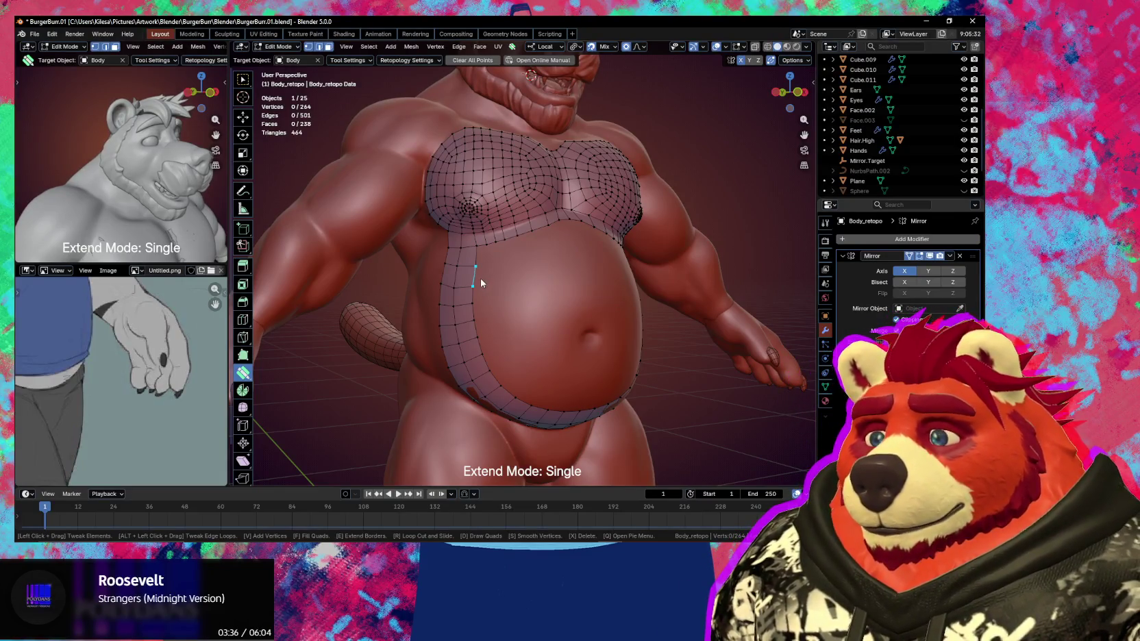
{"action": "left_click_drag", "start_coordinate": [480, 278], "coordinate": [484, 275]}
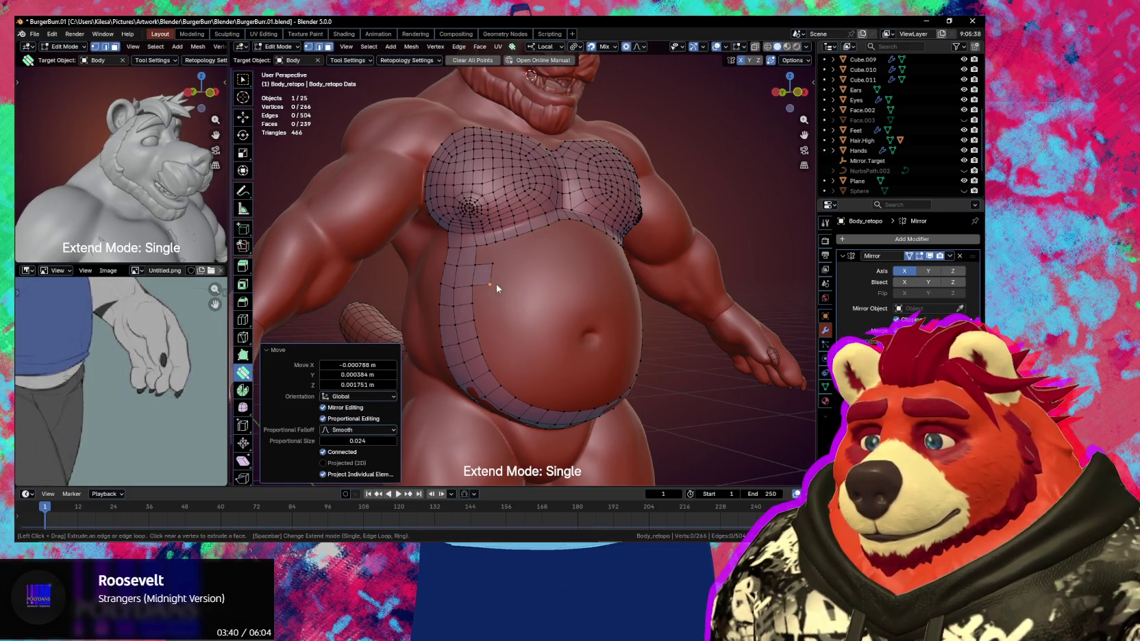
{"action": "middle_click_drag", "start_coordinate": [515, 315], "coordinate": [488, 355]}
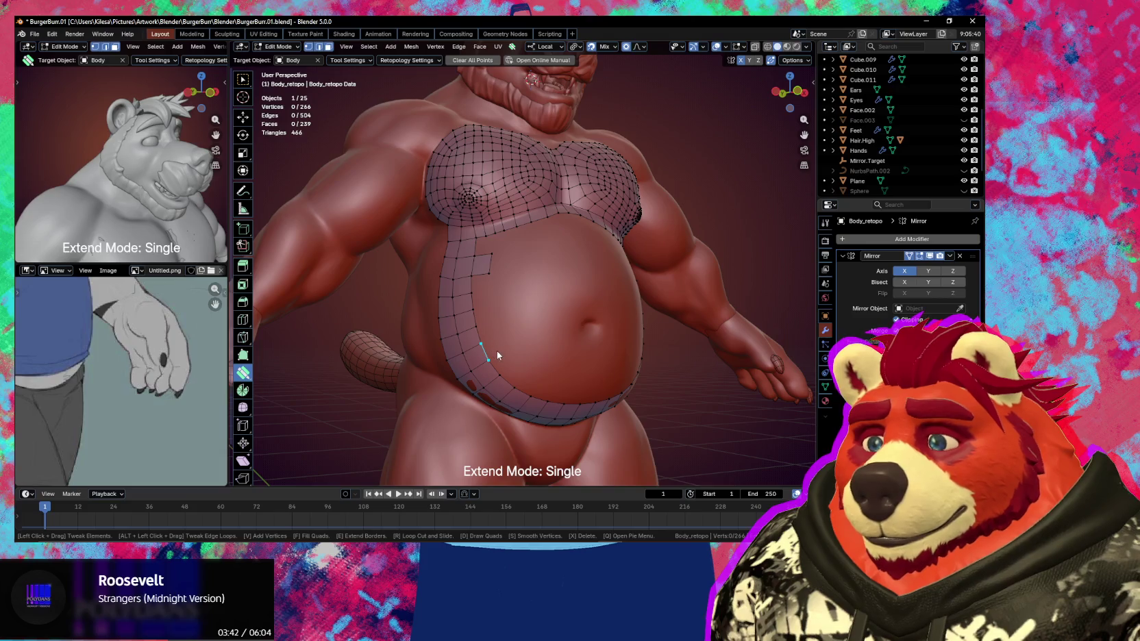
Set Extend Mode to Loop and extrude the strip's inner loop into a new row
{"action": "key", "text": "space"}
{"action": "left_click_drag", "start_coordinate": [505, 343], "coordinate": [506, 350]}
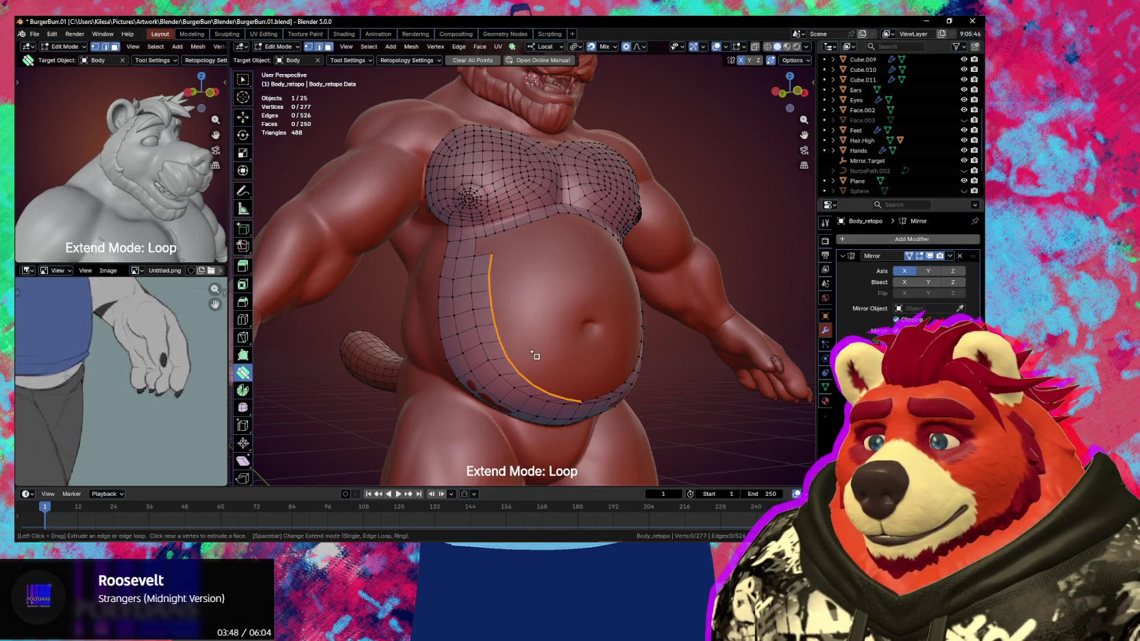
{"action": "middle_click_drag", "start_coordinate": [534, 354], "coordinate": [528, 346]}
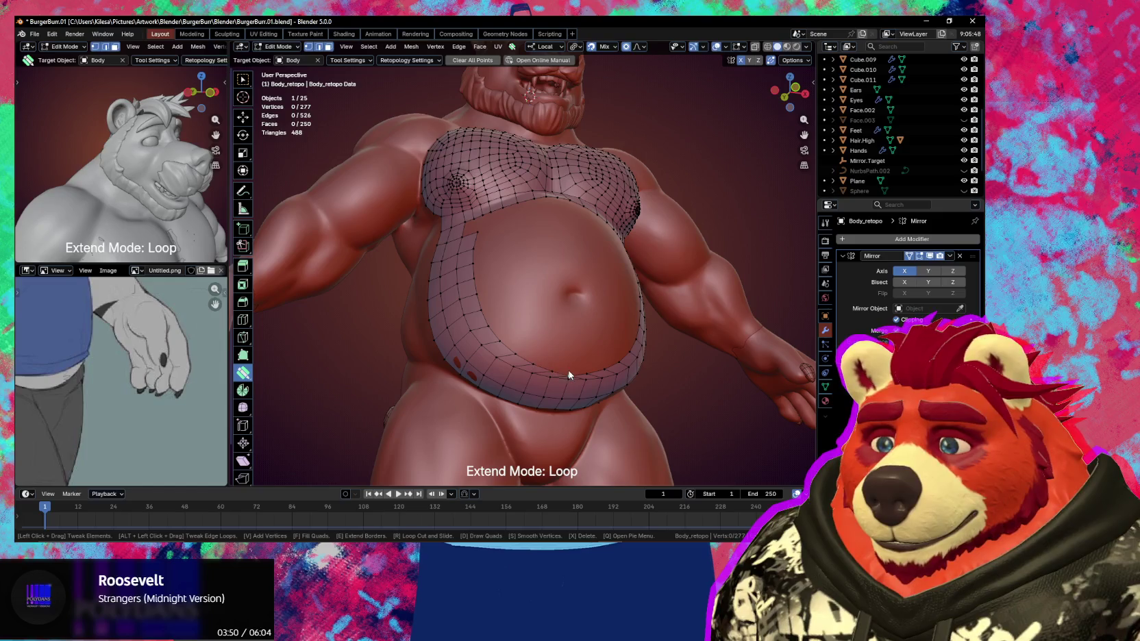
{"action": "left_click_drag", "start_coordinate": [569, 375], "coordinate": [556, 367]}
{"action": "scroll", "coordinate": [572, 383], "scroll_direction": "up", "scroll_amount": 3}
{"action": "middle_click_drag", "start_coordinate": [572, 383], "coordinate": [573, 379]}
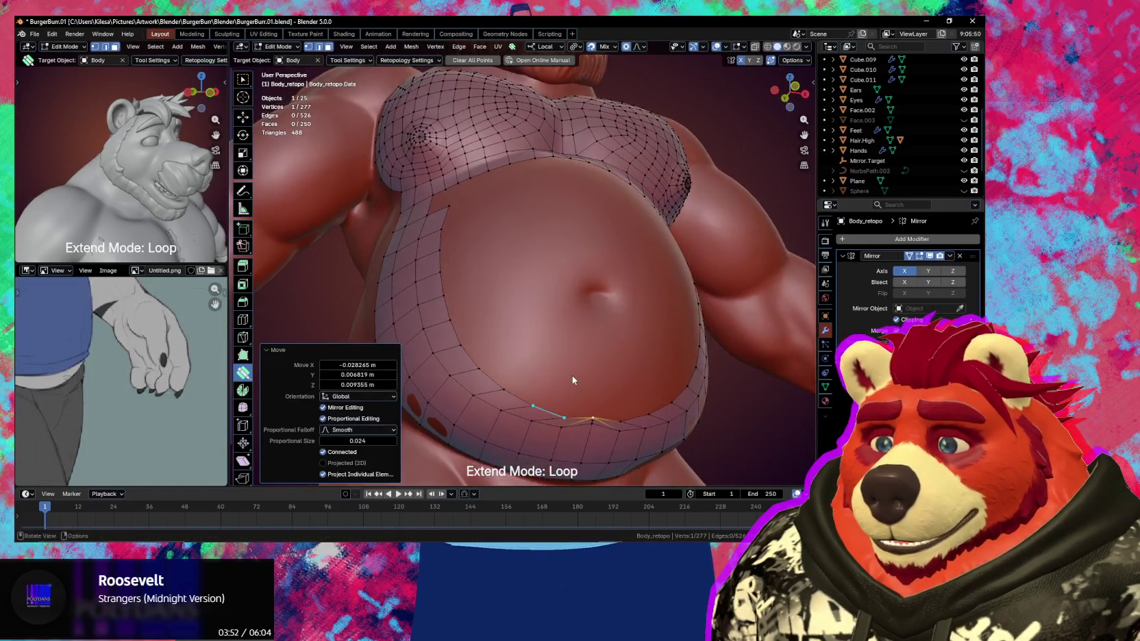
{"action": "key", "text": "ctrl+z"}
{"action": "key", "text": "ctrl+z"}
{"action": "middle_click_drag", "start_coordinate": [528, 348], "coordinate": [534, 354]}
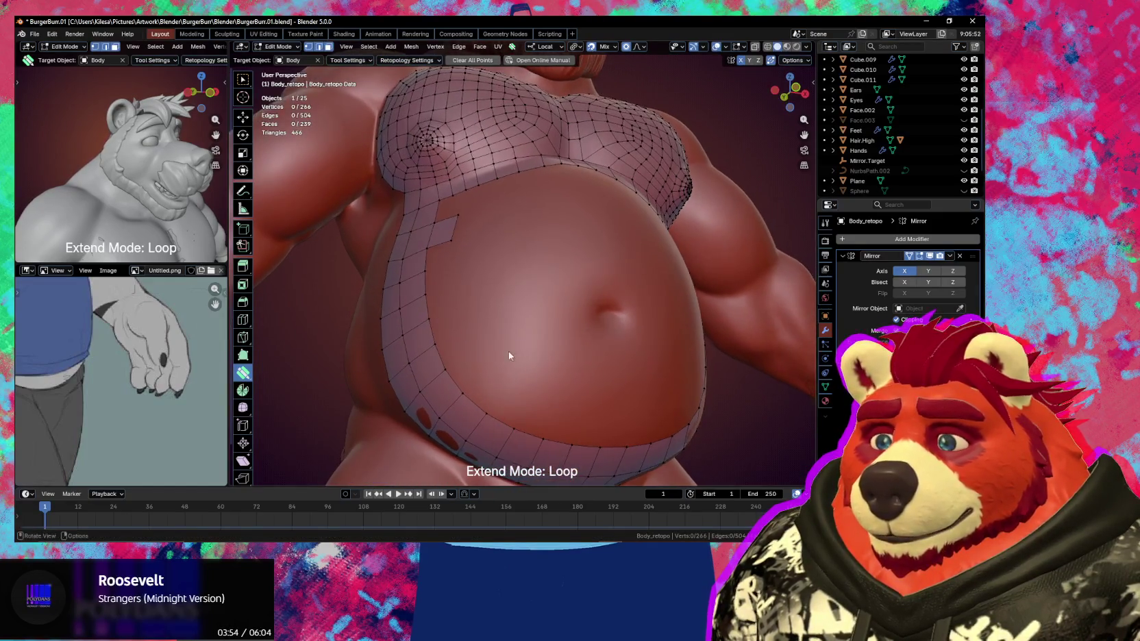
{"action": "scroll", "coordinate": [508, 355], "scroll_direction": "down", "scroll_amount": 2}
{"action": "left_click_drag", "start_coordinate": [453, 262], "coordinate": [458, 266]}
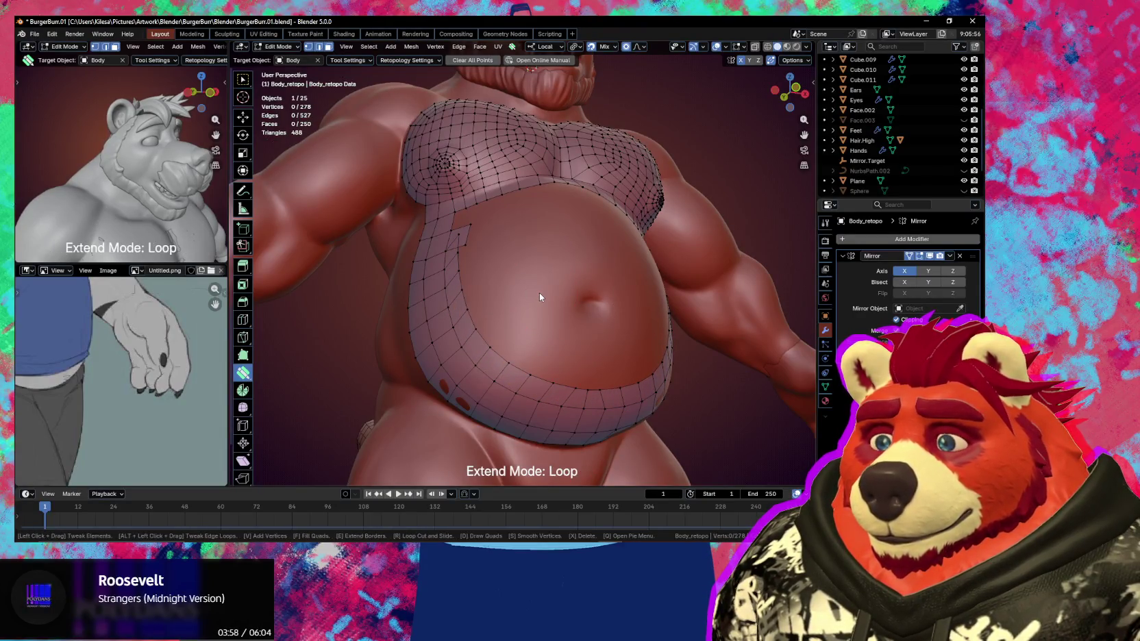
Smooth the vertices around the notch and tweak strip vertices with proportional editing
{"action": "key", "text": "s"}
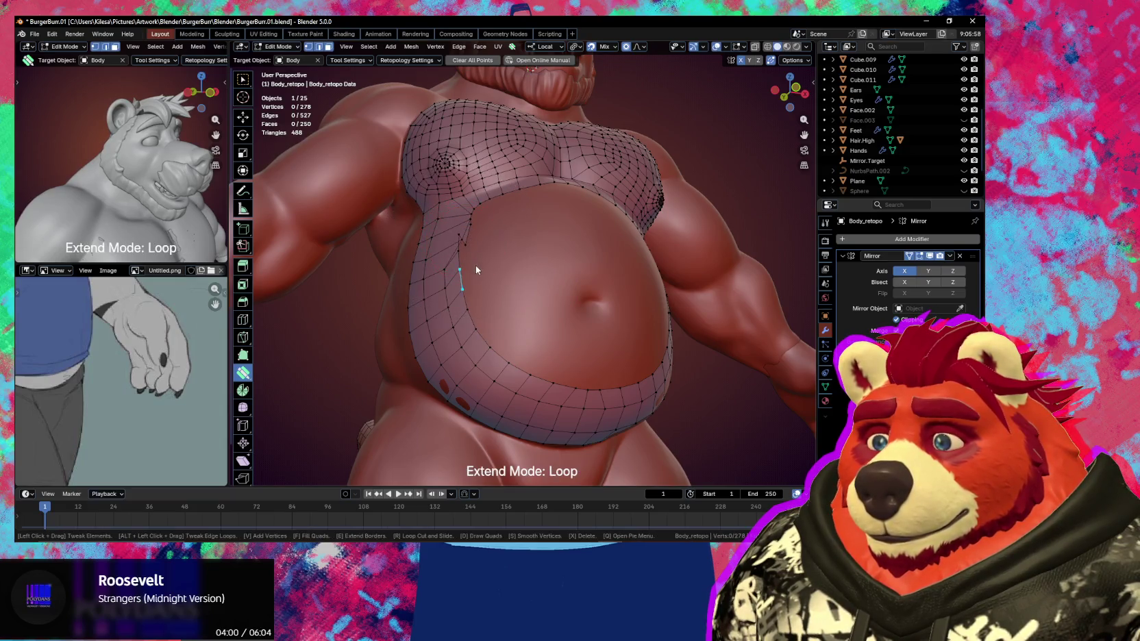
{"action": "middle_click_drag", "start_coordinate": [477, 269], "coordinate": [489, 289]}
{"action": "scroll", "coordinate": [490, 289], "scroll_direction": "up", "scroll_amount": 3}
{"action": "mouse_move", "coordinate": [471, 301]}
{"action": "left_mouse_down"}
{"action": "mouse_move", "coordinate": [491, 320]}
{"action": "mouse_move", "coordinate": [479, 332]}
{"action": "left_mouse_up"}
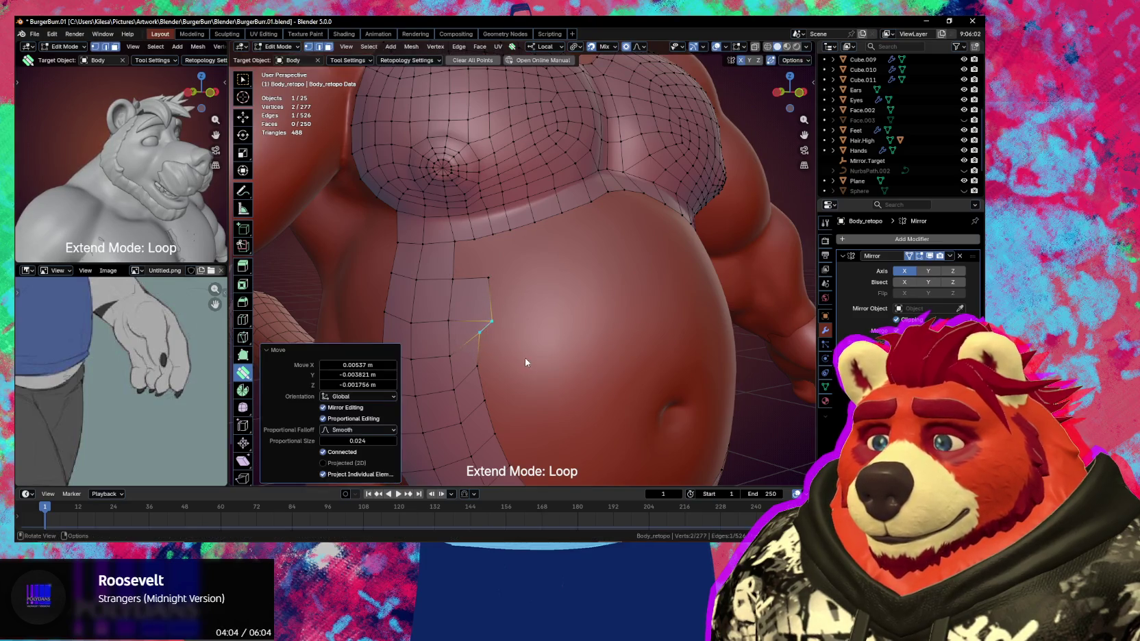
{"action": "middle_click_drag", "start_coordinate": [525, 362], "coordinate": [514, 353]}
{"action": "left_click_drag", "start_coordinate": [495, 341], "coordinate": [476, 330]}
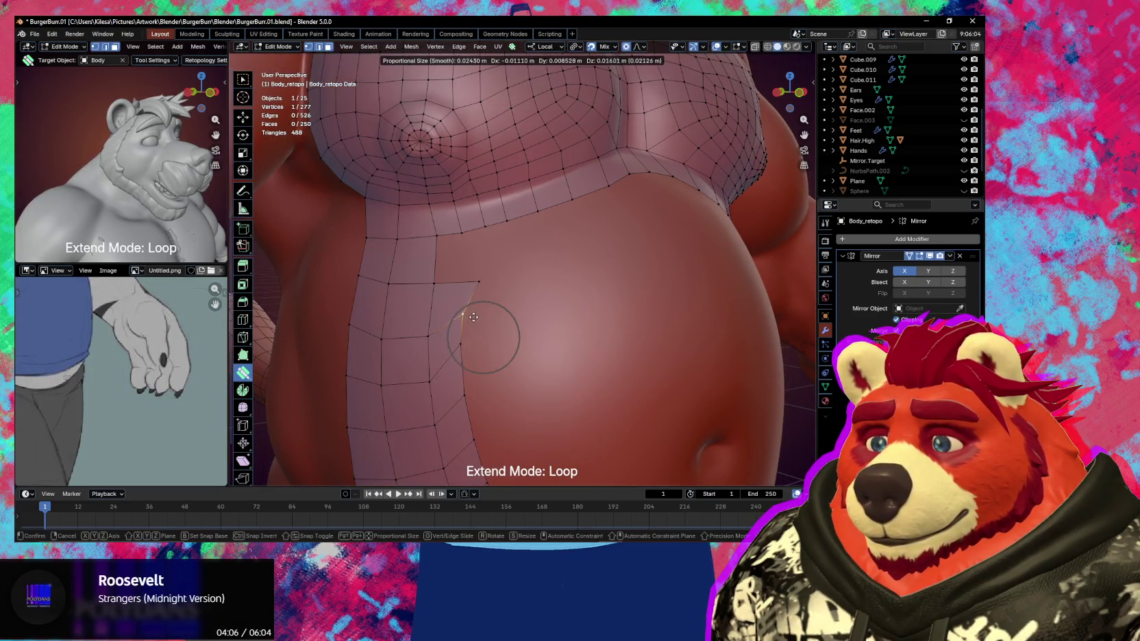
{"action": "scroll", "coordinate": [476, 330], "scroll_direction": "down", "scroll_amount": 5}
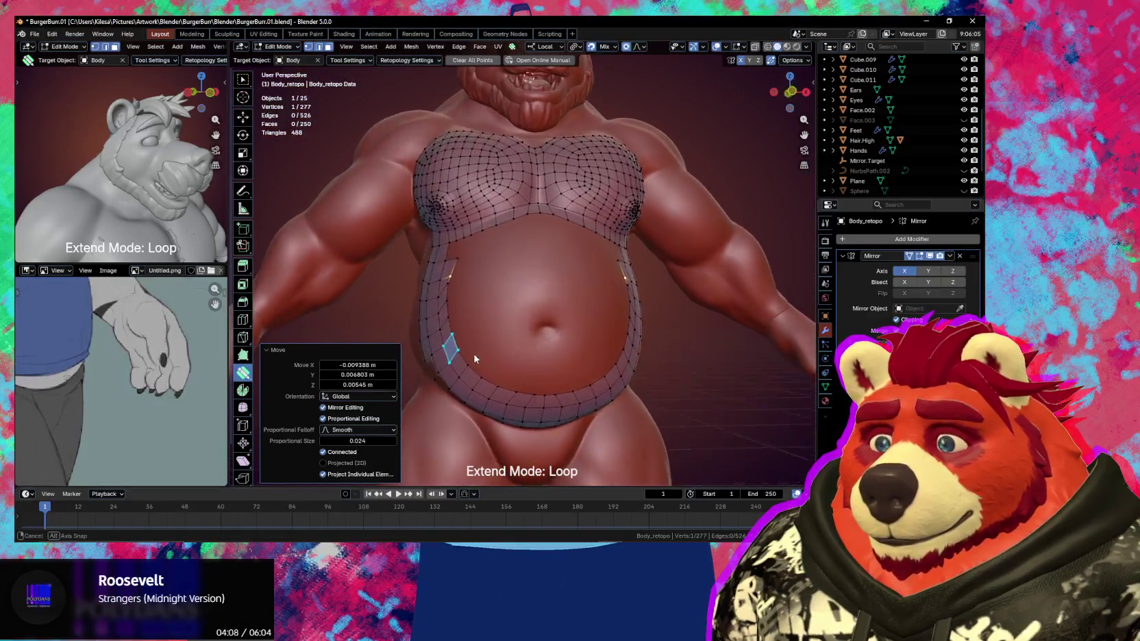
Add a face beside the selected vertex and slide the inner-edge vertices into place
{"action": "middle_click_drag", "start_coordinate": [507, 366], "coordinate": [499, 319]}
{"action": "scroll", "coordinate": [451, 270], "scroll_direction": "up", "scroll_amount": 3}
{"action": "left_click", "coordinate": [455, 266], "text": "ctrl"}
{"action": "left_click_drag", "start_coordinate": [470, 288], "coordinate": [458, 289]}
{"action": "scroll", "coordinate": [471, 300], "scroll_direction": "down", "scroll_amount": 3}
{"action": "middle_click_drag", "start_coordinate": [471, 300], "coordinate": [497, 308]}
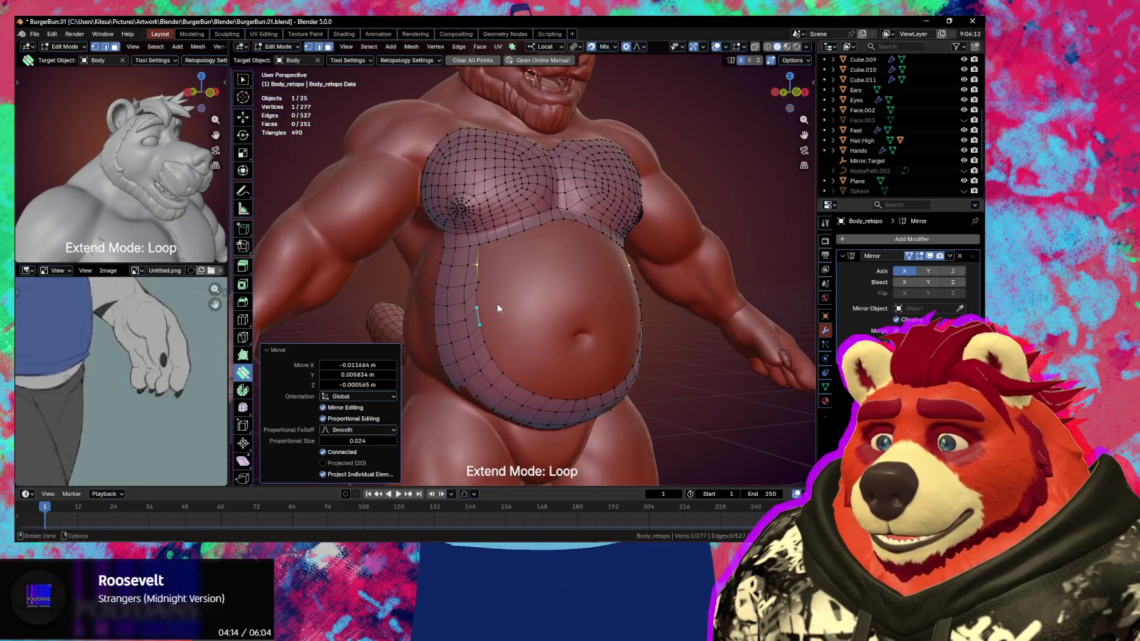
{"action": "left_click", "coordinate": [479, 284]}
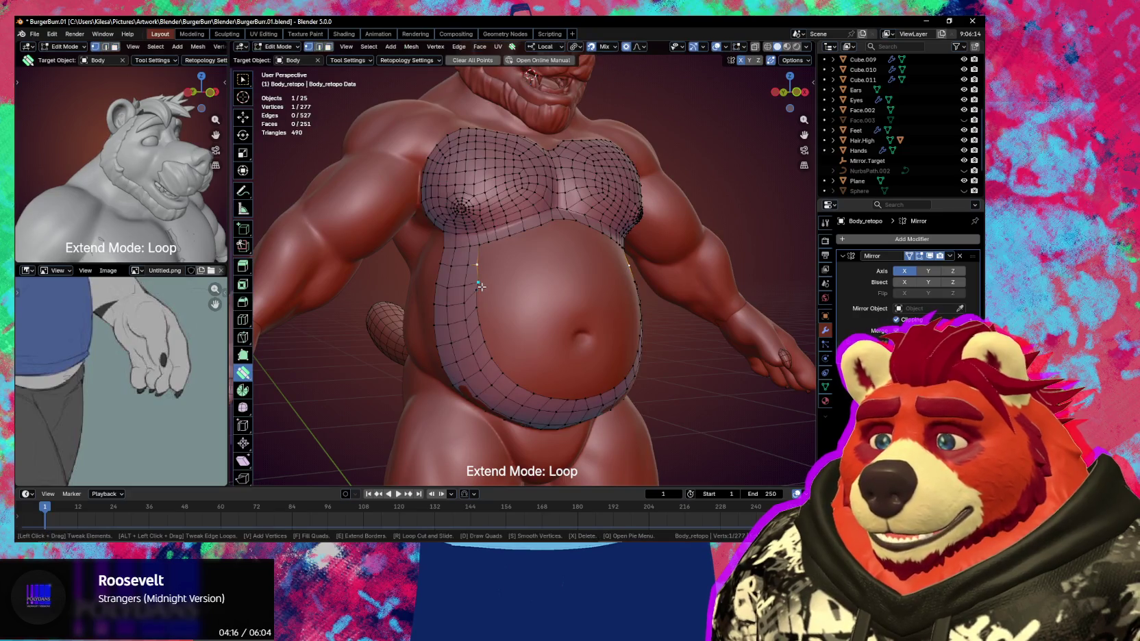
{"action": "left_click_drag", "start_coordinate": [482, 288], "coordinate": [484, 290]}
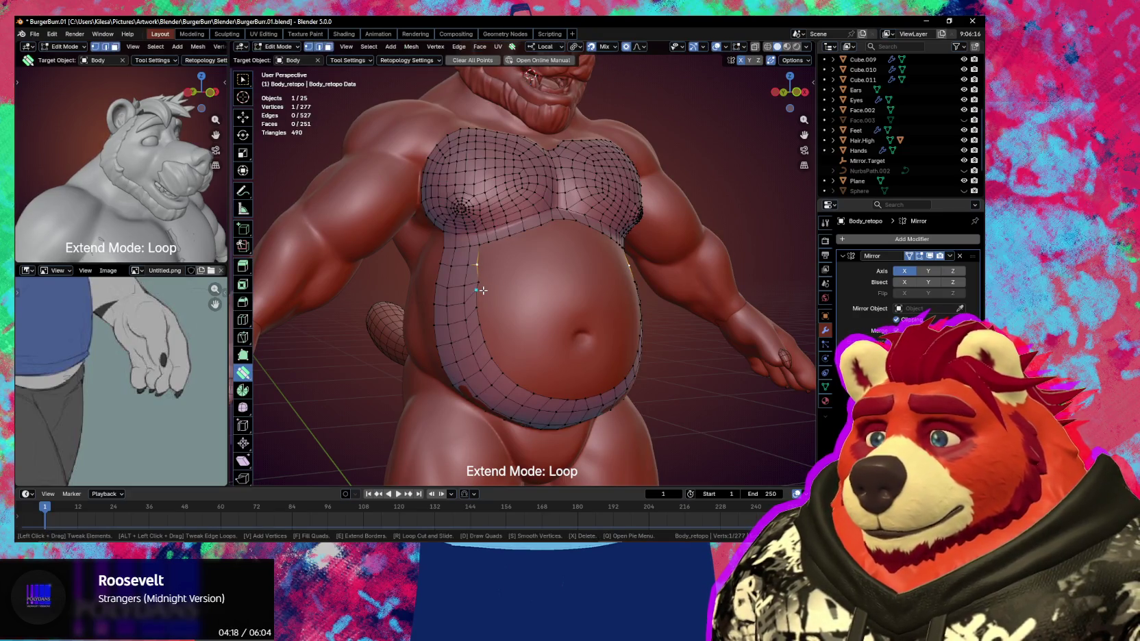
{"action": "key", "text": "w"}
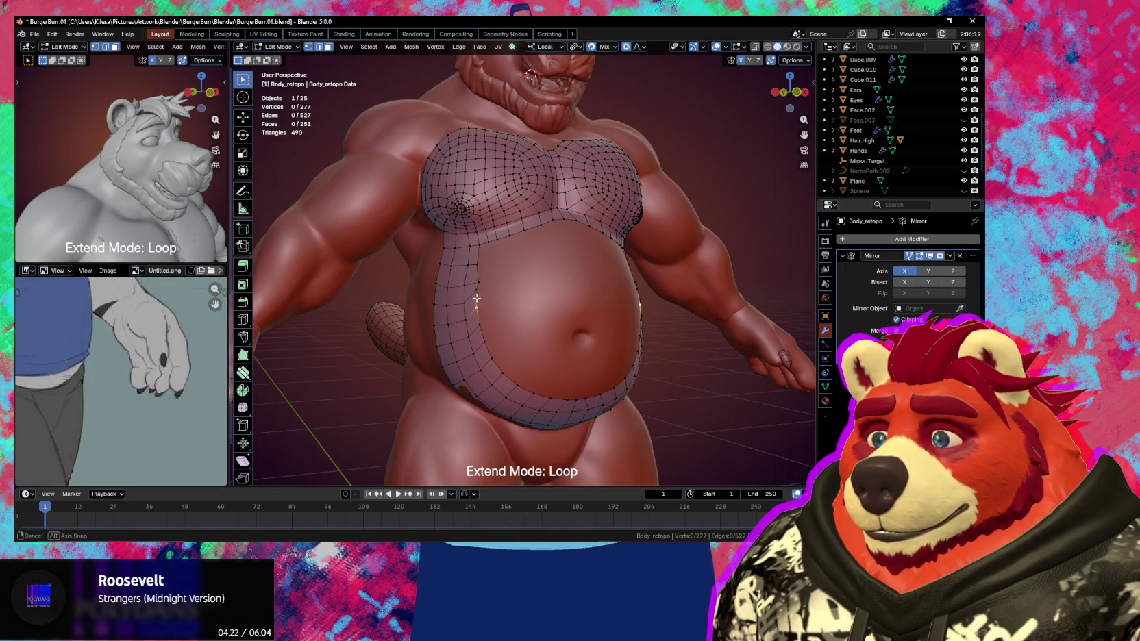
{"action": "middle_click_drag", "start_coordinate": [476, 298], "coordinate": [490, 319]}
{"action": "scroll", "coordinate": [494, 323], "scroll_direction": "up", "scroll_amount": 3}
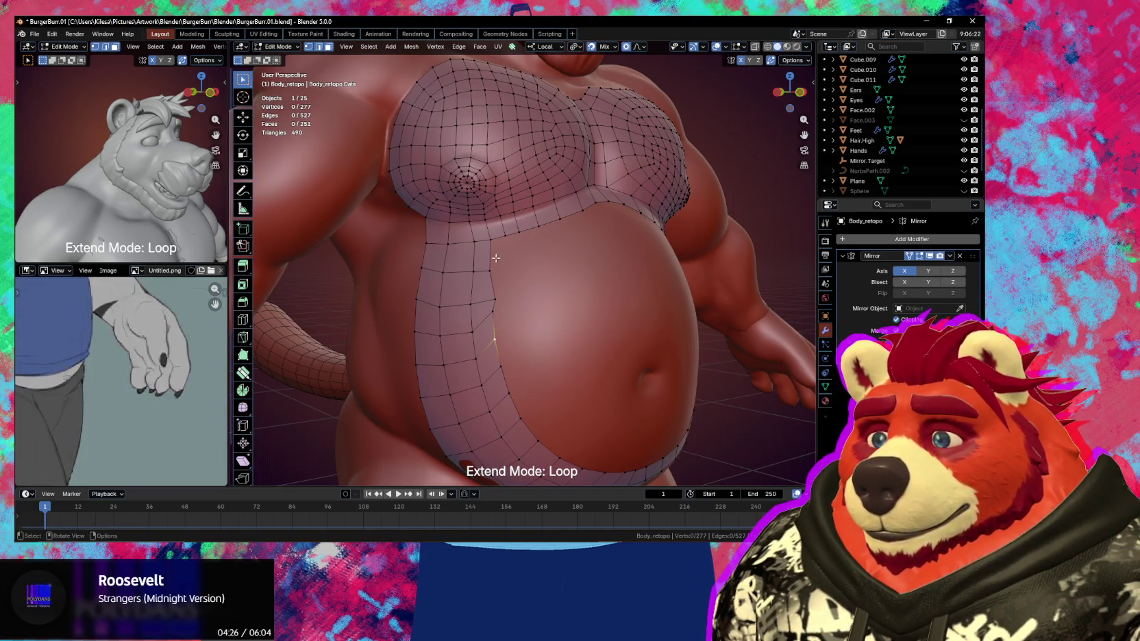
Select the inner belly loop and attempt a Grid Fill on the opening
{"action": "left_click", "coordinate": [530, 229], "text": "alt"}
{"action": "scroll", "coordinate": [531, 233], "scroll_direction": "down", "scroll_amount": 3}
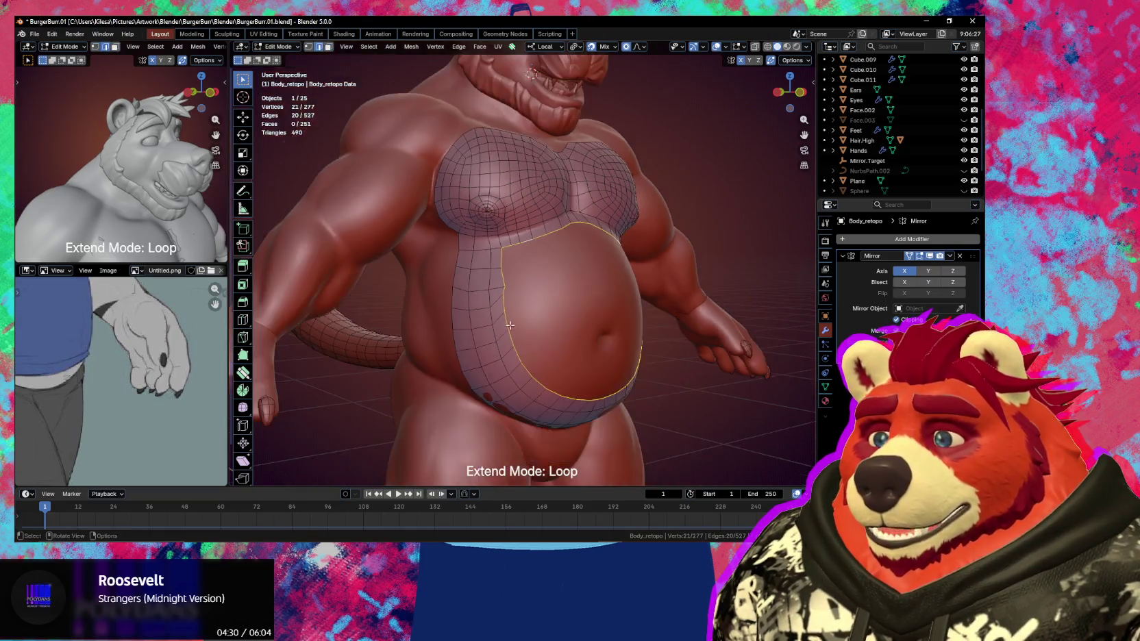
{"action": "middle_click_drag", "start_coordinate": [531, 233], "coordinate": [539, 328]}
{"action": "key", "text": "ctrl+f"}
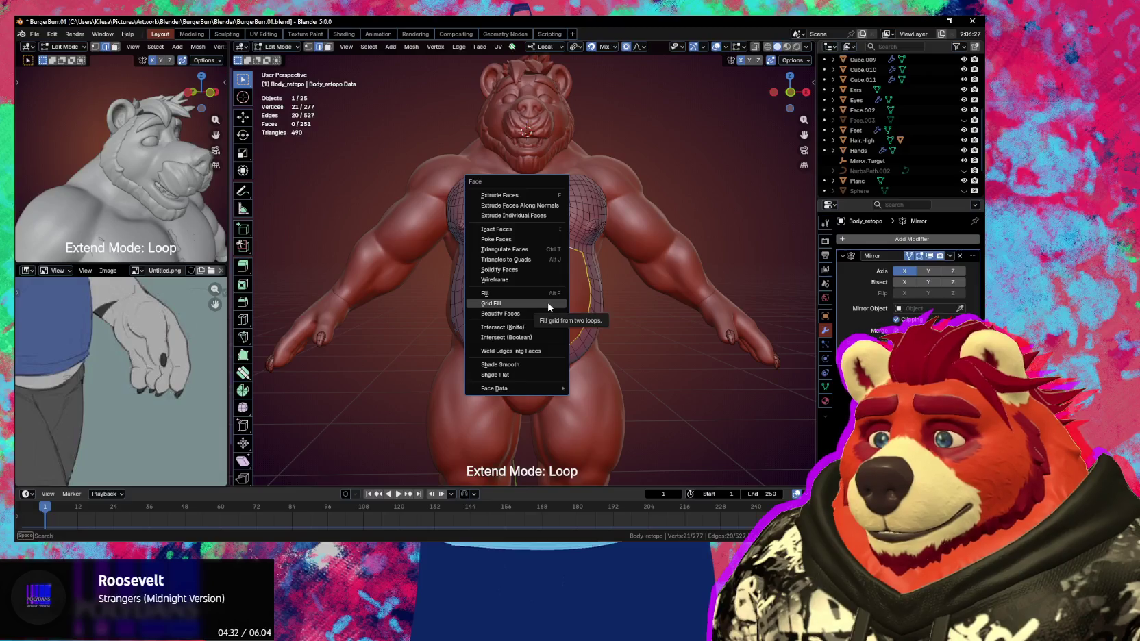
{"action": "left_click", "coordinate": [548, 303]}
{"action": "middle_click_drag", "start_coordinate": [548, 304], "coordinate": [556, 300]}
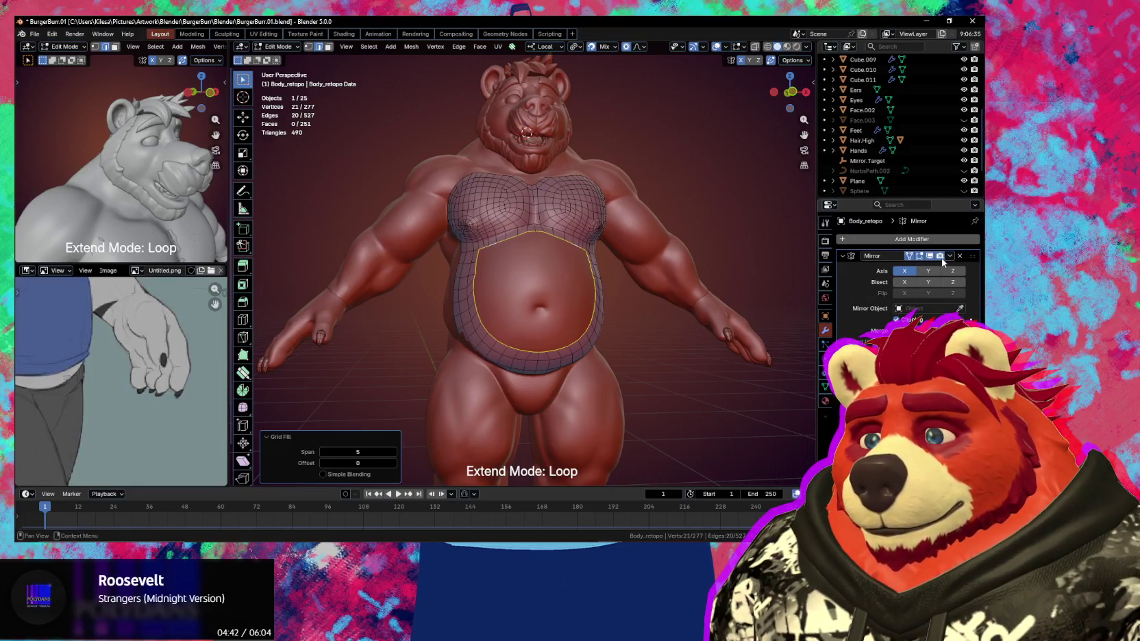
Apply the Mirror modifier, then Grid Fill the belly loop and fit it to the surface
{"action": "key", "text": "Tab"}
{"action": "key", "text": "ctrl+a"}
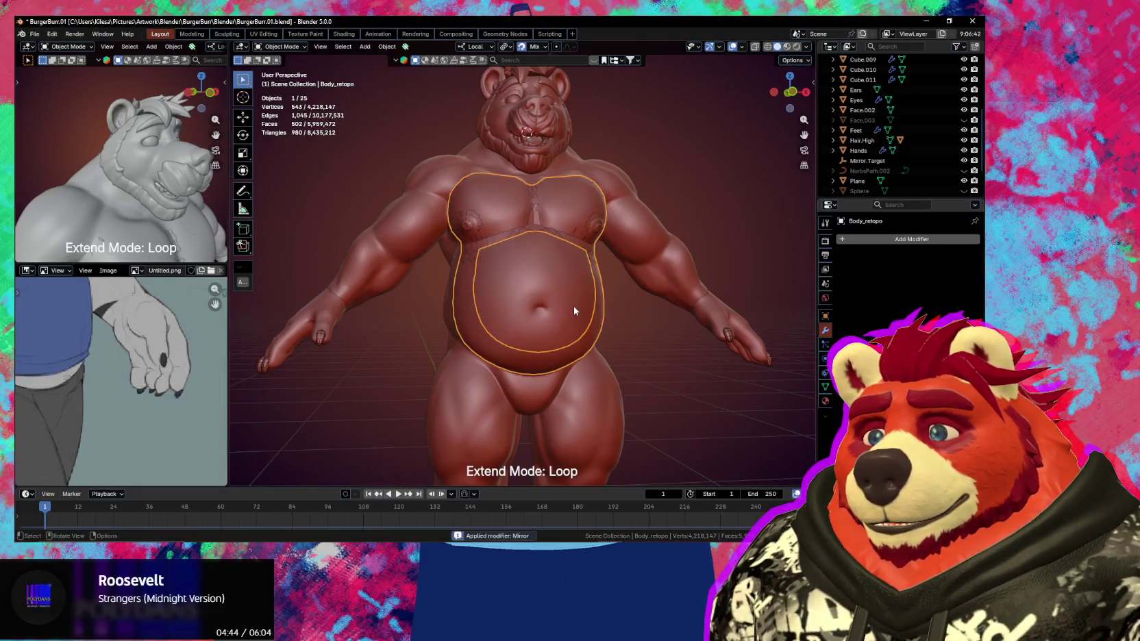
{"action": "key", "text": "Tab"}
{"action": "key", "text": "ctrl+f"}
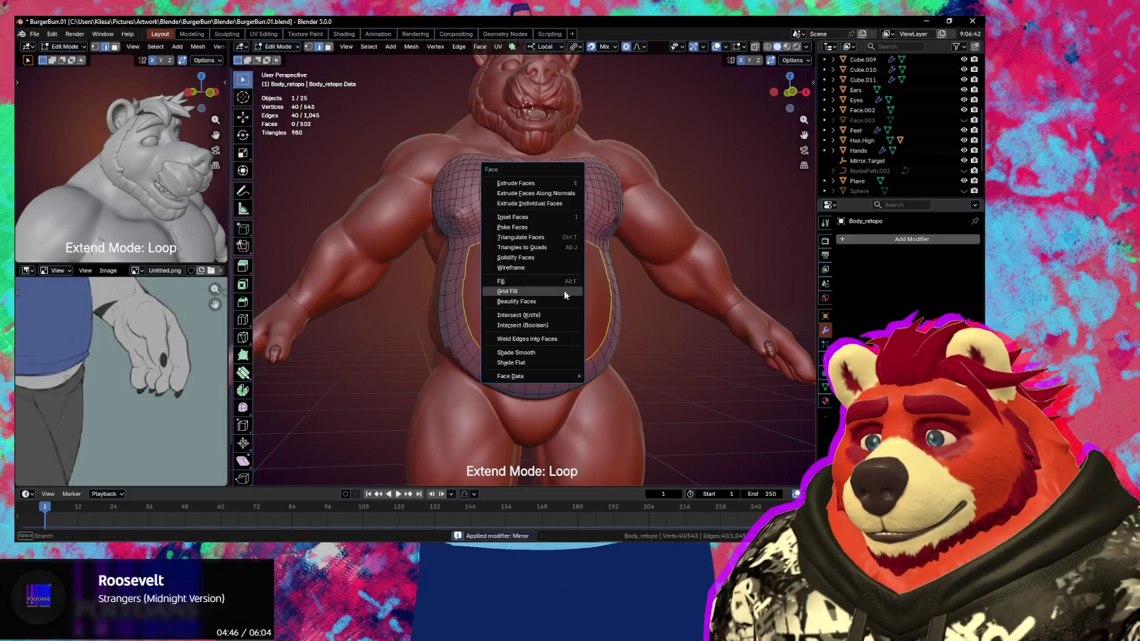
{"action": "left_click", "coordinate": [564, 290]}
{"action": "mouse_move", "coordinate": [555, 304]}
{"action": "middle_mouse_down"}
{"action": "mouse_move", "coordinate": [545, 297]}
{"action": "mouse_move", "coordinate": [574, 308]}
{"action": "middle_mouse_up"}
{"action": "key", "text": "g"}
{"action": "left_click", "coordinate": [547, 299]}
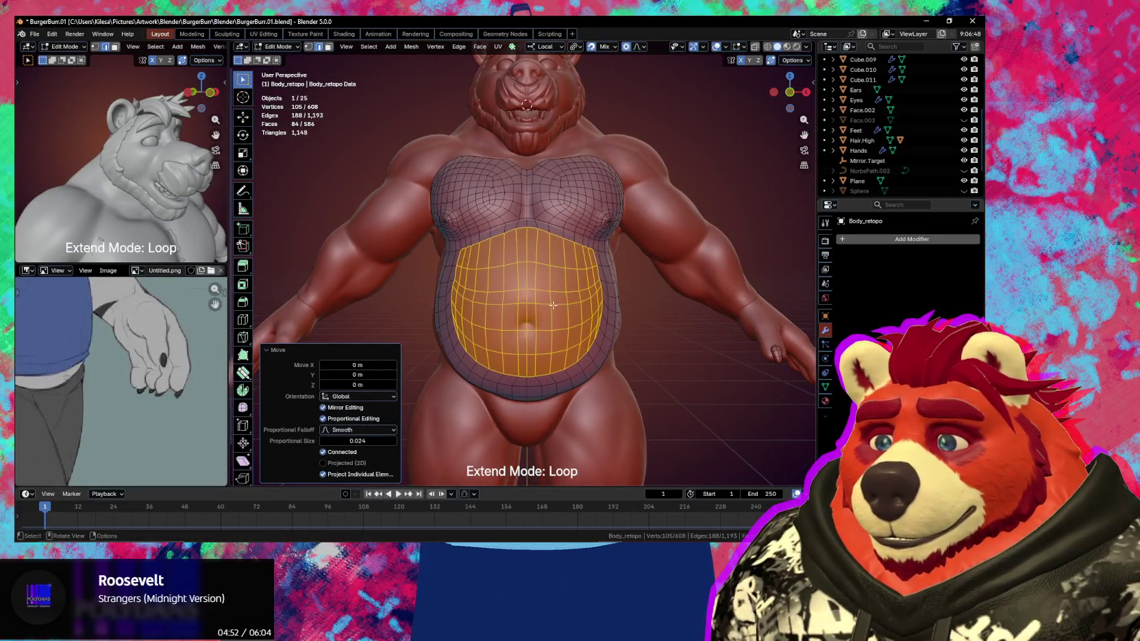
{"action": "left_click", "coordinate": [528, 247]}
Select the right (+X) half of the retopology mesh and delete its vertices
{"action": "right_click", "coordinate": [527, 247]}
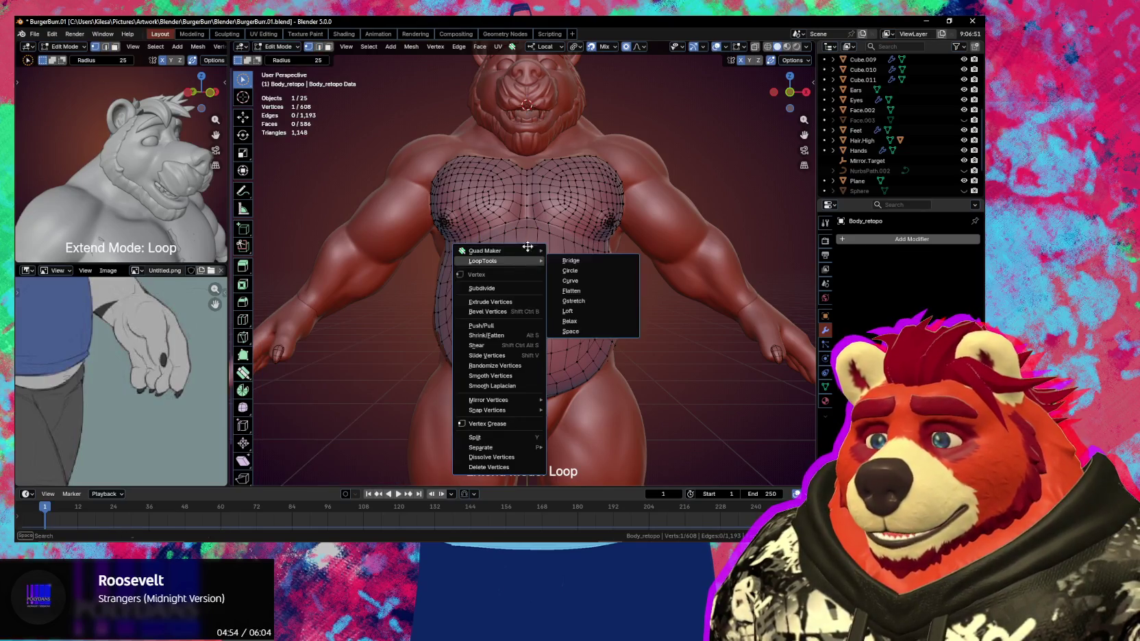
{"action": "key", "text": "q"}
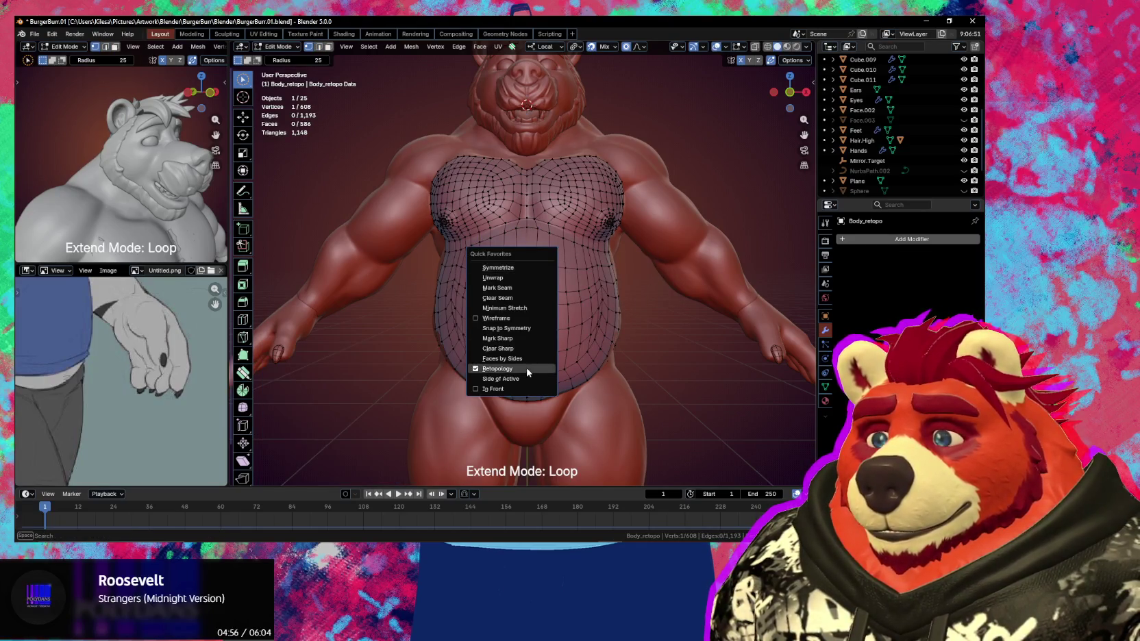
{"action": "left_click", "coordinate": [523, 378]}
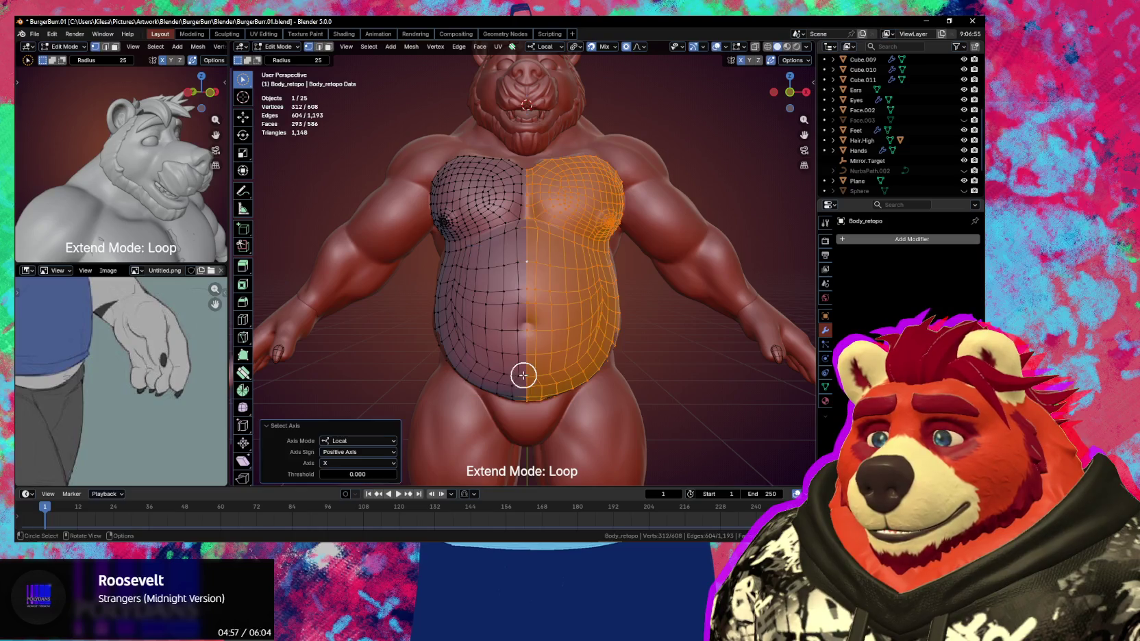
{"action": "key", "text": "x"}
{"action": "left_click", "coordinate": [585, 376]}
{"action": "middle_click_drag", "start_coordinate": [582, 374], "coordinate": [585, 349]}
Add a Mirror modifier in Object Mode with Clipping and On Cage enabled
{"action": "key", "text": "ctrl+Tab"}
{"action": "left_click", "coordinate": [541, 348]}
{"action": "key", "text": "q"}
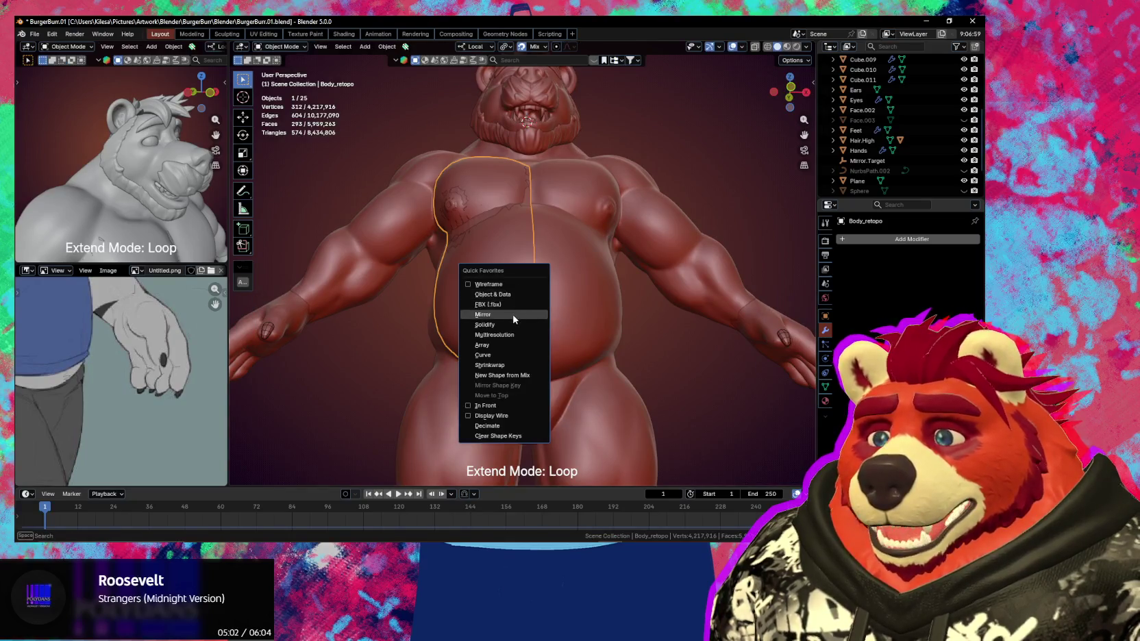
{"action": "left_click", "coordinate": [483, 315]}
{"action": "key", "text": "Tab"}
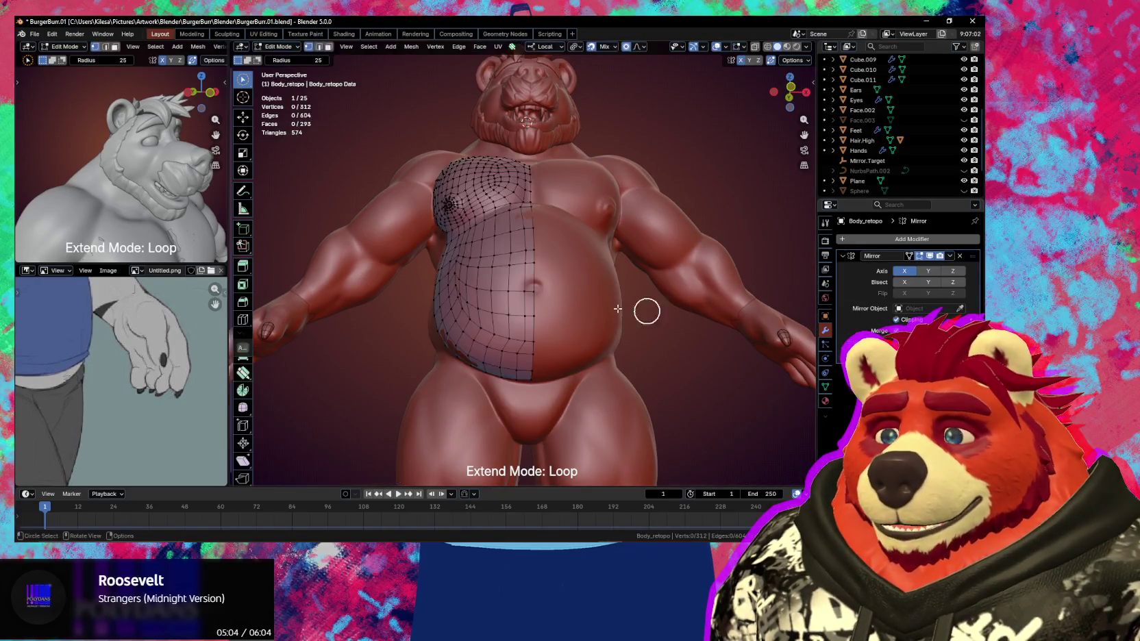
{"action": "middle_click_drag", "start_coordinate": [587, 317], "coordinate": [602, 326]}
{"action": "left_click", "coordinate": [896, 319]}
{"action": "left_click", "coordinate": [908, 255]}
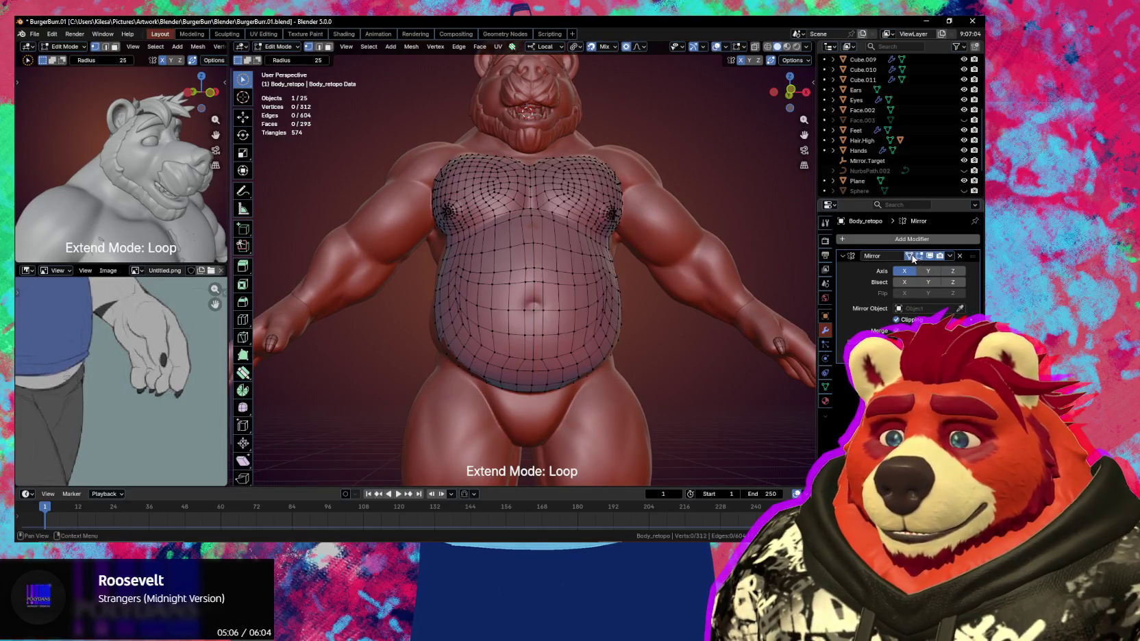
{"action": "mouse_move", "coordinate": [541, 359]}
{"action": "middle_mouse_down"}
{"action": "mouse_move", "coordinate": [463, 379]}
{"action": "mouse_move", "coordinate": [573, 374]}
{"action": "middle_mouse_up"}
{"action": "scroll", "coordinate": [576, 373], "scroll_direction": "up", "scroll_amount": 2}
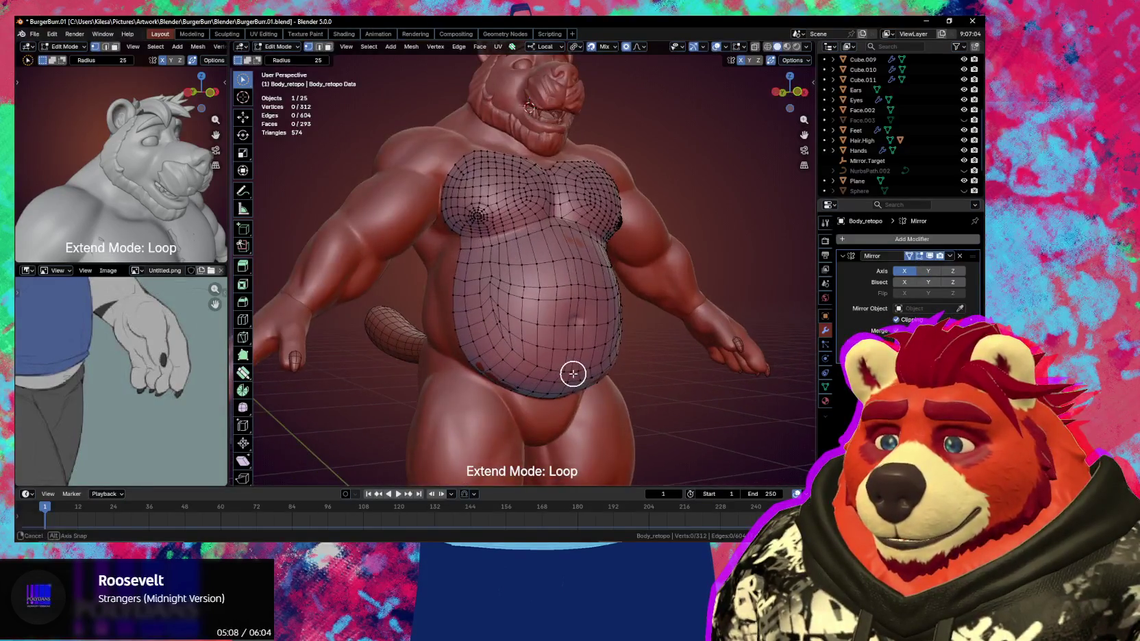
Select a few belly vertices, switch to the Quad Maker tool and begin relaxing the belly grid
{"action": "left_click_drag", "start_coordinate": [502, 323], "coordinate": [504, 320]}
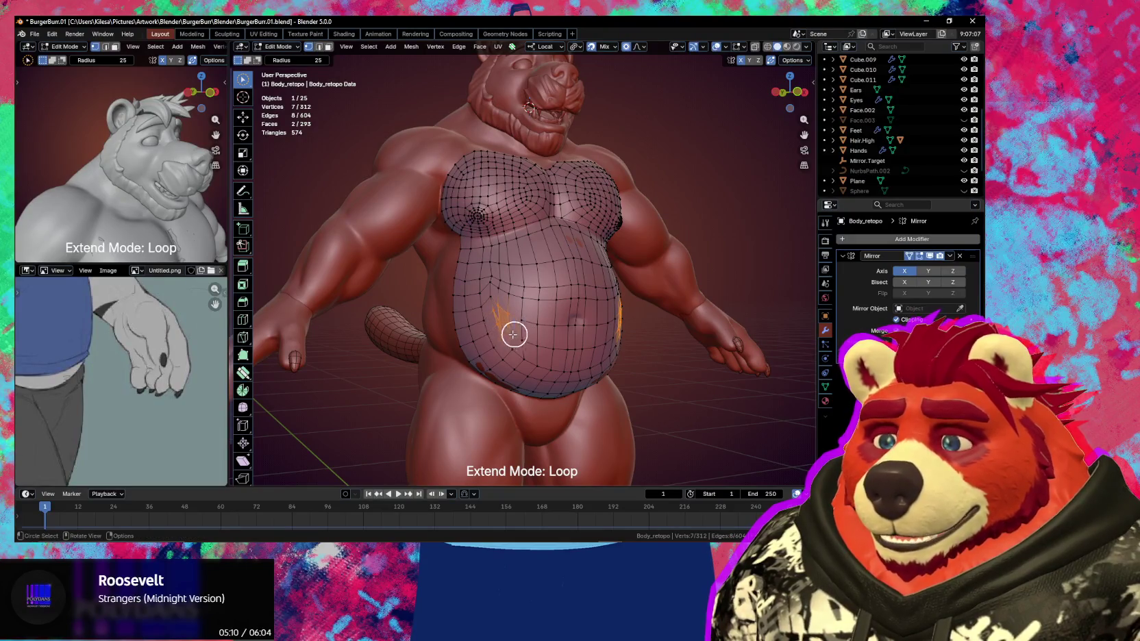
{"action": "right_click", "coordinate": [463, 305]}
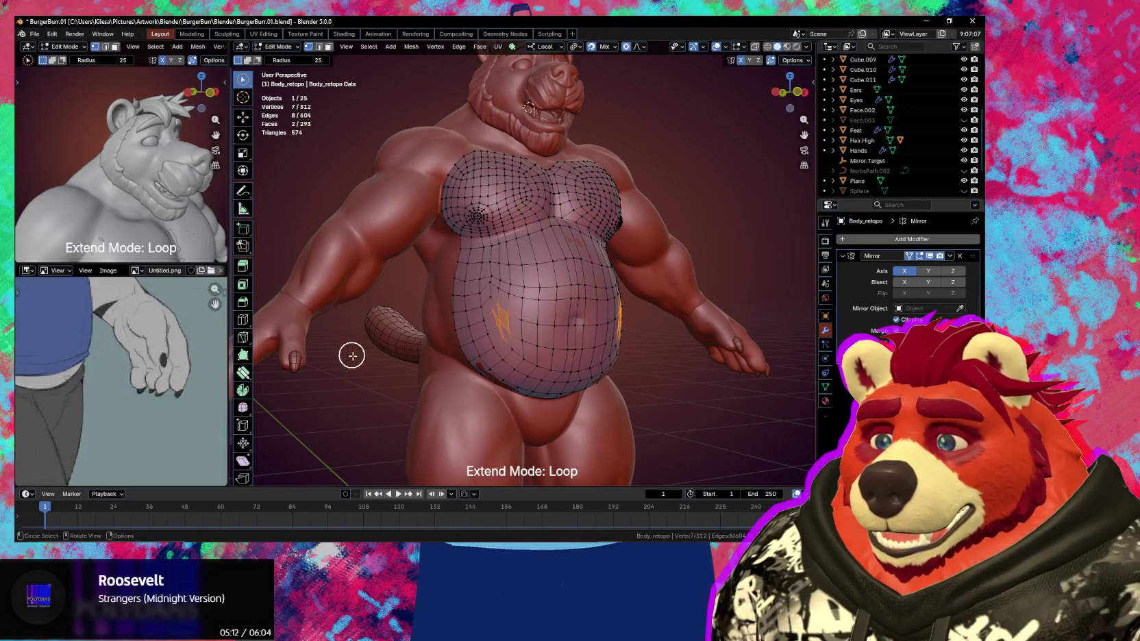
{"action": "key", "text": "shift+space"}
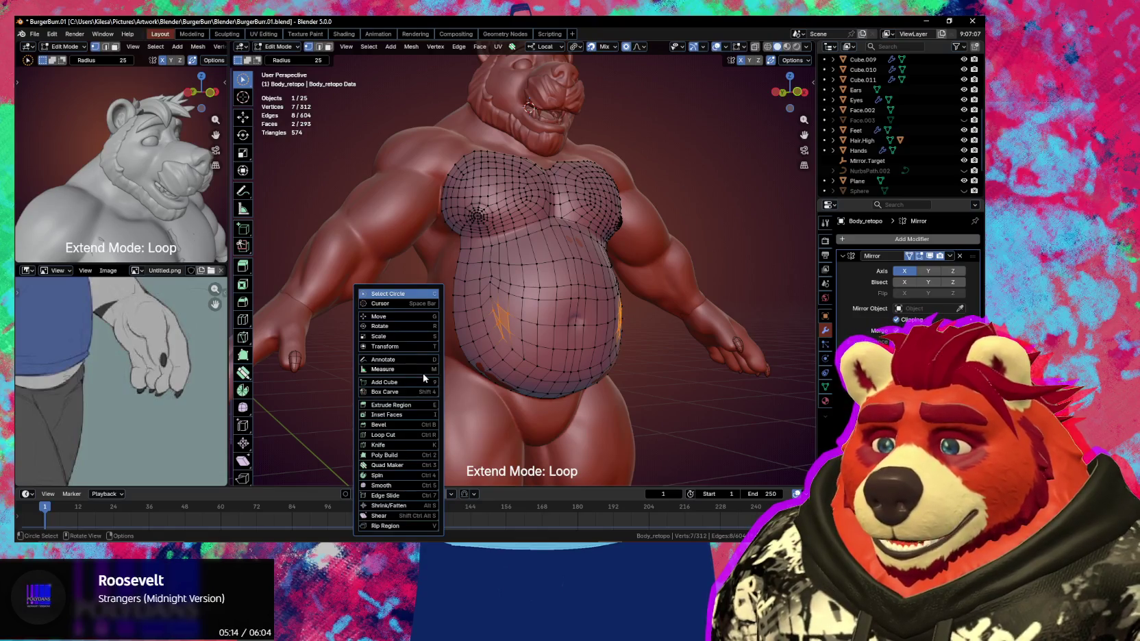
{"action": "key", "text": "ctrl+4"}
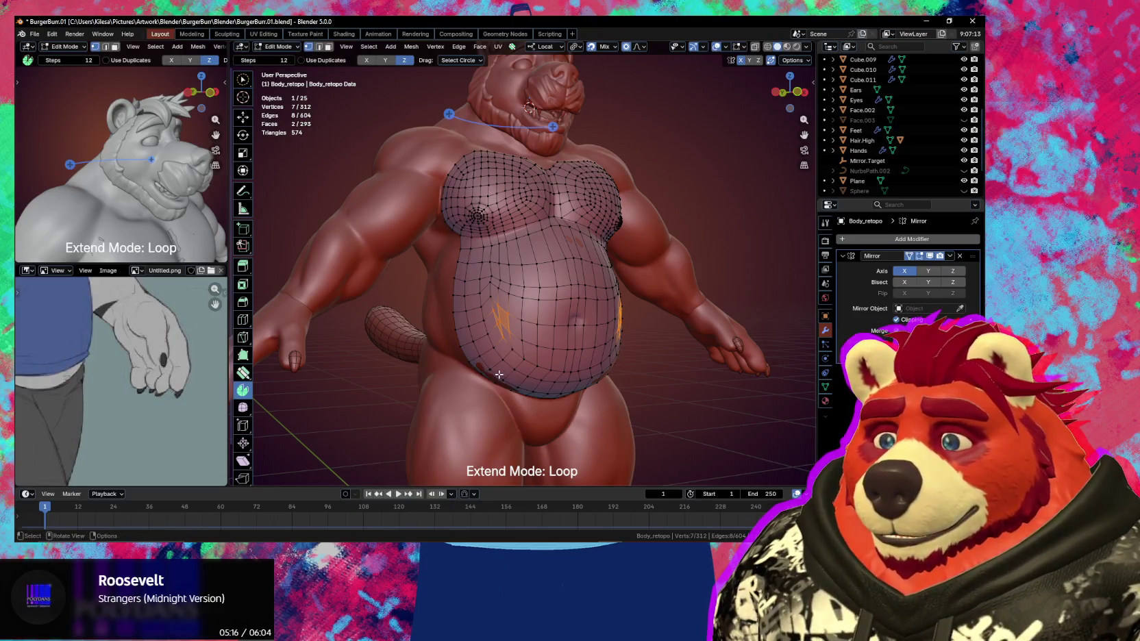
{"action": "key", "text": "shift+space"}
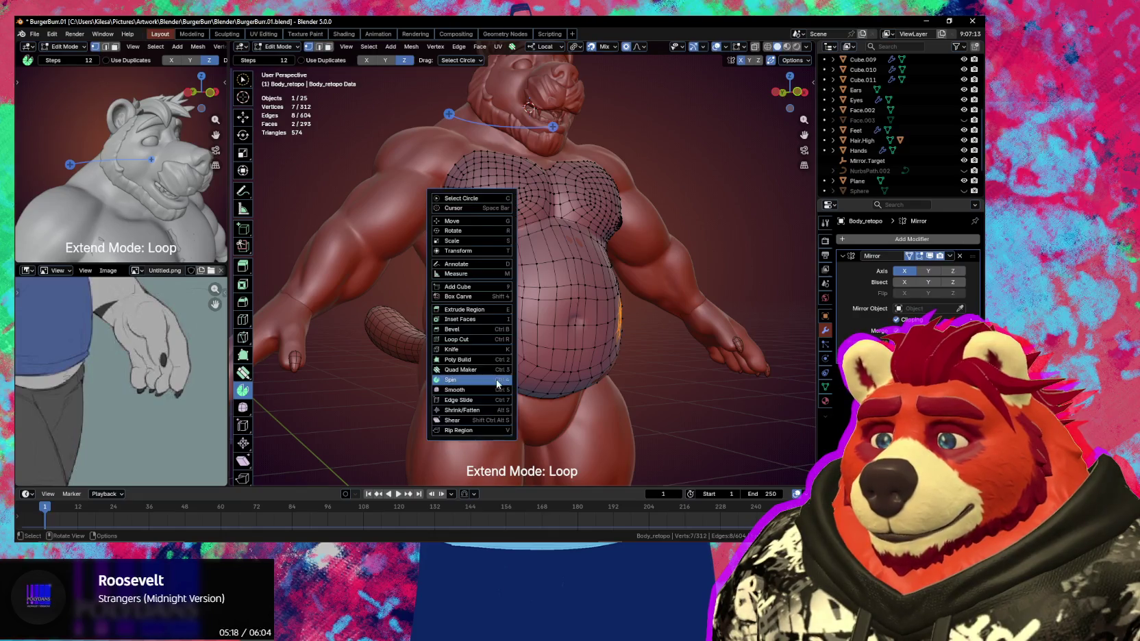
{"action": "key", "text": "ctrl+3"}
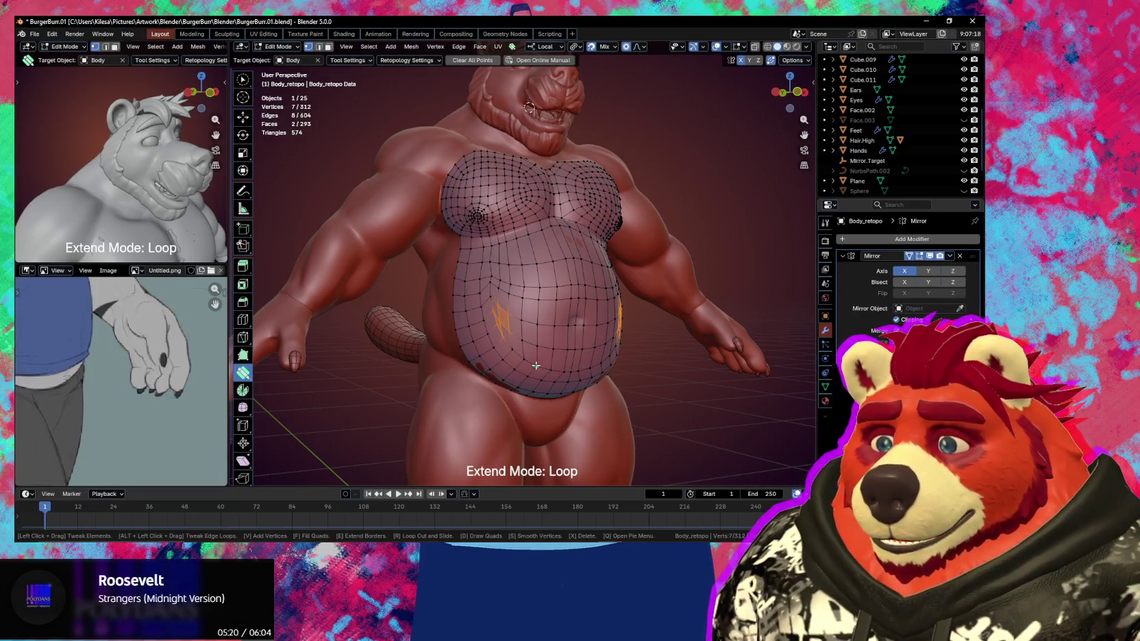
{"action": "left_click_drag", "start_coordinate": [536, 366], "coordinate": [548, 322]}
{"action": "middle_click_drag", "start_coordinate": [548, 322], "coordinate": [550, 308]}
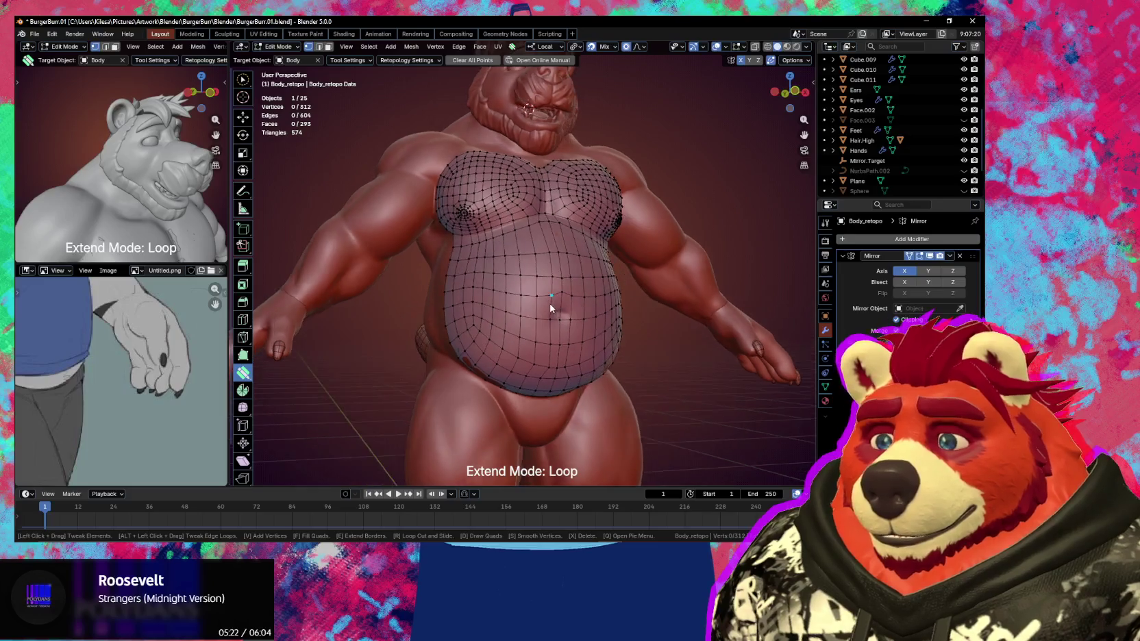
Smooth the lower belly vertices into even loops with the smoothing brush
{"action": "scroll", "coordinate": [550, 309], "scroll_direction": "up", "scroll_amount": 3}
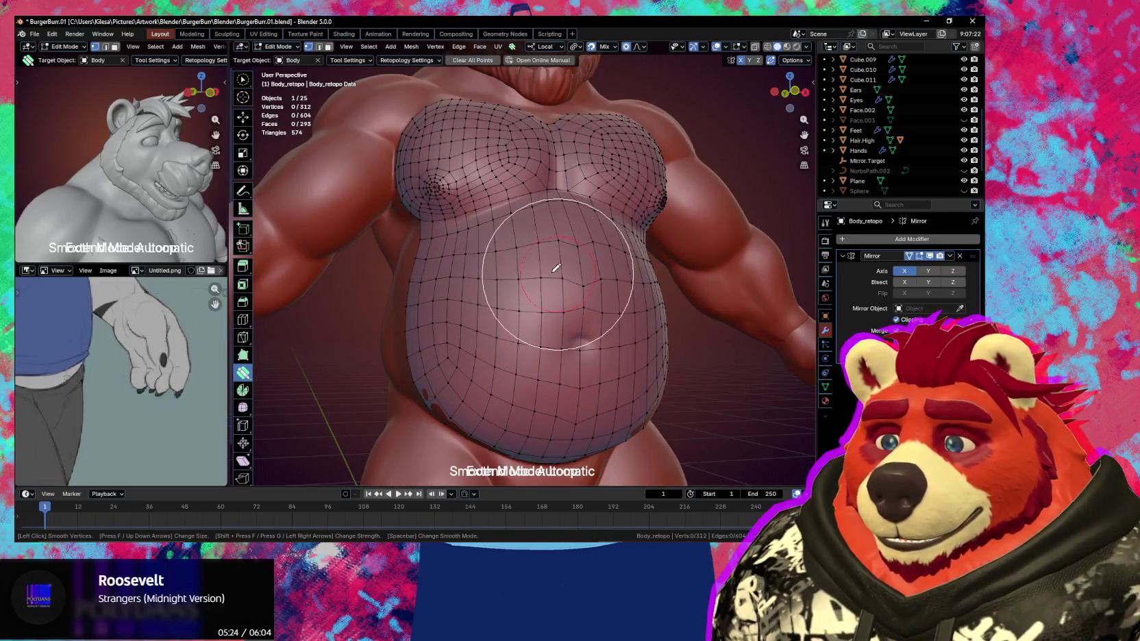
{"action": "middle_click_drag", "start_coordinate": [572, 305], "coordinate": [521, 296]}
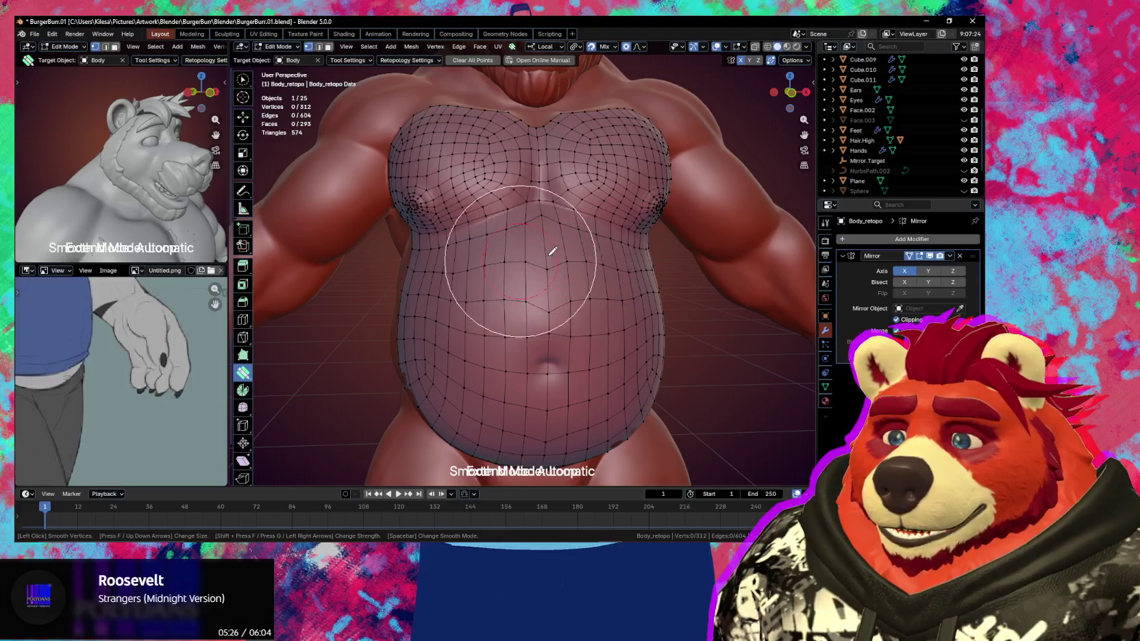
{"action": "mouse_move", "coordinate": [532, 248]}
{"action": "left_mouse_down"}
{"action": "mouse_move", "coordinate": [552, 317]}
{"action": "mouse_move", "coordinate": [543, 381]}
{"action": "left_mouse_up"}
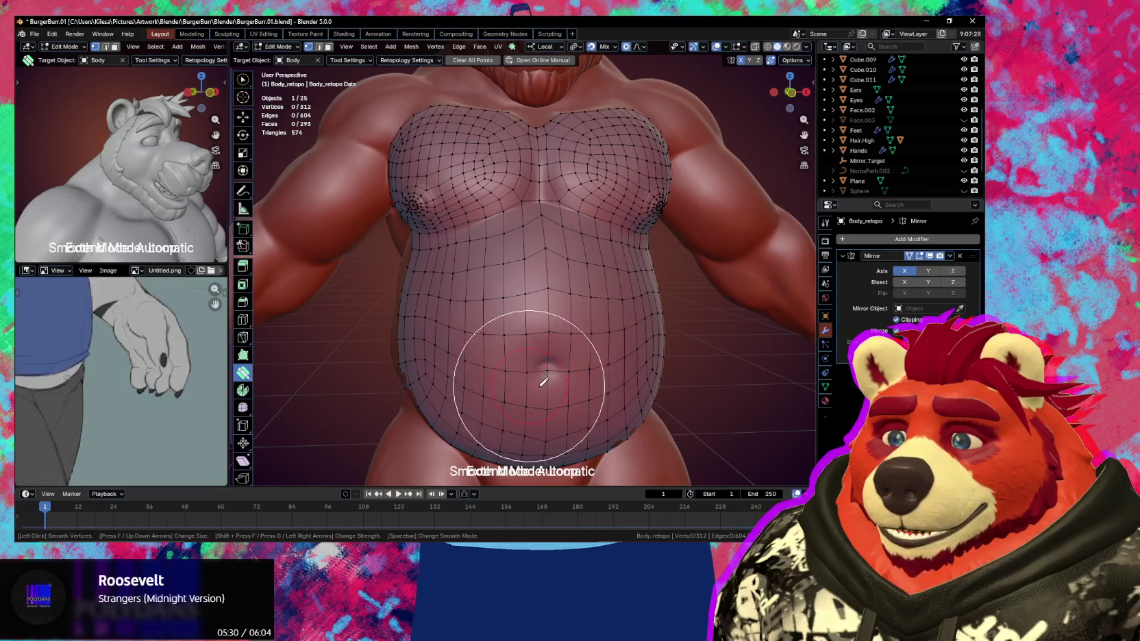
{"action": "middle_click_drag", "start_coordinate": [498, 382], "coordinate": [555, 355]}
{"action": "left_click", "coordinate": [565, 283]}
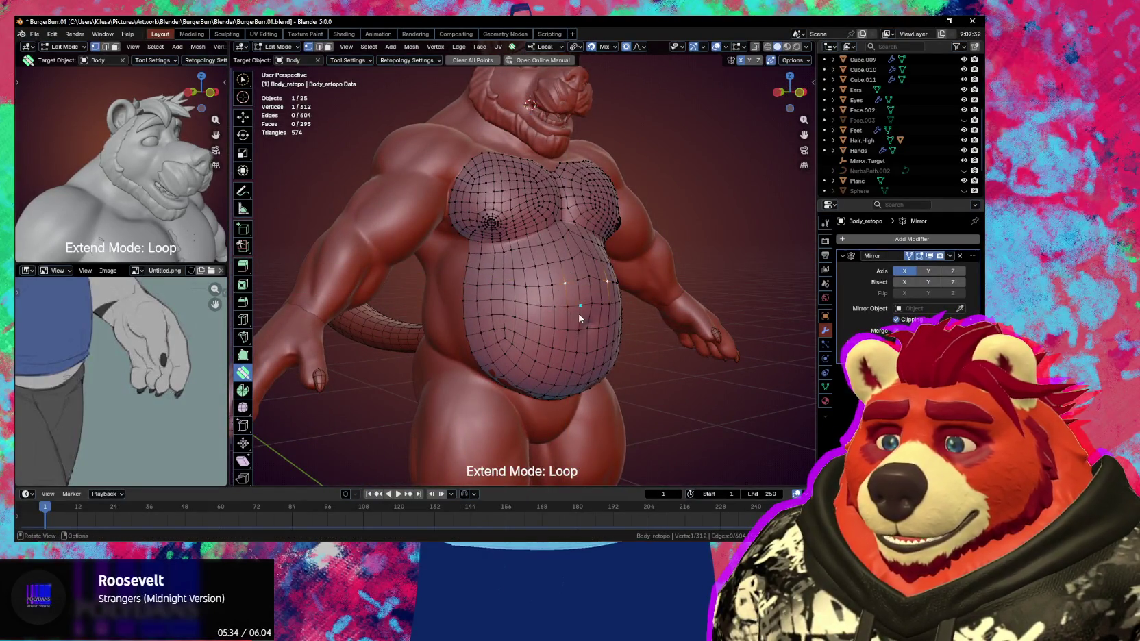
{"action": "middle_click_drag", "start_coordinate": [579, 318], "coordinate": [542, 301]}
{"action": "key", "text": "shift"}
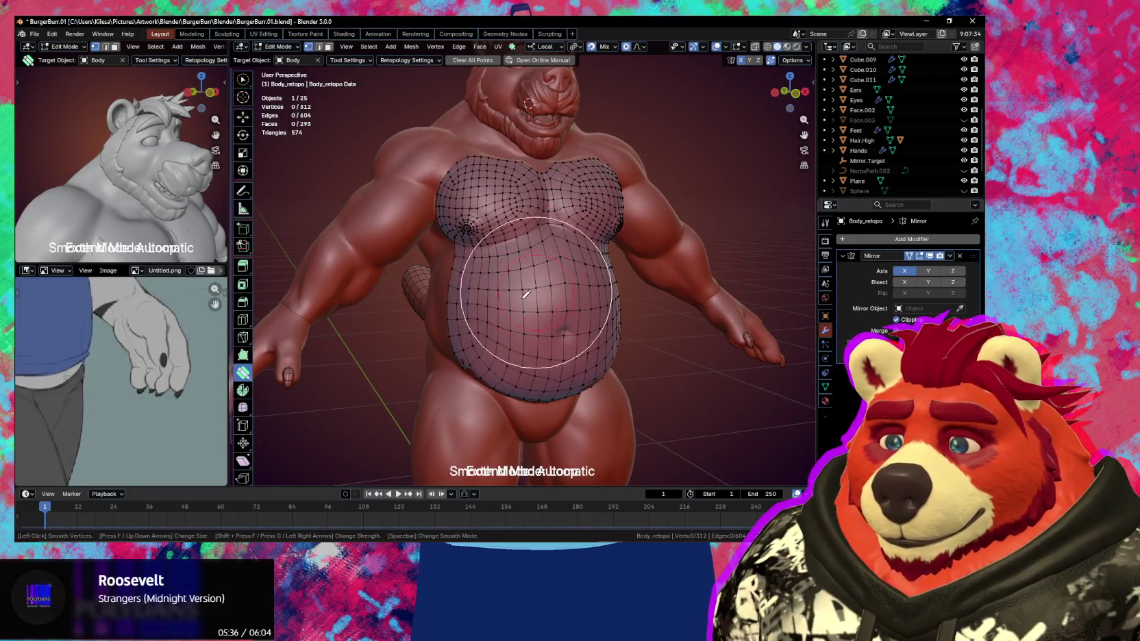
{"action": "mouse_move", "coordinate": [547, 346]}
{"action": "middle_mouse_down"}
{"action": "mouse_move", "coordinate": [543, 327]}
{"action": "mouse_move", "coordinate": [555, 338]}
{"action": "middle_mouse_up"}
{"action": "key", "text": "shift"}
{"action": "key", "text": "shift"}
{"action": "key", "text": "shift"}
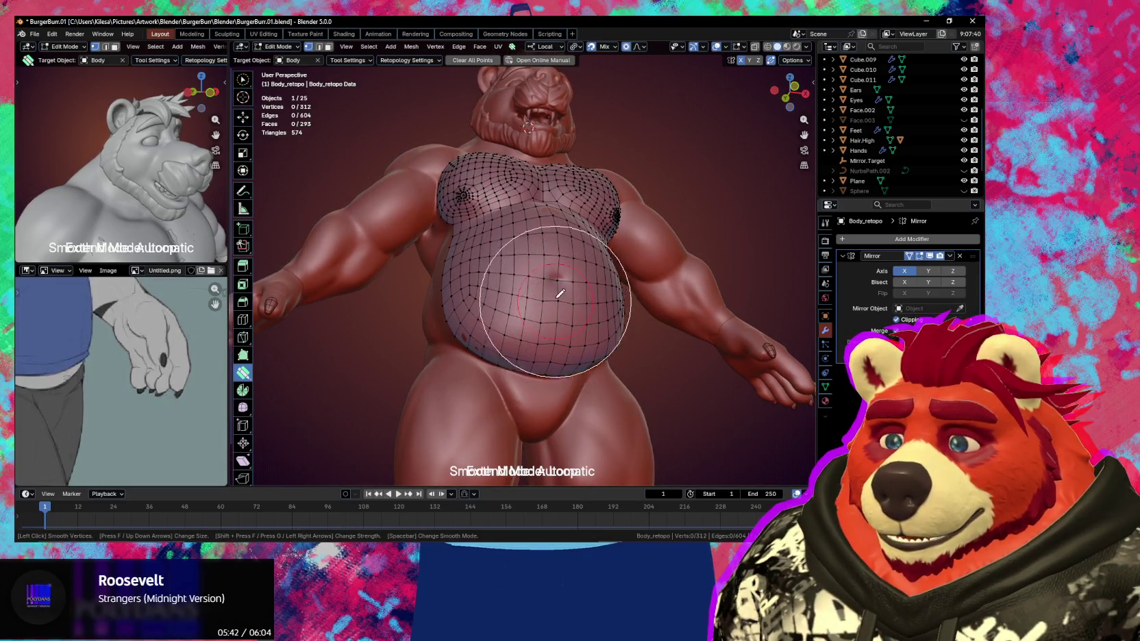
{"action": "key", "text": "shift"}
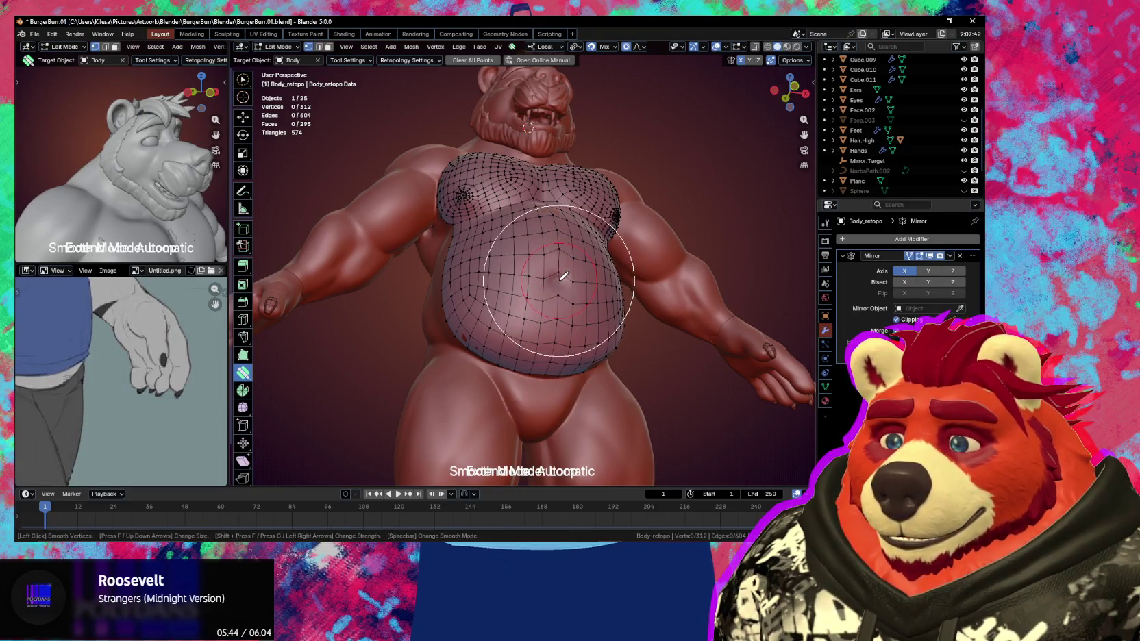
Pull the navel vertex inward with proportional editing, then select the vertex above it
{"action": "left_click_drag", "start_coordinate": [563, 277], "coordinate": [562, 278]}
{"action": "mouse_move", "coordinate": [562, 278]}
{"action": "middle_mouse_down"}
{"action": "mouse_move", "coordinate": [549, 305]}
{"action": "mouse_move", "coordinate": [564, 315]}
{"action": "mouse_move", "coordinate": [548, 318]}
{"action": "middle_mouse_up"}
{"action": "key", "text": "alt+a"}
{"action": "left_click_drag", "start_coordinate": [543, 311], "coordinate": [540, 308]}
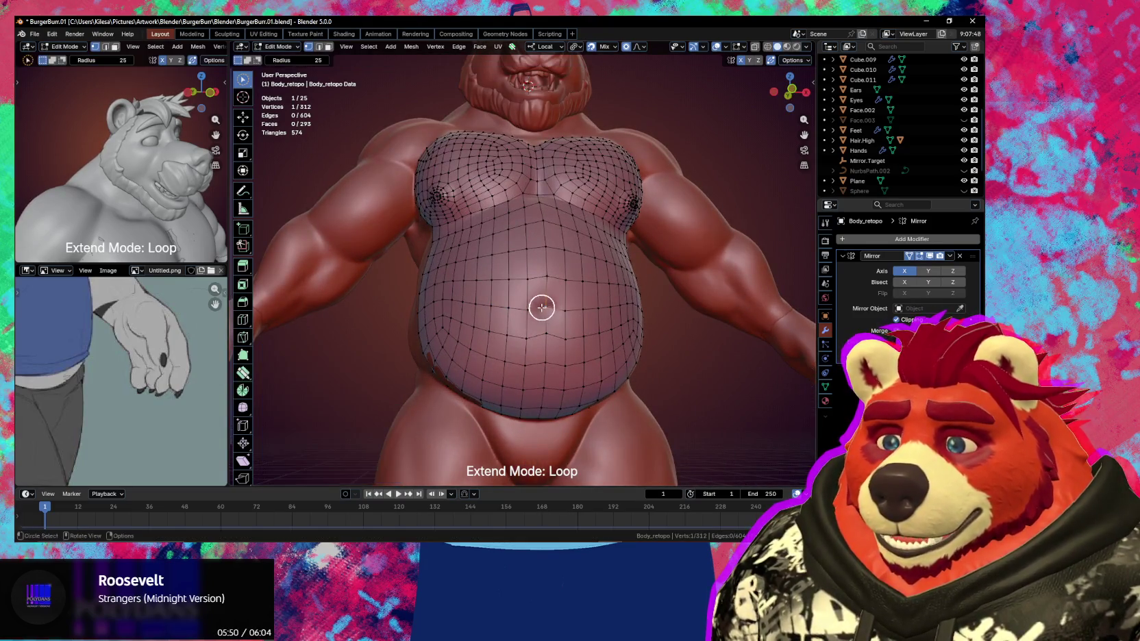
{"action": "key", "text": "w"}
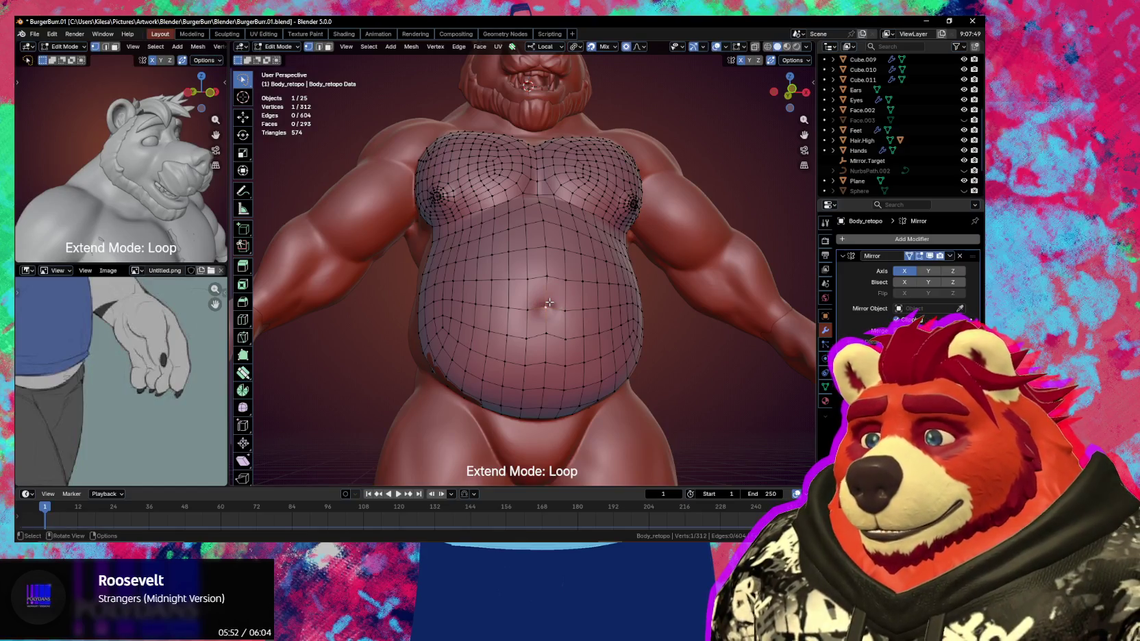
{"action": "key", "text": "w"}
{"action": "left_click_drag", "start_coordinate": [572, 273], "coordinate": [548, 294]}
Select a 2x2 block of belly faces around the navel
{"action": "key", "text": "3"}
{"action": "left_click", "coordinate": [537, 296]}
{"action": "left_click", "coordinate": [517, 302], "text": "shift"}
{"action": "left_click", "coordinate": [514, 327], "text": "shift"}
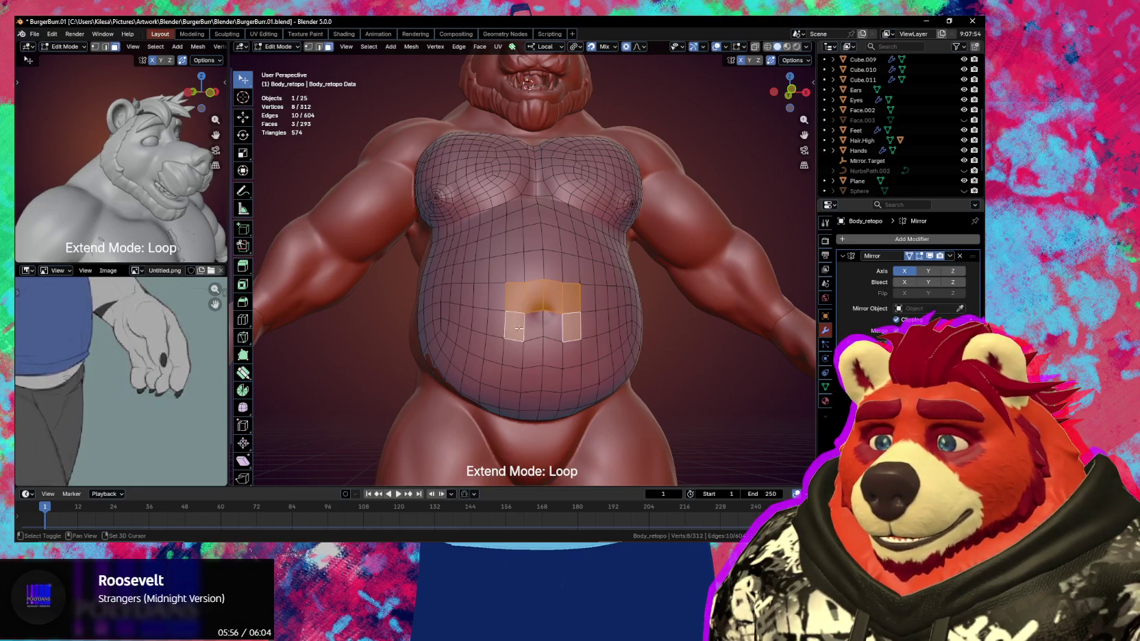
{"action": "left_click", "coordinate": [533, 333], "text": "shift"}
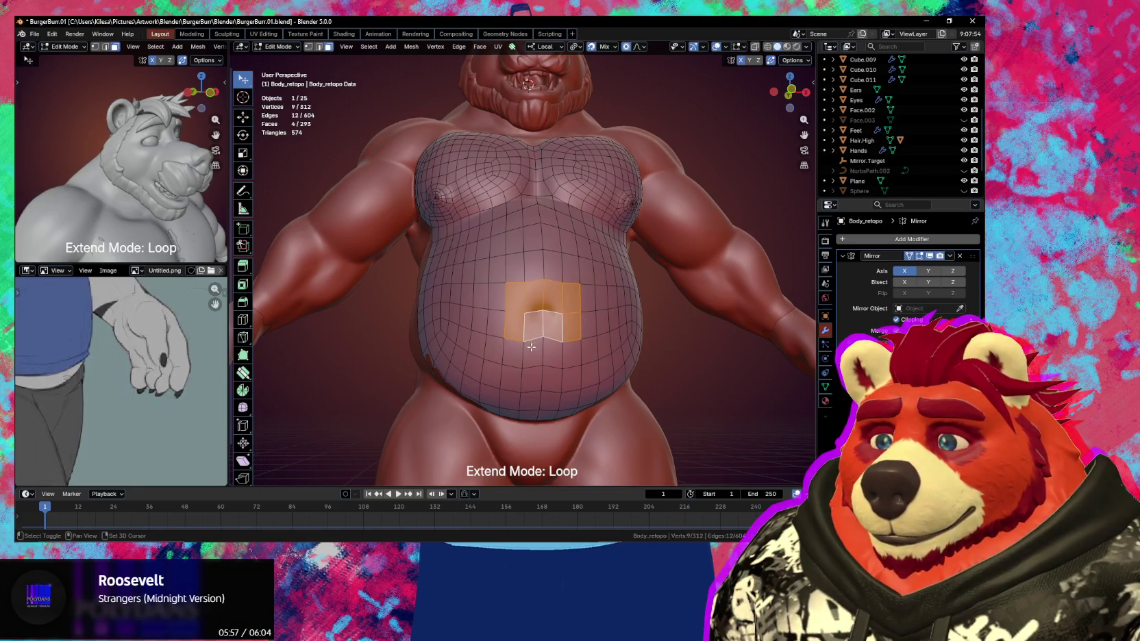
{"action": "left_click", "coordinate": [537, 279], "text": "shift"}
{"action": "left_click", "coordinate": [515, 277], "text": "shift"}
{"action": "left_click", "coordinate": [533, 305]}
{"action": "left_click", "coordinate": [533, 327], "text": "shift"}
{"action": "left_click", "coordinate": [519, 303], "text": "shift"}
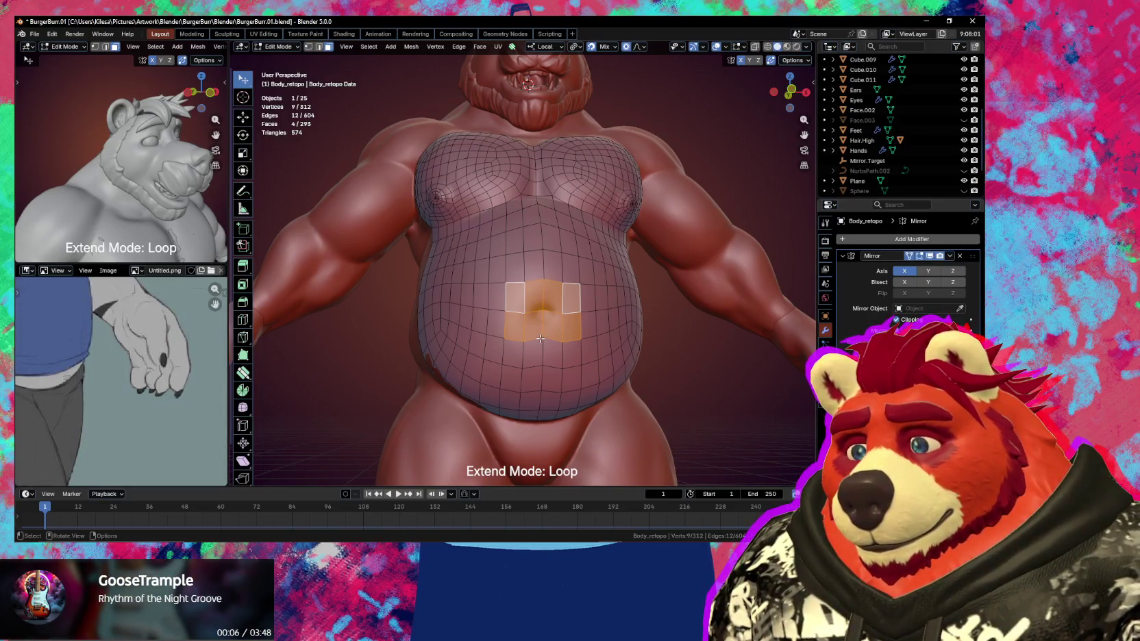
Nudge a belly vertex near the navel slightly downward
{"action": "key", "text": "1"}
{"action": "left_click", "coordinate": [542, 339]}
{"action": "key", "text": "g"}
{"action": "left_click", "coordinate": [543, 341]}
Reselect the face block around the navel and inset it
{"action": "key", "text": "3"}
{"action": "left_click", "coordinate": [544, 332]}
{"action": "left_click", "coordinate": [569, 328], "text": "shift"}
{"action": "left_click", "coordinate": [548, 295], "text": "shift"}
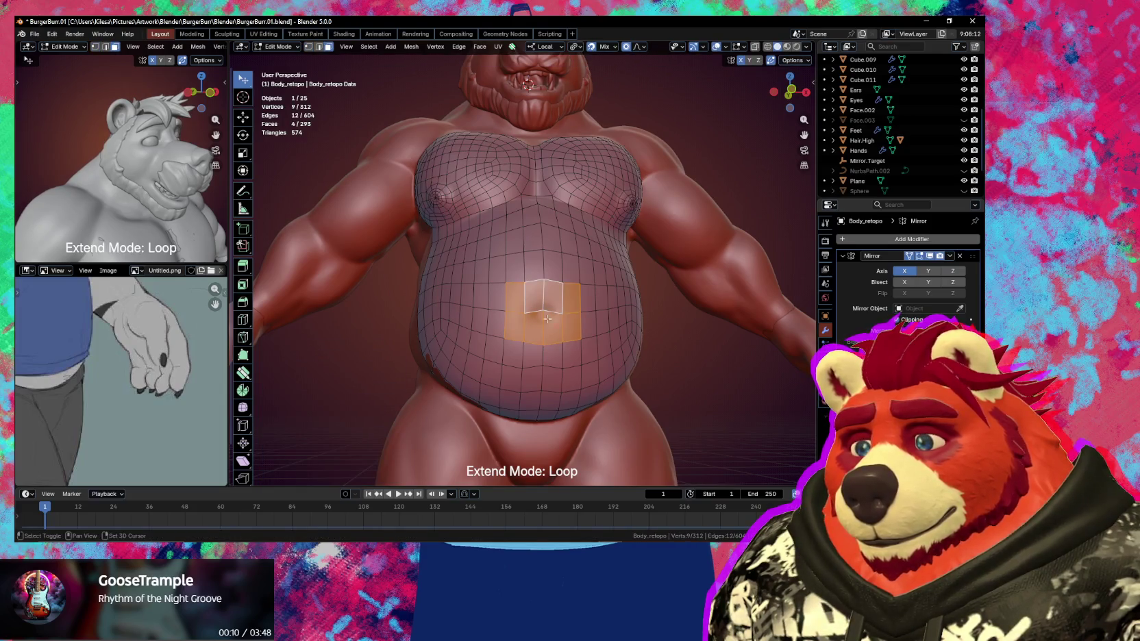
{"action": "key", "text": "i"}
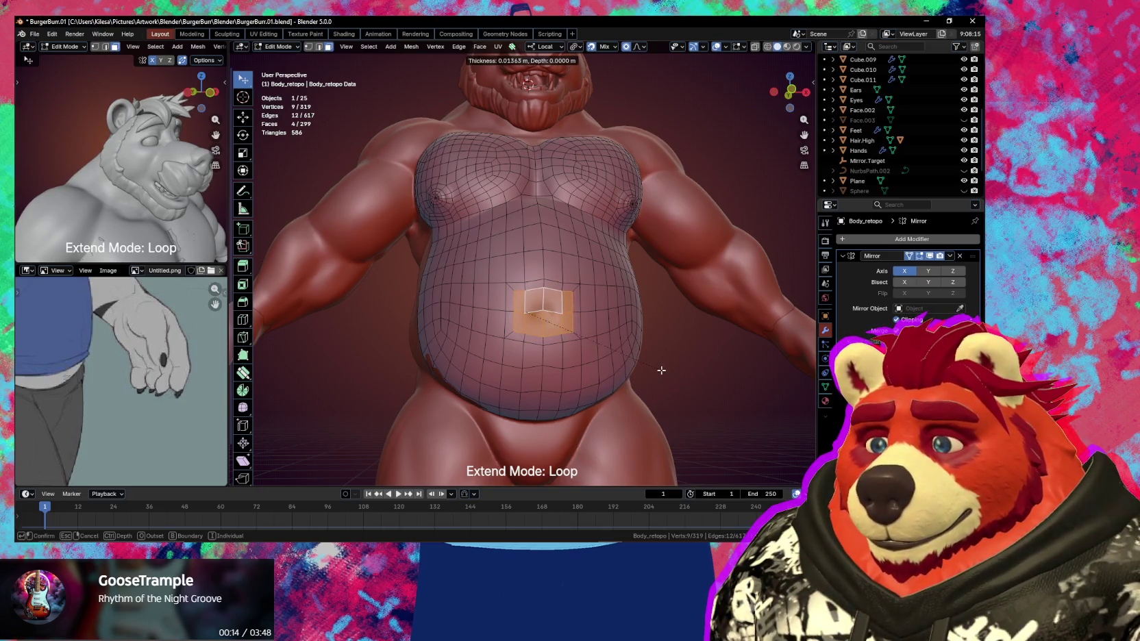
{"action": "left_click", "coordinate": [662, 370]}
{"action": "scroll", "coordinate": [554, 345], "scroll_direction": "up", "scroll_amount": 1}
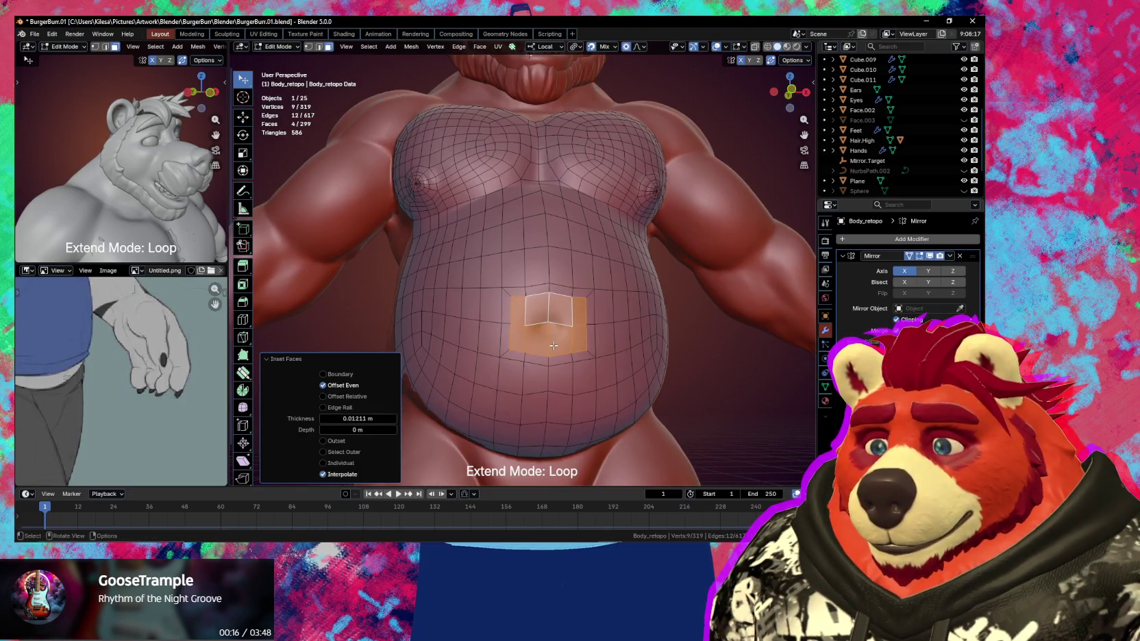
Select an edge at the navel and start bevelling it
{"action": "key", "text": "2"}
{"action": "left_click", "coordinate": [522, 324]}
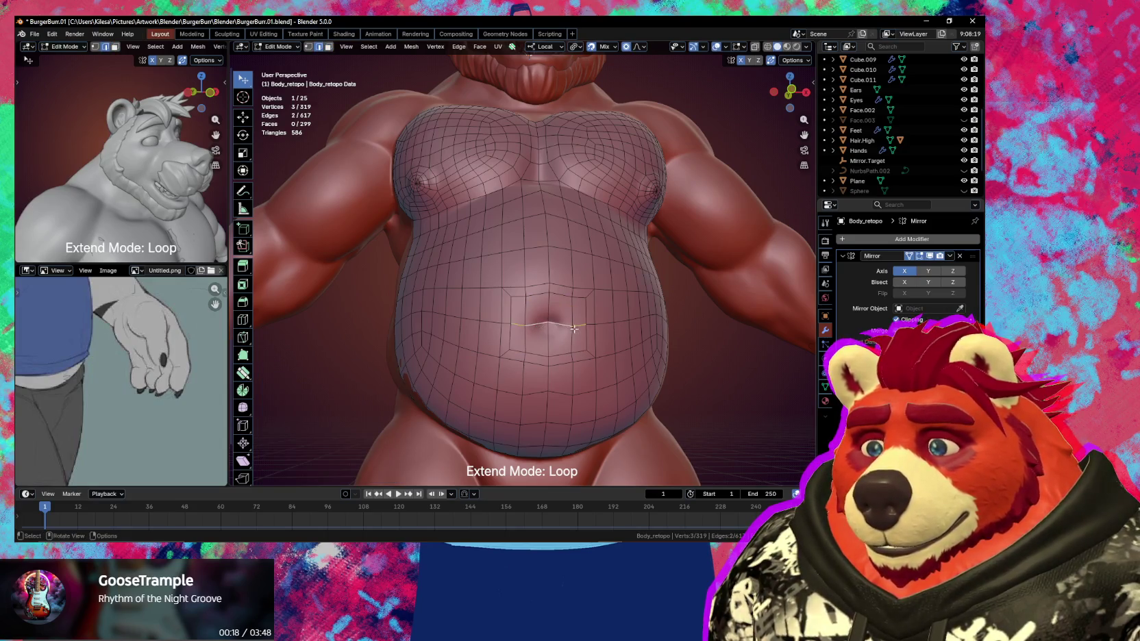
{"action": "key", "text": "ctrl+b"}
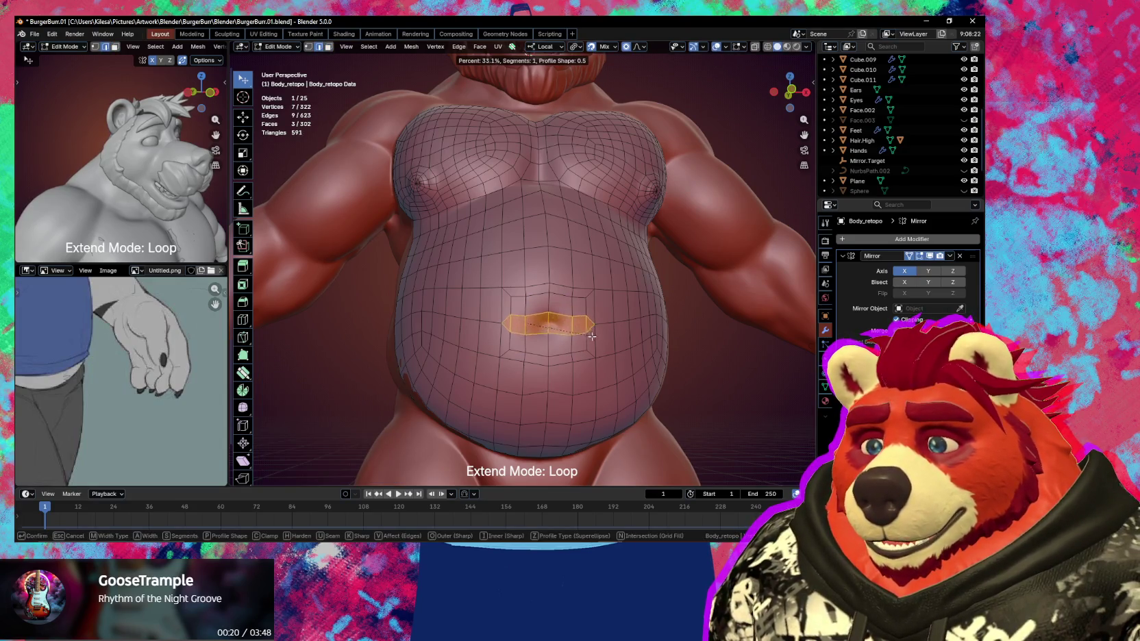
Confirm the navel bevel and smooth the surrounding vertices with the retopology building tool
{"action": "left_click", "coordinate": [594, 337]}
{"action": "middle_click_drag", "start_coordinate": [593, 337], "coordinate": [557, 326]}
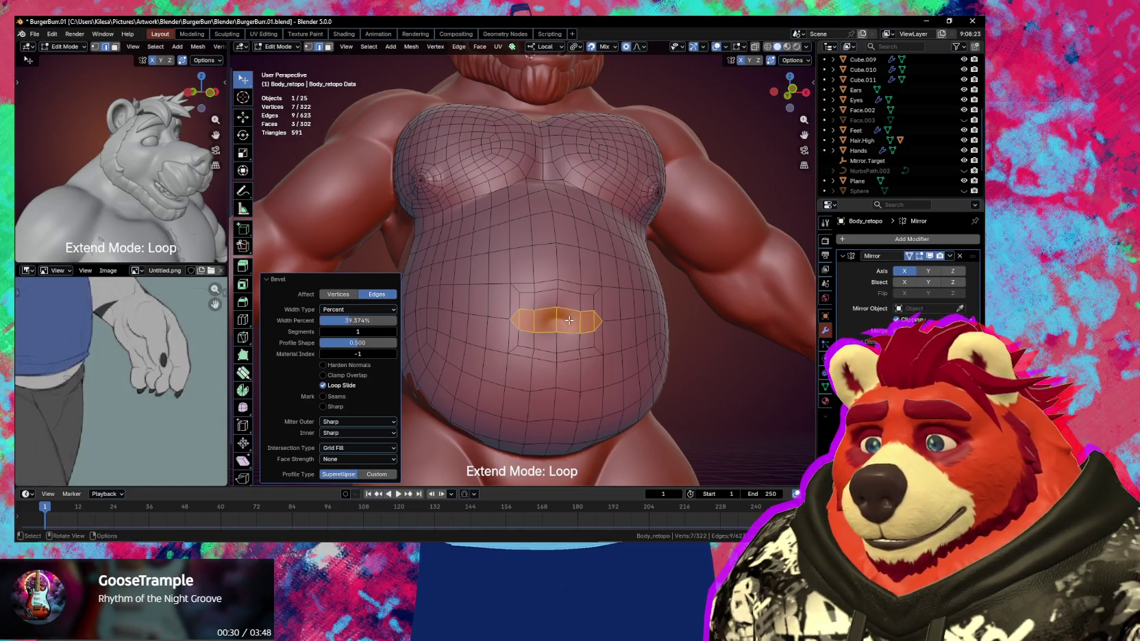
{"action": "key", "text": "shift+space"}
{"action": "left_click", "coordinate": [554, 323]}
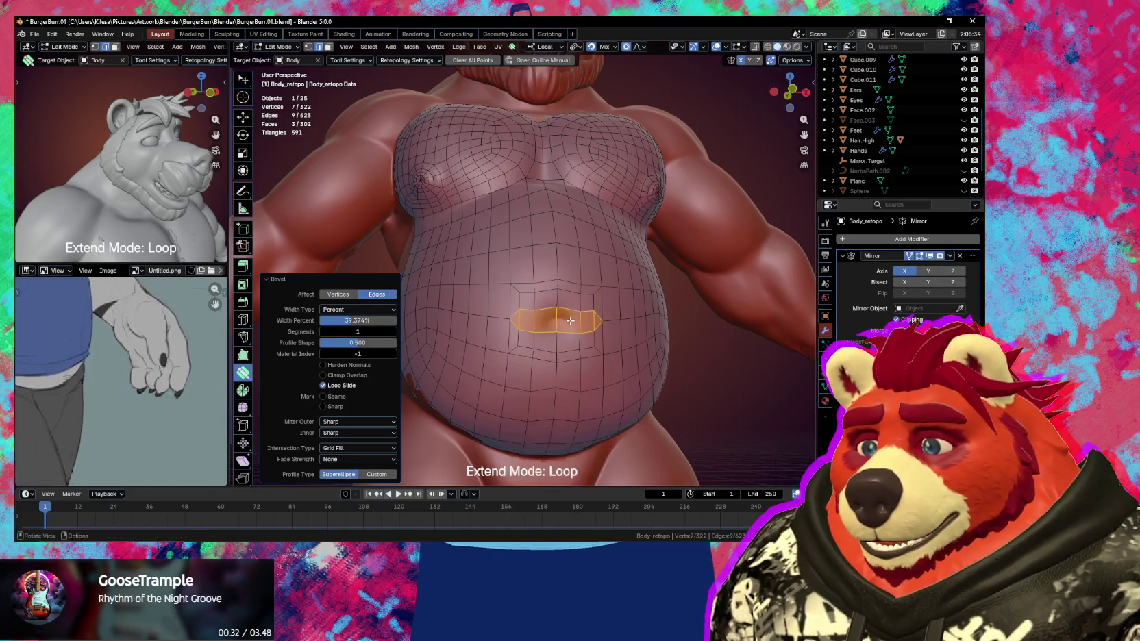
{"action": "key", "text": "s"}
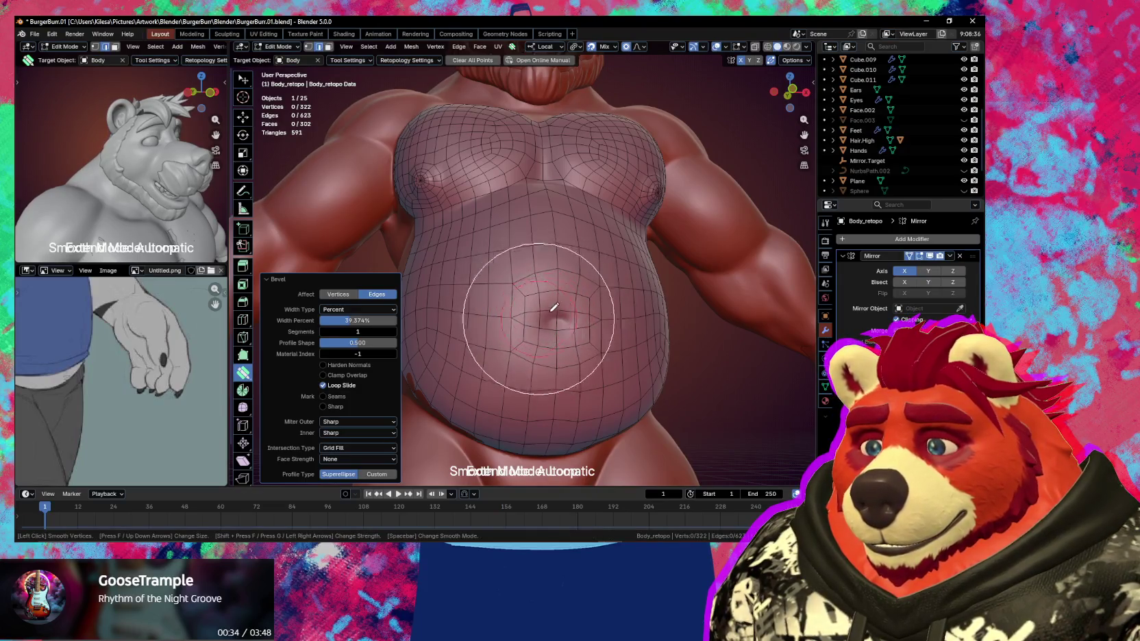
{"action": "key", "text": "Escape"}
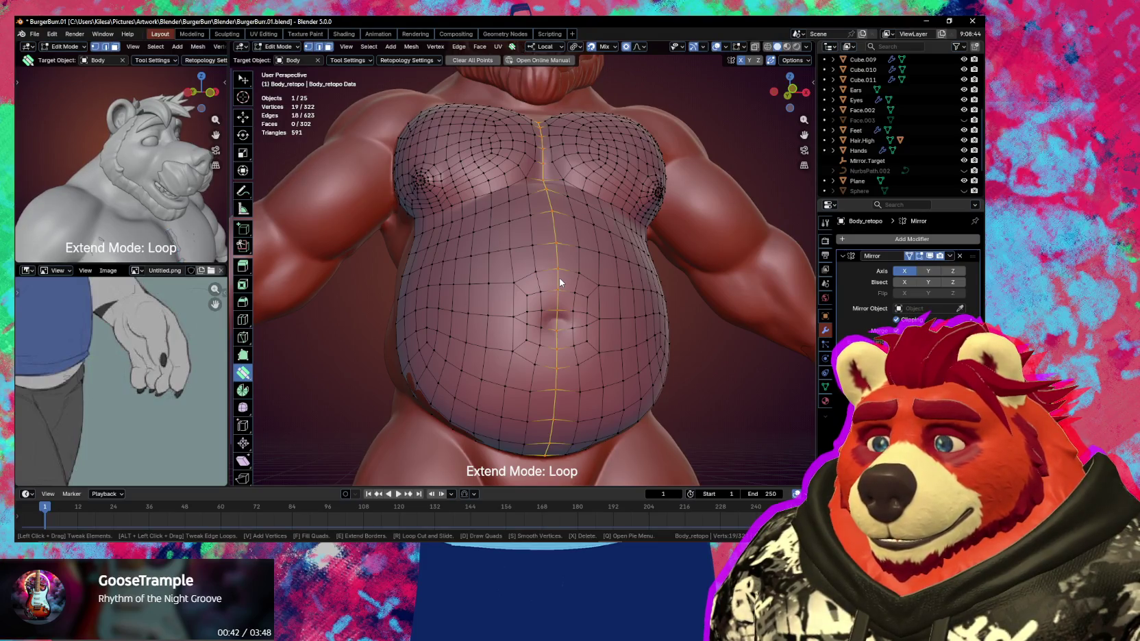
Select edge loops left of the navel, then pick a short face loop beside it
{"action": "left_click", "coordinate": [548, 284]}
{"action": "left_click", "coordinate": [541, 279], "text": "alt"}
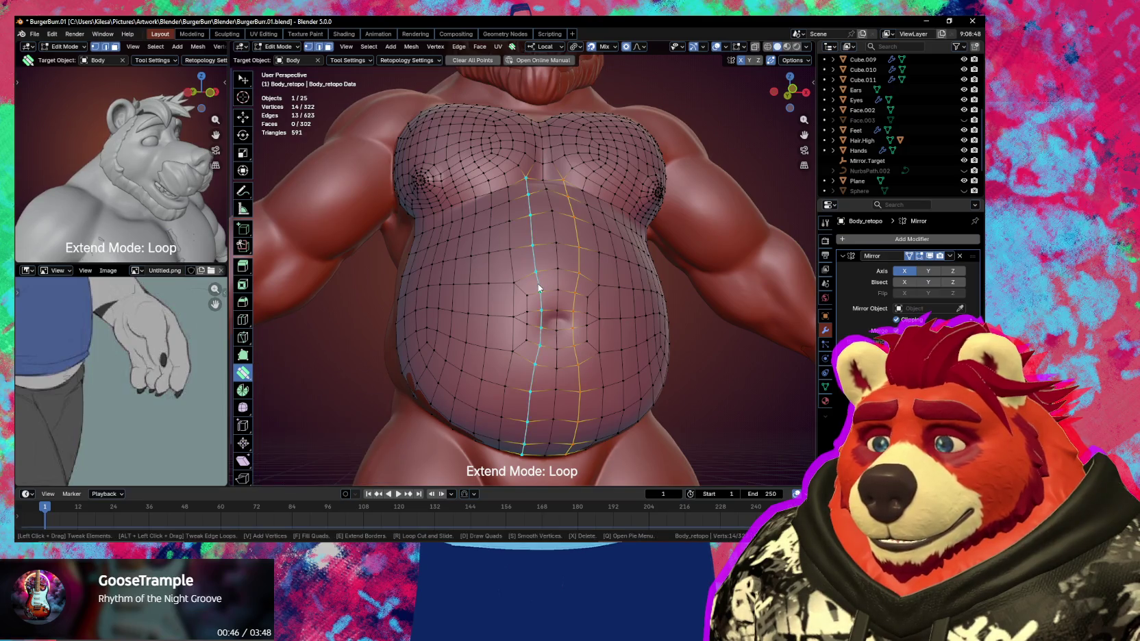
{"action": "middle_click_drag", "start_coordinate": [550, 290], "coordinate": [528, 295]}
{"action": "key", "text": "alt+a"}
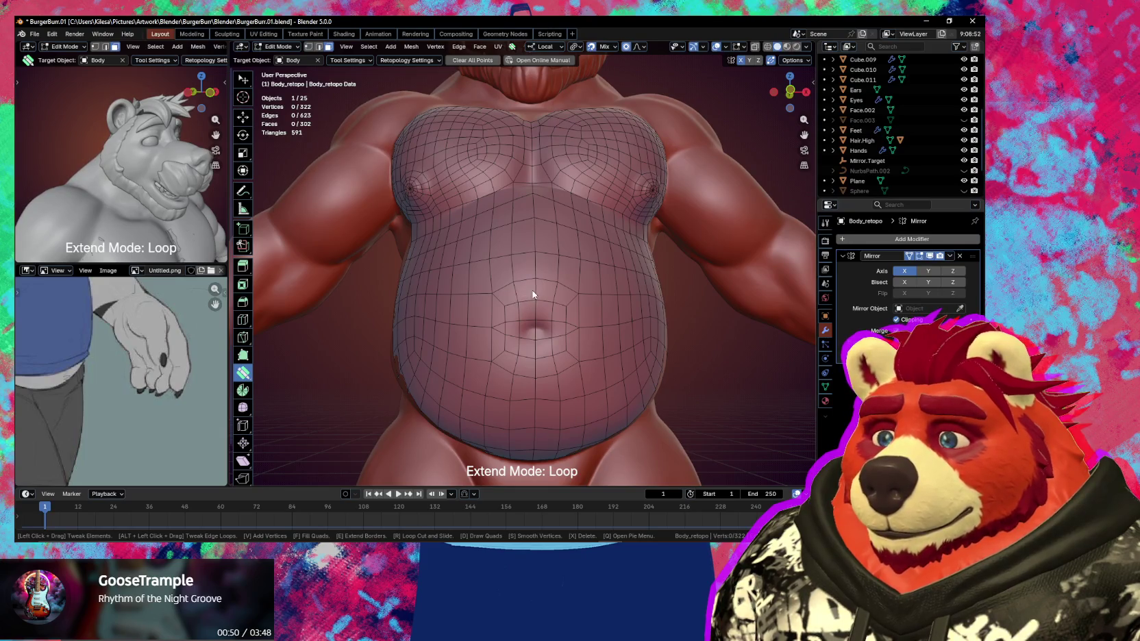
{"action": "middle_click_drag", "start_coordinate": [503, 302], "coordinate": [526, 311]}
{"action": "key", "text": "w"}
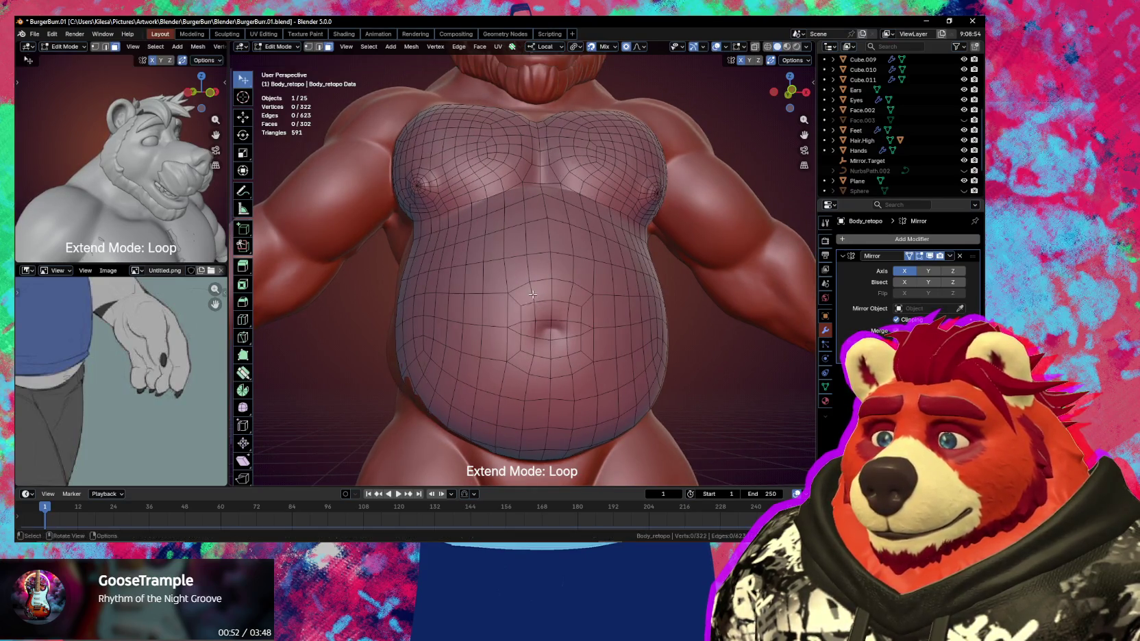
{"action": "left_click", "coordinate": [532, 293], "text": "alt"}
Select the ring of faces around the navel and scale it to 0.719
{"action": "left_click", "coordinate": [517, 347], "text": "alt+shift"}
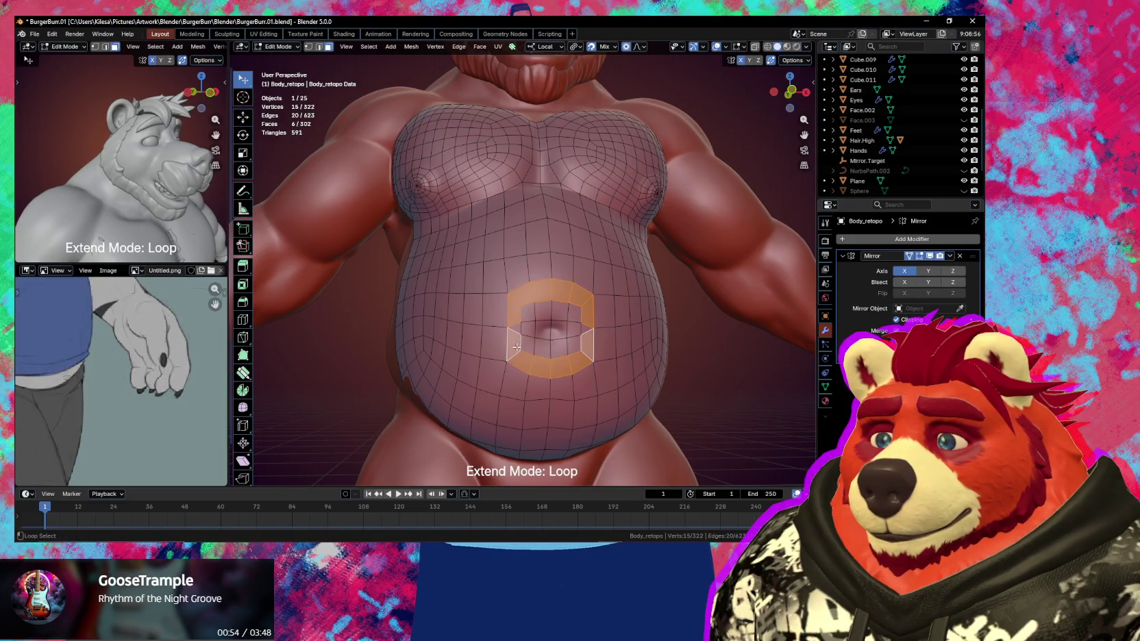
{"action": "key", "text": "c"}
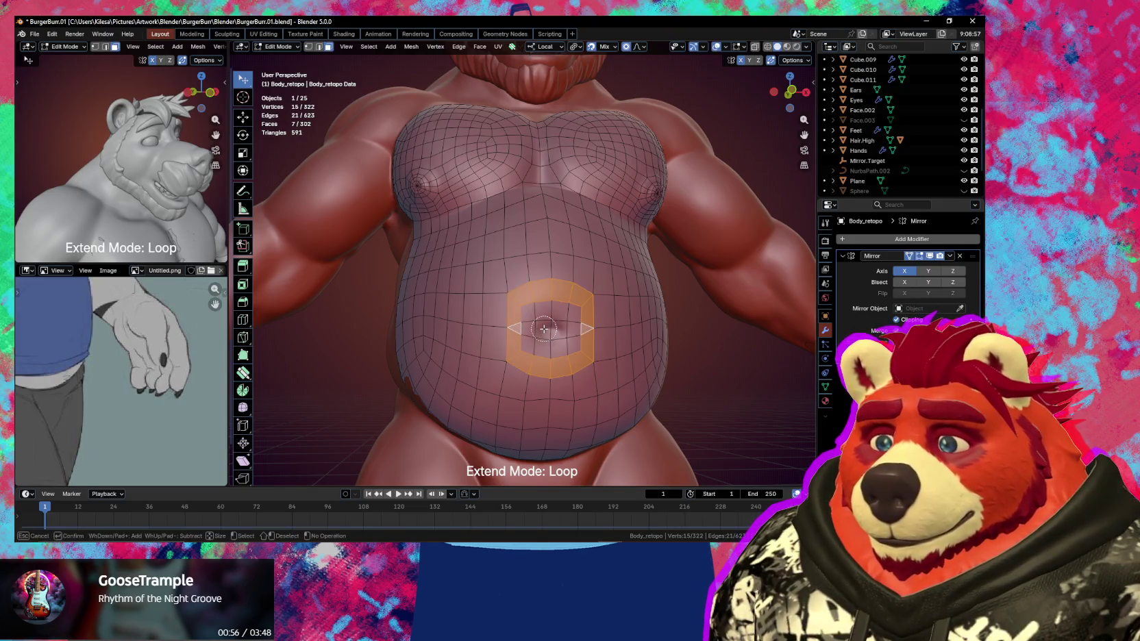
{"action": "left_click_drag", "start_coordinate": [536, 332], "coordinate": [565, 328]}
{"action": "key", "text": "Escape"}
{"action": "key", "text": "s"}
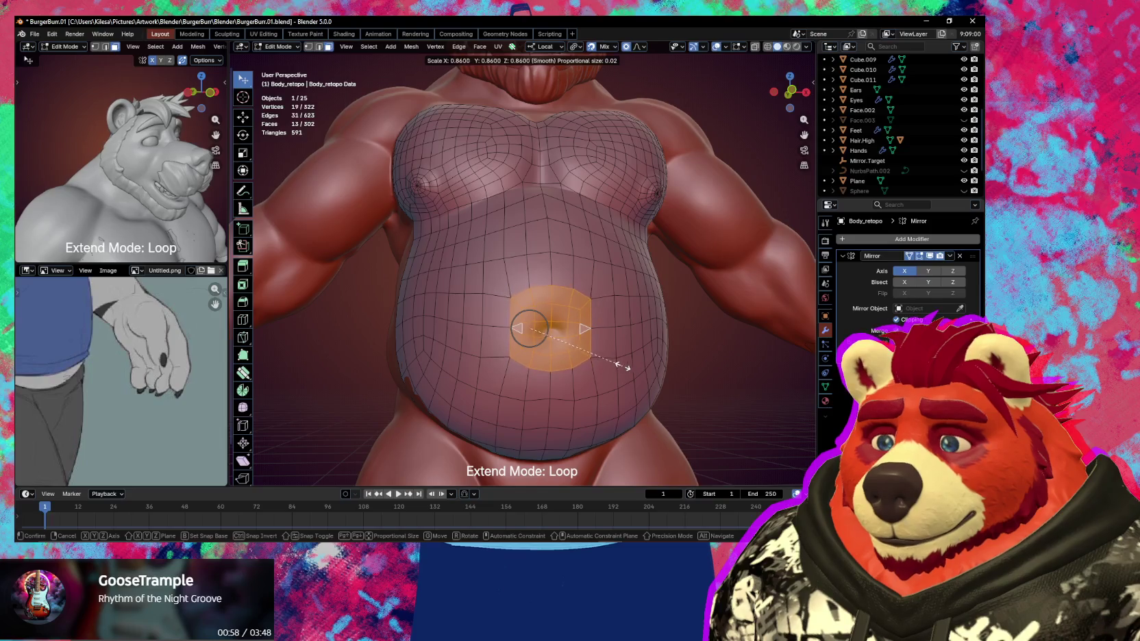
{"action": "left_click", "coordinate": [606, 359]}
{"action": "middle_click_drag", "start_coordinate": [531, 356], "coordinate": [538, 357]}
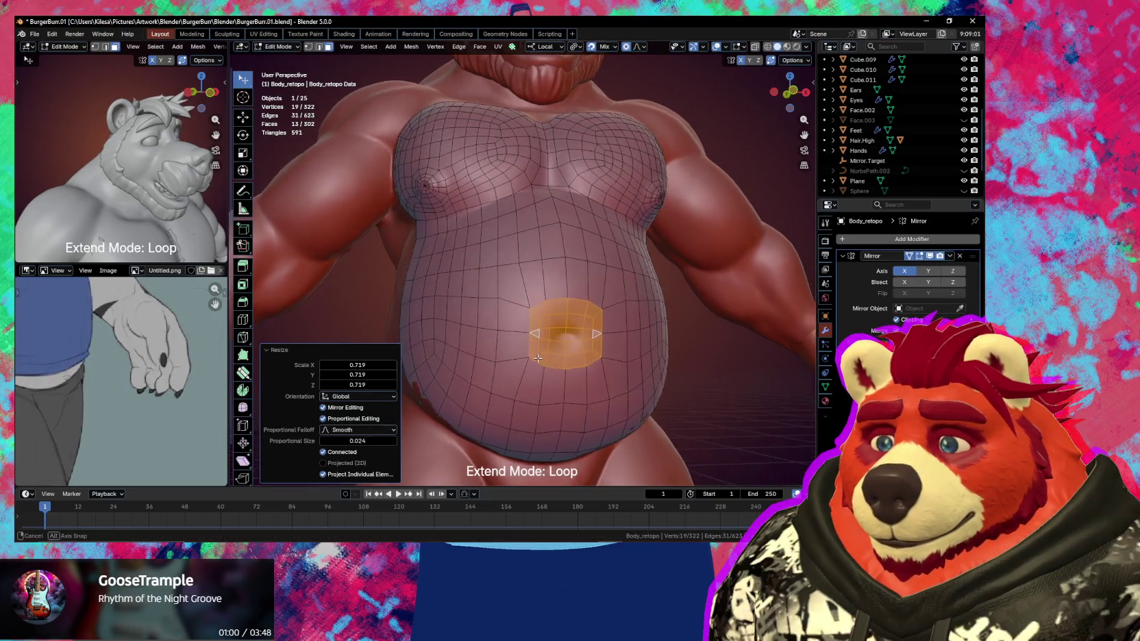
Briefly check the sculpt in Sculpt Mode, return to Edit Mode and clear the selection
{"action": "key", "text": "ctrl+Tab"}
{"action": "left_click", "coordinate": [502, 340]}
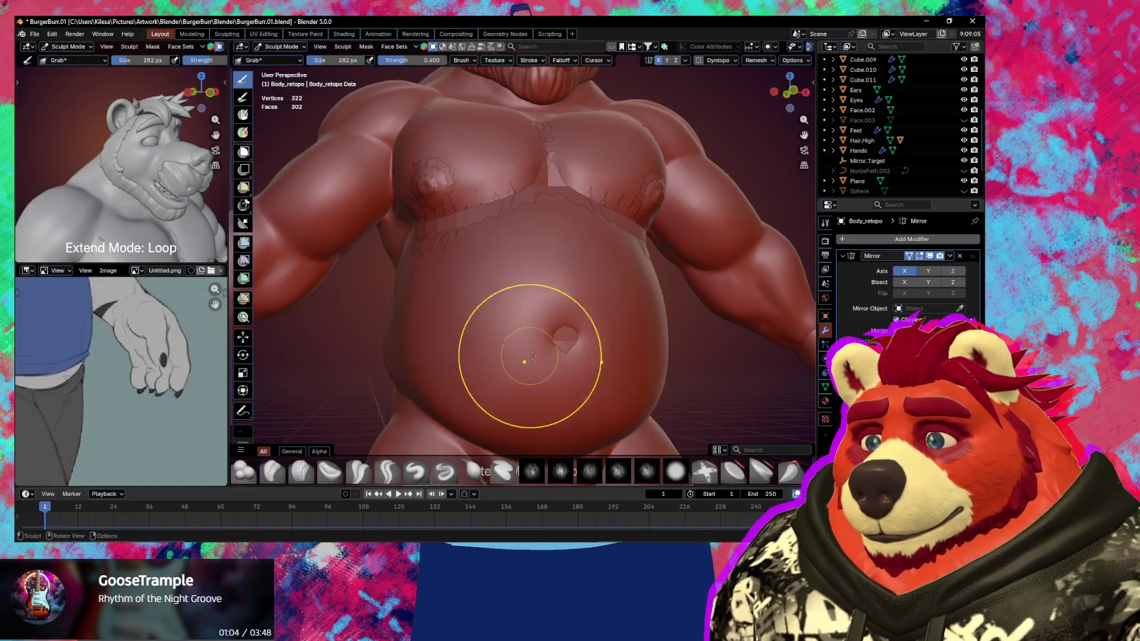
{"action": "key", "text": "Tab"}
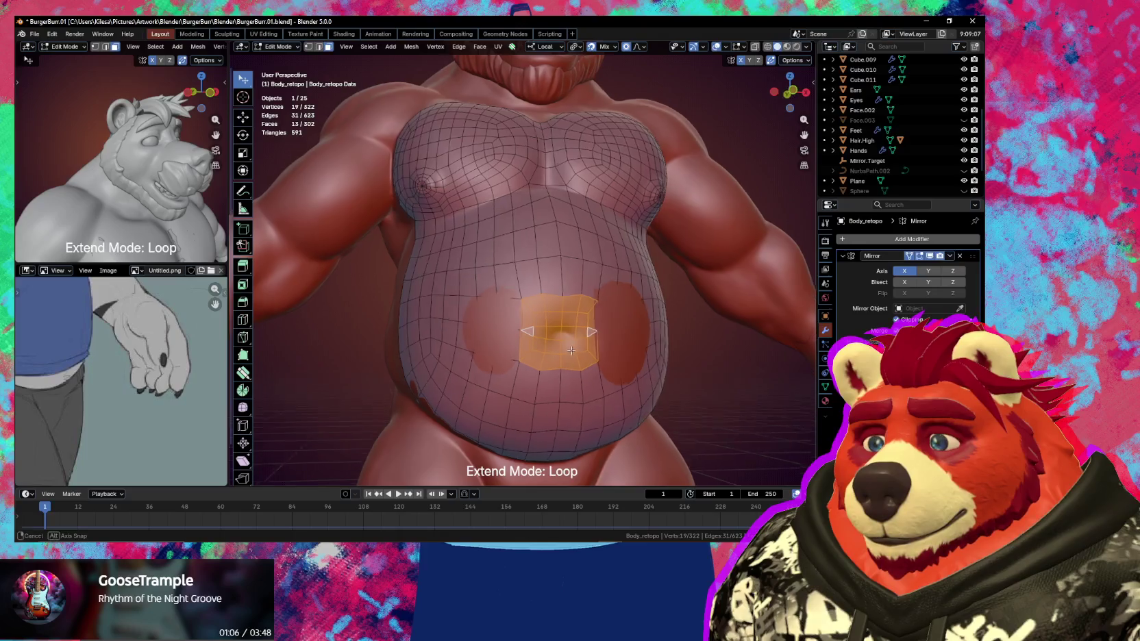
{"action": "scroll", "coordinate": [535, 334], "scroll_direction": "up", "scroll_amount": 2}
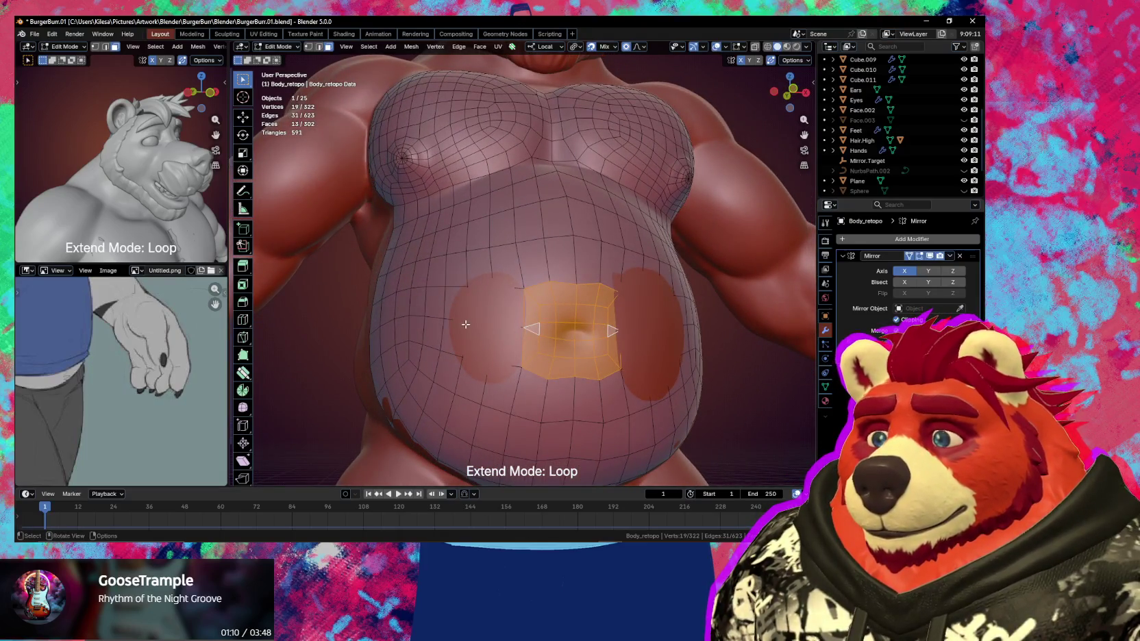
{"action": "key", "text": "alt+a"}
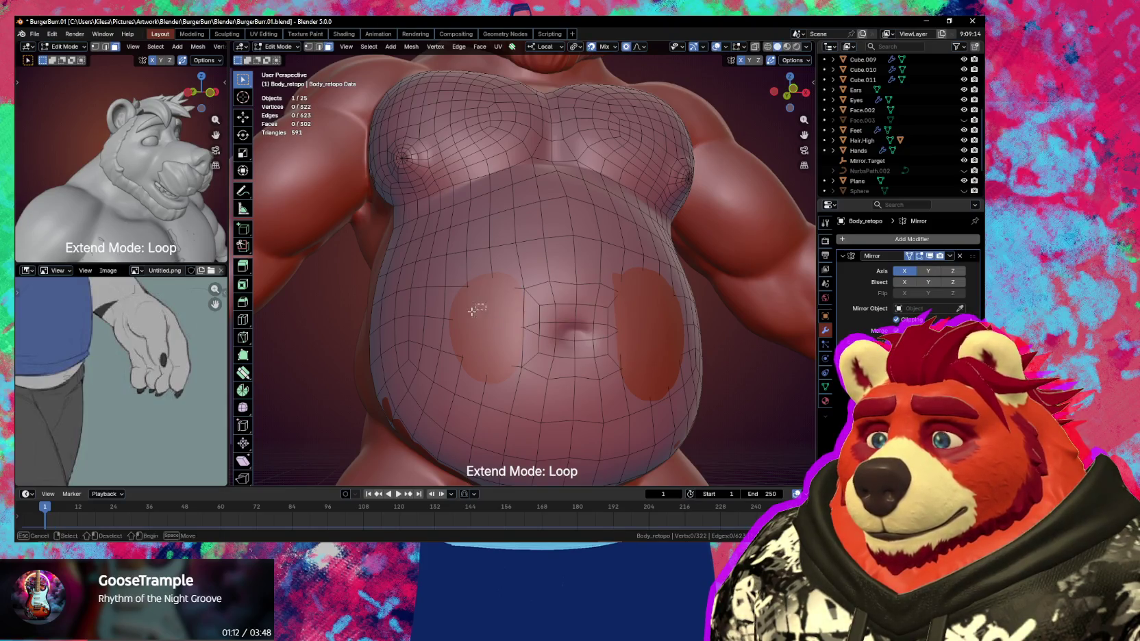
Select a patch of belly faces beside the navel and nudge it slightly
{"action": "left_click_drag", "start_coordinate": [472, 311], "coordinate": [449, 383]}
{"action": "key", "text": "g"}
{"action": "left_click", "coordinate": [499, 311]}
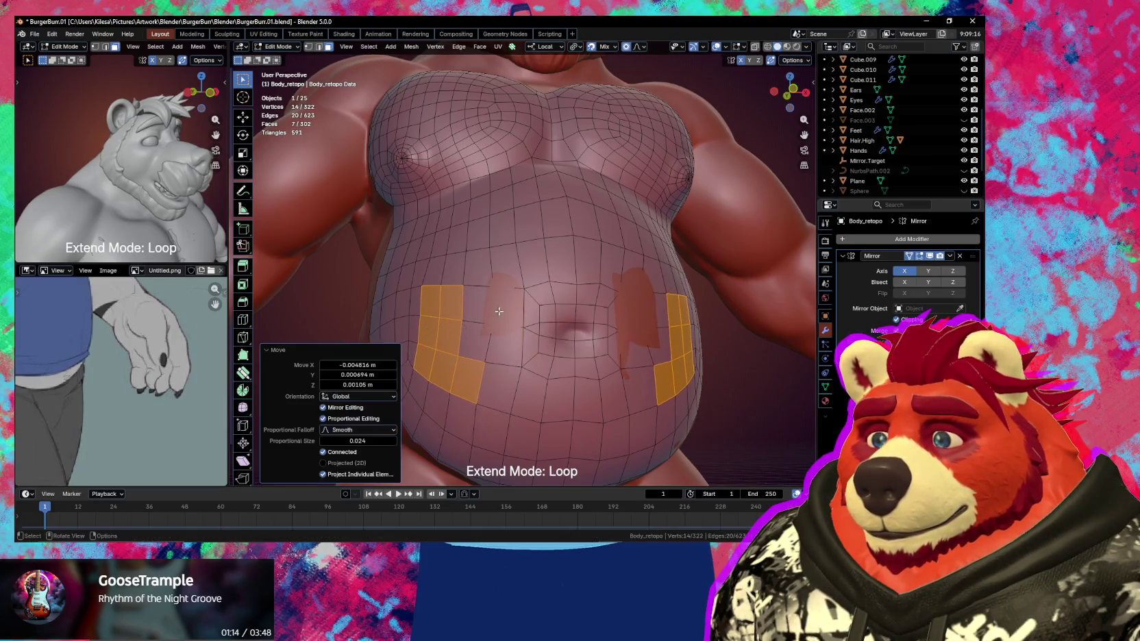
{"action": "key", "text": "ctrl+z"}
{"action": "key", "text": "ctrl+z"}
{"action": "key", "text": "g"}
{"action": "left_click", "coordinate": [491, 310]}
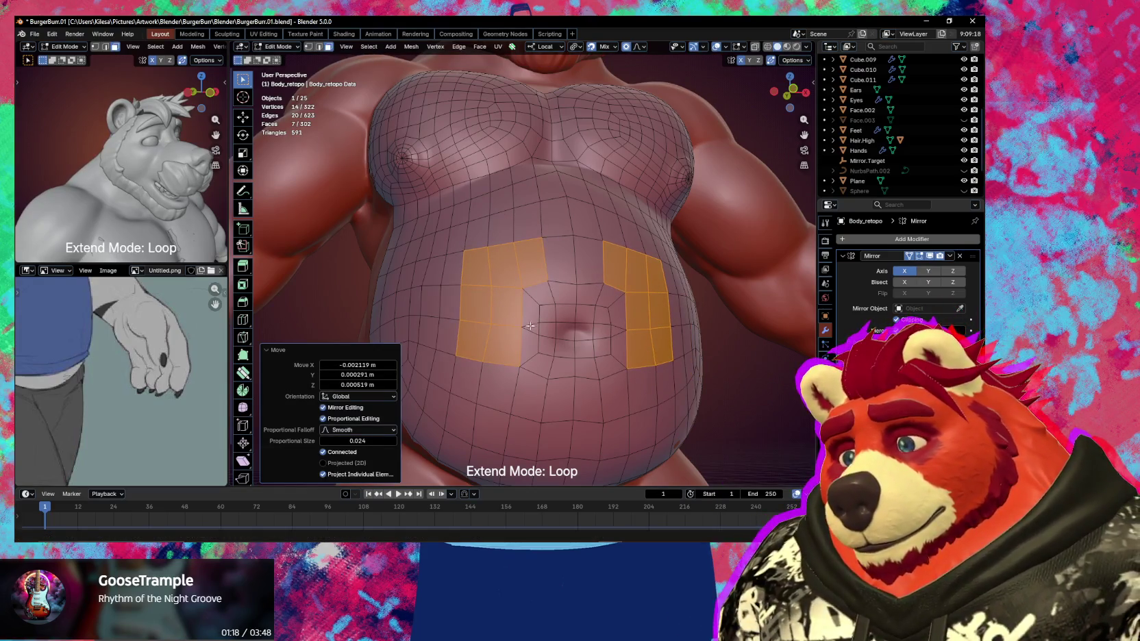
{"action": "key", "text": "g"}
{"action": "right_click", "coordinate": [559, 339]}
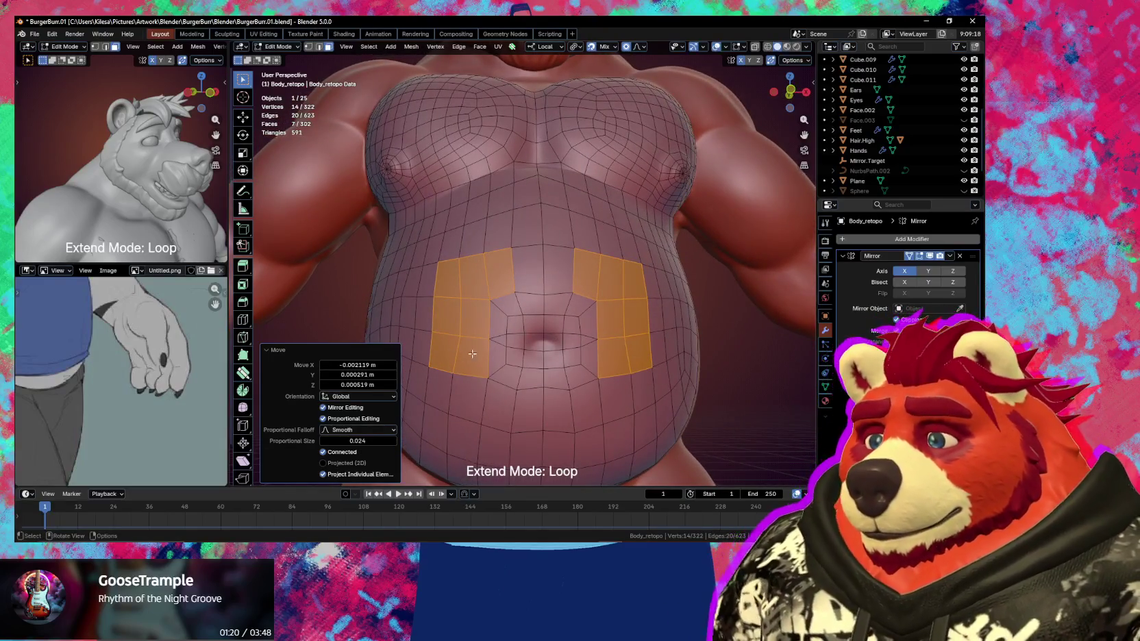
{"action": "key", "text": "shift+space"}
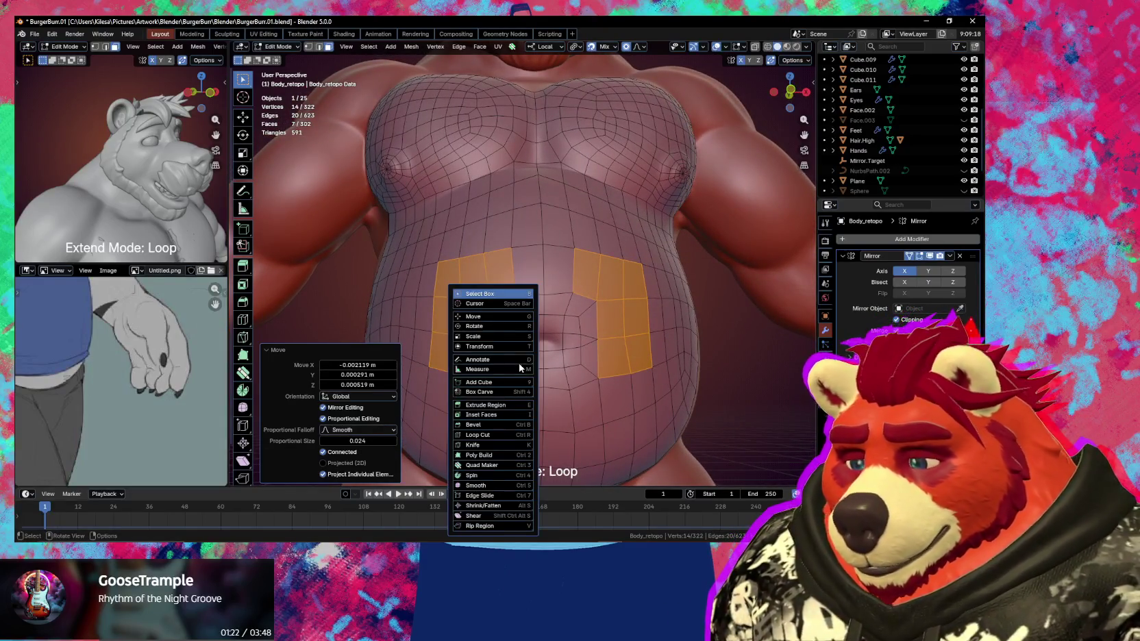
Smooth the mesh vertices around the navel with the Poly Build tool
{"action": "left_click", "coordinate": [500, 439]}
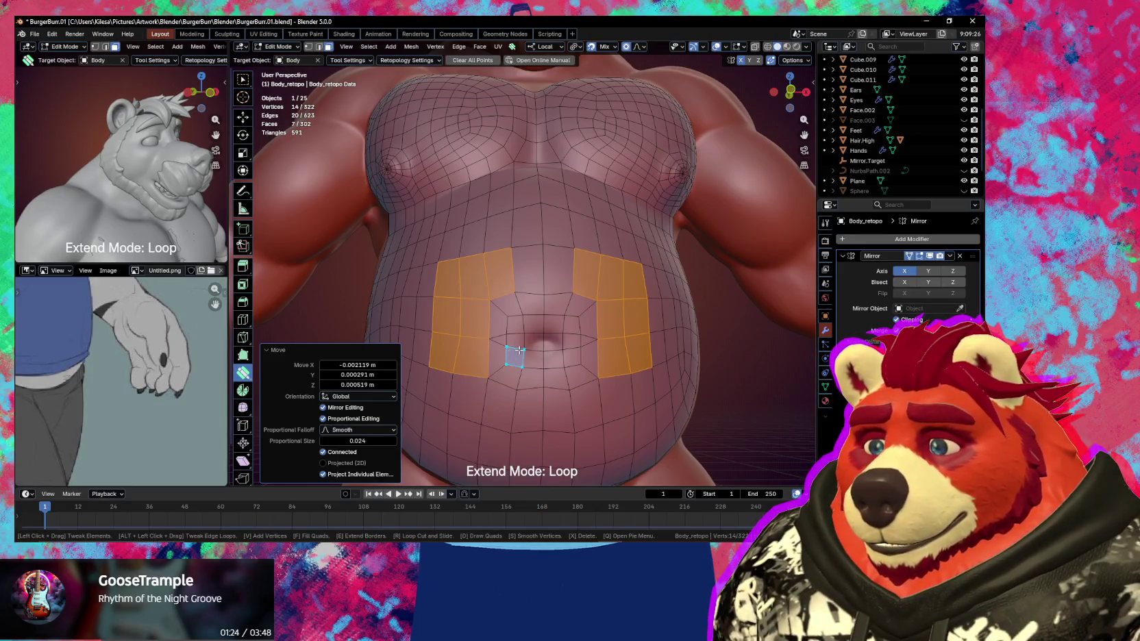
{"action": "key", "text": "s"}
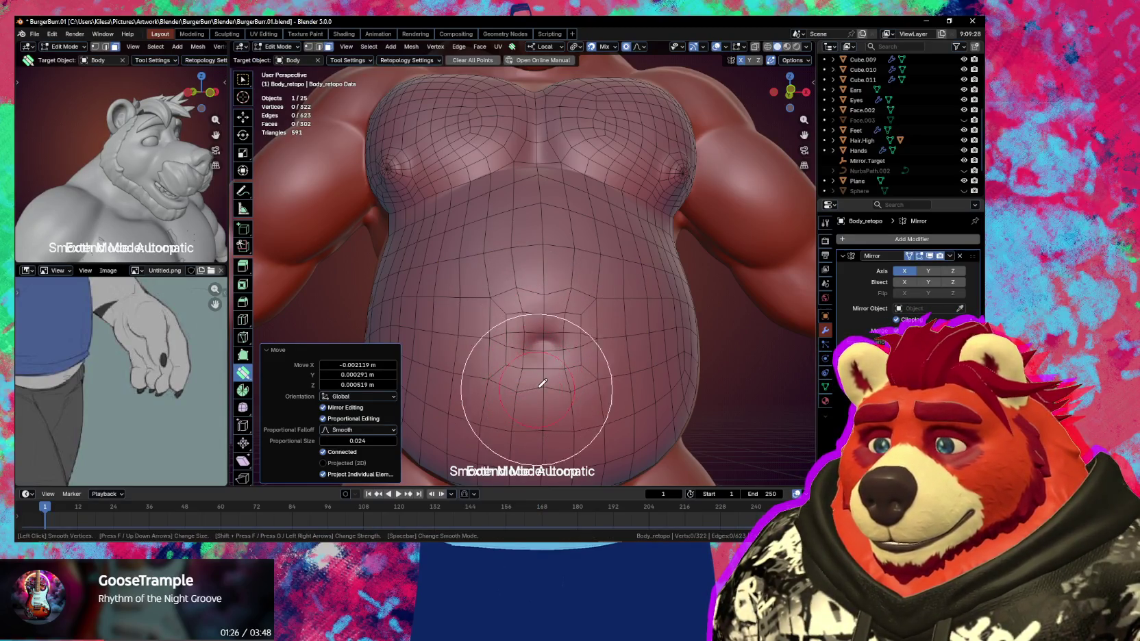
{"action": "left_click_drag", "start_coordinate": [541, 384], "coordinate": [561, 358]}
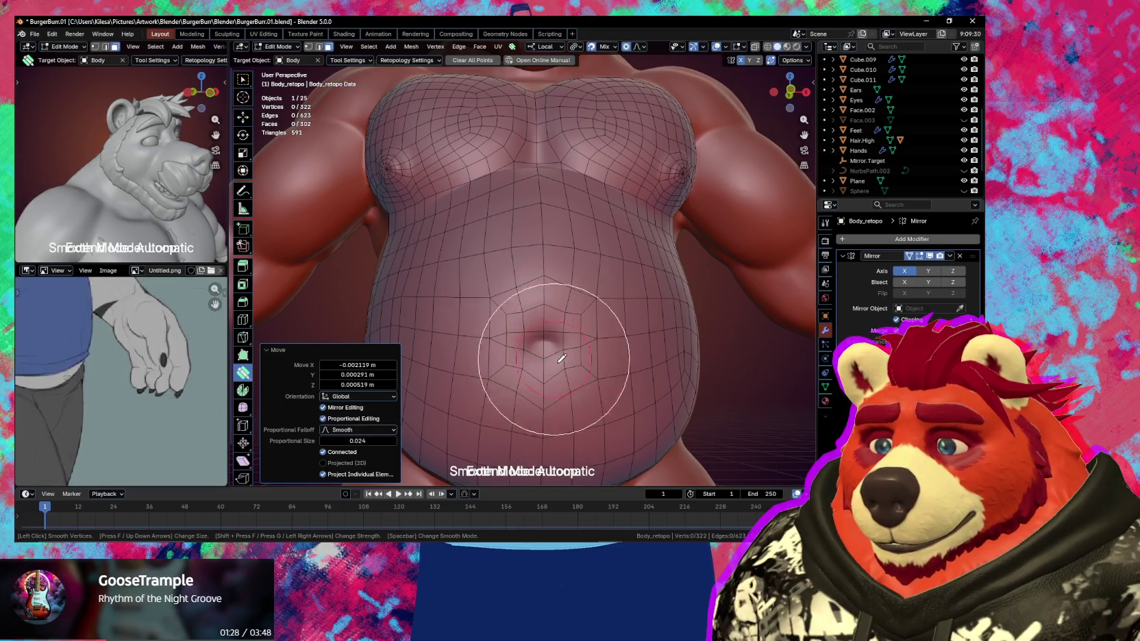
{"action": "middle_click_drag", "start_coordinate": [561, 359], "coordinate": [582, 329]}
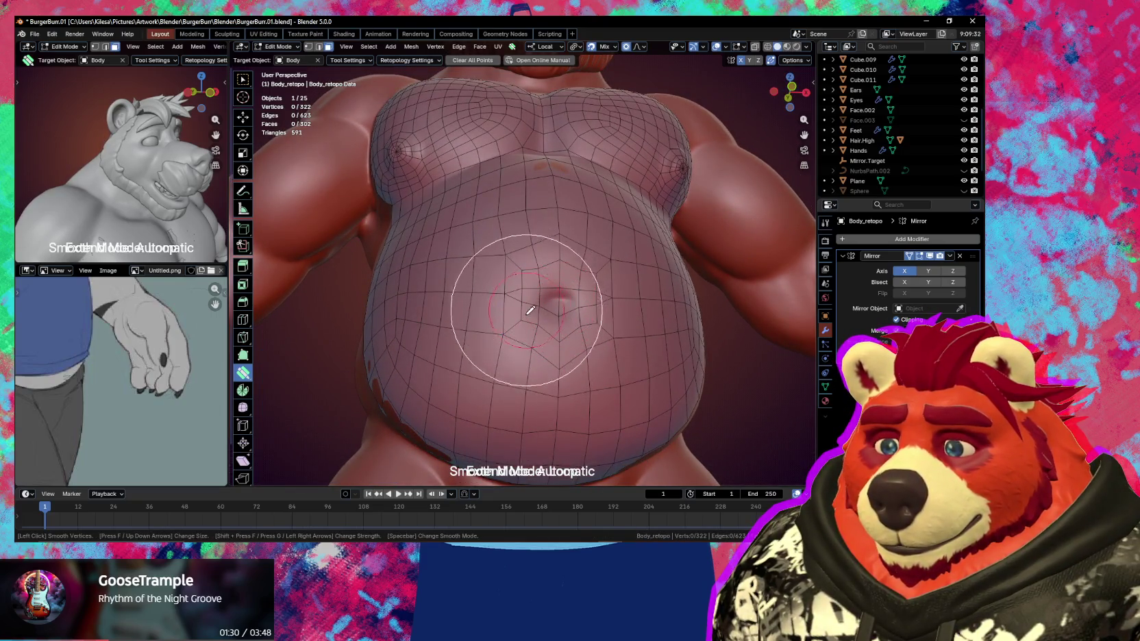
{"action": "key", "text": "s"}
Shift the vertices below and above the navel with a 0.024 proportional falloff
{"action": "left_click", "coordinate": [541, 375]}
{"action": "middle_click_drag", "start_coordinate": [590, 387], "coordinate": [594, 366]}
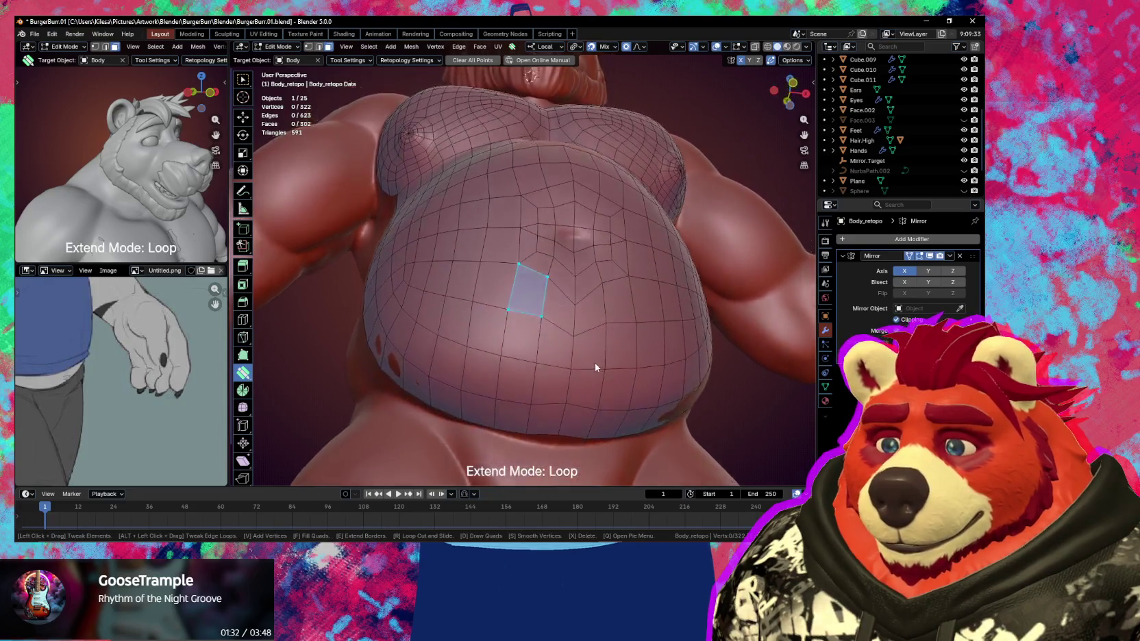
{"action": "left_click", "coordinate": [565, 316]}
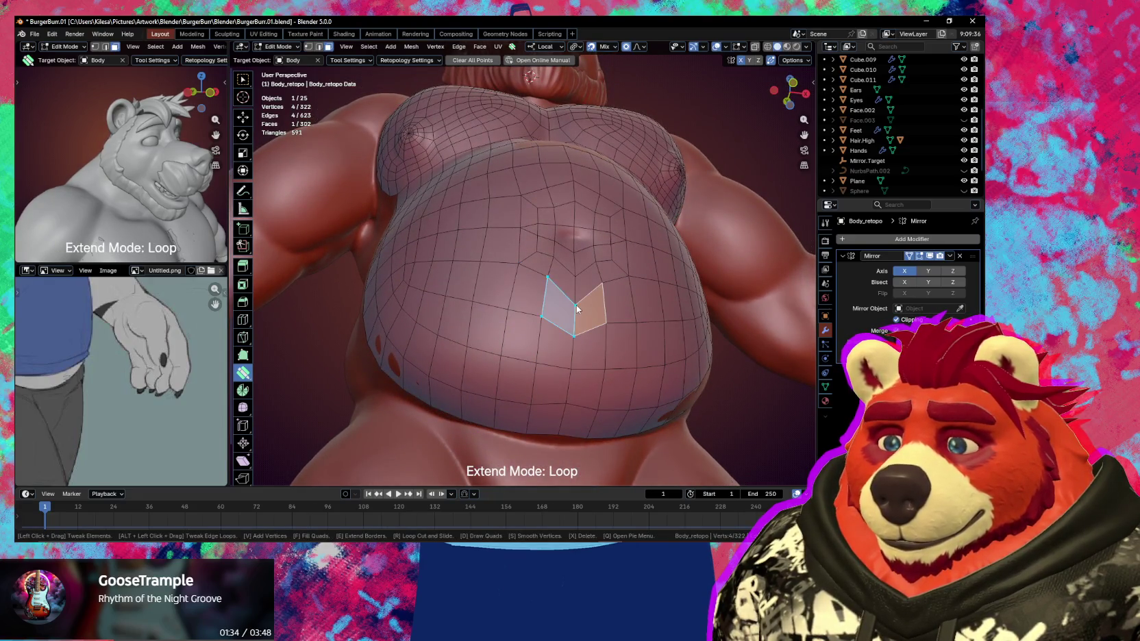
{"action": "middle_click_drag", "start_coordinate": [576, 309], "coordinate": [565, 328]}
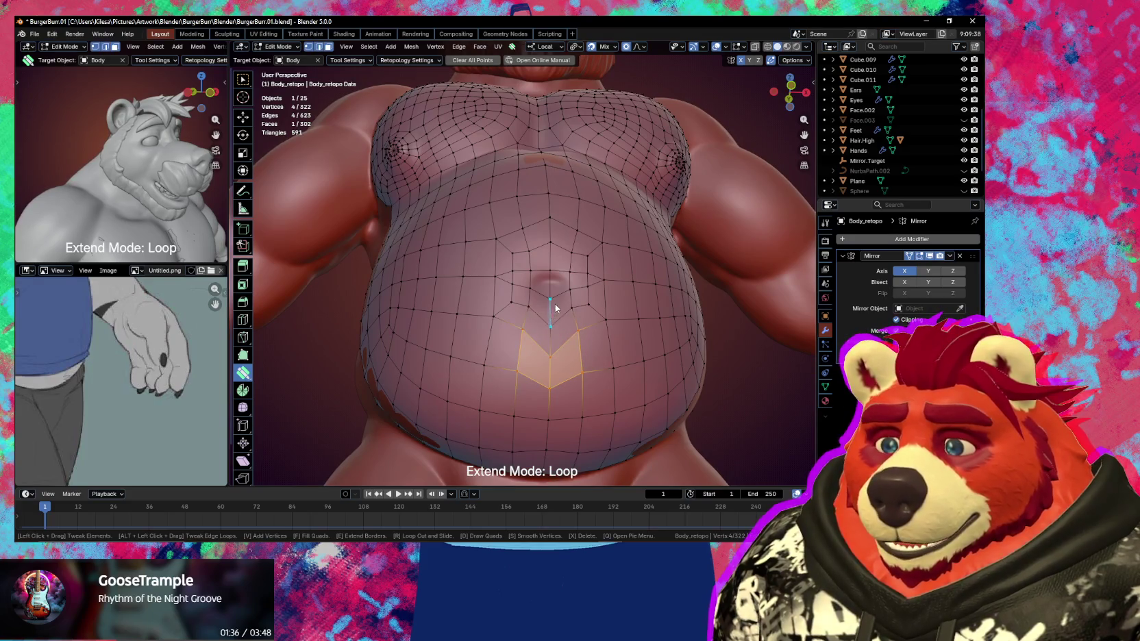
{"action": "mouse_move", "coordinate": [552, 301]}
{"action": "left_mouse_down"}
{"action": "mouse_move", "coordinate": [550, 381]}
{"action": "mouse_move", "coordinate": [555, 359]}
{"action": "left_mouse_up"}
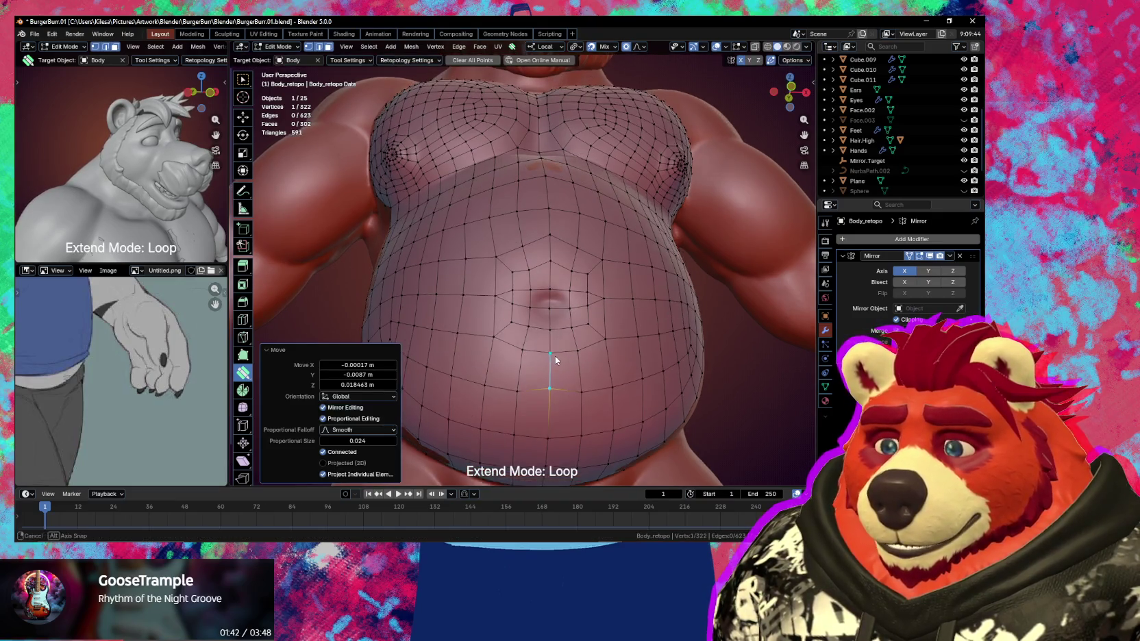
{"action": "mouse_move", "coordinate": [549, 274]}
{"action": "left_mouse_down"}
{"action": "mouse_move", "coordinate": [550, 241]}
{"action": "mouse_move", "coordinate": [514, 261]}
{"action": "left_mouse_up"}
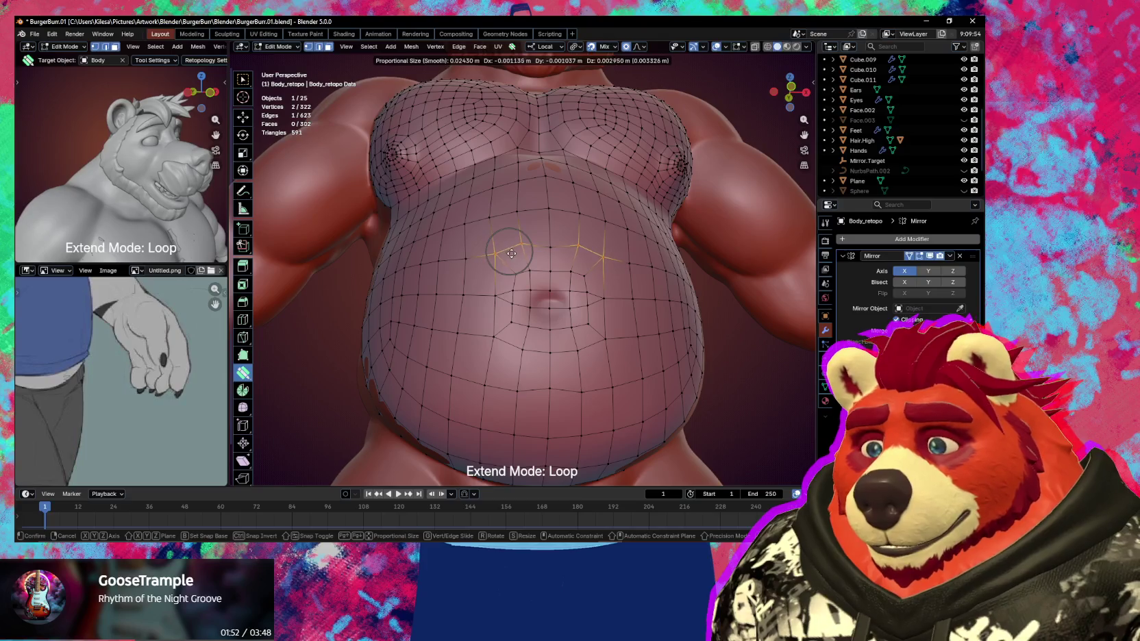
Settle the vertices above the navel, place a new edge loop around it, and peek at the sculpt
{"action": "left_click_drag", "start_coordinate": [513, 258], "coordinate": [513, 259]}
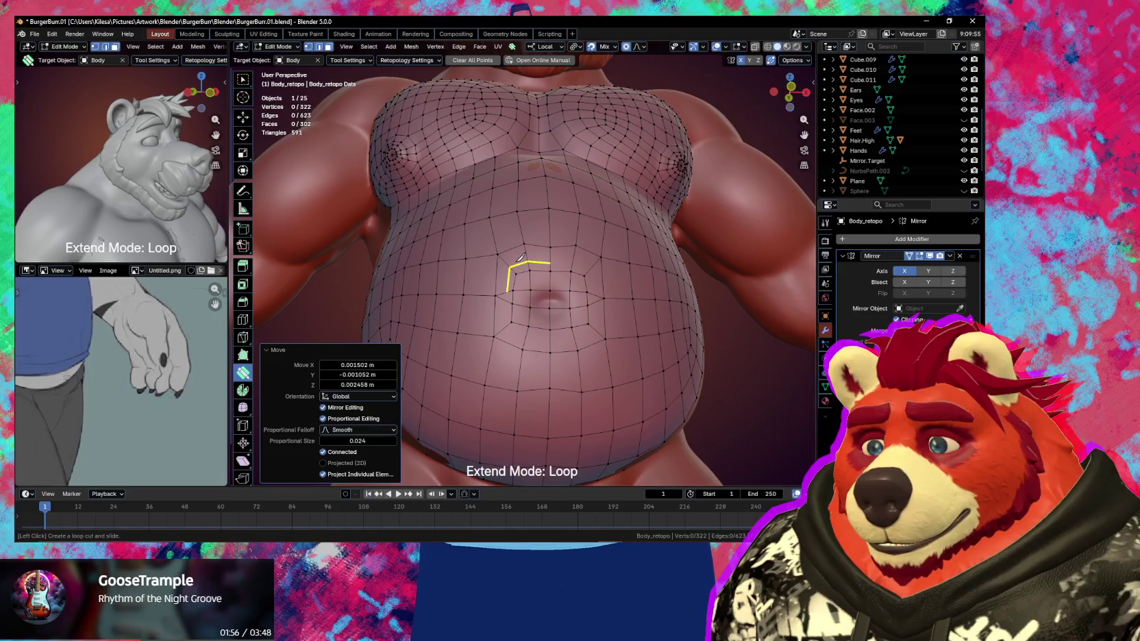
{"action": "key", "text": "alt+a"}
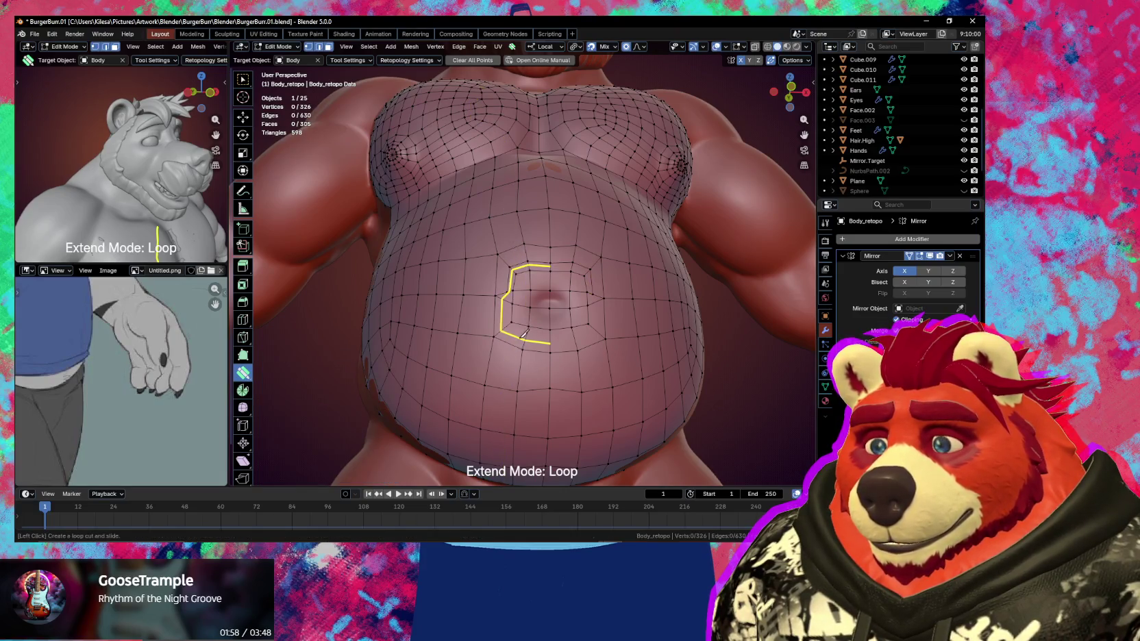
{"action": "left_click", "coordinate": [529, 334]}
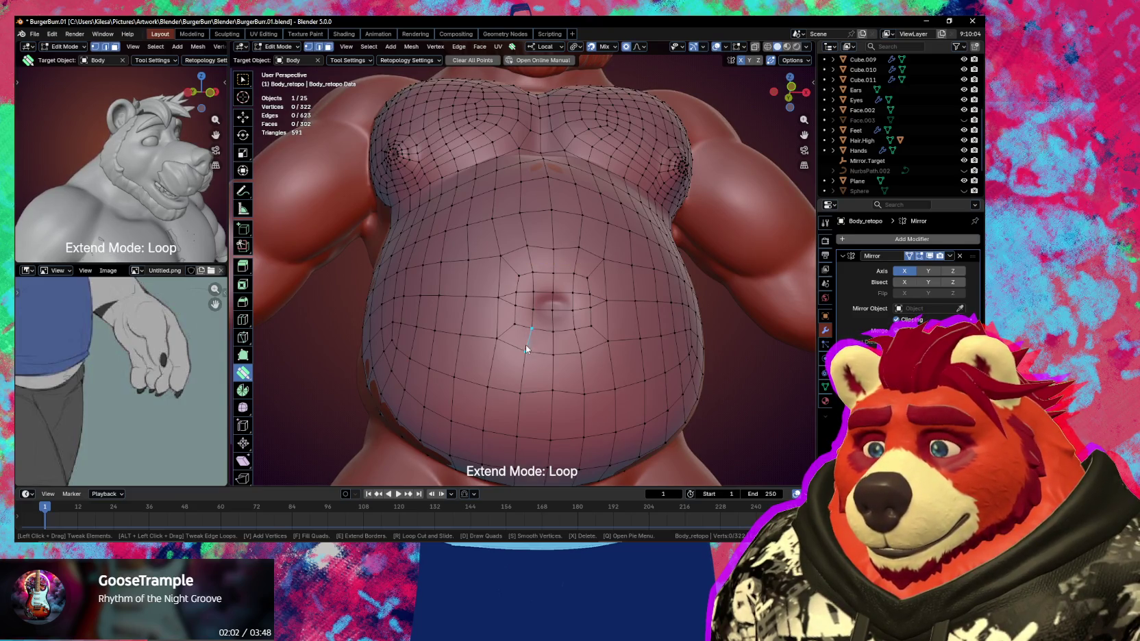
{"action": "key", "text": "ctrl+Tab"}
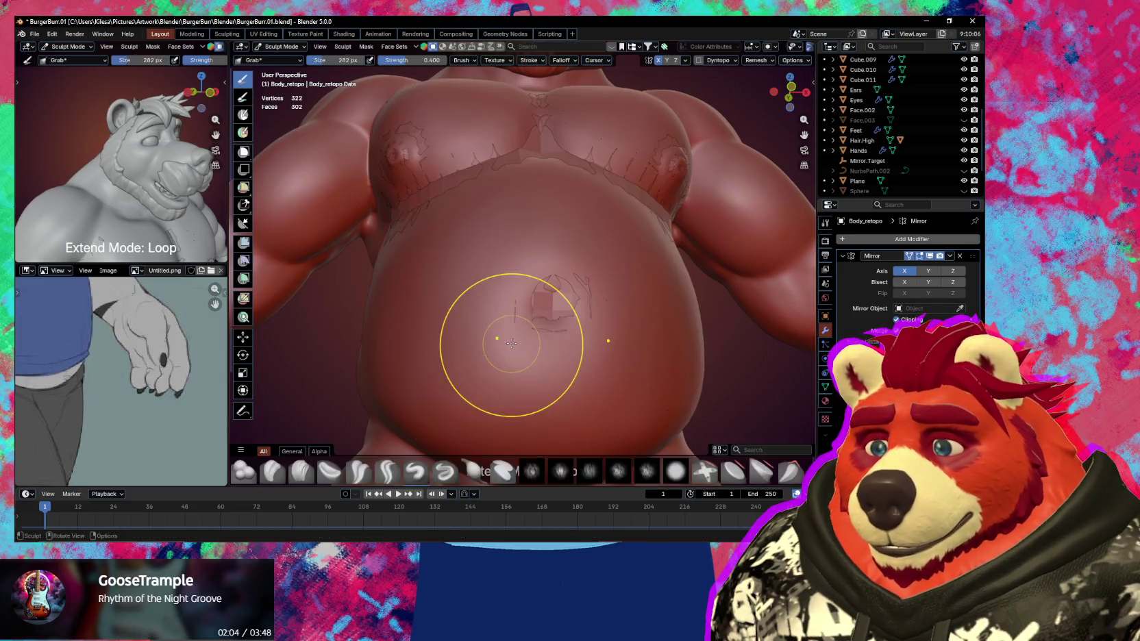
{"action": "key", "text": "ctrl+Tab"}
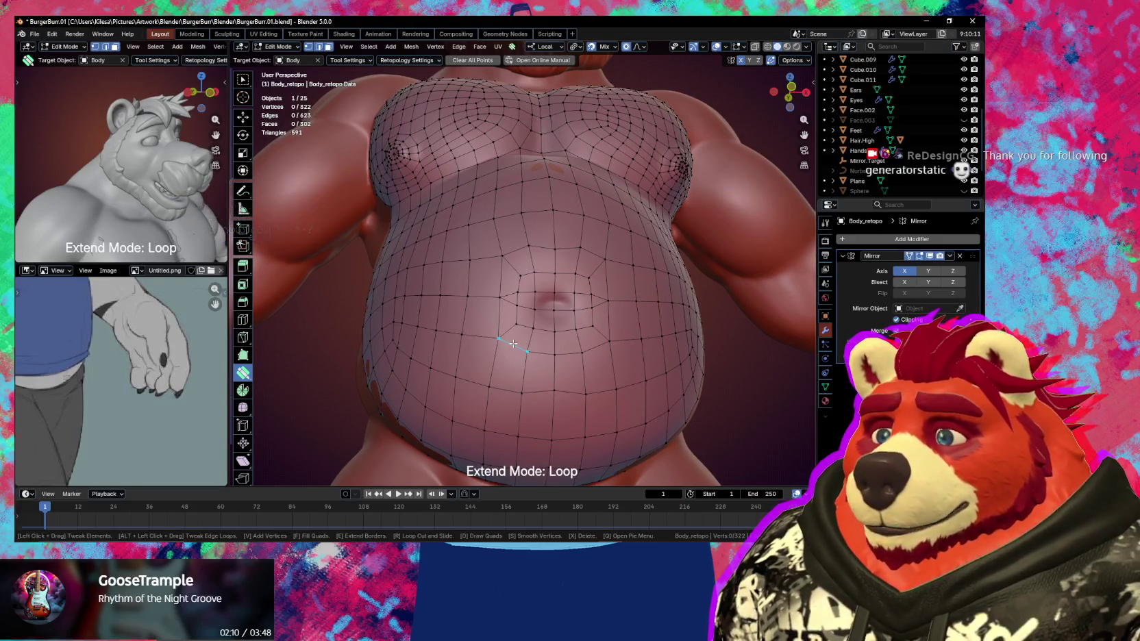
Bevel the loop surrounding the navel about 34% into a doubled ring, then select its inner loop
{"action": "key", "text": "w"}
{"action": "left_click", "coordinate": [510, 335], "text": "alt"}
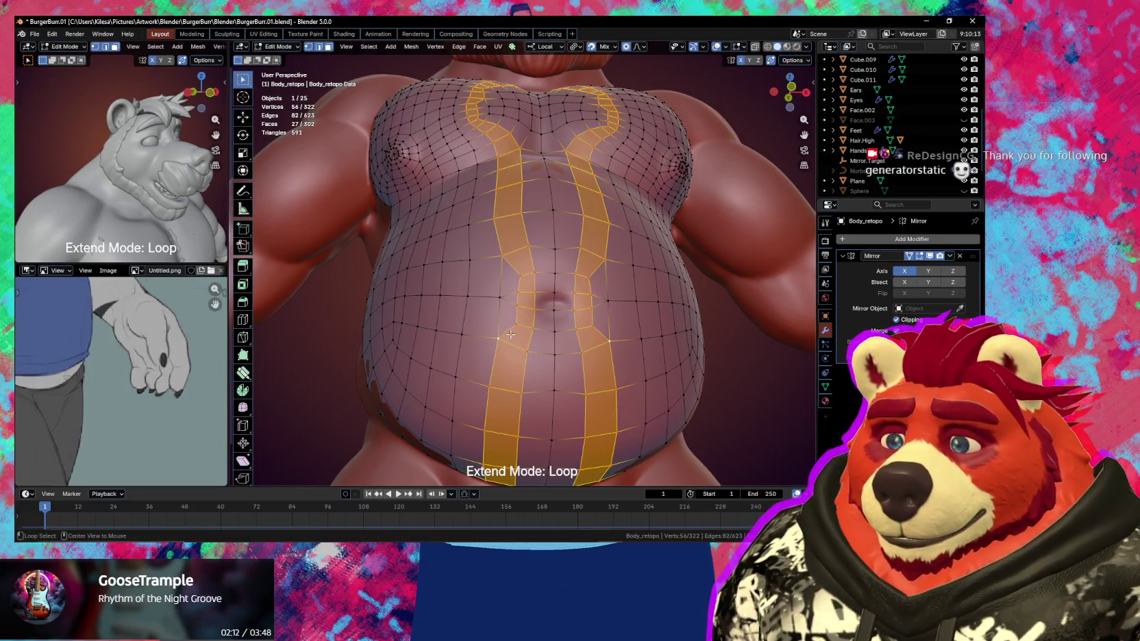
{"action": "left_click", "coordinate": [500, 321], "text": "alt"}
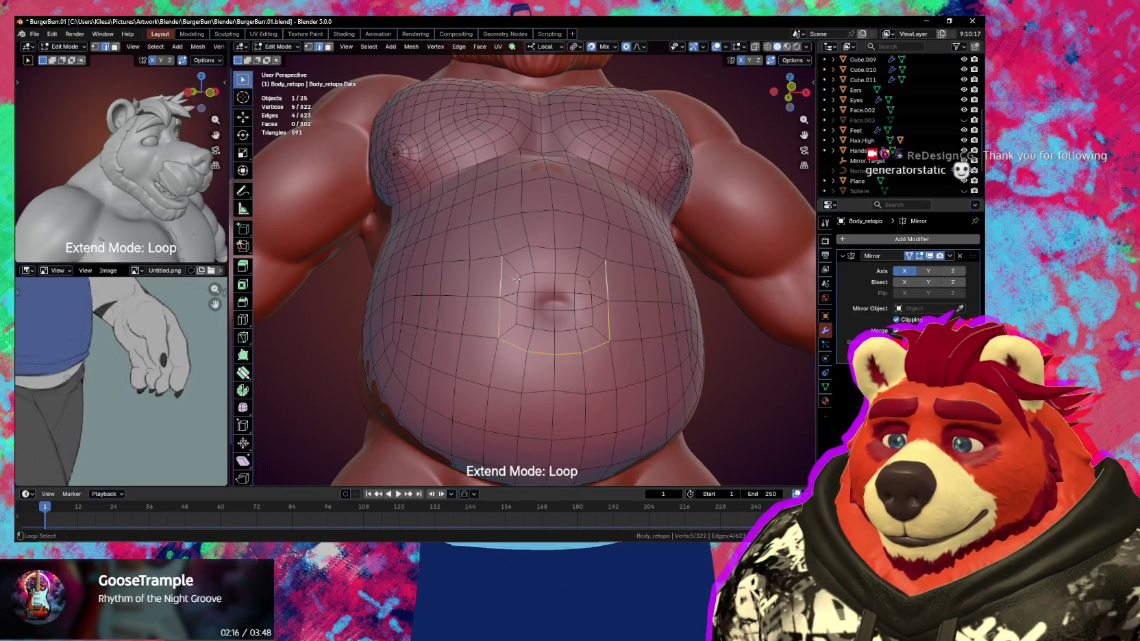
{"action": "key", "text": "ctrl+b"}
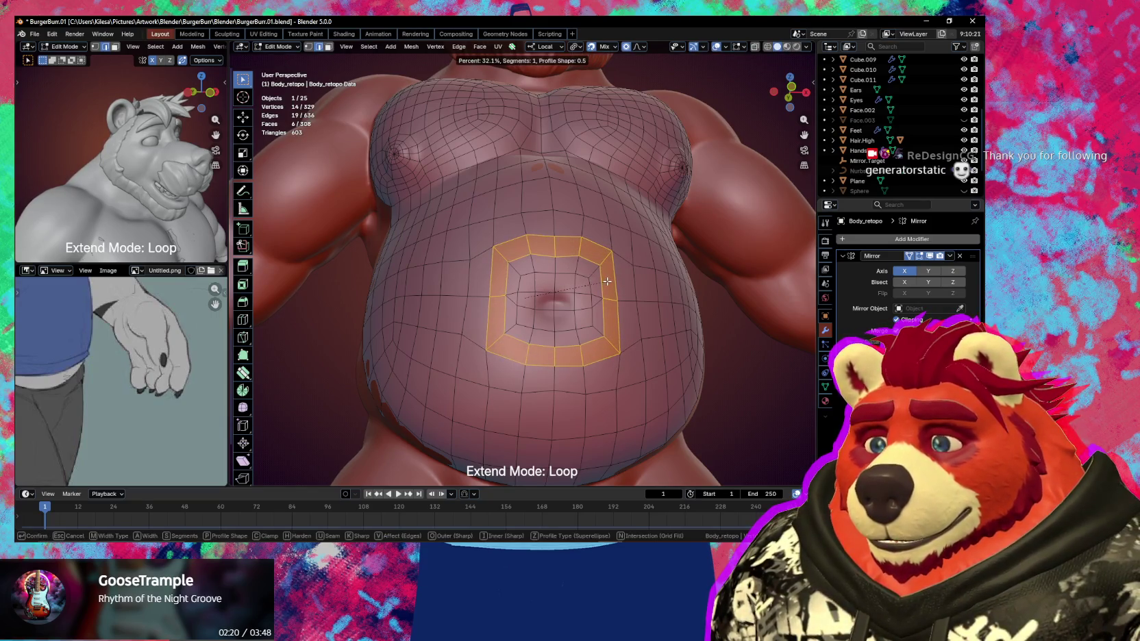
{"action": "left_click", "coordinate": [608, 281]}
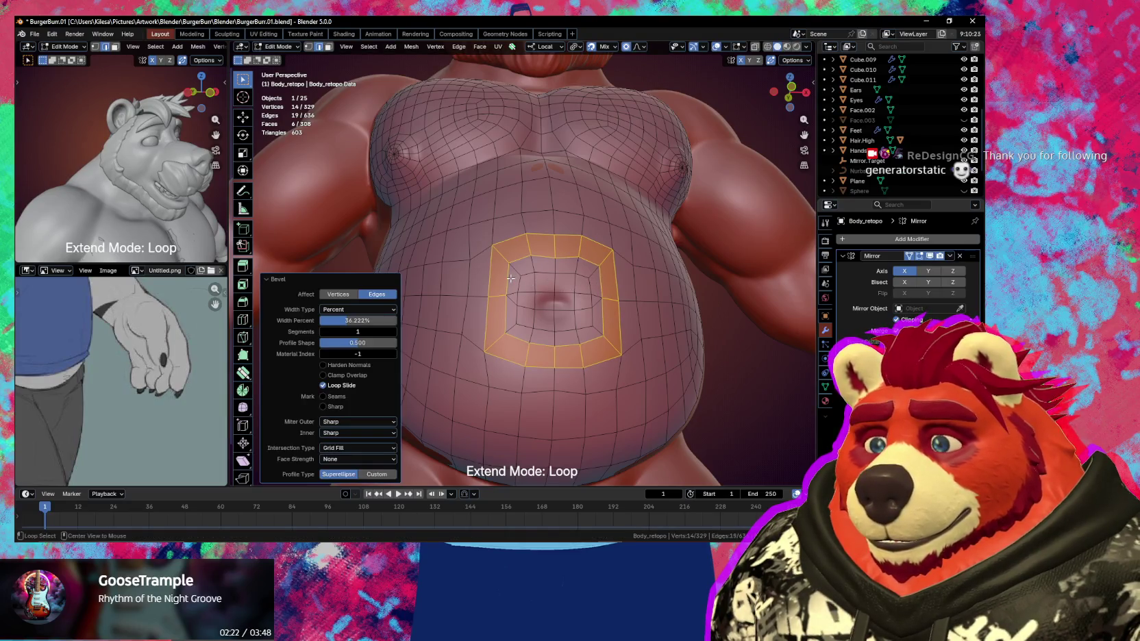
{"action": "left_click", "coordinate": [510, 278], "text": "alt"}
{"action": "key", "text": "s"}
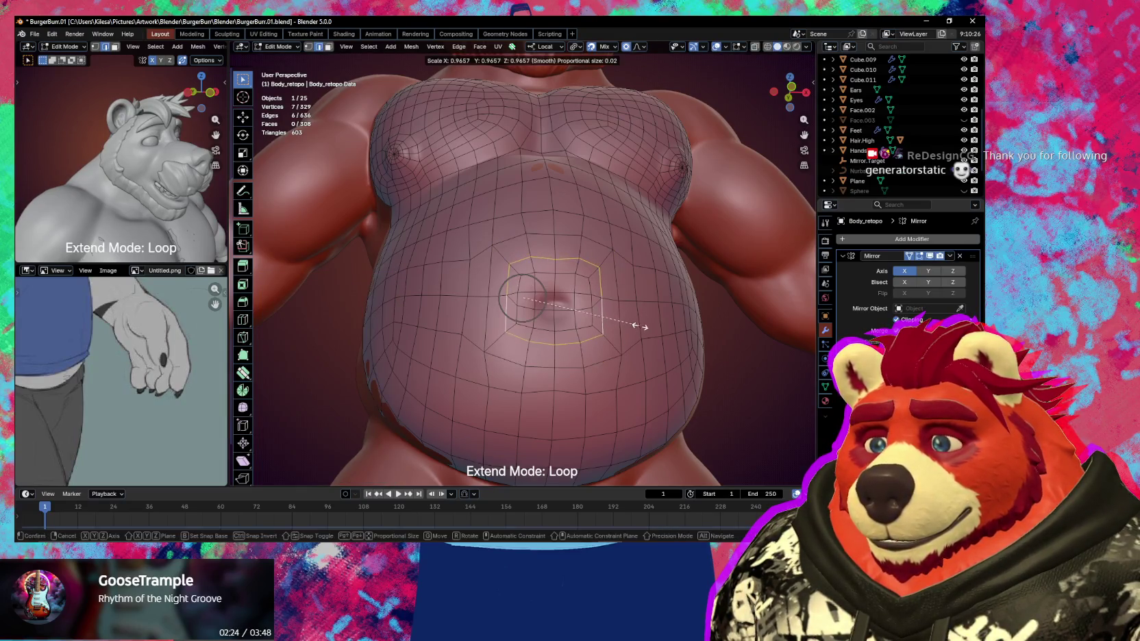
Shrink the inner navel loop to 0.675 and shift it slightly up and right
{"action": "left_click", "coordinate": [604, 319]}
{"action": "key", "text": "g"}
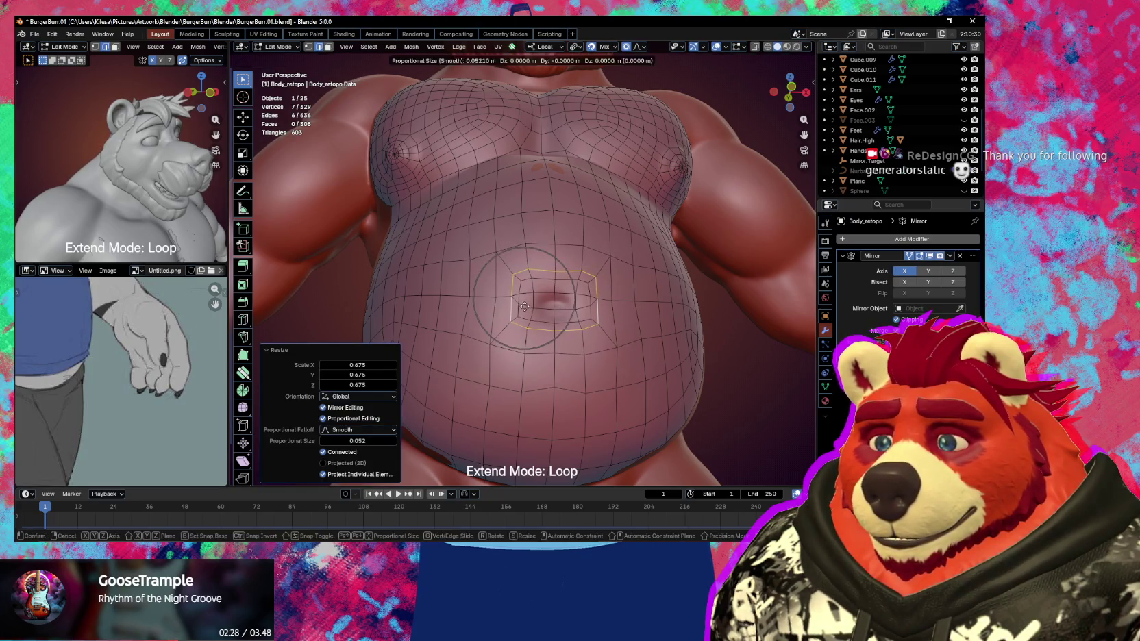
{"action": "left_click", "coordinate": [552, 288]}
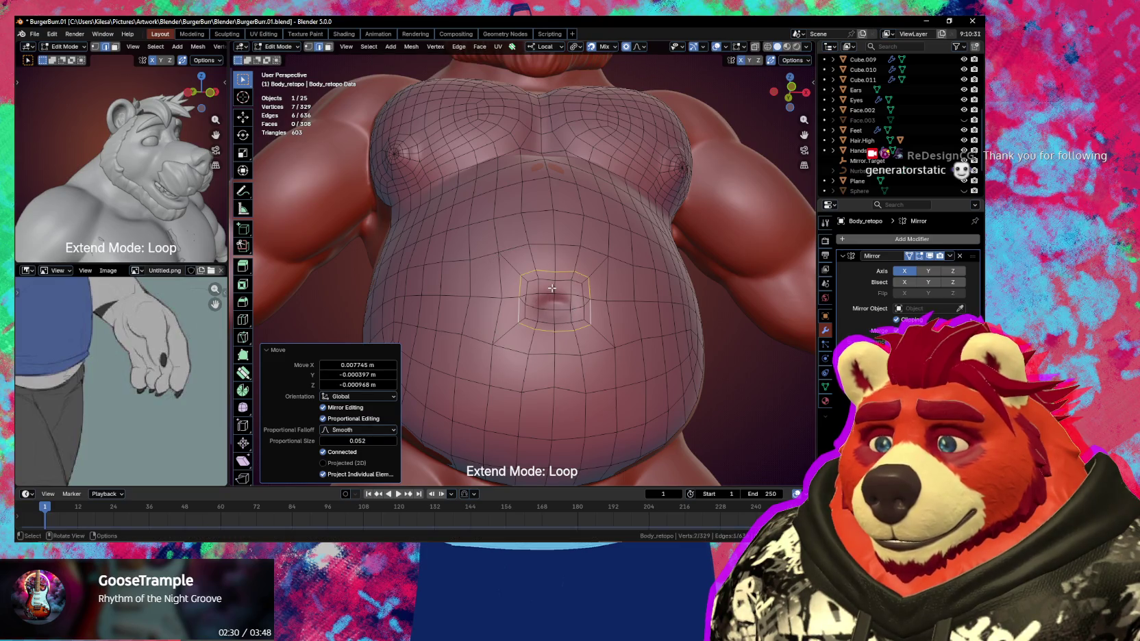
{"action": "left_click", "coordinate": [552, 288]}
{"action": "middle_click_drag", "start_coordinate": [552, 289], "coordinate": [528, 312]}
{"action": "scroll", "coordinate": [529, 312], "scroll_direction": "up", "scroll_amount": 4}
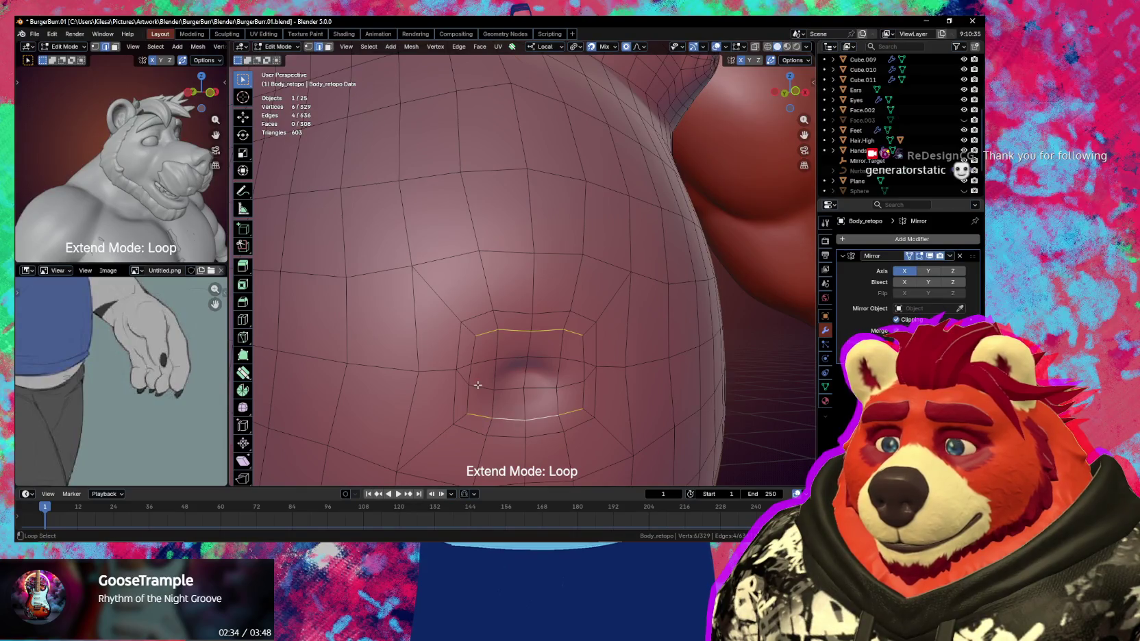
Shrink the navel loop again with tight falloff and narrow it to 0.245 along X
{"action": "key", "text": "s"}
{"action": "scroll", "coordinate": [616, 412], "scroll_direction": "up", "scroll_amount": 2}
{"action": "scroll", "coordinate": [616, 412], "scroll_direction": "up", "scroll_amount": 2}
{"action": "scroll", "coordinate": [610, 407], "scroll_direction": "up", "scroll_amount": 2}
{"action": "left_click", "coordinate": [583, 402]}
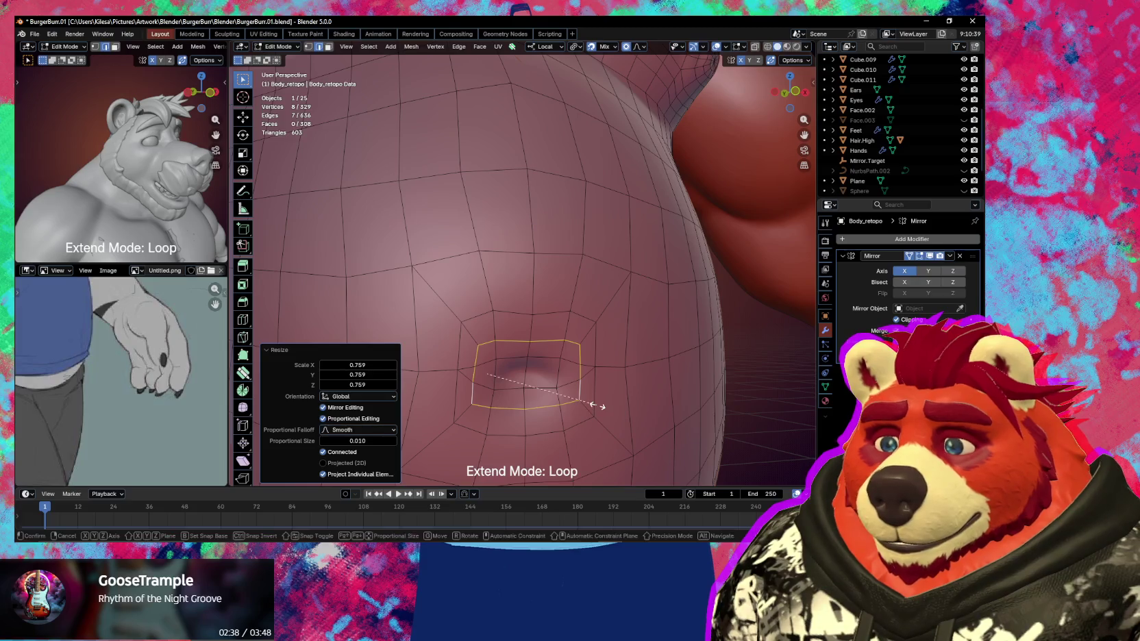
{"action": "key", "text": "s"}
{"action": "key", "text": "x"}
{"action": "key", "text": "x"}
{"action": "left_click", "coordinate": [533, 392]}
{"action": "middle_click_drag", "start_coordinate": [533, 392], "coordinate": [542, 341]}
Relax the faces around the navel with the Relax Slide brush in Sculpt Mode, then return to Edit Mode
{"action": "key", "text": "ctrl+Tab"}
{"action": "left_click", "coordinate": [473, 293]}
{"action": "key", "text": "f"}
{"action": "left_click", "coordinate": [491, 281]}
{"action": "left_click_drag", "start_coordinate": [491, 281], "coordinate": [510, 292]}
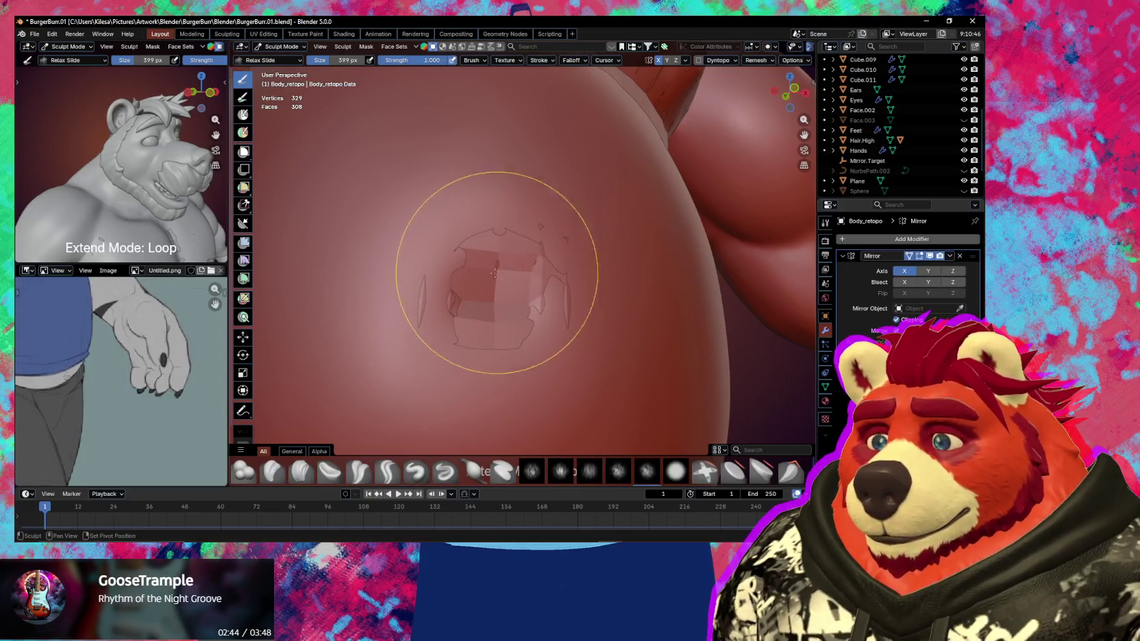
{"action": "scroll", "coordinate": [507, 301], "scroll_direction": "down", "scroll_amount": 4}
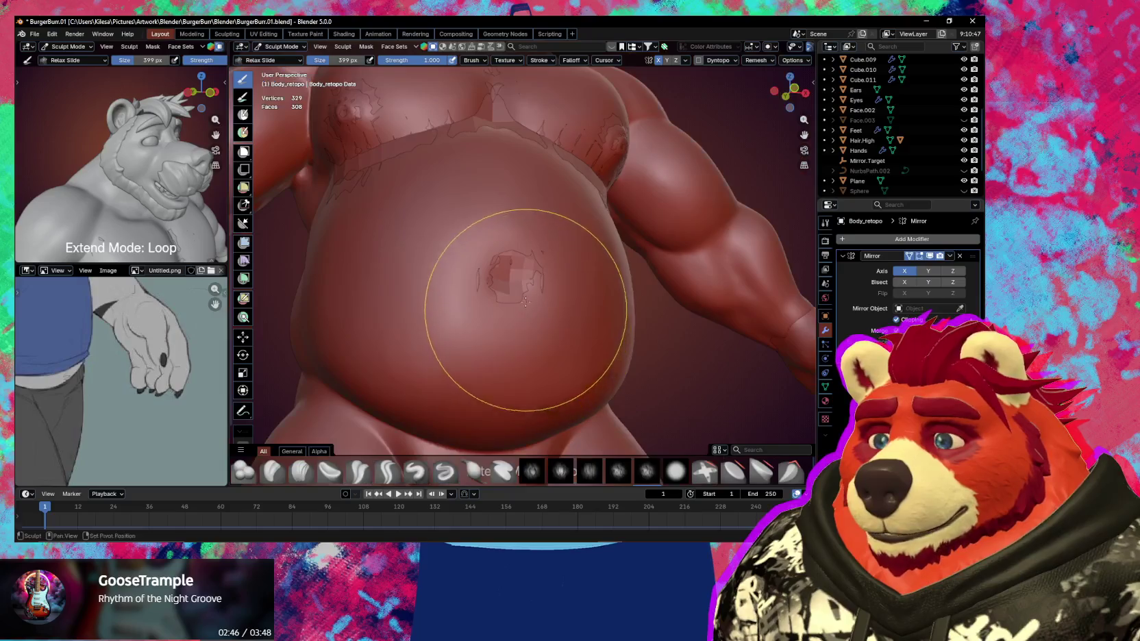
{"action": "mouse_move", "coordinate": [463, 348]}
{"action": "middle_mouse_down"}
{"action": "mouse_move", "coordinate": [544, 295]}
{"action": "mouse_move", "coordinate": [496, 287]}
{"action": "mouse_move", "coordinate": [534, 296]}
{"action": "mouse_move", "coordinate": [507, 302]}
{"action": "middle_mouse_up"}
{"action": "key", "text": "Tab"}
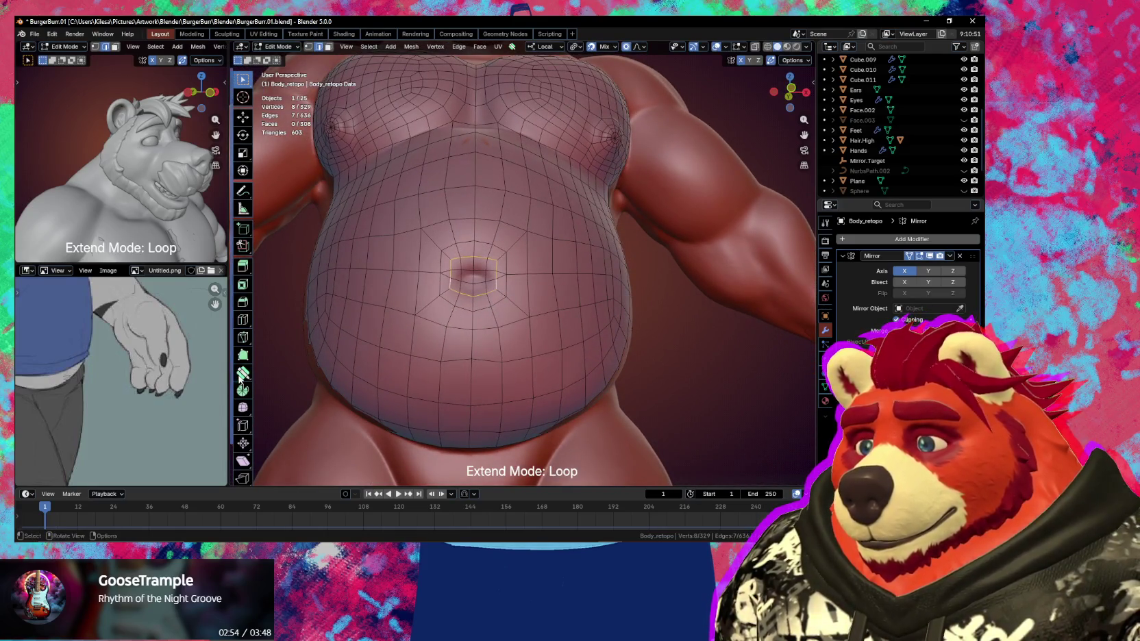
With Poly Build, nudge the vertices just left of the navel to even out the belly
{"action": "left_click", "coordinate": [243, 372]}
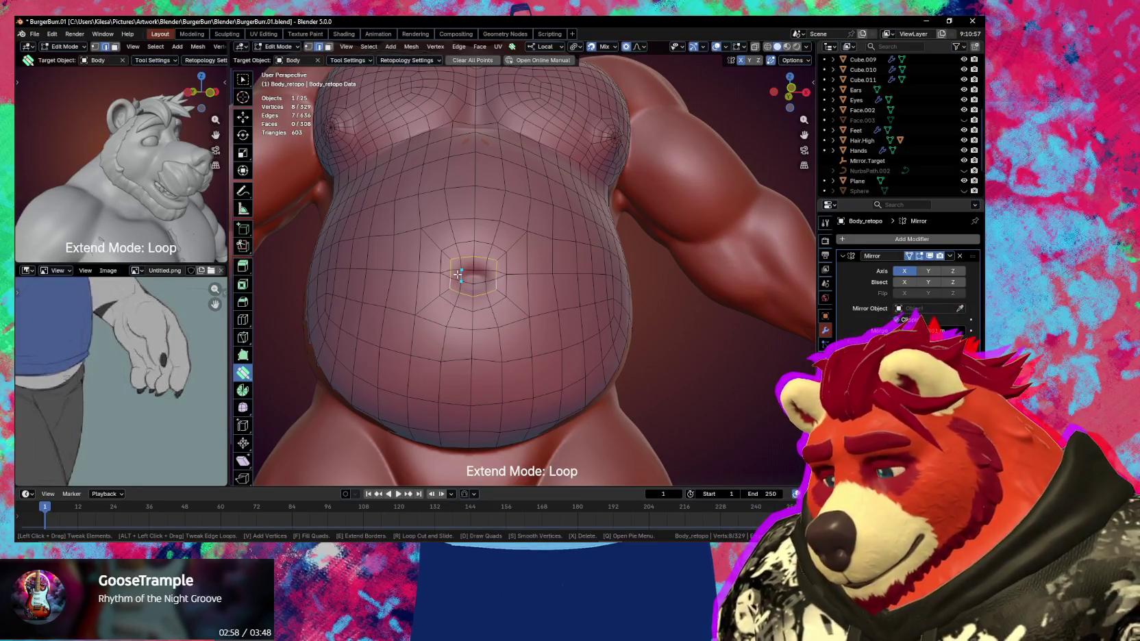
{"action": "mouse_move", "coordinate": [458, 274]}
{"action": "middle_mouse_down"}
{"action": "mouse_move", "coordinate": [574, 312]}
{"action": "mouse_move", "coordinate": [506, 325]}
{"action": "mouse_move", "coordinate": [503, 311]}
{"action": "middle_mouse_up"}
{"action": "mouse_move", "coordinate": [427, 323]}
{"action": "left_mouse_down"}
{"action": "mouse_move", "coordinate": [425, 291]}
{"action": "mouse_move", "coordinate": [394, 274]}
{"action": "left_mouse_up"}
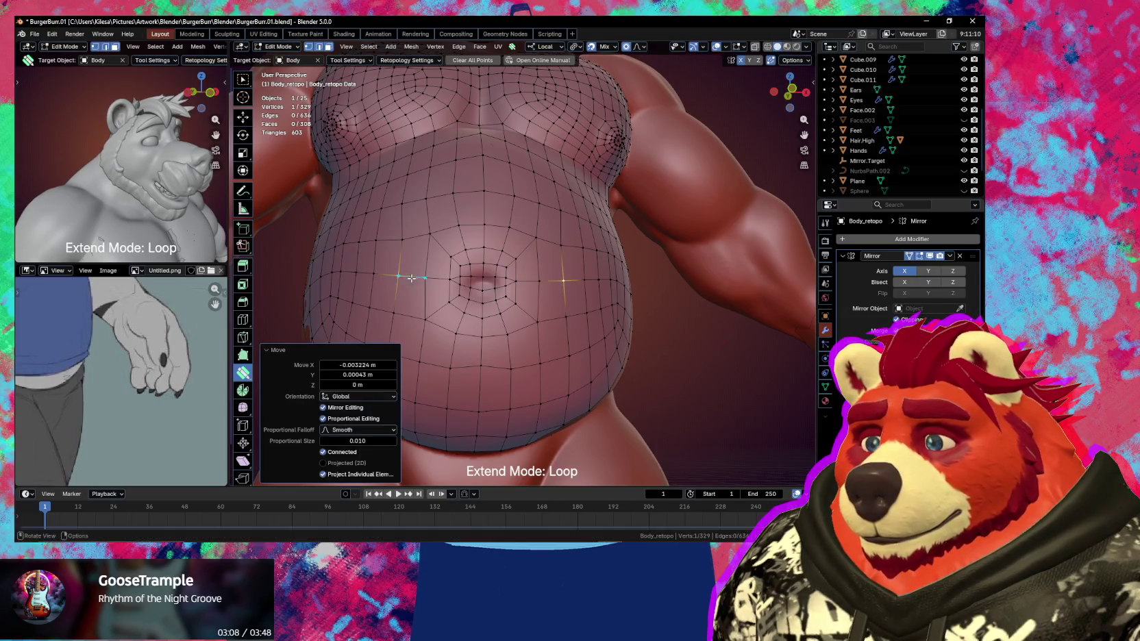
Shift-smooth the chest vertices, then frame the shoulder in a closer three-quarter view
{"action": "key", "text": "shift"}
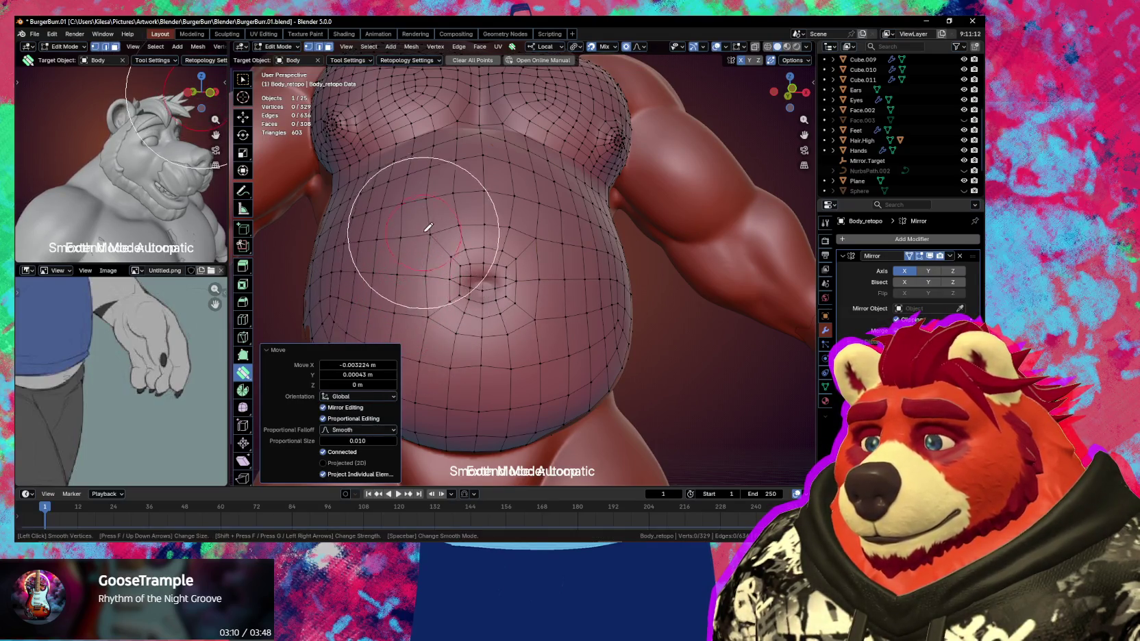
{"action": "scroll", "coordinate": [454, 327], "scroll_direction": "down", "scroll_amount": 2}
{"action": "mouse_move", "coordinate": [454, 326]}
{"action": "middle_mouse_down"}
{"action": "mouse_move", "coordinate": [495, 316]}
{"action": "mouse_move", "coordinate": [504, 337]}
{"action": "mouse_move", "coordinate": [411, 384]}
{"action": "mouse_move", "coordinate": [489, 382]}
{"action": "mouse_move", "coordinate": [541, 347]}
{"action": "middle_mouse_up"}
{"action": "scroll", "coordinate": [541, 347], "scroll_direction": "up", "scroll_amount": 3}
{"action": "key", "text": "shift"}
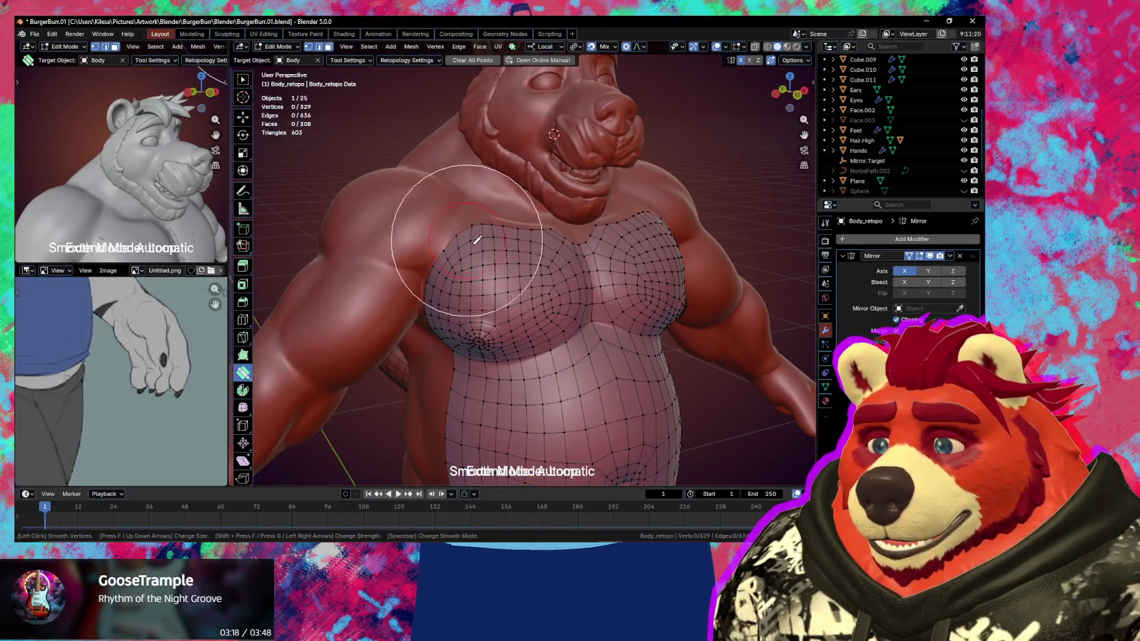
{"action": "scroll", "coordinate": [480, 247], "scroll_direction": "down", "scroll_amount": 3}
{"action": "mouse_move", "coordinate": [494, 258]}
{"action": "middle_mouse_down"}
{"action": "mouse_move", "coordinate": [548, 310]}
{"action": "mouse_move", "coordinate": [541, 333]}
{"action": "middle_mouse_up"}
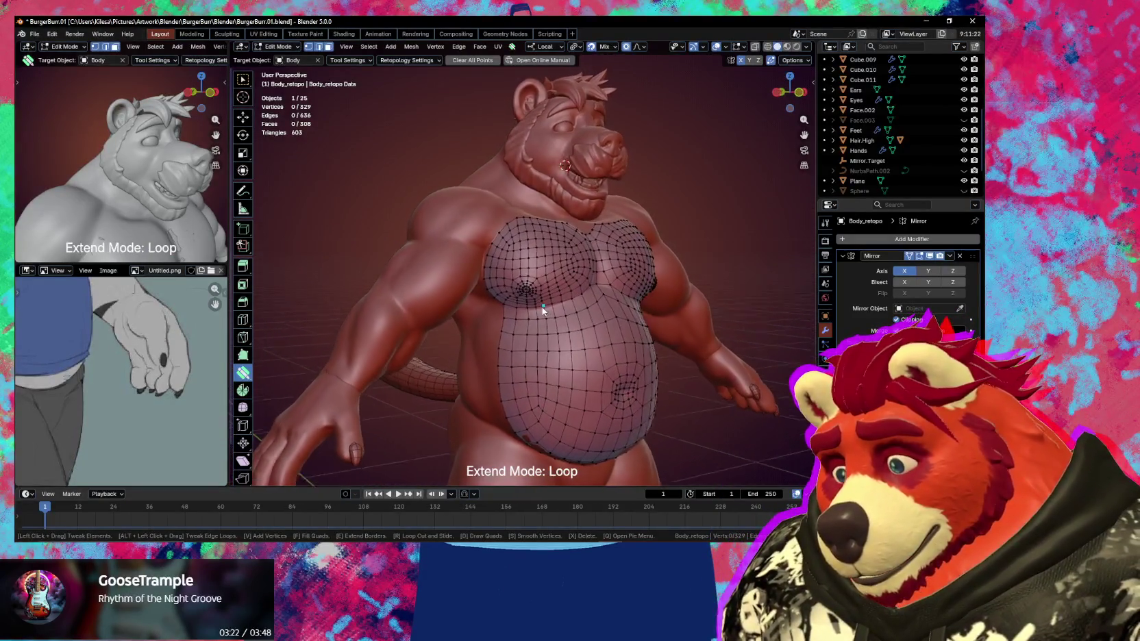
{"action": "scroll", "coordinate": [521, 301], "scroll_direction": "up", "scroll_amount": 2}
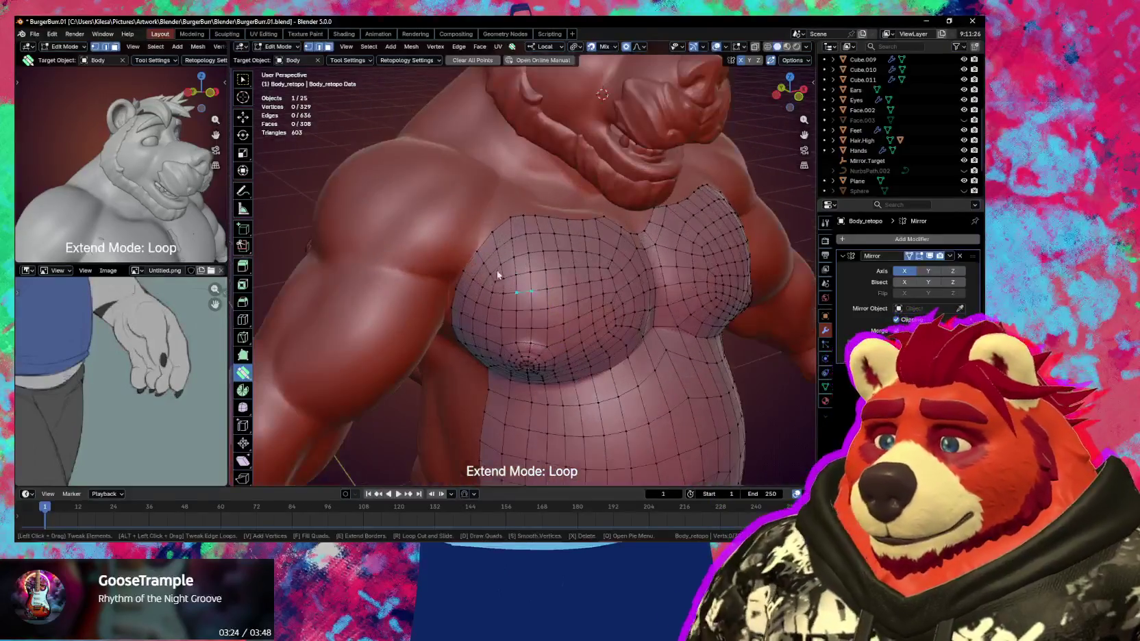
{"action": "mouse_move", "coordinate": [452, 243]}
{"action": "middle_mouse_down"}
{"action": "mouse_move", "coordinate": [552, 336]}
{"action": "mouse_move", "coordinate": [485, 314]}
{"action": "mouse_move", "coordinate": [579, 333]}
{"action": "middle_mouse_up"}
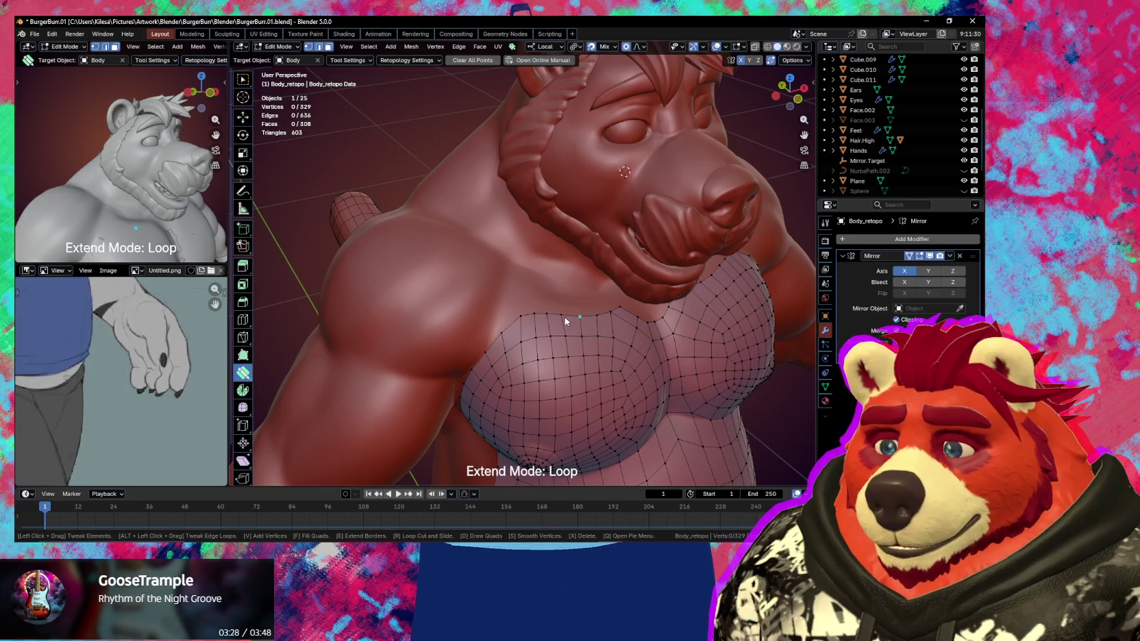
{"action": "middle_click_drag", "start_coordinate": [494, 347], "coordinate": [487, 331]}
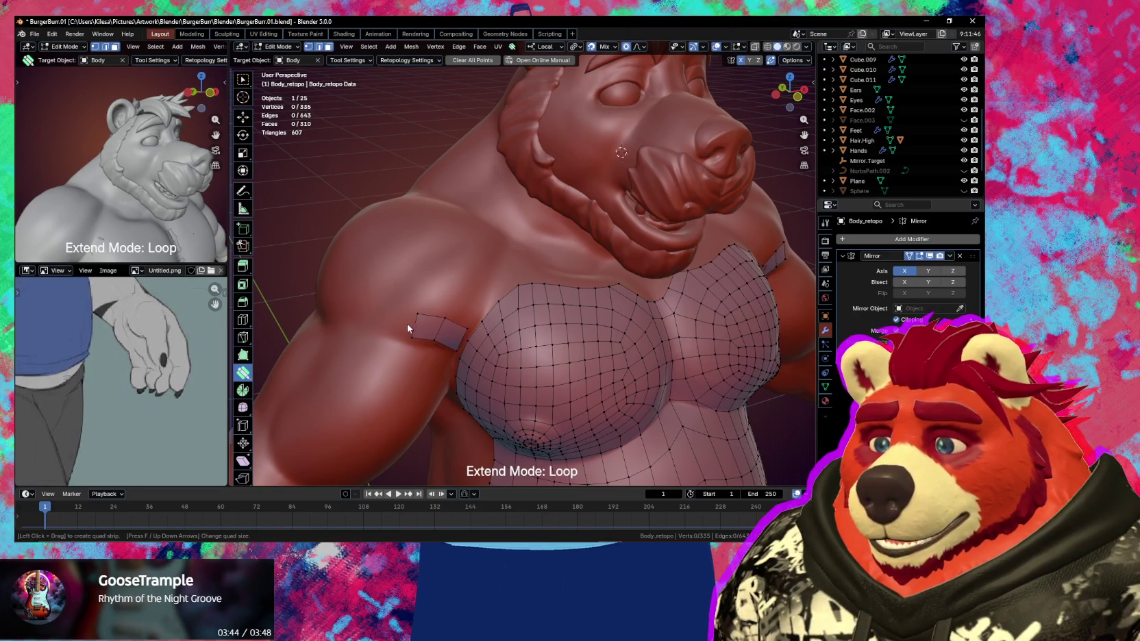
Settle the new strip's vertices onto the upper arm from a side view
{"action": "mouse_move", "coordinate": [326, 297]}
{"action": "middle_mouse_down"}
{"action": "mouse_move", "coordinate": [389, 310]}
{"action": "mouse_move", "coordinate": [472, 359]}
{"action": "middle_mouse_up"}
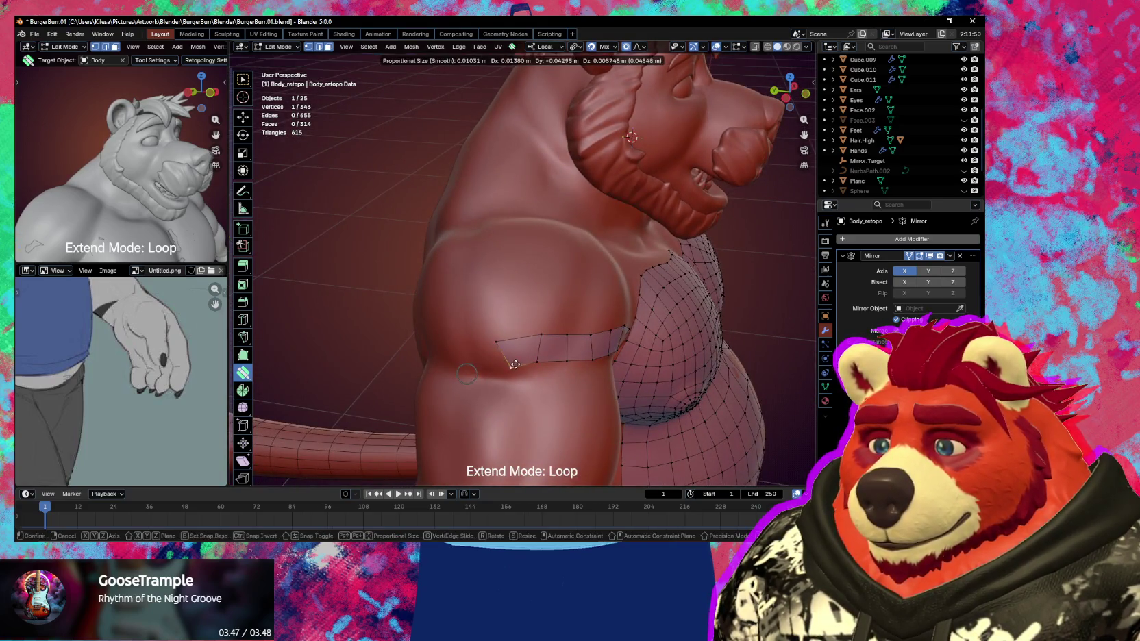
{"action": "left_click_drag", "start_coordinate": [467, 373], "coordinate": [519, 338]}
{"action": "middle_click_drag", "start_coordinate": [519, 337], "coordinate": [533, 336]}
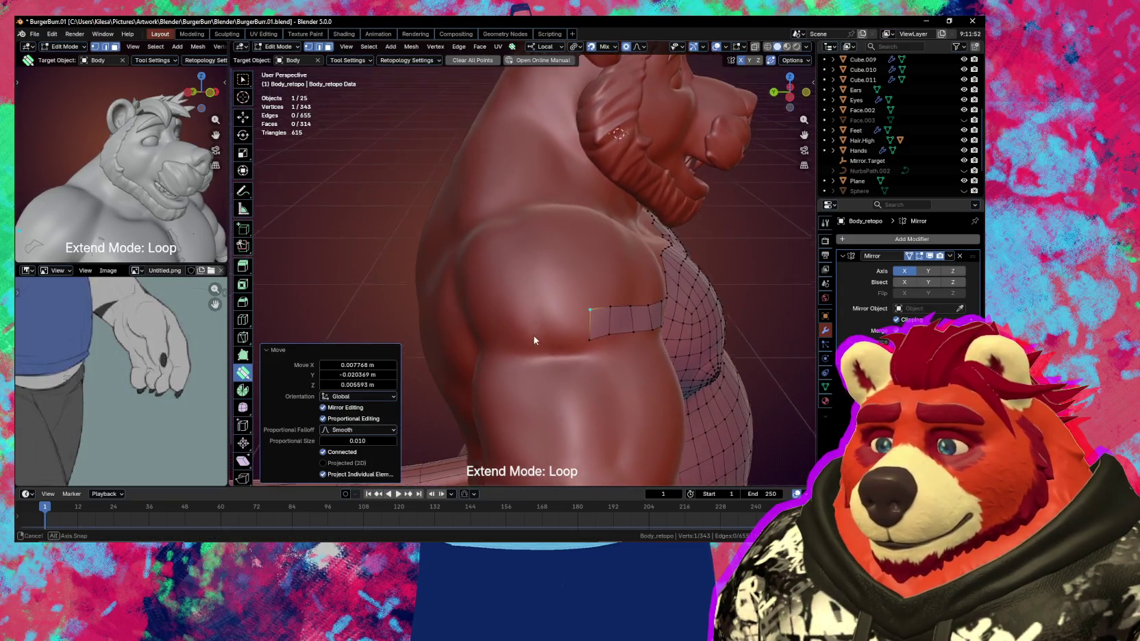
{"action": "mouse_move", "coordinate": [583, 340]}
{"action": "left_mouse_down"}
{"action": "mouse_move", "coordinate": [580, 304]}
{"action": "mouse_move", "coordinate": [570, 306]}
{"action": "left_mouse_up"}
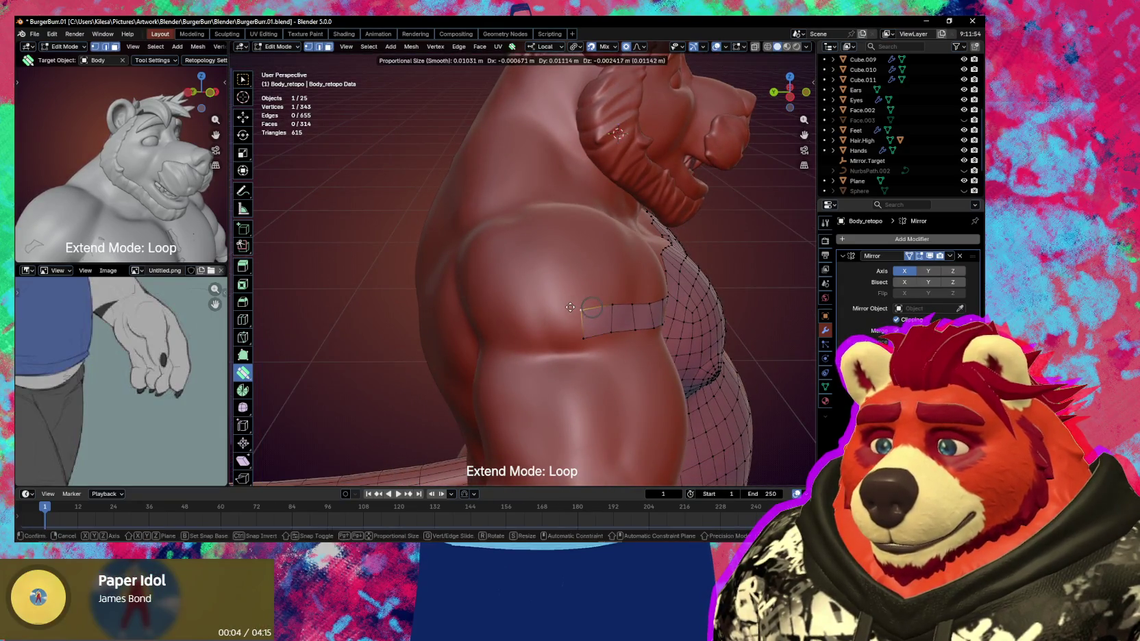
{"action": "left_click", "coordinate": [558, 326]}
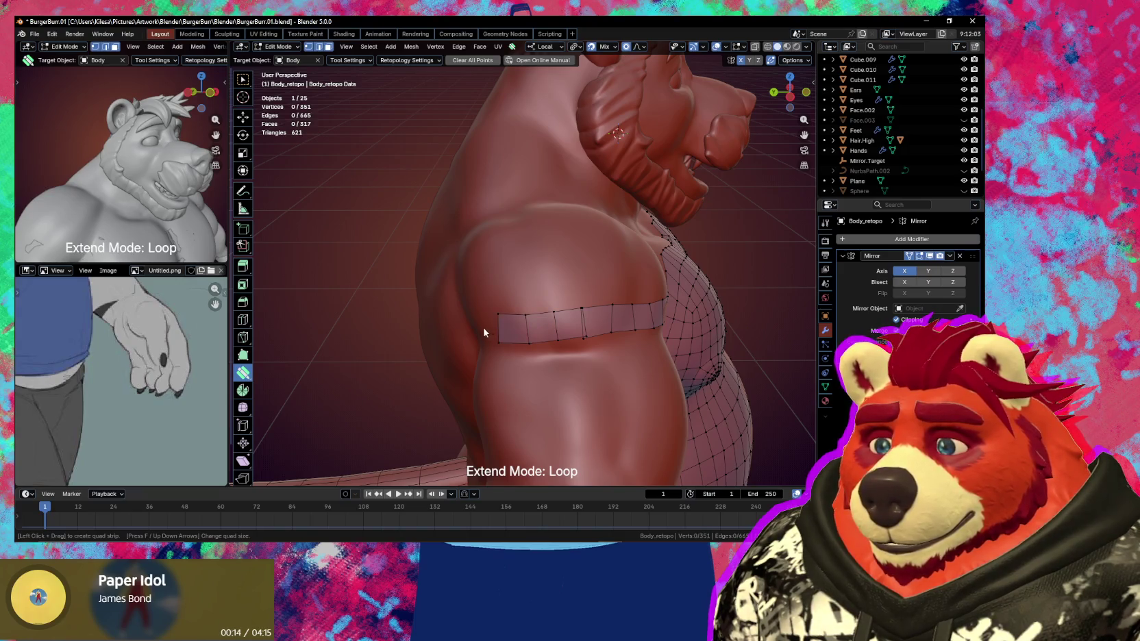
Extend the arm strip with another quad around the arm and merge and nudge its vertices
{"action": "middle_click_drag", "start_coordinate": [483, 326], "coordinate": [542, 324]}
{"action": "left_click_drag", "start_coordinate": [580, 327], "coordinate": [610, 318]}
{"action": "mouse_move", "coordinate": [611, 318]}
{"action": "middle_mouse_down"}
{"action": "mouse_move", "coordinate": [629, 290]}
{"action": "mouse_move", "coordinate": [554, 305]}
{"action": "middle_mouse_up"}
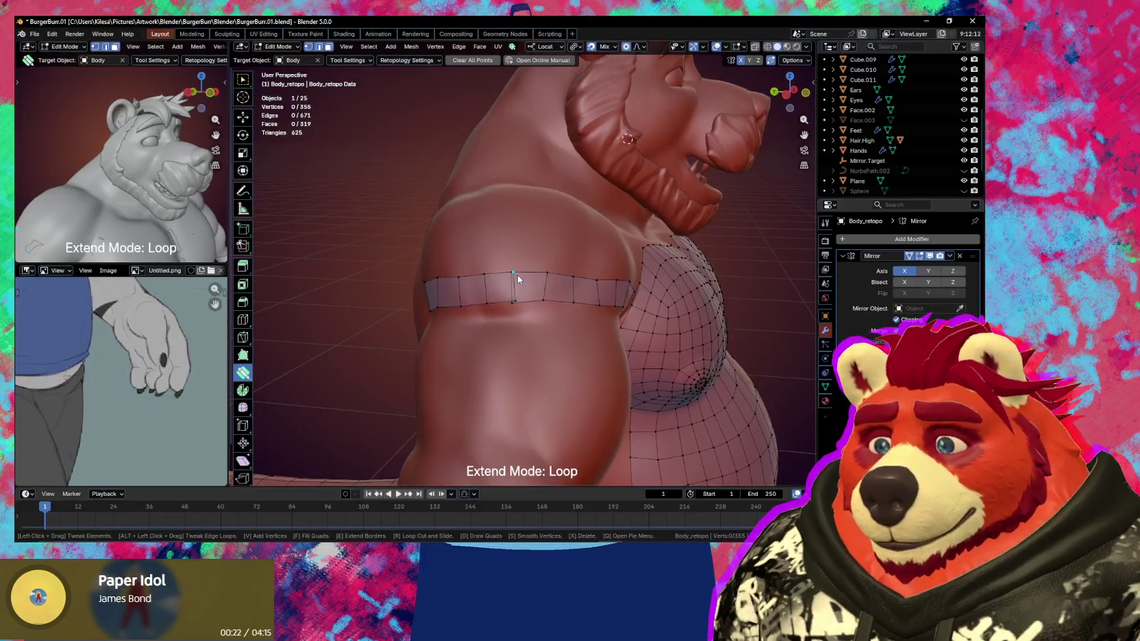
{"action": "mouse_move", "coordinate": [513, 273]}
{"action": "left_mouse_down"}
{"action": "mouse_move", "coordinate": [516, 304]}
{"action": "mouse_move", "coordinate": [515, 277]}
{"action": "left_mouse_up"}
{"action": "mouse_move", "coordinate": [541, 287]}
{"action": "middle_mouse_down"}
{"action": "mouse_move", "coordinate": [484, 281]}
{"action": "mouse_move", "coordinate": [503, 296]}
{"action": "middle_mouse_up"}
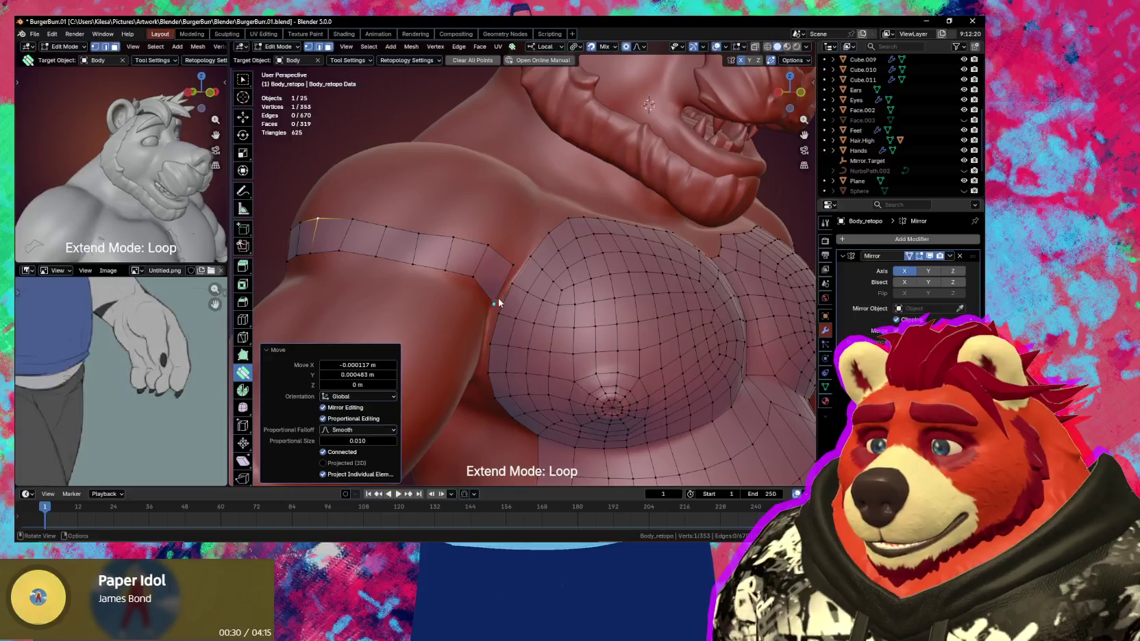
{"action": "mouse_move", "coordinate": [494, 307]}
{"action": "left_mouse_down"}
{"action": "mouse_move", "coordinate": [514, 285]}
{"action": "mouse_move", "coordinate": [492, 241]}
{"action": "left_mouse_up"}
Add a quad closing the strip's end and settle its vertex onto the shoulder surface
{"action": "middle_click_drag", "start_coordinate": [492, 241], "coordinate": [466, 264]}
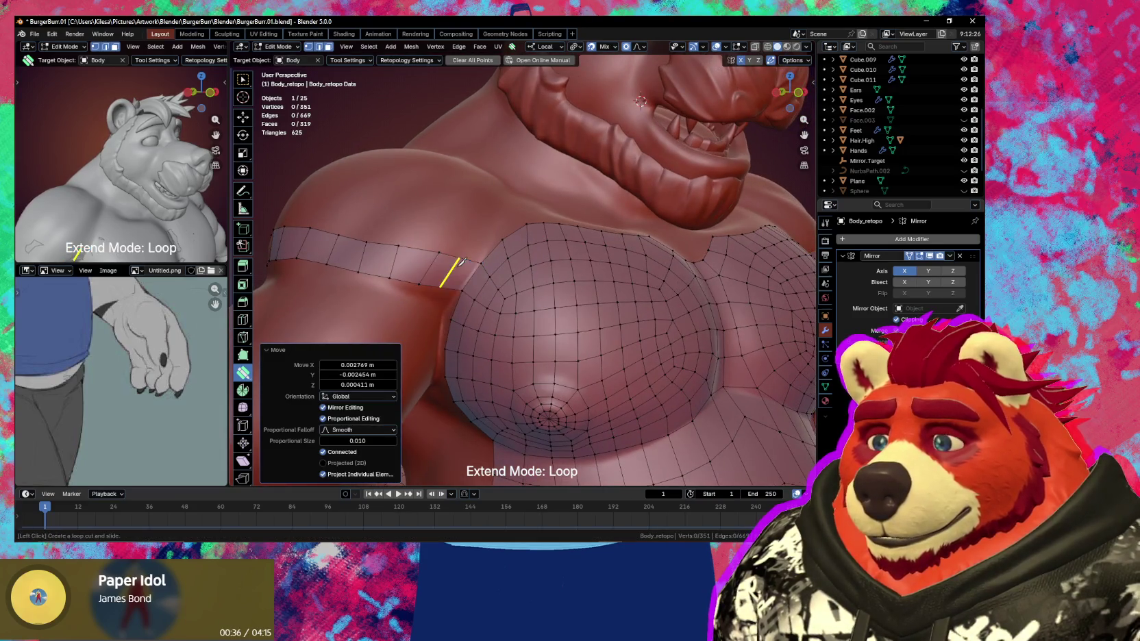
{"action": "left_click", "coordinate": [459, 274]}
{"action": "mouse_move", "coordinate": [460, 262]}
{"action": "left_mouse_down"}
{"action": "mouse_move", "coordinate": [439, 280]}
{"action": "mouse_move", "coordinate": [459, 299]}
{"action": "left_mouse_up"}
{"action": "mouse_move", "coordinate": [459, 300]}
{"action": "middle_mouse_down"}
{"action": "mouse_move", "coordinate": [469, 284]}
{"action": "mouse_move", "coordinate": [478, 323]}
{"action": "mouse_move", "coordinate": [558, 336]}
{"action": "mouse_move", "coordinate": [581, 291]}
{"action": "mouse_move", "coordinate": [446, 306]}
{"action": "mouse_move", "coordinate": [521, 306]}
{"action": "mouse_move", "coordinate": [524, 318]}
{"action": "mouse_move", "coordinate": [427, 324]}
{"action": "mouse_move", "coordinate": [615, 325]}
{"action": "mouse_move", "coordinate": [591, 314]}
{"action": "mouse_move", "coordinate": [430, 314]}
{"action": "mouse_move", "coordinate": [508, 306]}
{"action": "mouse_move", "coordinate": [559, 280]}
{"action": "middle_mouse_up"}
Extend the back strip toward the spine
{"action": "key", "text": "alt+a"}
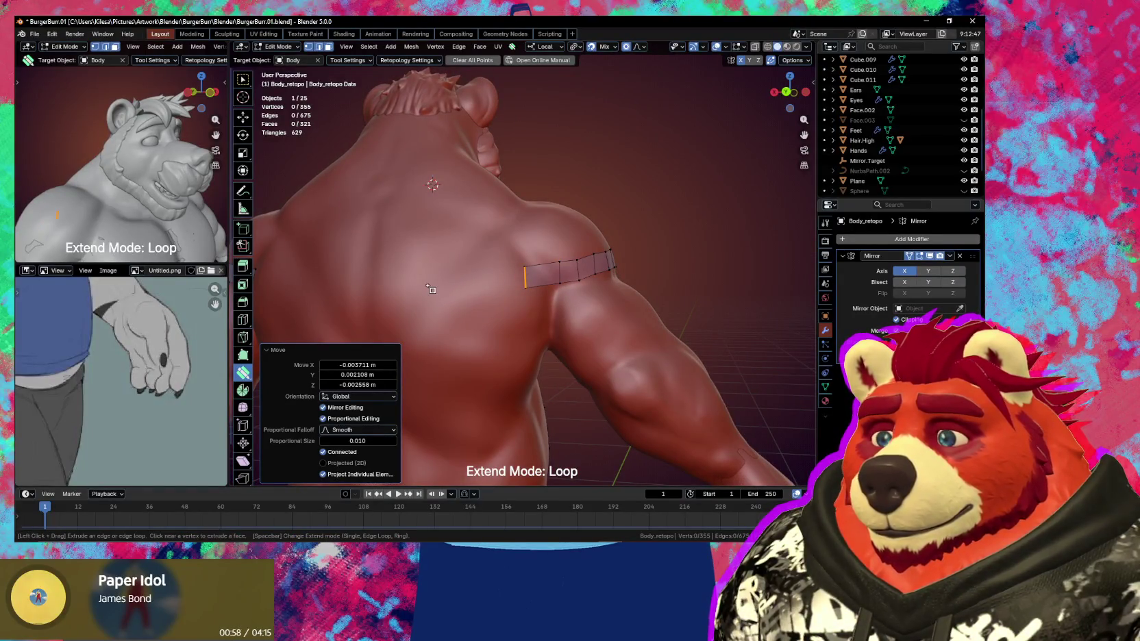
{"action": "middle_click_drag", "start_coordinate": [370, 284], "coordinate": [387, 289]}
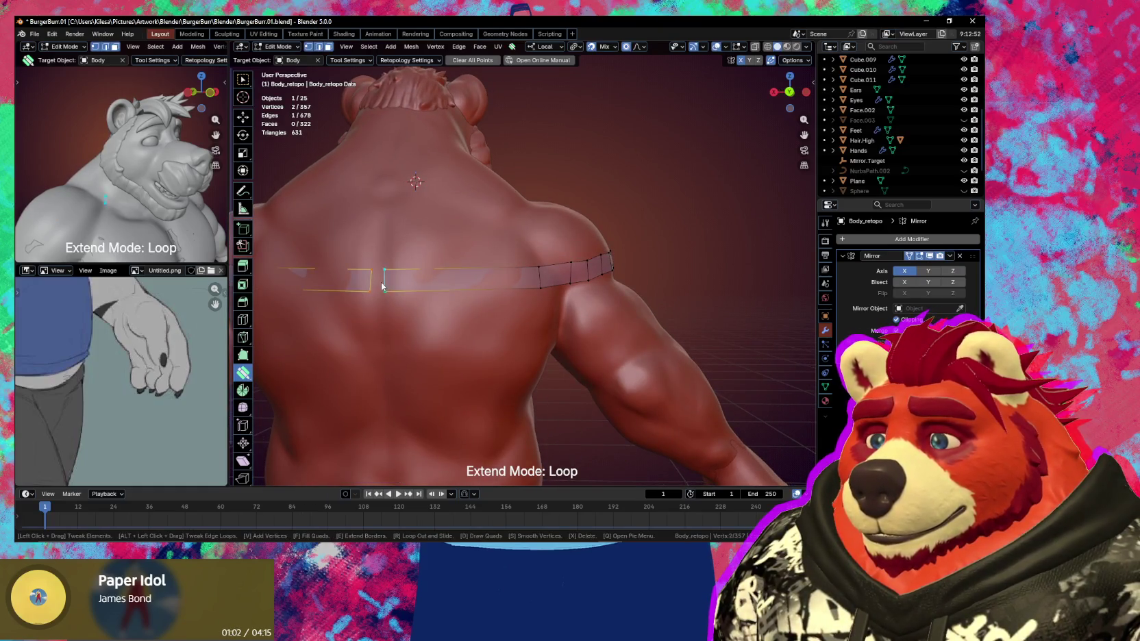
{"action": "left_click_drag", "start_coordinate": [382, 287], "coordinate": [376, 289]}
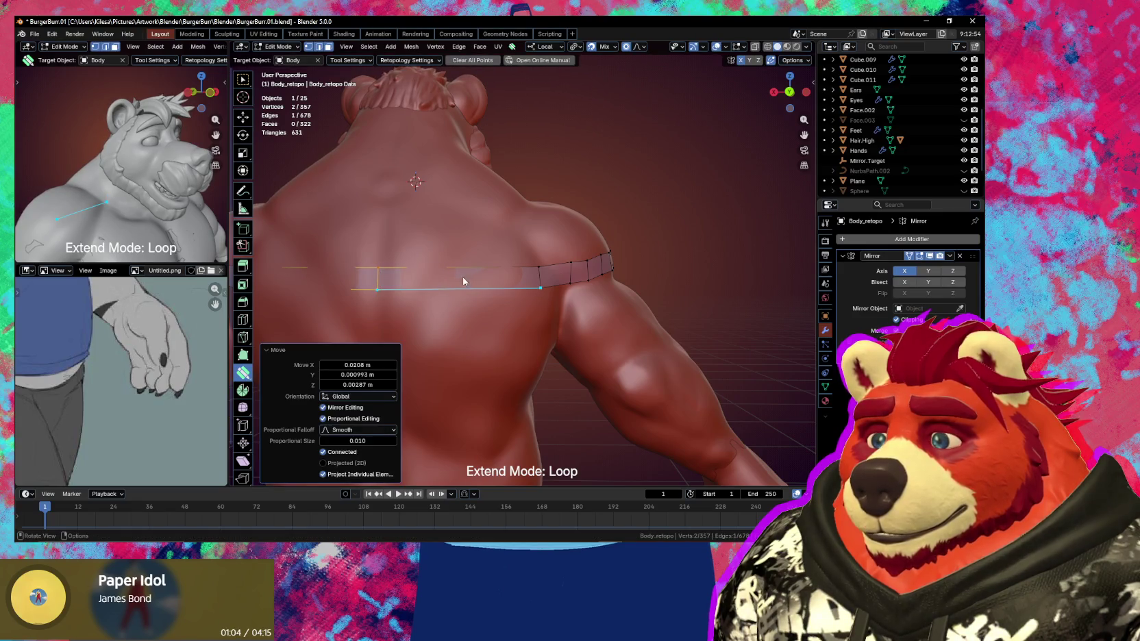
{"action": "scroll", "coordinate": [450, 272], "scroll_direction": "up", "scroll_amount": 2}
Add three loop cuts across the back strip to divide it evenly
{"action": "mouse_move", "coordinate": [431, 278]}
{"action": "left_mouse_down"}
{"action": "mouse_move", "coordinate": [431, 268]}
{"action": "mouse_move", "coordinate": [482, 283]}
{"action": "left_mouse_up"}
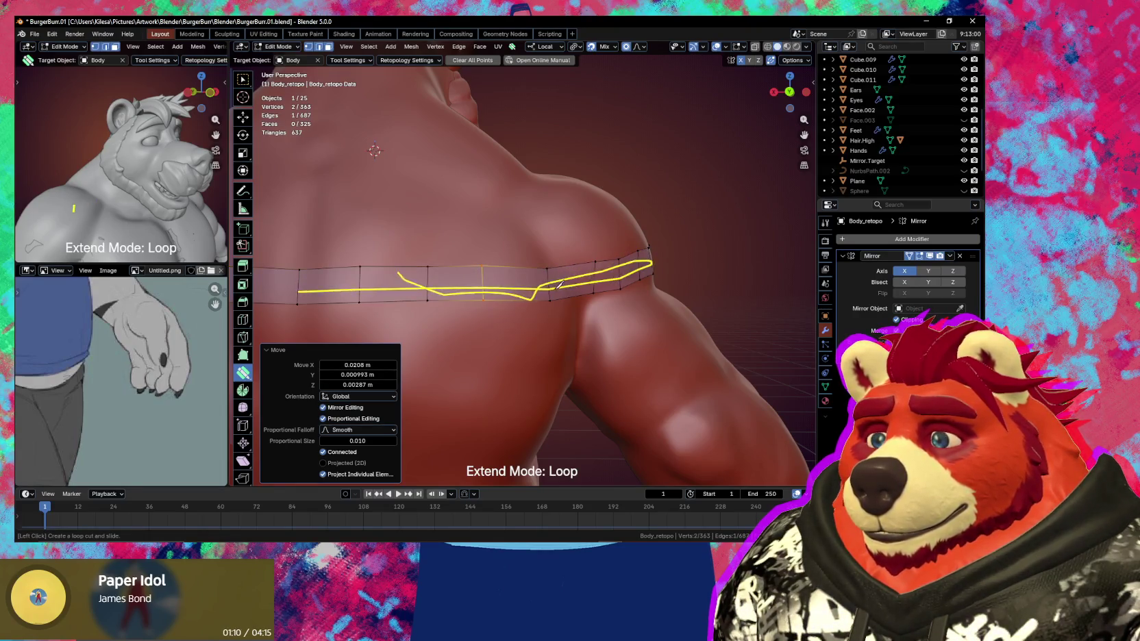
{"action": "left_click", "coordinate": [574, 275]}
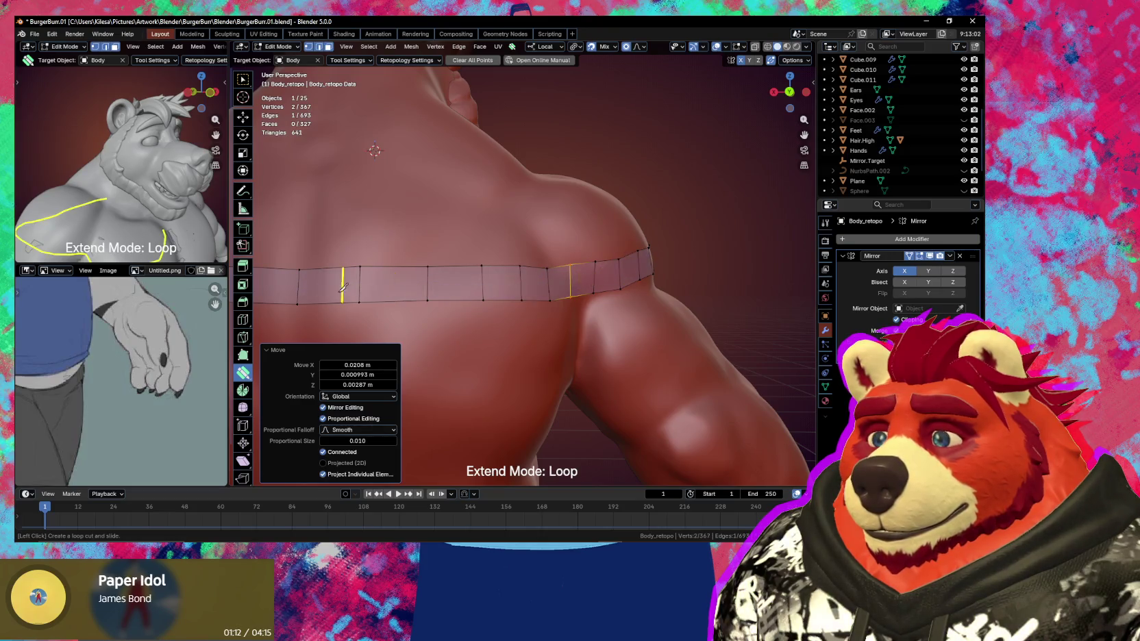
{"action": "left_click", "coordinate": [395, 282]}
{"action": "mouse_move", "coordinate": [643, 367]}
{"action": "middle_mouse_down"}
{"action": "mouse_move", "coordinate": [532, 371]}
{"action": "mouse_move", "coordinate": [613, 365]}
{"action": "middle_mouse_up"}
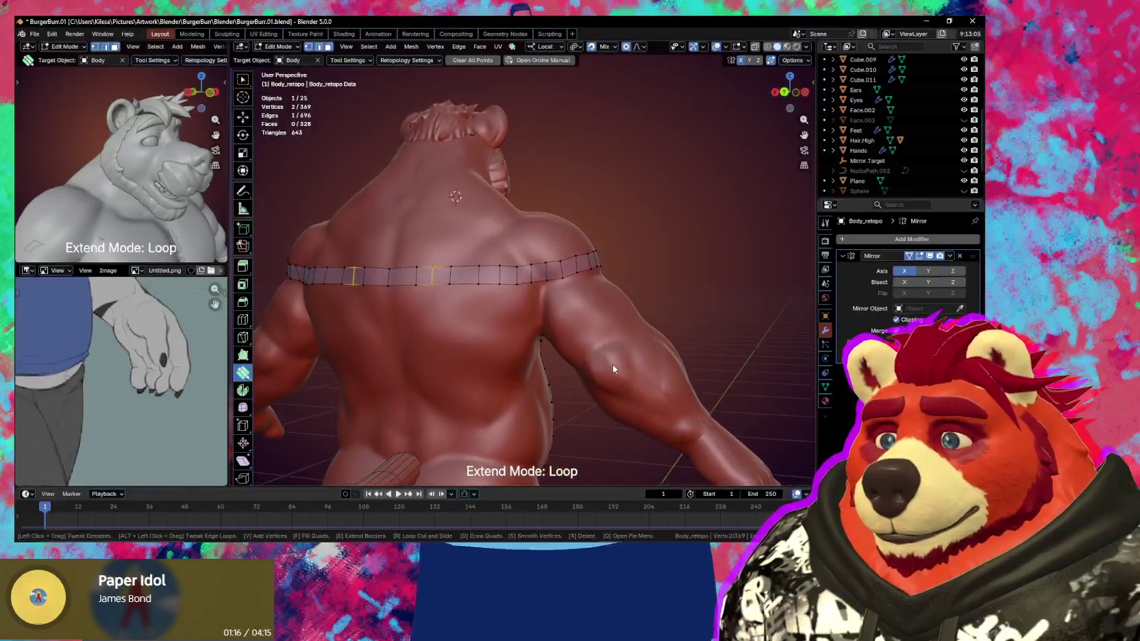
{"action": "scroll", "coordinate": [599, 315], "scroll_direction": "up", "scroll_amount": 2}
Pull a back vertex up with proportional falloff and place another loop cut on the torso side
{"action": "left_click_drag", "start_coordinate": [558, 292], "coordinate": [559, 267]}
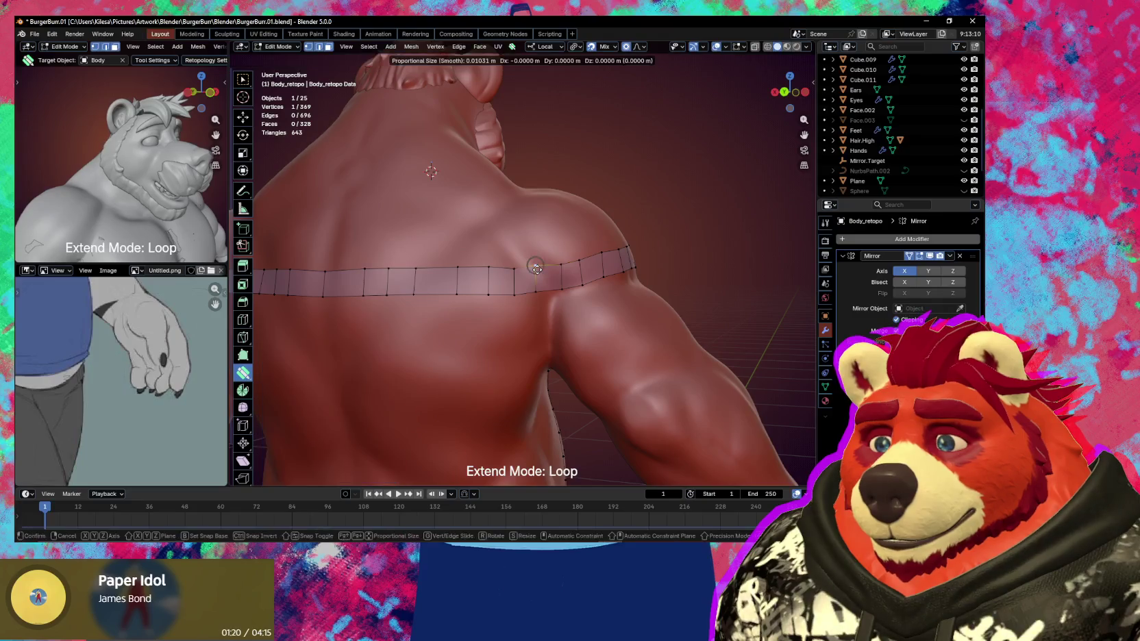
{"action": "mouse_move", "coordinate": [511, 269]}
{"action": "middle_mouse_down"}
{"action": "mouse_move", "coordinate": [510, 335]}
{"action": "mouse_move", "coordinate": [522, 331]}
{"action": "mouse_move", "coordinate": [411, 336]}
{"action": "mouse_move", "coordinate": [600, 338]}
{"action": "mouse_move", "coordinate": [513, 317]}
{"action": "mouse_move", "coordinate": [434, 317]}
{"action": "middle_mouse_up"}
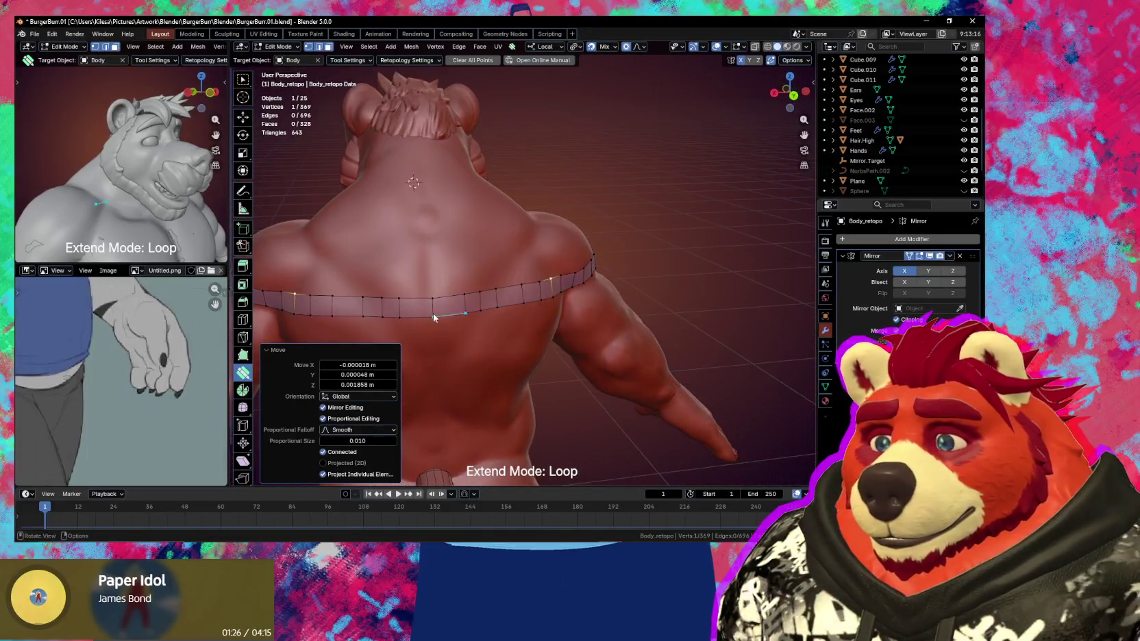
{"action": "key", "text": "alt+a"}
{"action": "key", "text": "ctrl+r"}
{"action": "mouse_move", "coordinate": [513, 300]}
{"action": "middle_mouse_down"}
{"action": "mouse_move", "coordinate": [458, 298]}
{"action": "mouse_move", "coordinate": [490, 323]}
{"action": "middle_mouse_up"}
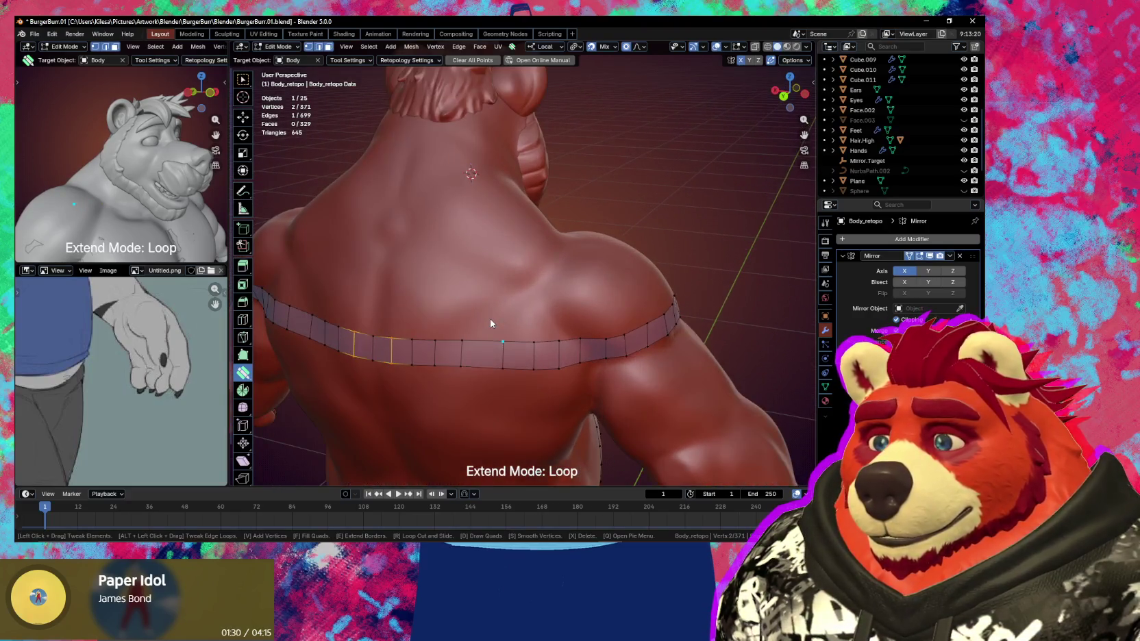
{"action": "key", "text": "alt+a"}
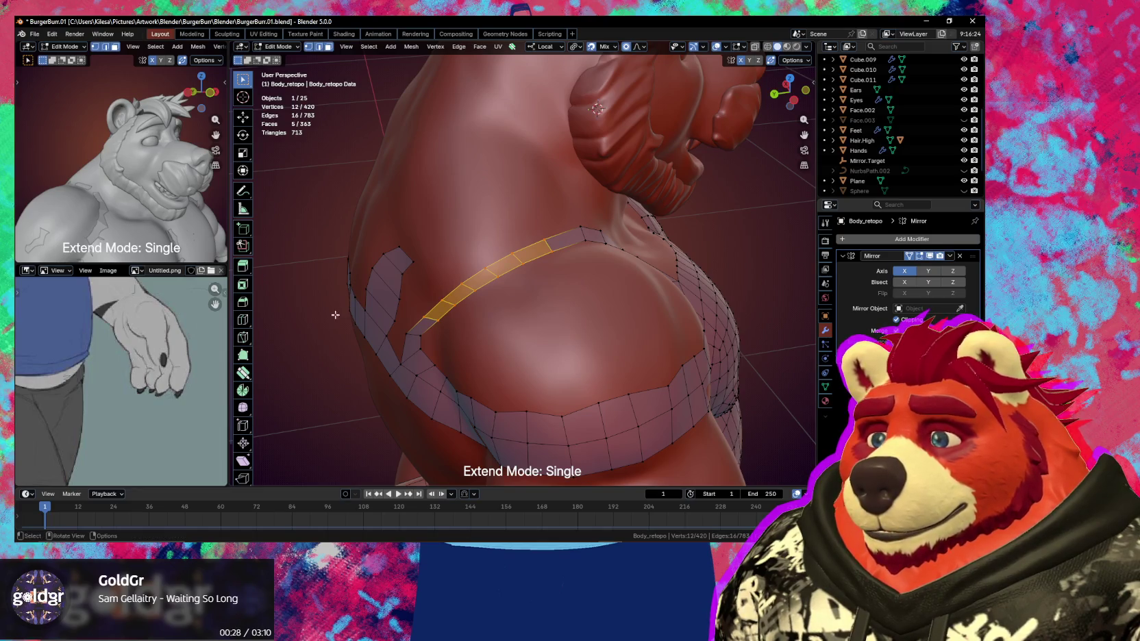
Add the Poly Build tool to Quick Favorites and activate it with Q
{"action": "right_click", "coordinate": [243, 372]}
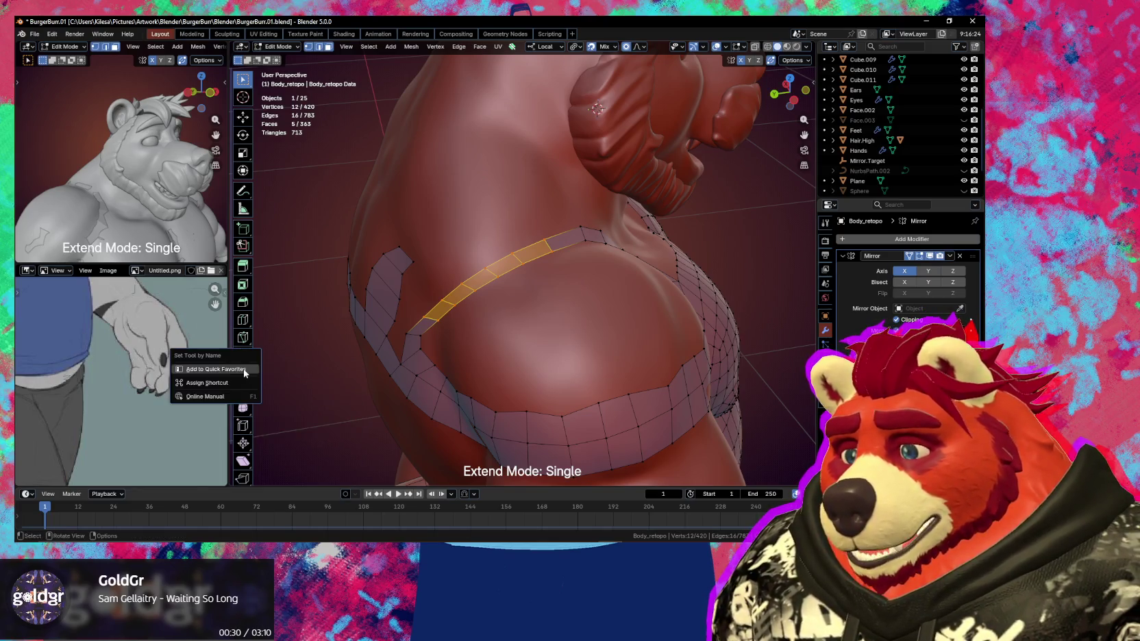
{"action": "left_click", "coordinate": [244, 371]}
{"action": "right_click", "coordinate": [242, 383]}
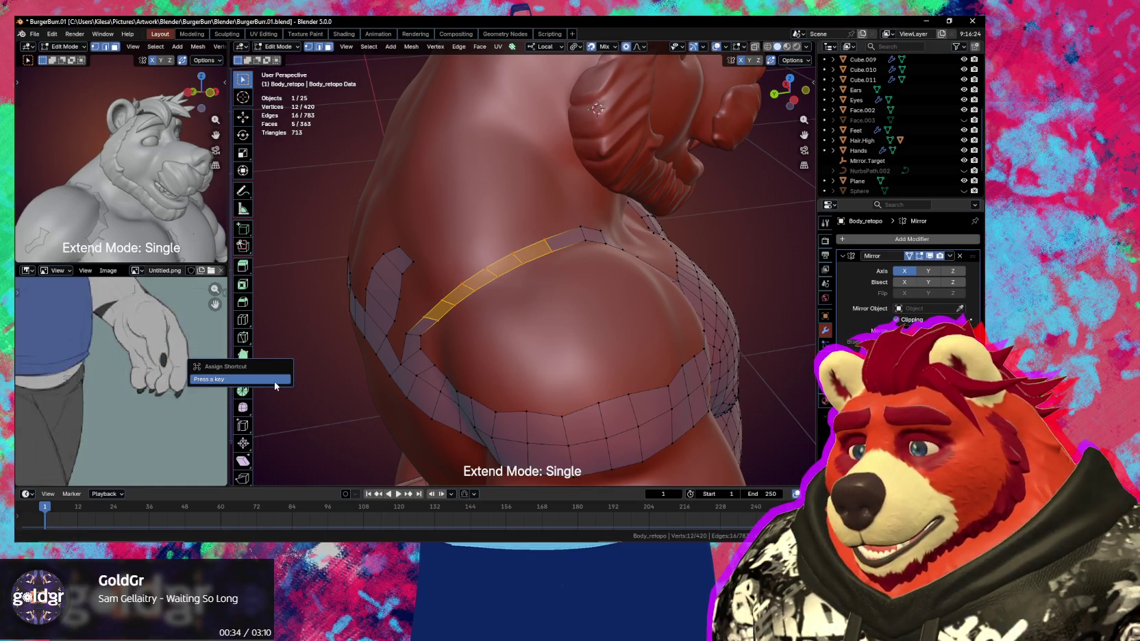
{"action": "left_click", "coordinate": [275, 381]}
{"action": "key", "text": "q"}
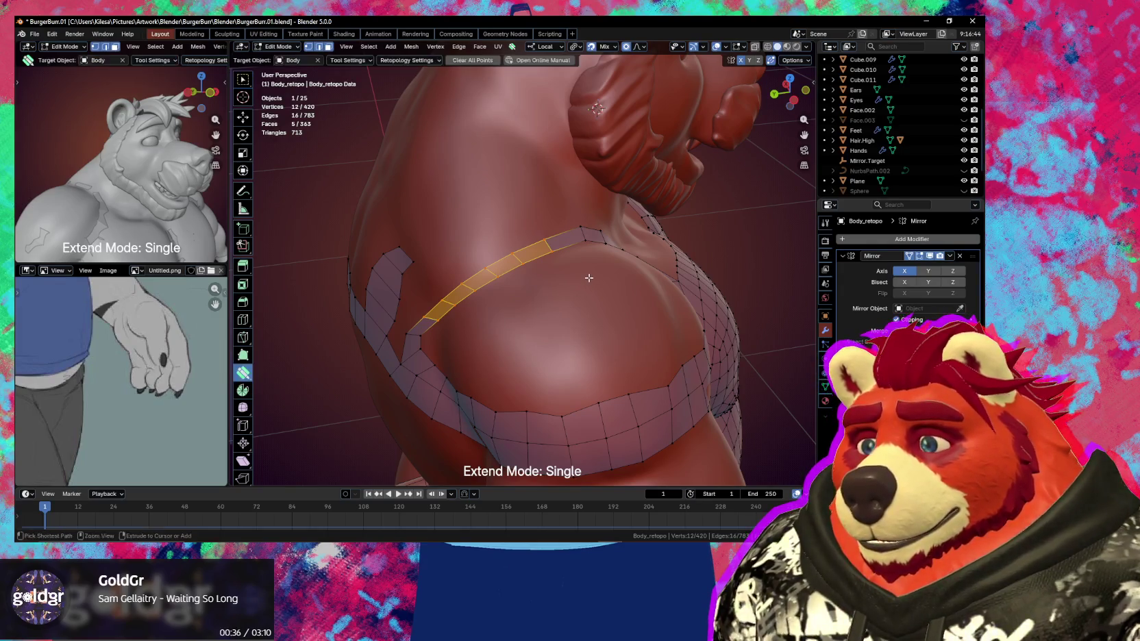
Split the shoulder faces with a loop cut and shift a vertex to the right
{"action": "mouse_move", "coordinate": [586, 272]}
{"action": "middle_mouse_down"}
{"action": "mouse_move", "coordinate": [549, 263]}
{"action": "mouse_move", "coordinate": [590, 338]}
{"action": "mouse_move", "coordinate": [575, 357]}
{"action": "mouse_move", "coordinate": [536, 332]}
{"action": "mouse_move", "coordinate": [600, 328]}
{"action": "middle_mouse_up"}
{"action": "left_click", "coordinate": [546, 262]}
{"action": "key", "text": "r"}
{"action": "left_click", "coordinate": [575, 365]}
{"action": "mouse_move", "coordinate": [526, 343]}
{"action": "left_mouse_down"}
{"action": "mouse_move", "coordinate": [550, 360]}
{"action": "mouse_move", "coordinate": [509, 368]}
{"action": "left_mouse_up"}
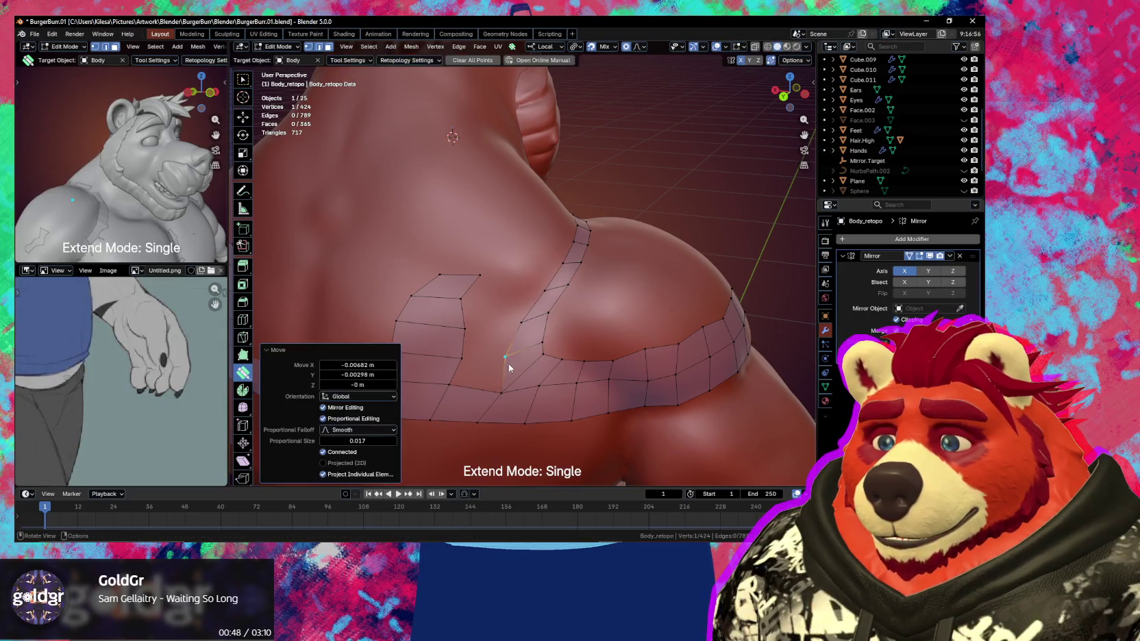
Fill the shoulder gaps between the top quad and right column with new quads, then tweak vertices
{"action": "left_click", "coordinate": [483, 373]}
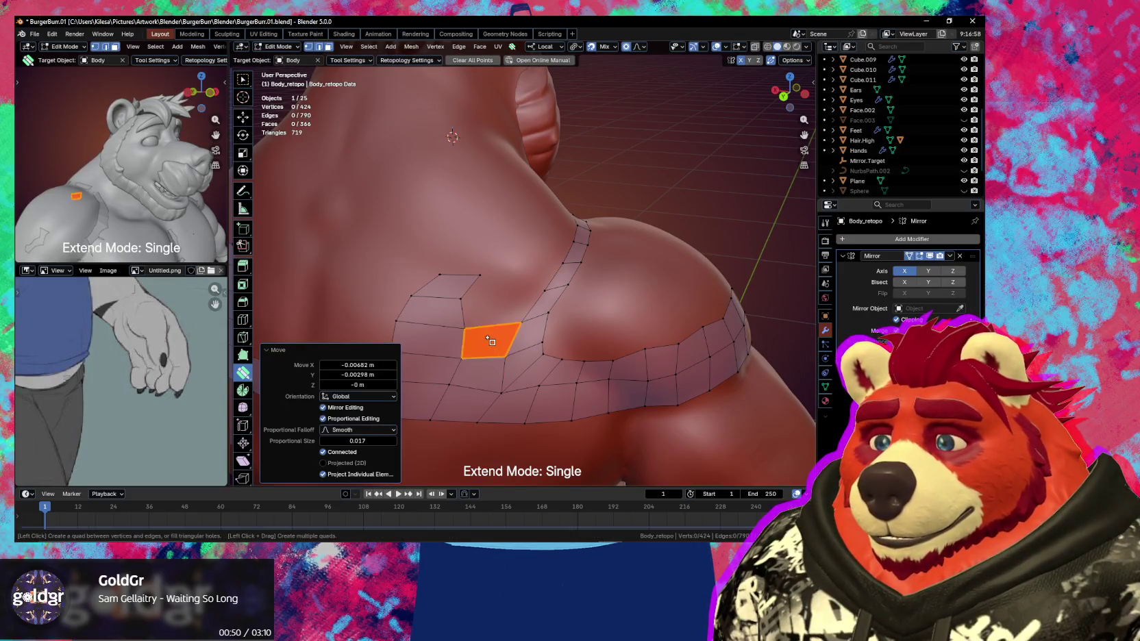
{"action": "left_click", "coordinate": [490, 339]}
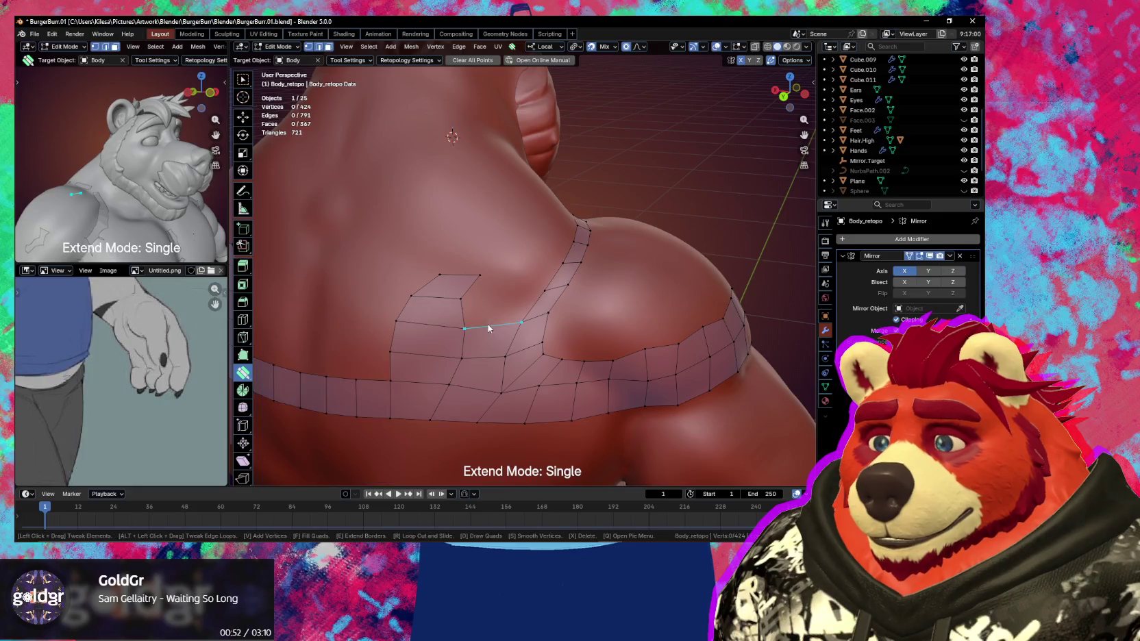
{"action": "left_click_drag", "start_coordinate": [465, 302], "coordinate": [484, 299]}
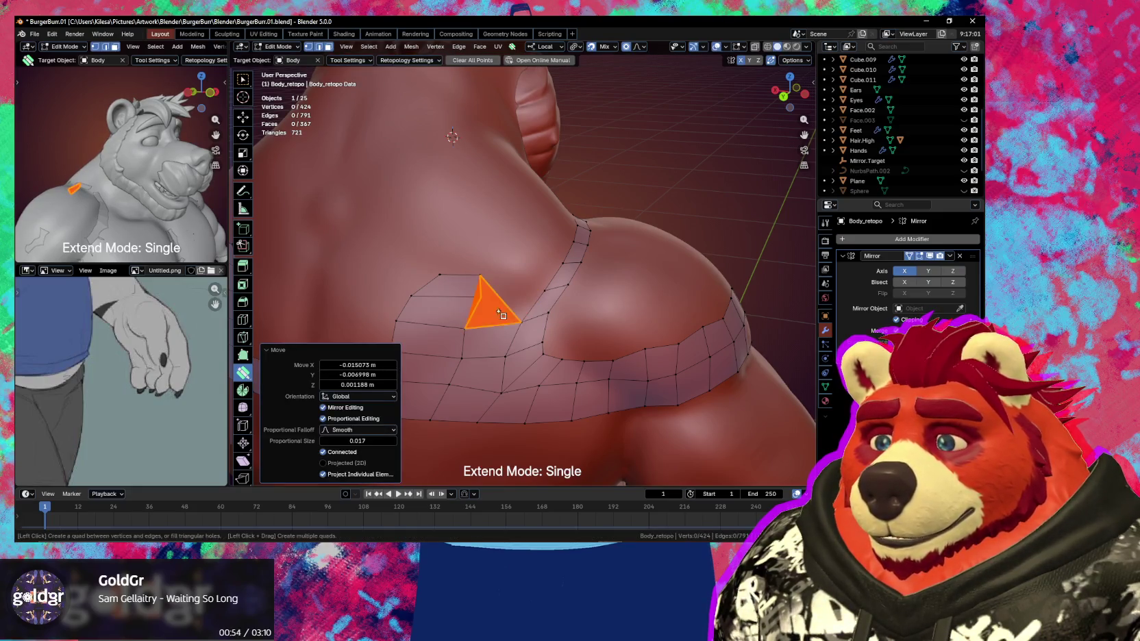
{"action": "right_click", "coordinate": [521, 314]}
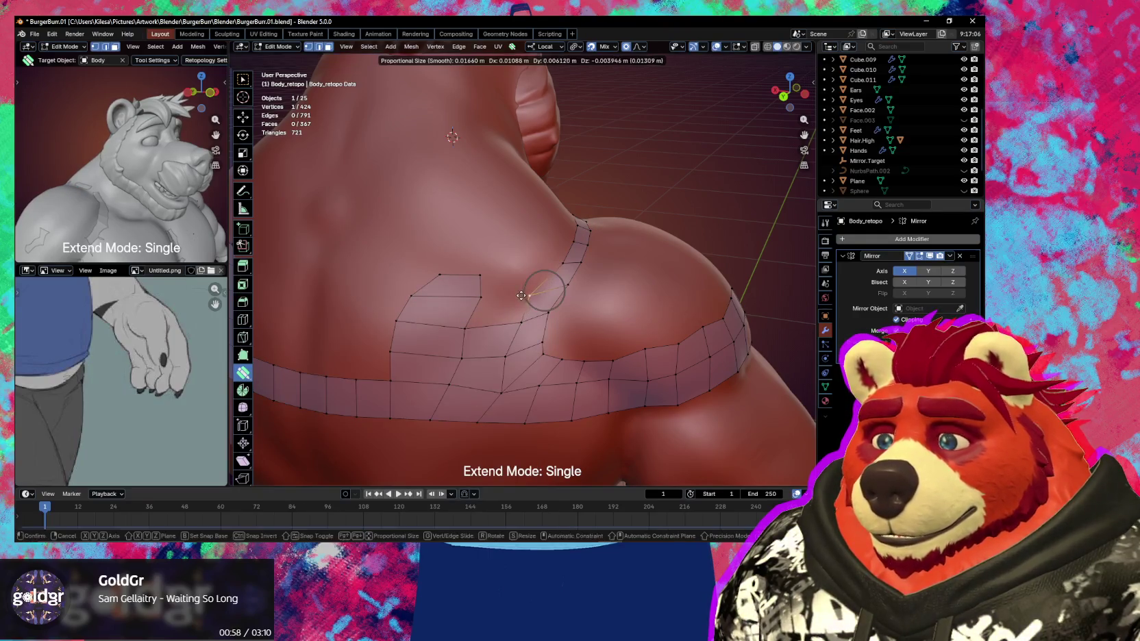
{"action": "left_click", "coordinate": [510, 296]}
{"action": "left_click", "coordinate": [499, 310]}
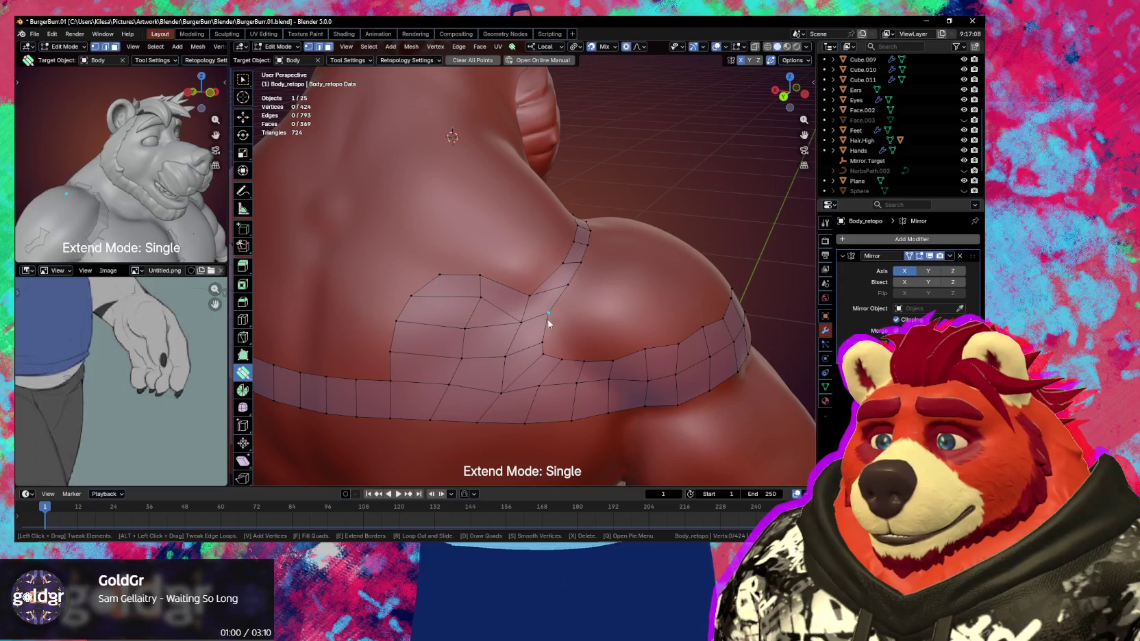
{"action": "middle_click_drag", "start_coordinate": [502, 314], "coordinate": [449, 300]}
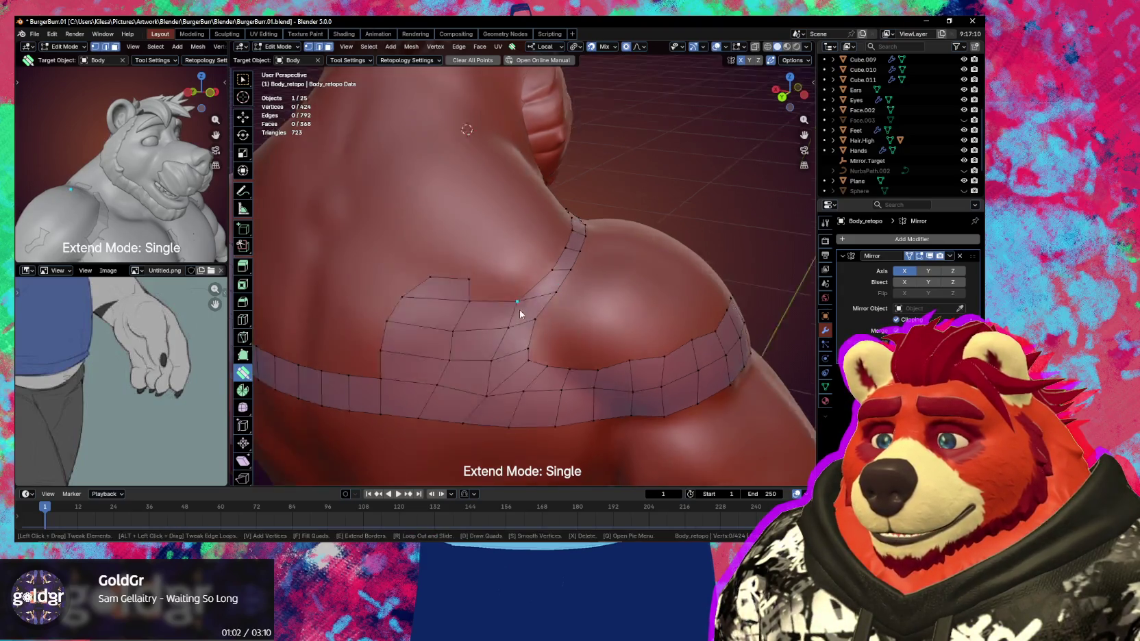
{"action": "left_click_drag", "start_coordinate": [449, 300], "coordinate": [447, 295]}
{"action": "mouse_move", "coordinate": [446, 296]}
{"action": "middle_mouse_down"}
{"action": "mouse_move", "coordinate": [439, 281]}
{"action": "mouse_move", "coordinate": [442, 304]}
{"action": "mouse_move", "coordinate": [456, 299]}
{"action": "middle_mouse_up"}
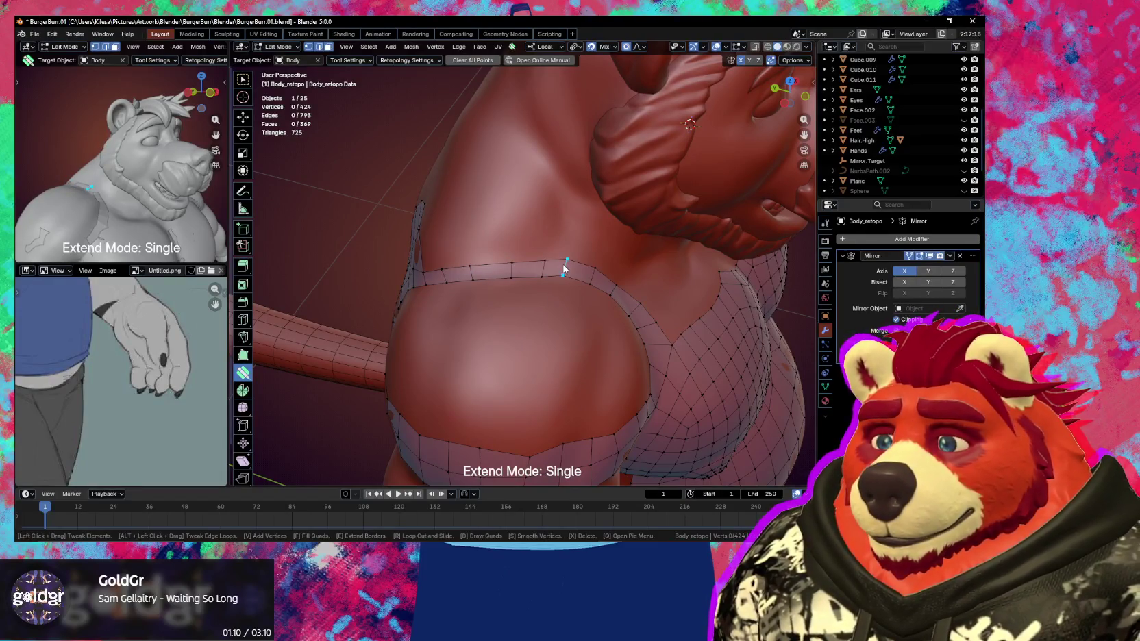
Extrude the shoulder edge loop up into a new row and adjust its vertices with proportional falloff
{"action": "key", "text": "space"}
{"action": "left_click_drag", "start_coordinate": [565, 266], "coordinate": [562, 224]}
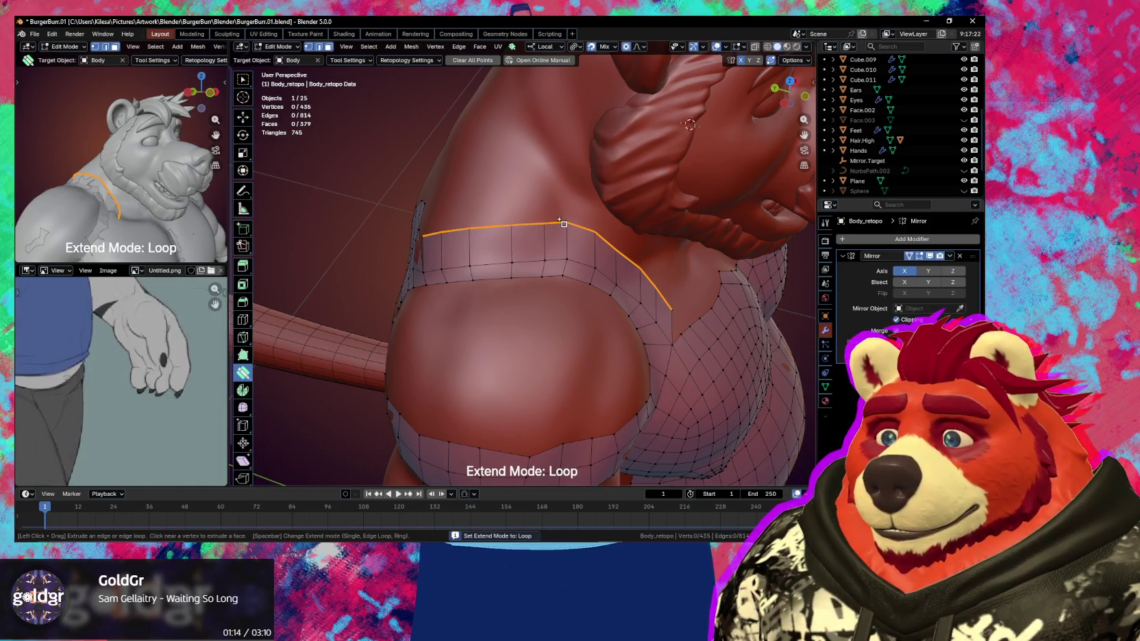
{"action": "middle_click_drag", "start_coordinate": [561, 220], "coordinate": [644, 330]}
{"action": "left_click_drag", "start_coordinate": [625, 340], "coordinate": [617, 370]}
{"action": "mouse_move", "coordinate": [616, 370]}
{"action": "middle_mouse_down"}
{"action": "mouse_move", "coordinate": [709, 322]}
{"action": "mouse_move", "coordinate": [522, 274]}
{"action": "mouse_move", "coordinate": [493, 254]}
{"action": "middle_mouse_up"}
{"action": "mouse_move", "coordinate": [492, 255]}
{"action": "left_mouse_down"}
{"action": "mouse_move", "coordinate": [470, 263]}
{"action": "mouse_move", "coordinate": [529, 277]}
{"action": "left_mouse_up"}
{"action": "mouse_move", "coordinate": [529, 277]}
{"action": "middle_mouse_down"}
{"action": "mouse_move", "coordinate": [472, 316]}
{"action": "mouse_move", "coordinate": [681, 330]}
{"action": "mouse_move", "coordinate": [563, 349]}
{"action": "mouse_move", "coordinate": [605, 333]}
{"action": "mouse_move", "coordinate": [472, 345]}
{"action": "mouse_move", "coordinate": [535, 305]}
{"action": "mouse_move", "coordinate": [550, 339]}
{"action": "middle_mouse_up"}
{"action": "scroll", "coordinate": [472, 316], "scroll_direction": "down", "scroll_amount": 3}
Select the shoulder boundary loop and Grid Fill it with a span of 10
{"action": "key", "text": "w"}
{"action": "left_click", "coordinate": [555, 348], "text": "alt"}
{"action": "key", "text": "ctrl+f"}
{"action": "left_click", "coordinate": [535, 304]}
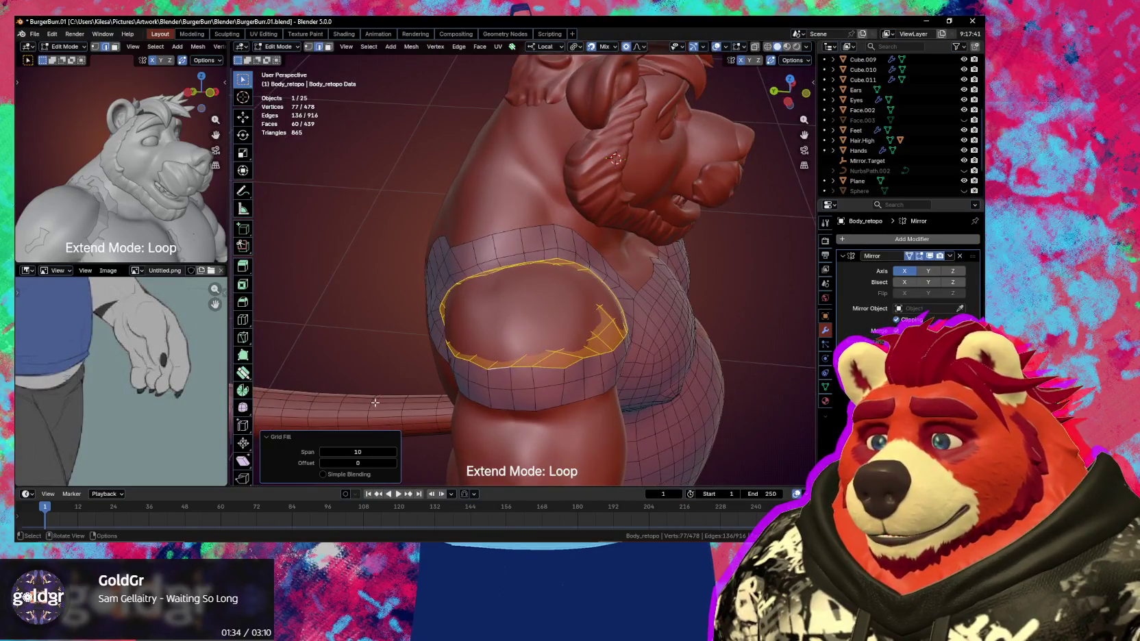
In X-ray, try different Grid Fill span and offset values in the redo panel
{"action": "key", "text": "alt+z"}
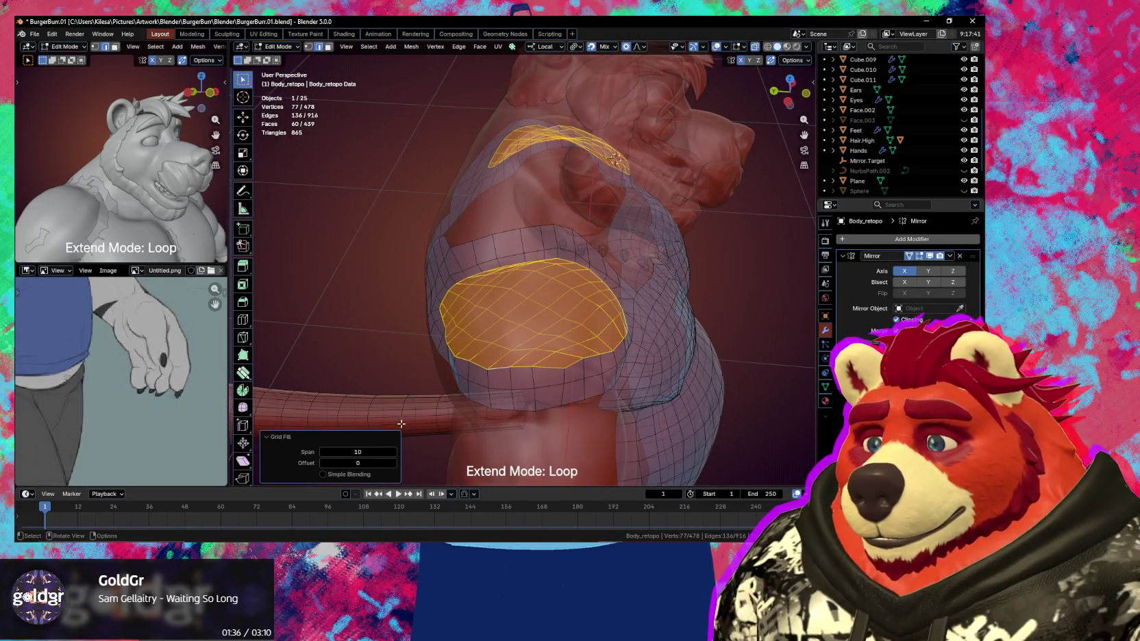
{"action": "left_click", "coordinate": [394, 463]}
{"action": "left_click", "coordinate": [394, 463]}
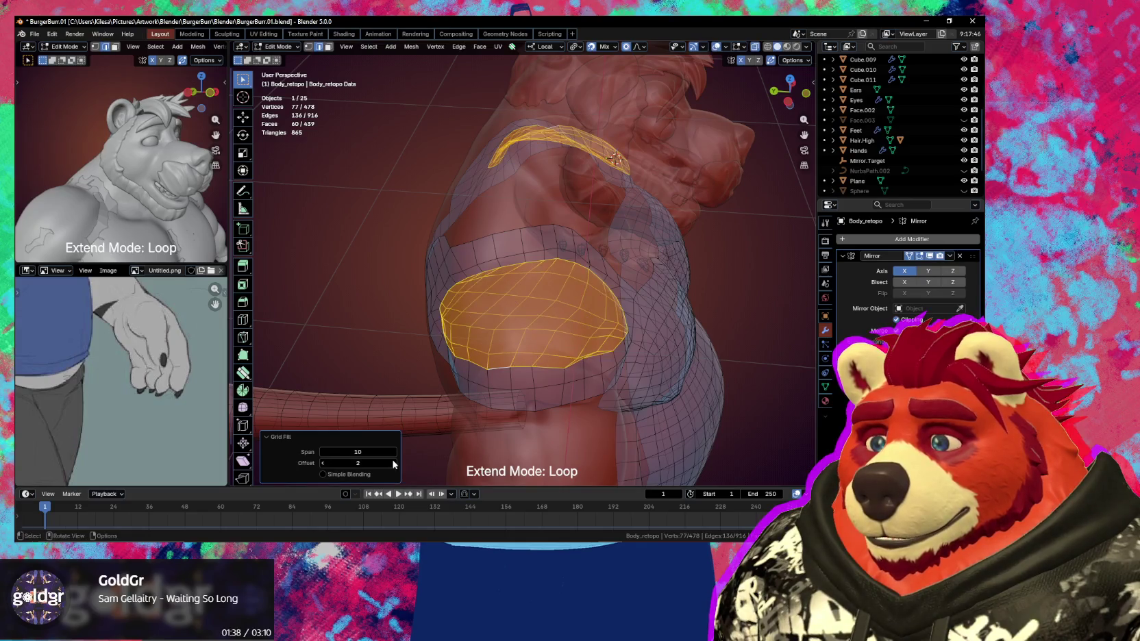
{"action": "left_click", "coordinate": [322, 452]}
{"action": "left_click", "coordinate": [323, 452]}
{"action": "left_click", "coordinate": [323, 452]}
{"action": "left_click", "coordinate": [322, 452]}
{"action": "left_click", "coordinate": [323, 452]}
{"action": "left_click", "coordinate": [323, 452]}
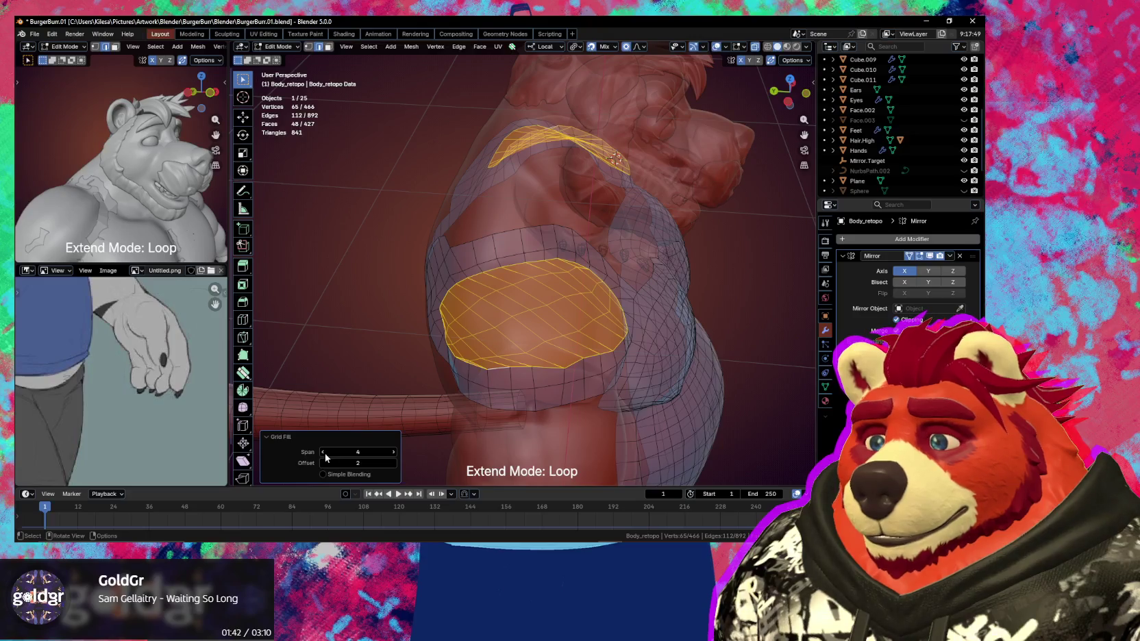
{"action": "left_click", "coordinate": [324, 454]}
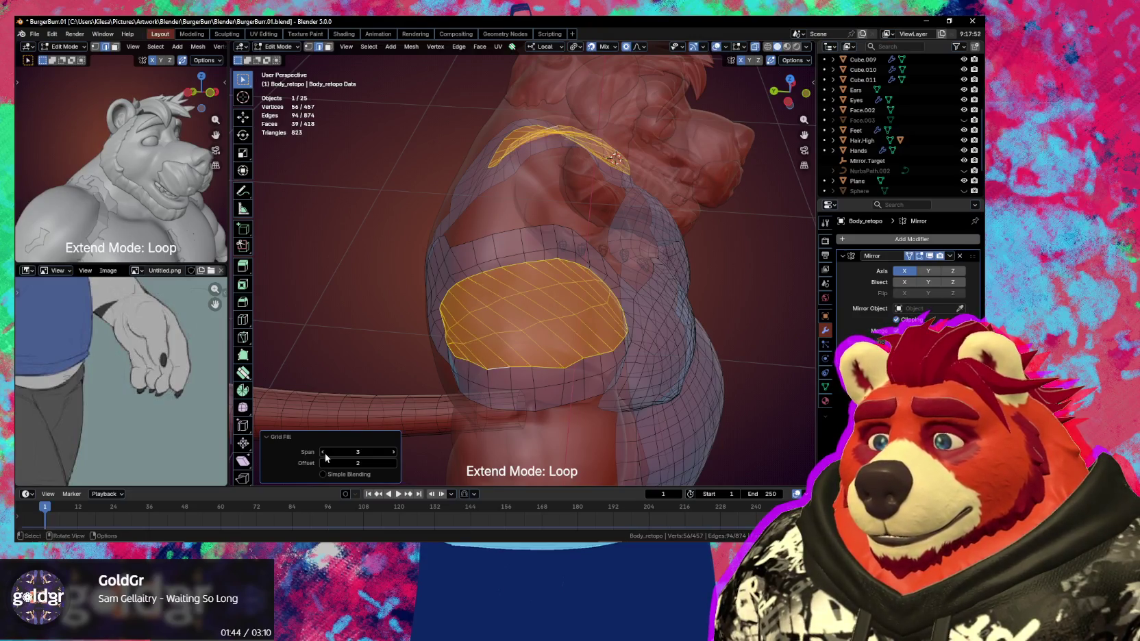
{"action": "left_click", "coordinate": [394, 453]}
{"action": "left_click", "coordinate": [393, 464]}
{"action": "left_click", "coordinate": [323, 463]}
{"action": "left_click", "coordinate": [322, 464]}
{"action": "left_click", "coordinate": [323, 464]}
Settle on span 6 with offset -1, then push the chest patch along its normals
{"action": "mouse_move", "coordinate": [579, 444]}
{"action": "middle_mouse_down"}
{"action": "mouse_move", "coordinate": [564, 433]}
{"action": "mouse_move", "coordinate": [576, 283]}
{"action": "middle_mouse_up"}
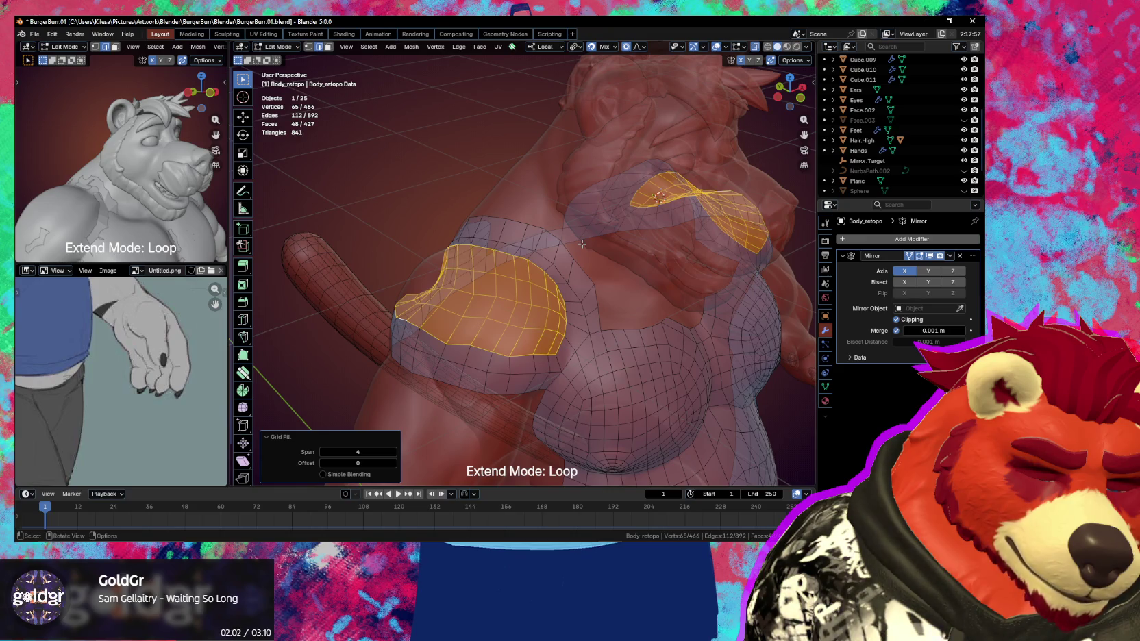
{"action": "mouse_move", "coordinate": [602, 242]}
{"action": "middle_mouse_down"}
{"action": "mouse_move", "coordinate": [548, 323]}
{"action": "mouse_move", "coordinate": [430, 397]}
{"action": "middle_mouse_up"}
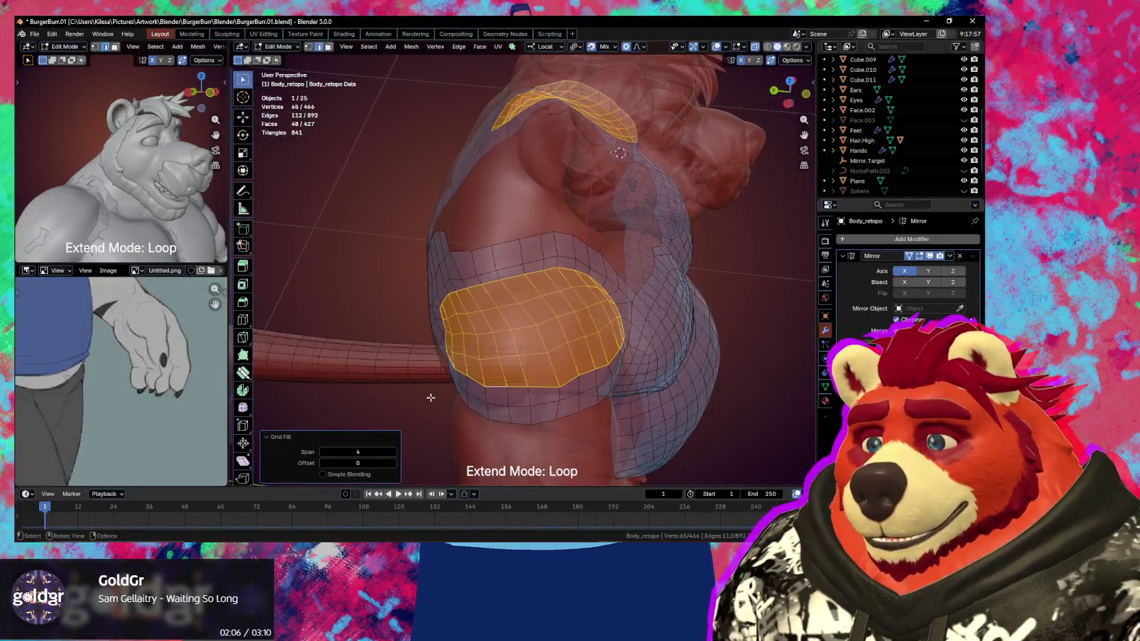
{"action": "left_click", "coordinate": [324, 463]}
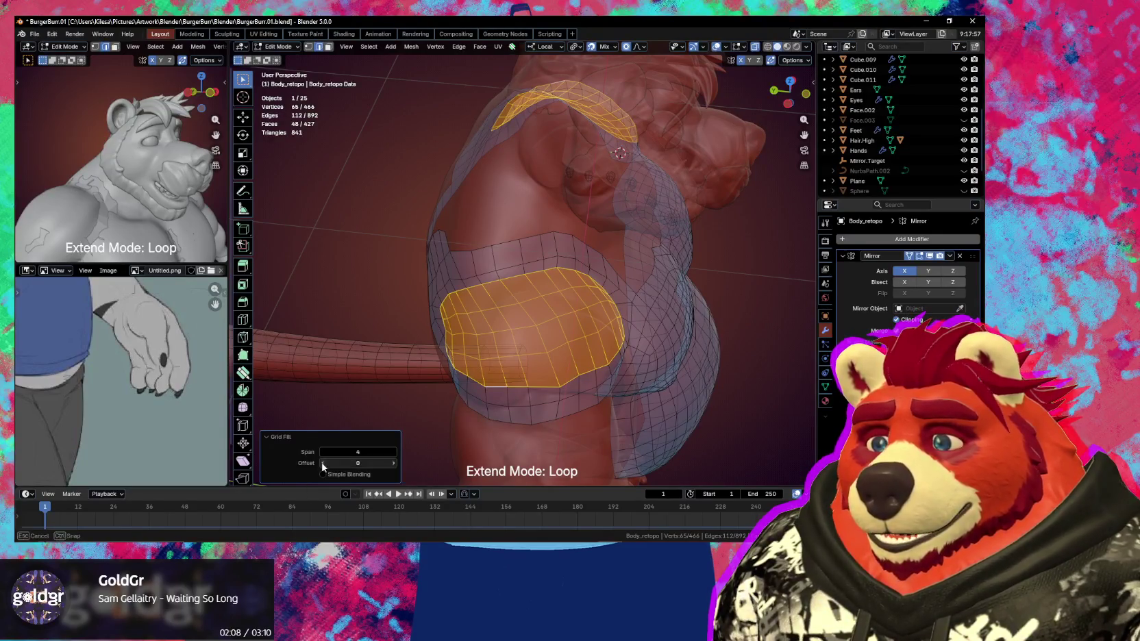
{"action": "mouse_move", "coordinate": [496, 366]}
{"action": "middle_mouse_down"}
{"action": "mouse_move", "coordinate": [539, 338]}
{"action": "mouse_move", "coordinate": [508, 328]}
{"action": "mouse_move", "coordinate": [602, 285]}
{"action": "mouse_move", "coordinate": [573, 308]}
{"action": "middle_mouse_up"}
{"action": "key", "text": "g"}
{"action": "left_click", "coordinate": [544, 309]}
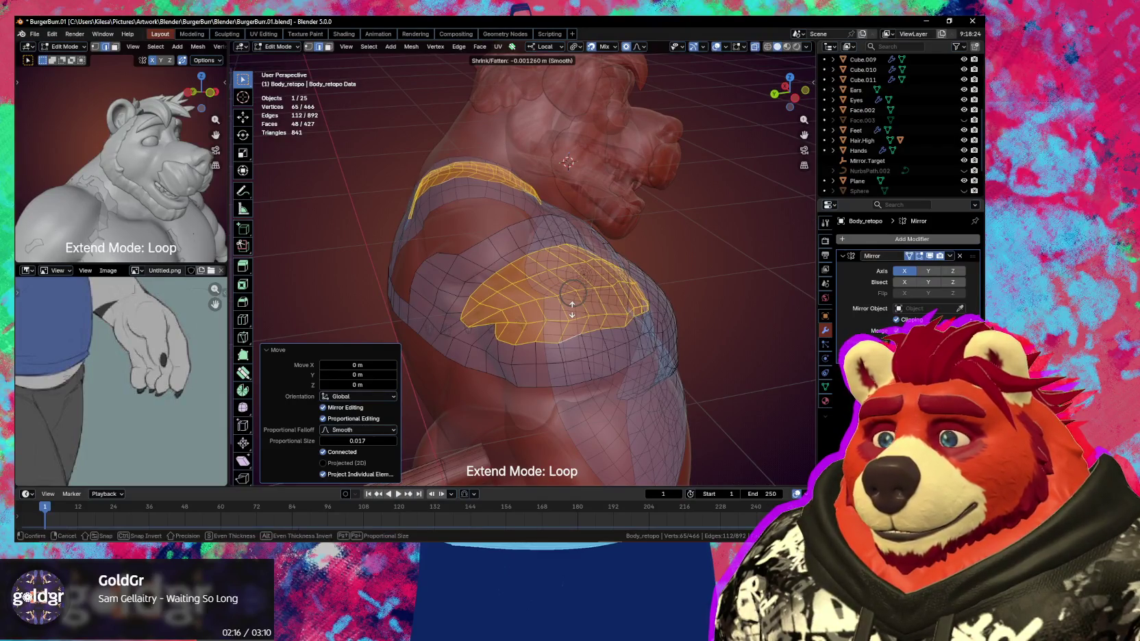
Turn off X-ray and smooth the shoulder and chest retopology vertices with Poly Build
{"action": "key", "text": "alt+z"}
{"action": "middle_click_drag", "start_coordinate": [575, 310], "coordinate": [560, 321]}
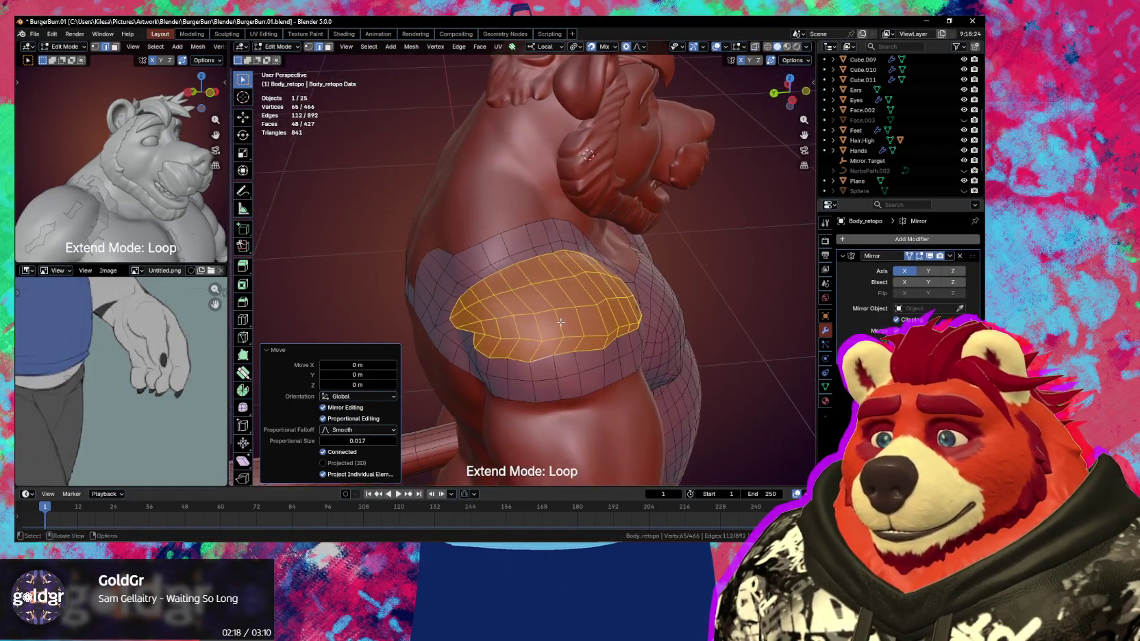
{"action": "key", "text": "shift+space"}
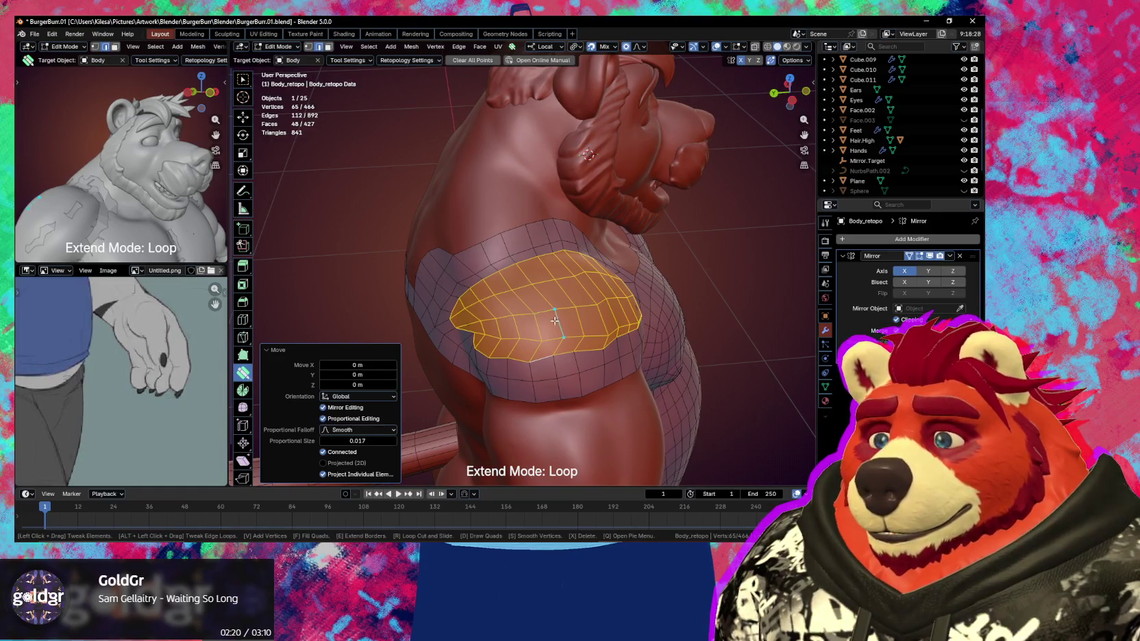
{"action": "key", "text": "alt+a"}
{"action": "key", "text": "s"}
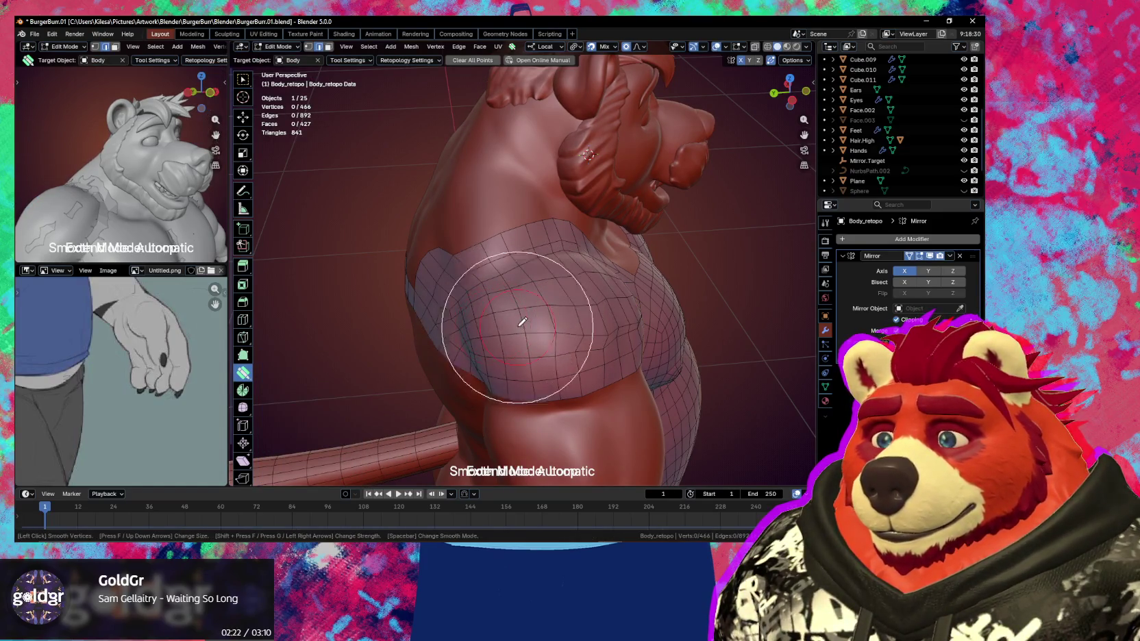
{"action": "mouse_move", "coordinate": [563, 318]}
{"action": "middle_mouse_down"}
{"action": "mouse_move", "coordinate": [498, 317]}
{"action": "mouse_move", "coordinate": [507, 301]}
{"action": "middle_mouse_up"}
{"action": "left_click_drag", "start_coordinate": [507, 302], "coordinate": [545, 293]}
{"action": "middle_click_drag", "start_coordinate": [563, 304], "coordinate": [541, 291]}
{"action": "left_click_drag", "start_coordinate": [534, 287], "coordinate": [566, 310], "text": "shift"}
Zoom in on the neck and move a single vertex at the neck base
{"action": "mouse_move", "coordinate": [517, 315]}
{"action": "middle_mouse_down"}
{"action": "mouse_move", "coordinate": [542, 343]}
{"action": "mouse_move", "coordinate": [536, 331]}
{"action": "mouse_move", "coordinate": [555, 315]}
{"action": "mouse_move", "coordinate": [624, 350]}
{"action": "middle_mouse_up"}
{"action": "scroll", "coordinate": [624, 350], "scroll_direction": "up", "scroll_amount": 5}
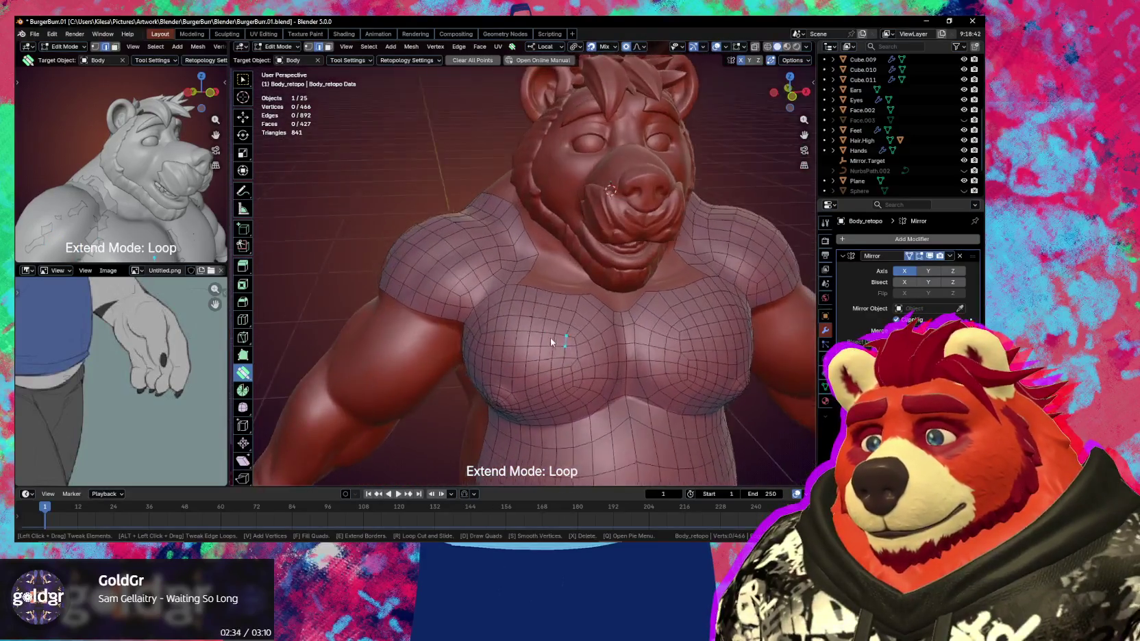
{"action": "mouse_move", "coordinate": [550, 338]}
{"action": "middle_mouse_down"}
{"action": "mouse_move", "coordinate": [494, 322]}
{"action": "mouse_move", "coordinate": [493, 296]}
{"action": "middle_mouse_up"}
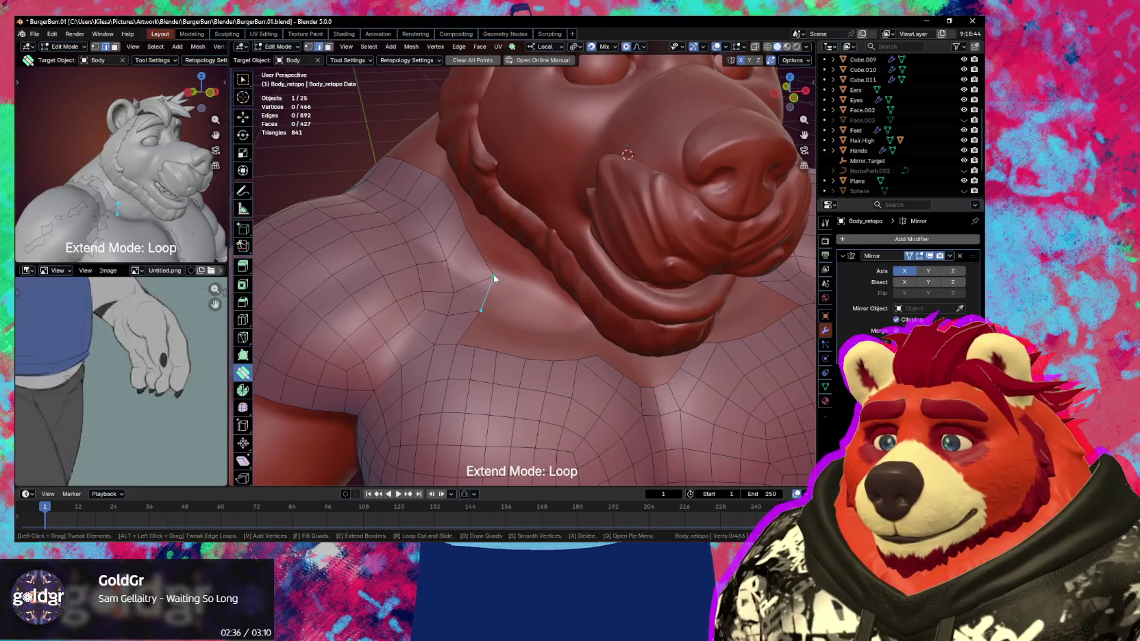
{"action": "left_click", "coordinate": [487, 280], "text": "shift"}
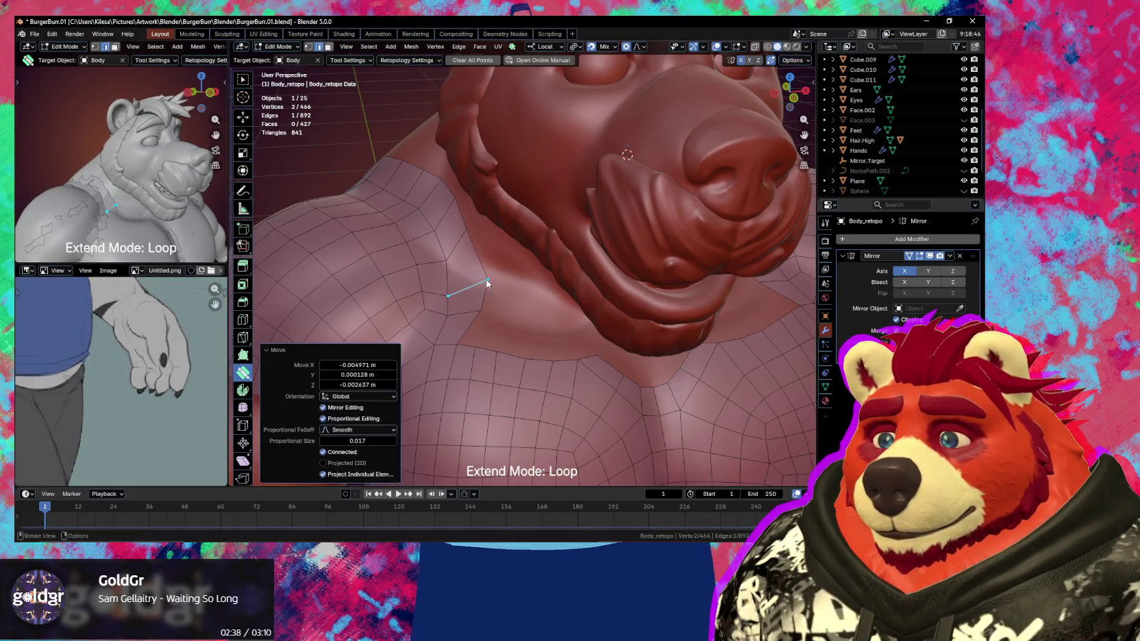
{"action": "left_click", "coordinate": [487, 281]}
{"action": "key", "text": "g"}
{"action": "left_click", "coordinate": [488, 302]}
Place the neck vertex and extrude the collar edge loop up toward the neck
{"action": "key", "text": "g"}
{"action": "left_click", "coordinate": [461, 342]}
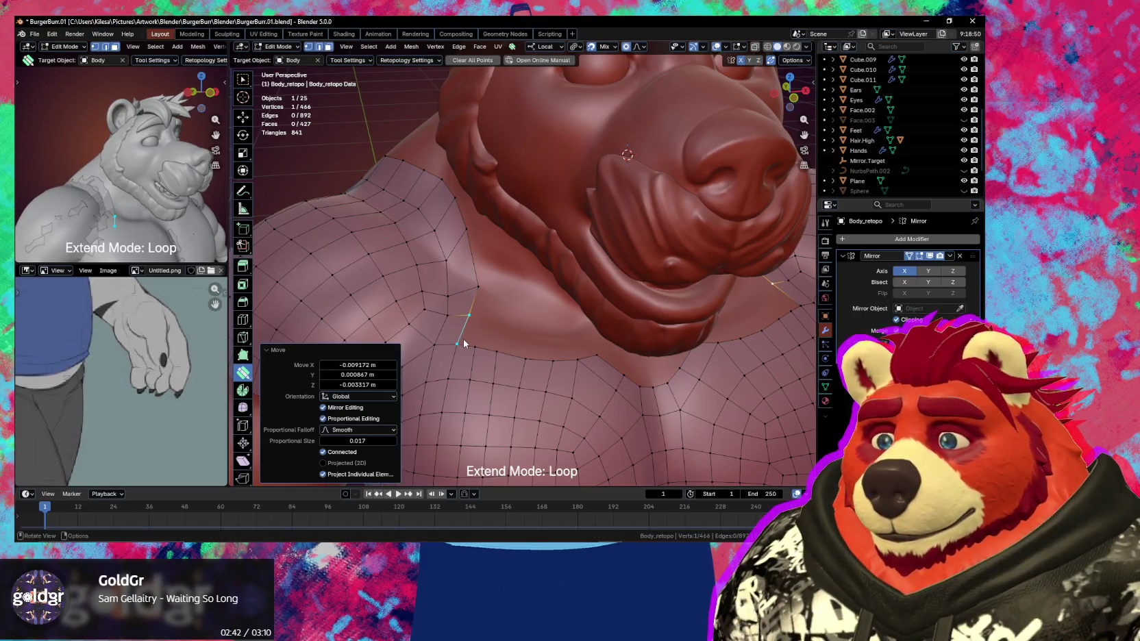
{"action": "left_click", "coordinate": [464, 343]}
{"action": "left_click", "coordinate": [560, 348]}
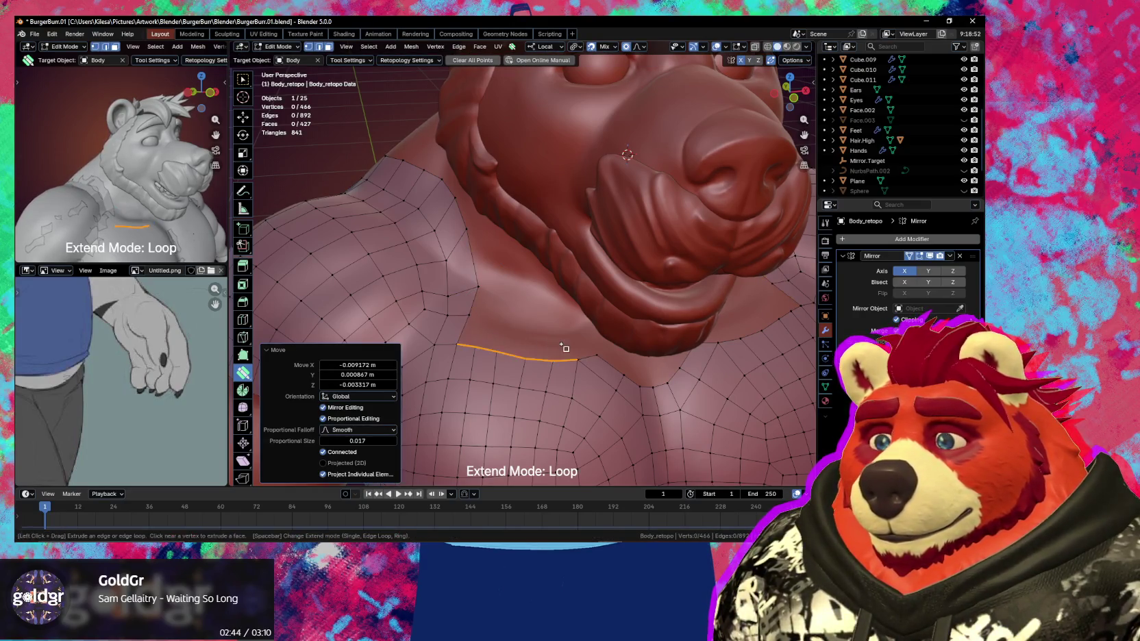
{"action": "left_click_drag", "start_coordinate": [560, 345], "coordinate": [570, 329]}
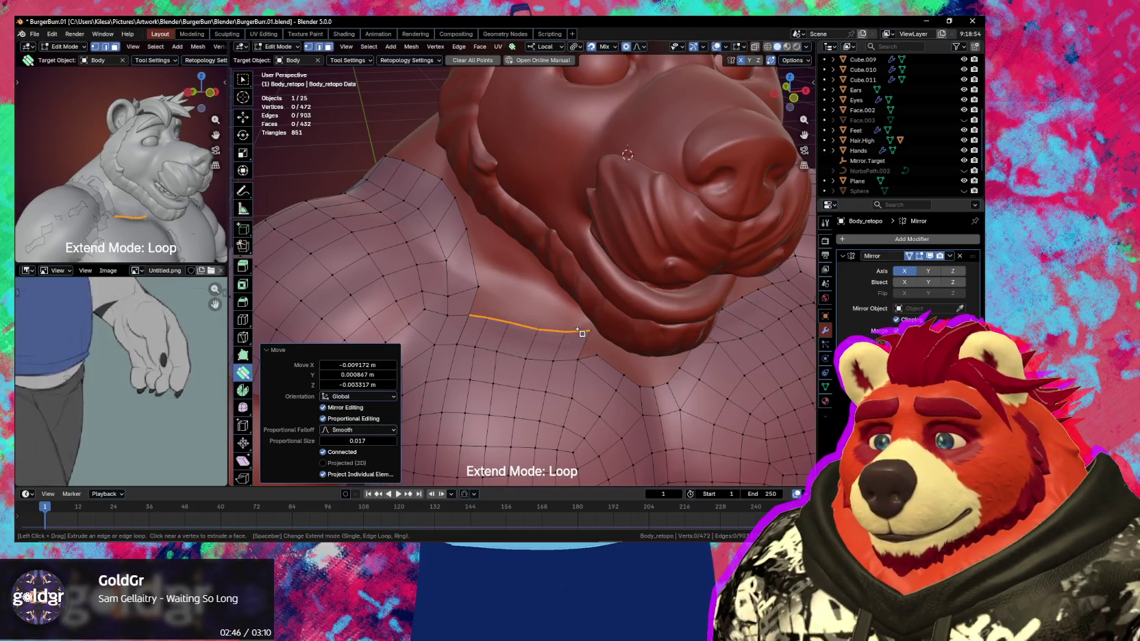
Reposition the chest vertex and neck edge, then add a new face at the neck
{"action": "middle_click_drag", "start_coordinate": [585, 335], "coordinate": [566, 326]}
{"action": "left_click_drag", "start_coordinate": [551, 313], "coordinate": [474, 305]}
{"action": "middle_click_drag", "start_coordinate": [474, 304], "coordinate": [522, 312]}
{"action": "left_click_drag", "start_coordinate": [521, 311], "coordinate": [530, 315]}
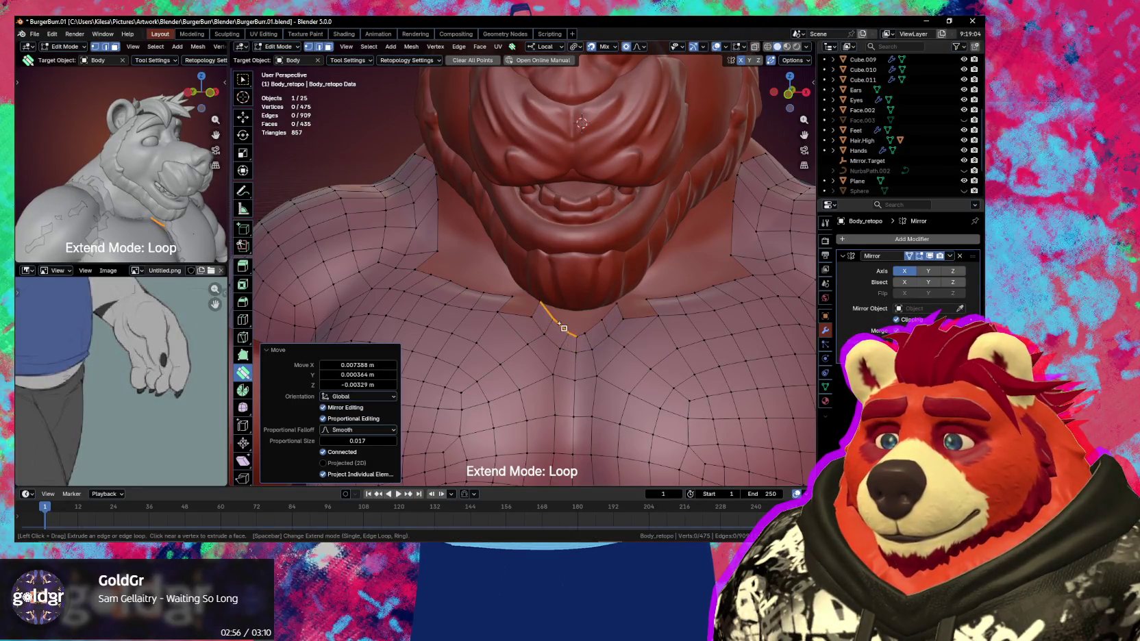
{"action": "left_click_drag", "start_coordinate": [563, 327], "coordinate": [545, 304]}
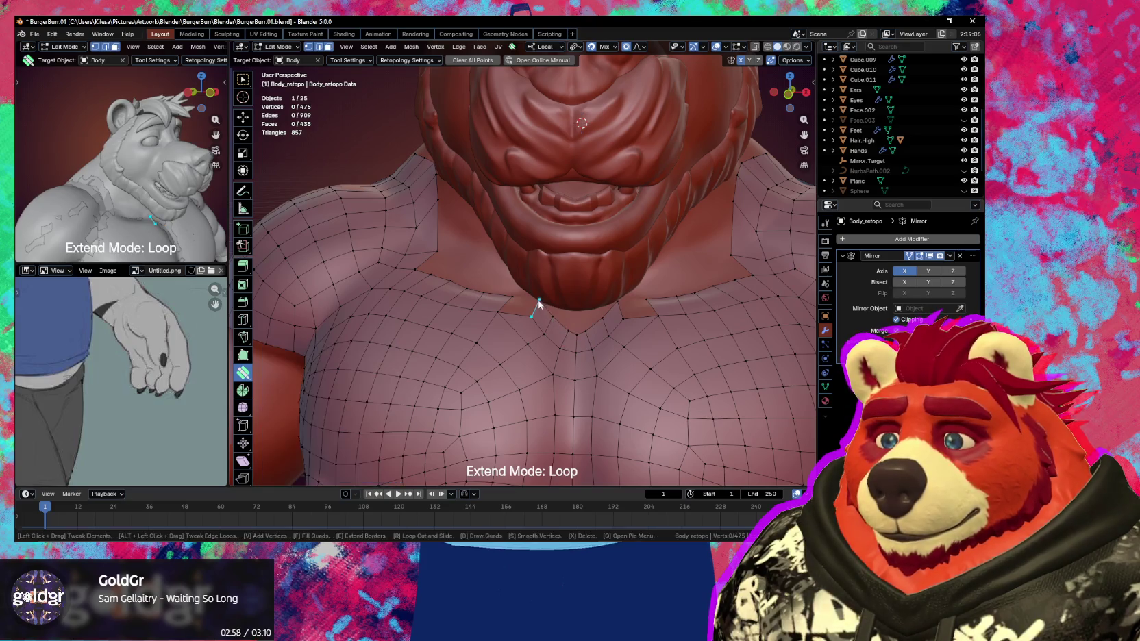
{"action": "mouse_move", "coordinate": [545, 305]}
{"action": "middle_mouse_down"}
{"action": "mouse_move", "coordinate": [564, 307]}
{"action": "mouse_move", "coordinate": [580, 341]}
{"action": "middle_mouse_up"}
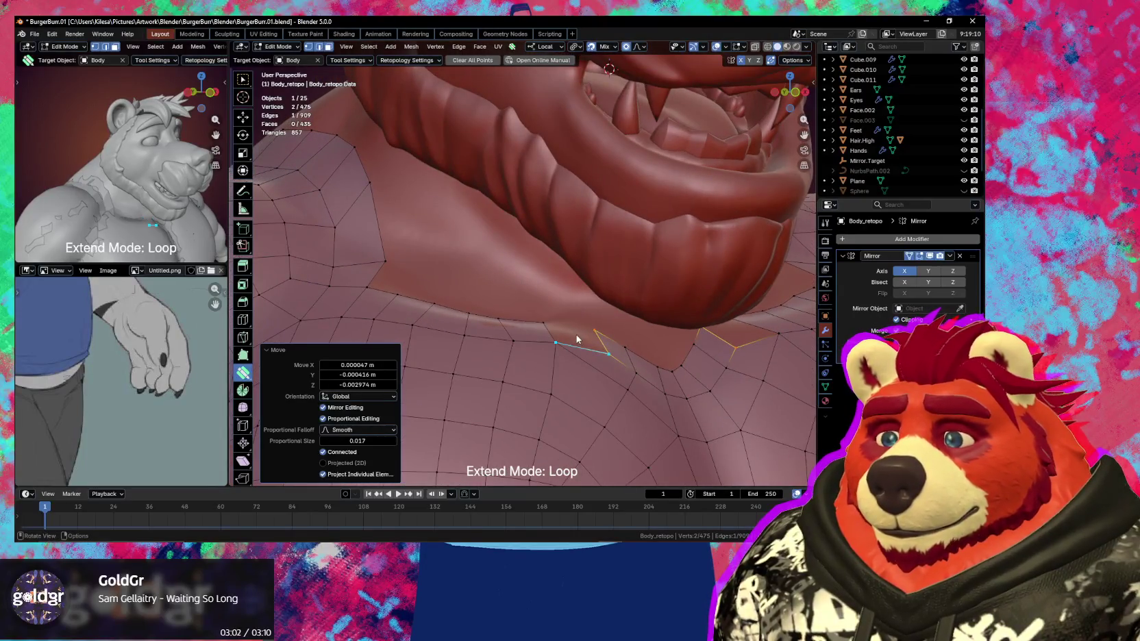
{"action": "left_click", "coordinate": [577, 338], "text": "ctrl"}
Extend the collar loop under the jaw and tweak the collar and jaw vertices
{"action": "middle_click_drag", "start_coordinate": [577, 338], "coordinate": [548, 302]}
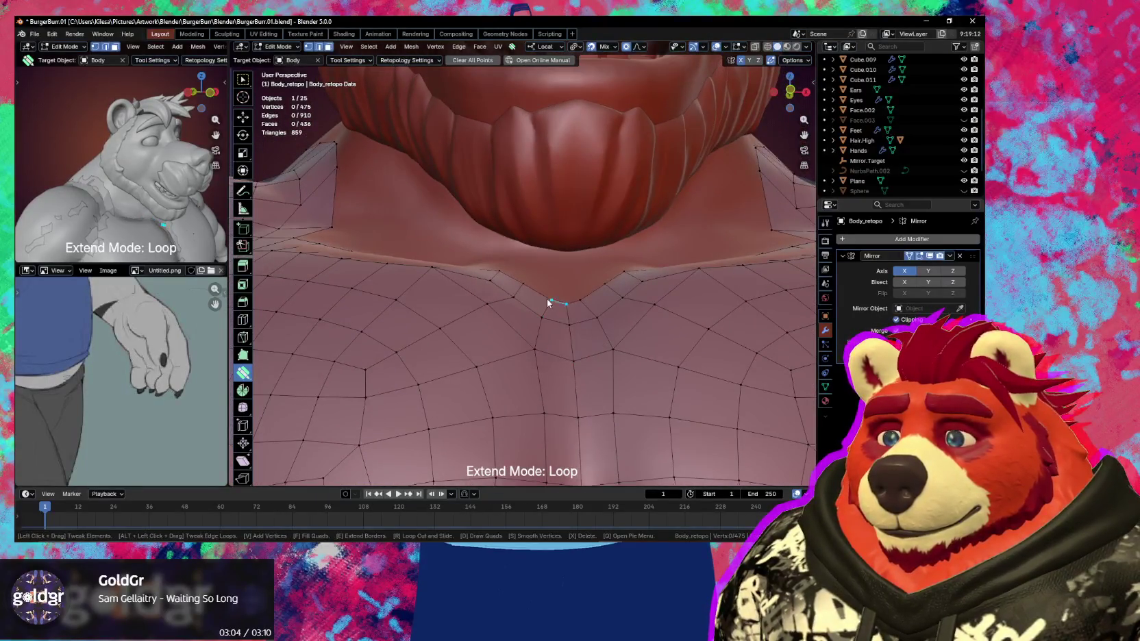
{"action": "left_click_drag", "start_coordinate": [548, 302], "coordinate": [548, 309]}
{"action": "mouse_move", "coordinate": [549, 311]}
{"action": "middle_mouse_down"}
{"action": "mouse_move", "coordinate": [541, 335]}
{"action": "mouse_move", "coordinate": [562, 315]}
{"action": "mouse_move", "coordinate": [539, 320]}
{"action": "middle_mouse_up"}
{"action": "key", "text": "alt+a"}
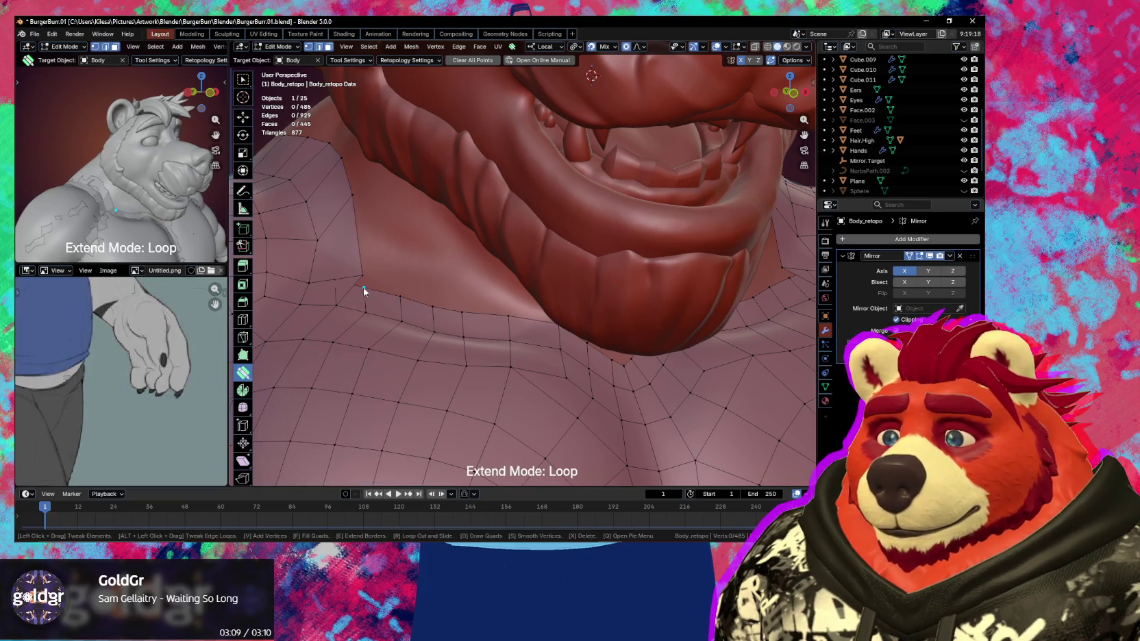
{"action": "left_click_drag", "start_coordinate": [334, 283], "coordinate": [391, 280]}
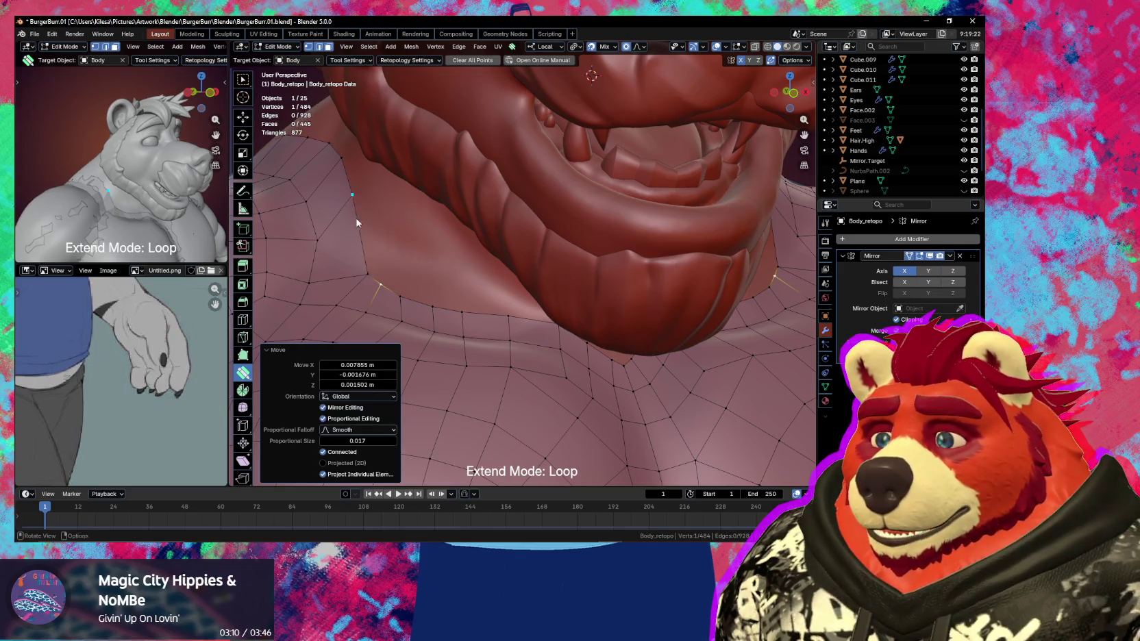
{"action": "middle_click_drag", "start_coordinate": [356, 223], "coordinate": [395, 246]}
{"action": "left_click_drag", "start_coordinate": [394, 247], "coordinate": [407, 302]}
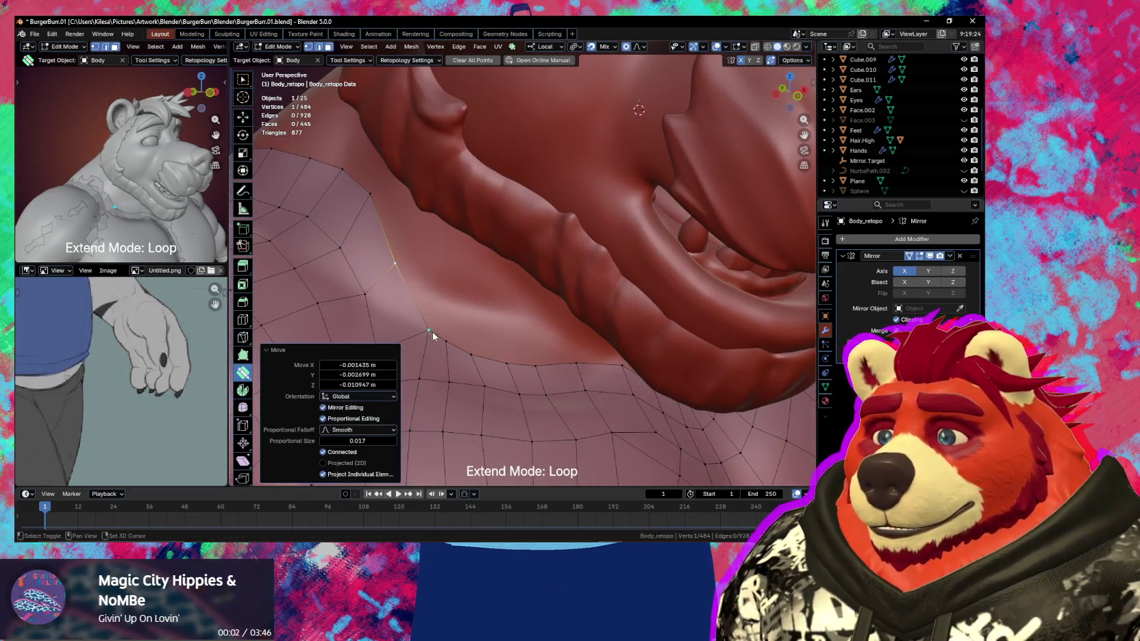
Adjust neck, collar and chest vertices with soft falloff to fit the sculpt
{"action": "middle_click_drag", "start_coordinate": [433, 336], "coordinate": [541, 321]}
{"action": "left_click_drag", "start_coordinate": [539, 305], "coordinate": [527, 286]}
{"action": "left_click_drag", "start_coordinate": [503, 323], "coordinate": [495, 300]}
{"action": "middle_click_drag", "start_coordinate": [494, 301], "coordinate": [511, 314]}
{"action": "left_click_drag", "start_coordinate": [512, 314], "coordinate": [514, 318]}
{"action": "middle_click_drag", "start_coordinate": [514, 318], "coordinate": [501, 262]}
{"action": "left_click_drag", "start_coordinate": [501, 262], "coordinate": [469, 196]}
Nudge shoulder patch vertices and edges, pulling the boundary vertex up and right
{"action": "middle_click_drag", "start_coordinate": [469, 196], "coordinate": [535, 213]}
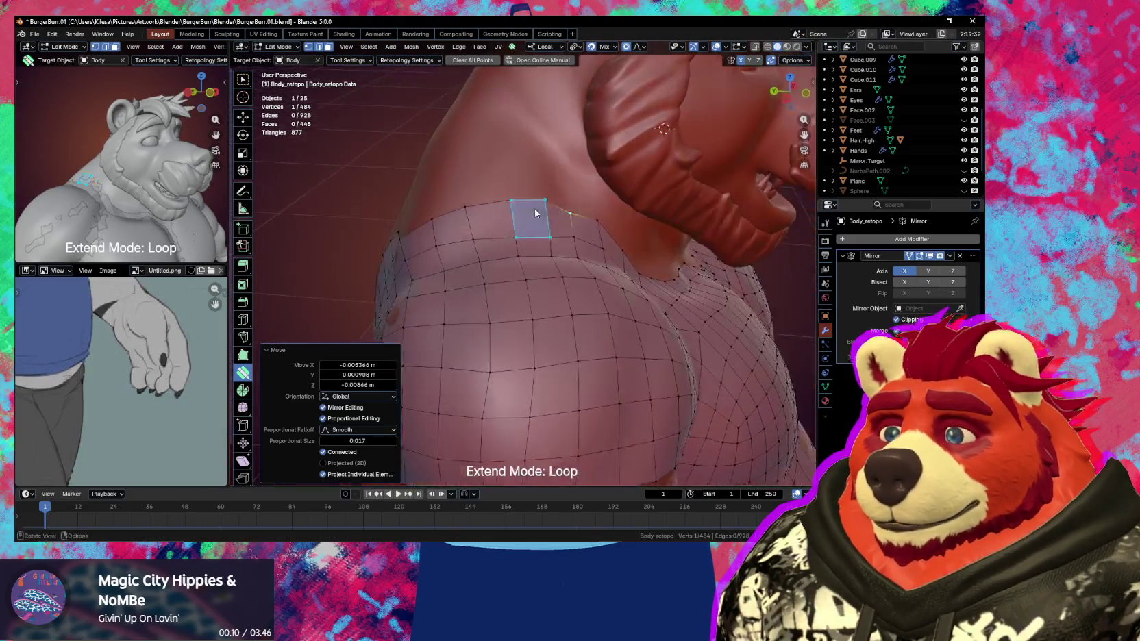
{"action": "left_click_drag", "start_coordinate": [534, 213], "coordinate": [534, 213]}
{"action": "middle_click_drag", "start_coordinate": [535, 213], "coordinate": [525, 214]}
{"action": "left_click_drag", "start_coordinate": [512, 205], "coordinate": [505, 222]}
{"action": "middle_click_drag", "start_coordinate": [505, 222], "coordinate": [486, 239]}
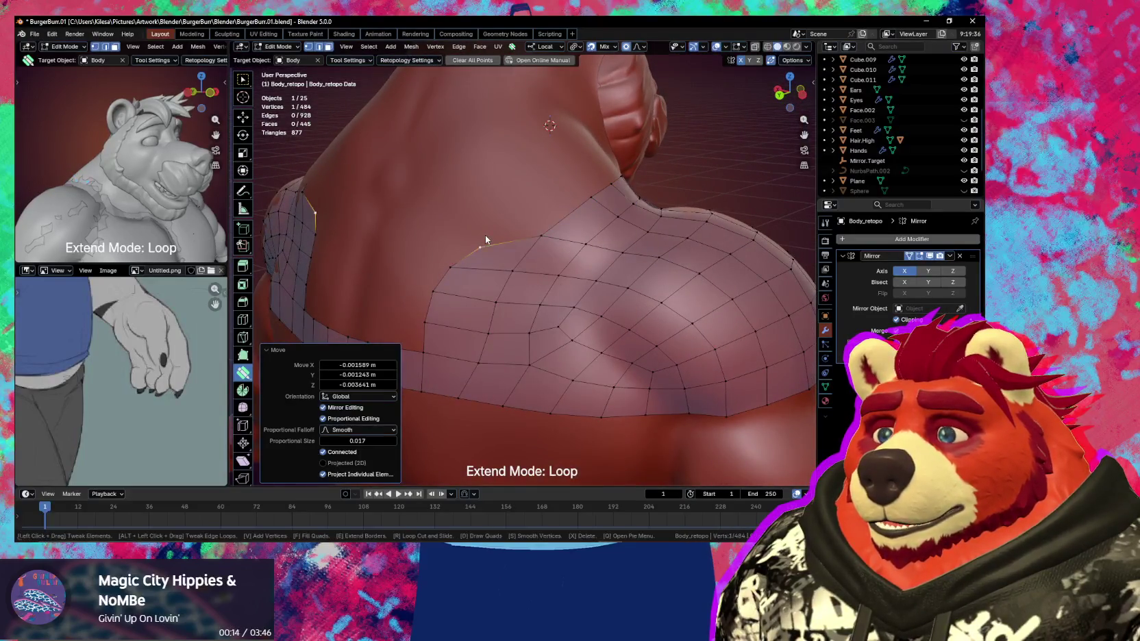
{"action": "left_click_drag", "start_coordinate": [486, 239], "coordinate": [498, 217]}
Regrab shoulder vertices and a vertical lower-band edge with G to refine their positions
{"action": "middle_click_drag", "start_coordinate": [522, 230], "coordinate": [494, 287]}
{"action": "key", "text": "g"}
{"action": "left_click", "coordinate": [485, 296]}
{"action": "key", "text": "g"}
{"action": "left_click", "coordinate": [520, 303]}
{"action": "key", "text": "g"}
{"action": "left_click", "coordinate": [478, 351]}
{"action": "left_click", "coordinate": [473, 379]}
{"action": "key", "text": "g"}
{"action": "left_click", "coordinate": [489, 377]}
Move a single shoulder vertex into place with soft falloff
{"action": "mouse_move", "coordinate": [503, 291]}
{"action": "middle_mouse_down"}
{"action": "mouse_move", "coordinate": [519, 271]}
{"action": "mouse_move", "coordinate": [498, 265]}
{"action": "middle_mouse_up"}
{"action": "left_click", "coordinate": [499, 265]}
{"action": "key", "text": "g"}
{"action": "left_click", "coordinate": [522, 263]}
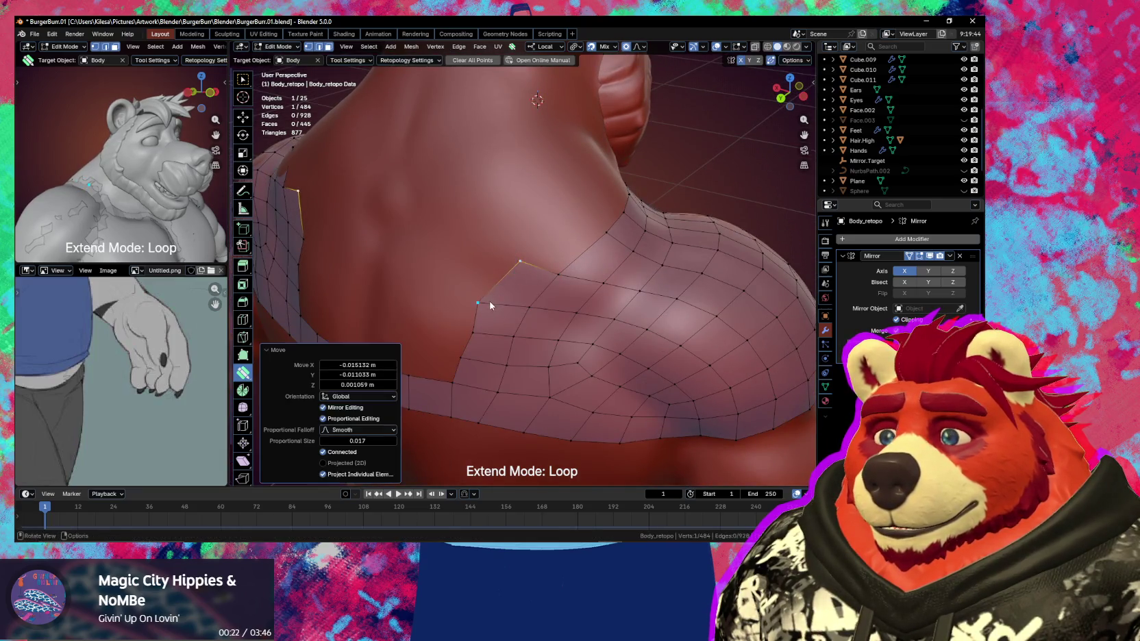
Extend quad columns across the upper-back gap and delete a stray boundary face
{"action": "mouse_move", "coordinate": [507, 303]}
{"action": "middle_mouse_down"}
{"action": "mouse_move", "coordinate": [522, 325]}
{"action": "mouse_move", "coordinate": [572, 334]}
{"action": "mouse_move", "coordinate": [565, 308]}
{"action": "middle_mouse_up"}
{"action": "left_click", "coordinate": [568, 327]}
{"action": "left_click", "coordinate": [563, 304]}
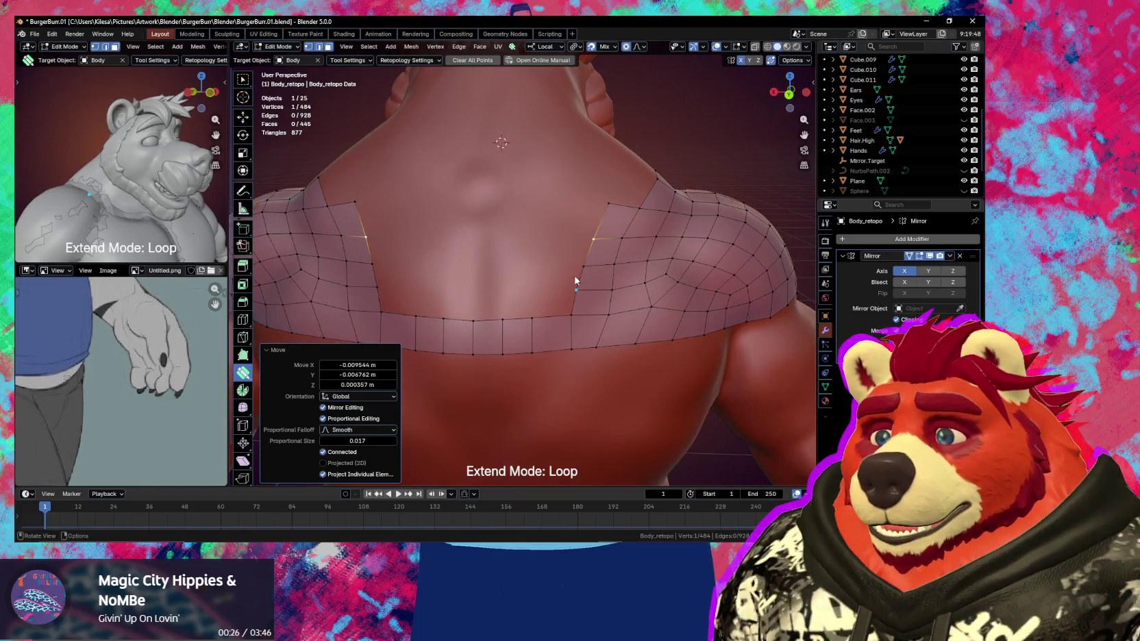
{"action": "mouse_move", "coordinate": [573, 274]}
{"action": "left_mouse_down"}
{"action": "mouse_move", "coordinate": [540, 261]}
{"action": "mouse_move", "coordinate": [514, 270]}
{"action": "left_mouse_up"}
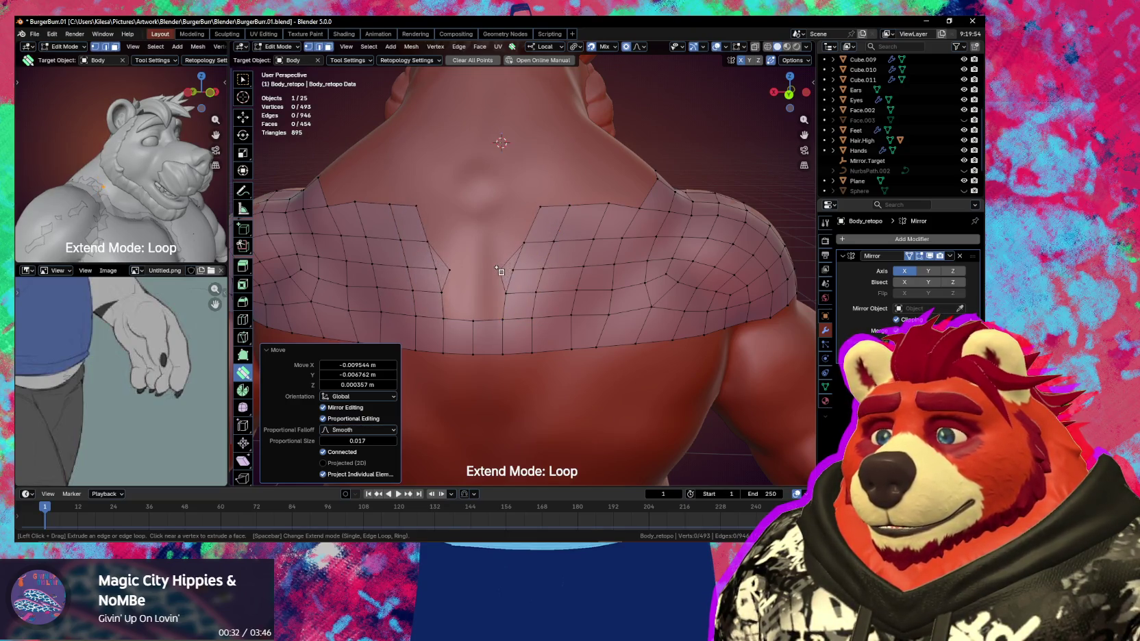
{"action": "left_click", "coordinate": [507, 271], "text": "shift"}
{"action": "left_click_drag", "start_coordinate": [513, 261], "coordinate": [487, 264]}
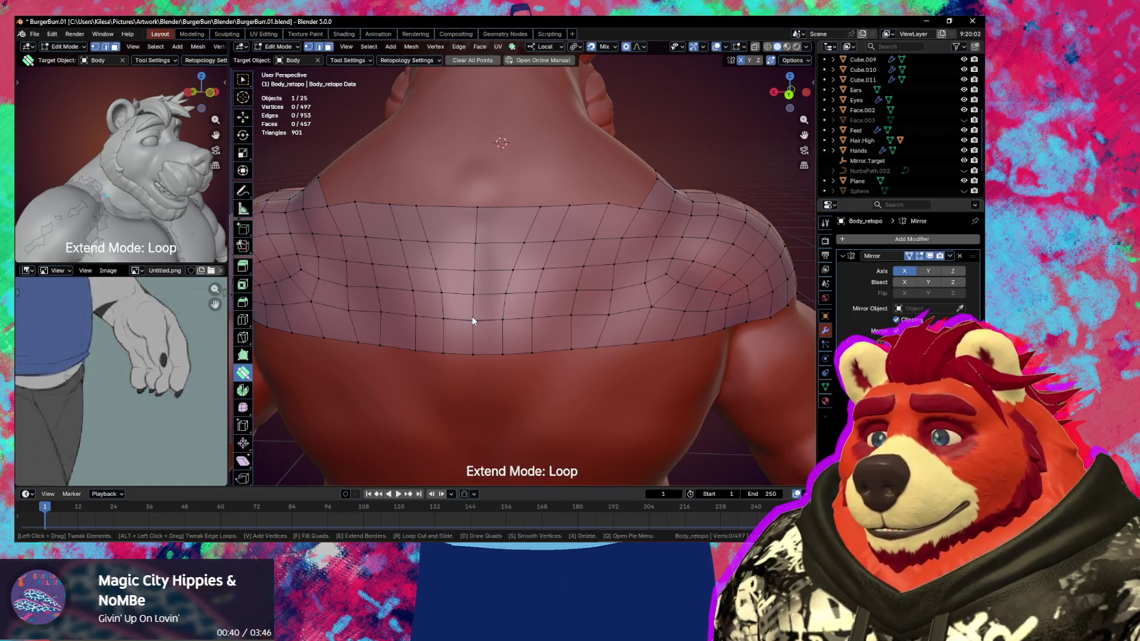
Merge the new column onto the opposite patch and even out the back vertices
{"action": "left_click_drag", "start_coordinate": [473, 320], "coordinate": [470, 323]}
{"action": "middle_click_drag", "start_coordinate": [542, 346], "coordinate": [555, 261]}
{"action": "mouse_move", "coordinate": [555, 261]}
{"action": "left_mouse_down"}
{"action": "mouse_move", "coordinate": [537, 261]}
{"action": "mouse_move", "coordinate": [540, 287]}
{"action": "left_mouse_up"}
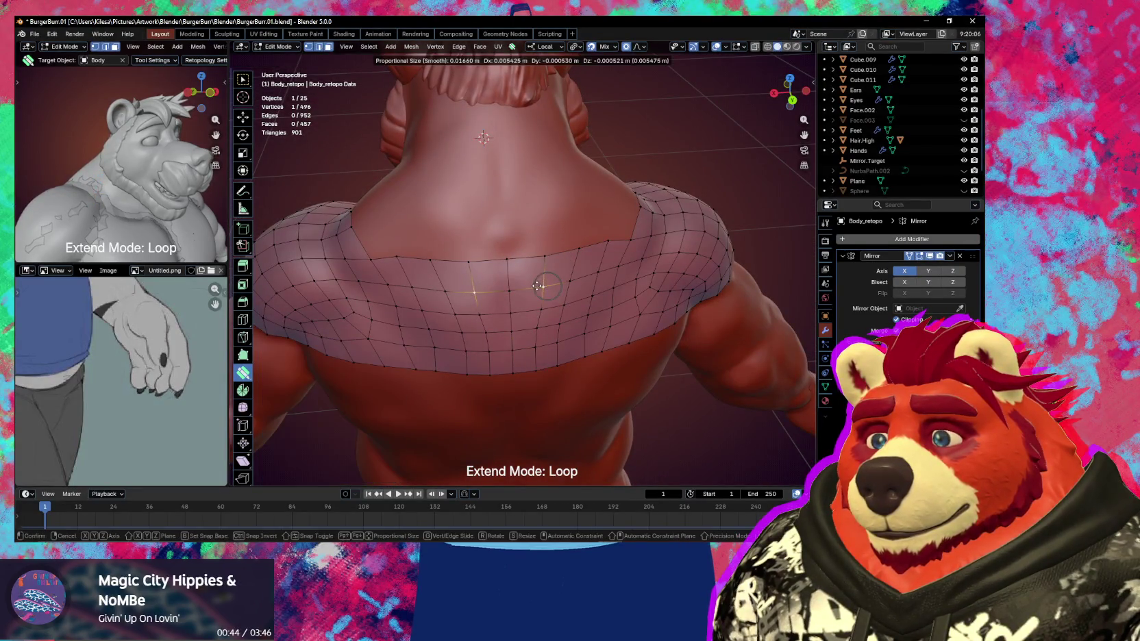
{"action": "mouse_move", "coordinate": [540, 288]}
{"action": "middle_mouse_down"}
{"action": "mouse_move", "coordinate": [504, 303]}
{"action": "mouse_move", "coordinate": [575, 247]}
{"action": "middle_mouse_up"}
{"action": "left_click_drag", "start_coordinate": [574, 251], "coordinate": [583, 221]}
Tweak a shoulder vertex, clear the selection, and set Extend Mode to Single
{"action": "mouse_move", "coordinate": [580, 215]}
{"action": "middle_mouse_down"}
{"action": "mouse_move", "coordinate": [582, 236]}
{"action": "mouse_move", "coordinate": [551, 251]}
{"action": "middle_mouse_up"}
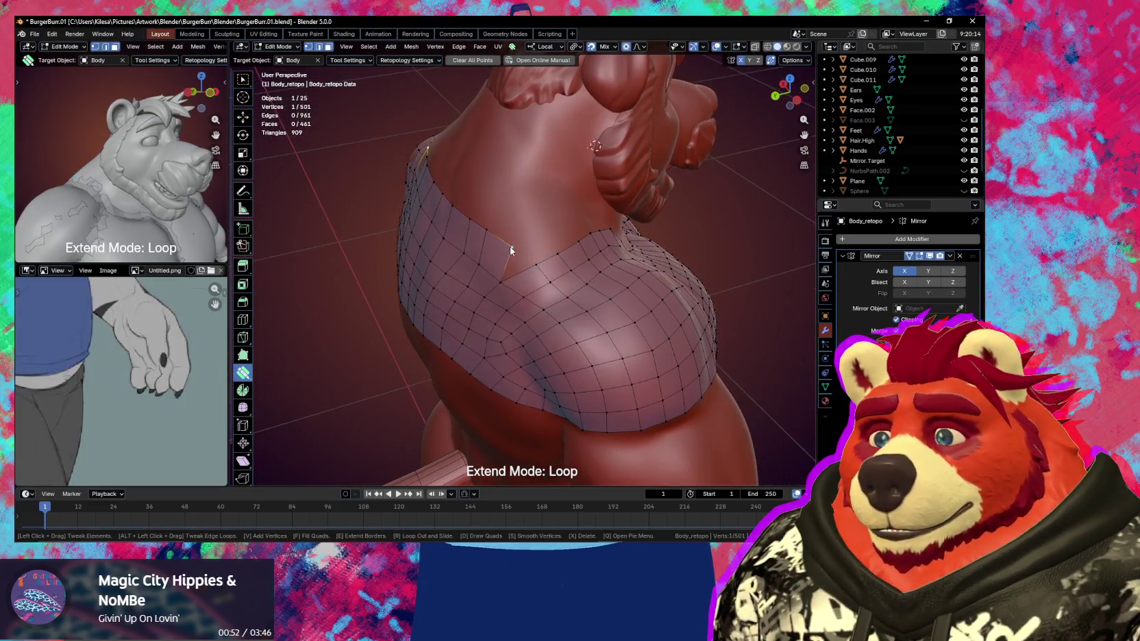
{"action": "left_click_drag", "start_coordinate": [510, 251], "coordinate": [521, 254]}
{"action": "mouse_move", "coordinate": [521, 254]}
{"action": "middle_mouse_down"}
{"action": "mouse_move", "coordinate": [535, 265]}
{"action": "mouse_move", "coordinate": [513, 261]}
{"action": "mouse_move", "coordinate": [544, 264]}
{"action": "mouse_move", "coordinate": [516, 262]}
{"action": "middle_mouse_up"}
{"action": "left_click", "coordinate": [498, 270]}
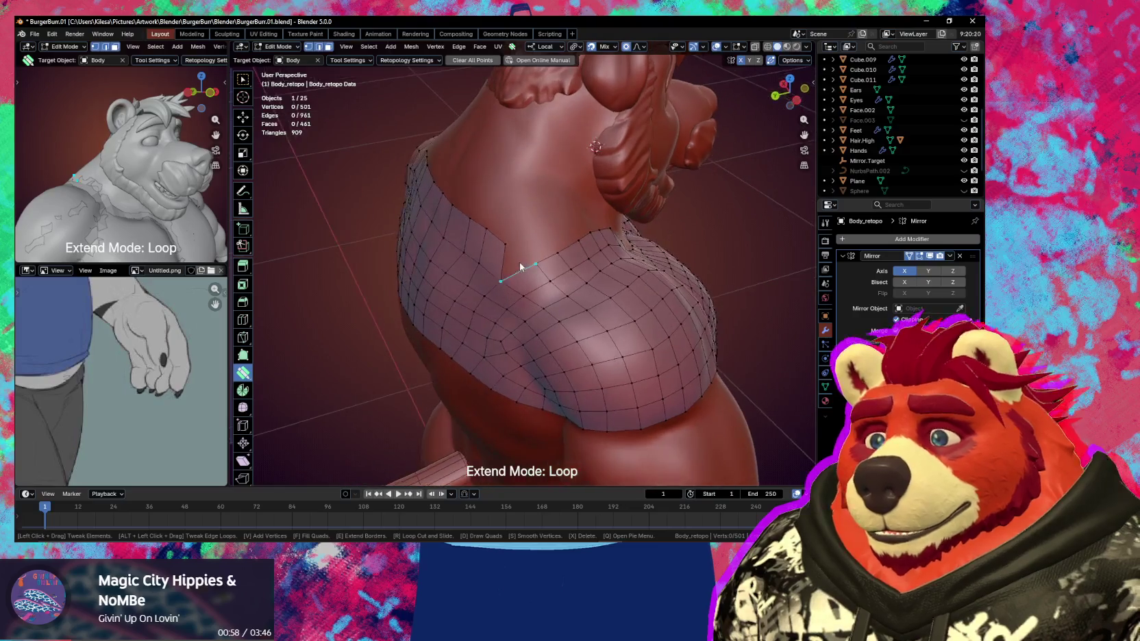
{"action": "key", "text": "space"}
{"action": "key", "text": "space"}
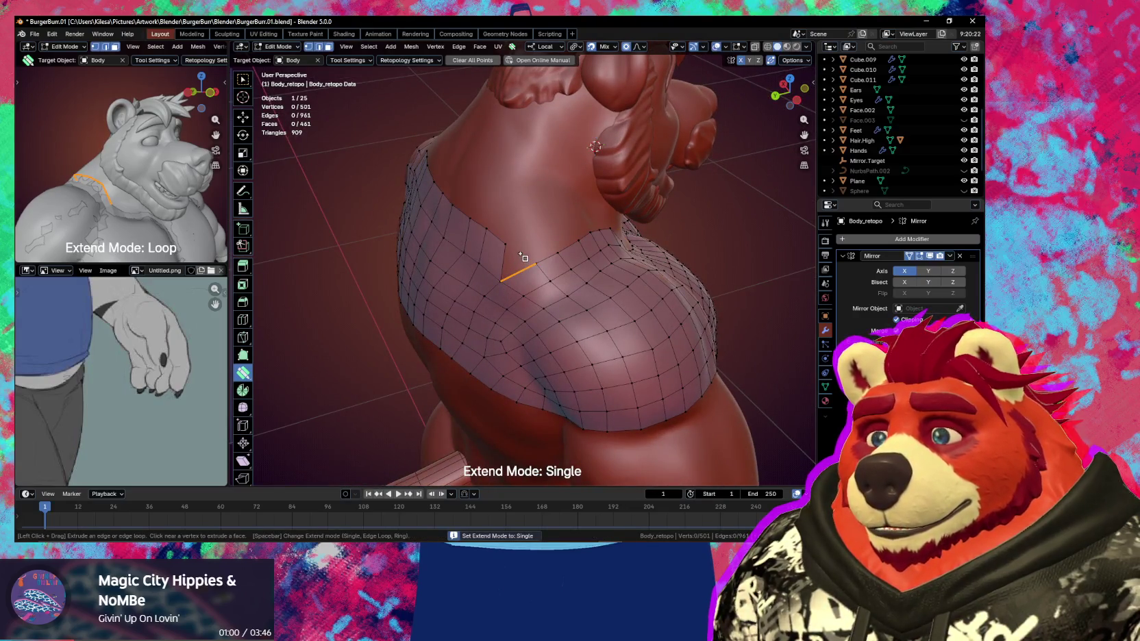
Add single quads from the shoulder edge, then bring up the Quad Maker operations and settings popup
{"action": "left_click_drag", "start_coordinate": [519, 254], "coordinate": [525, 250]}
{"action": "mouse_move", "coordinate": [525, 250]}
{"action": "middle_mouse_down"}
{"action": "mouse_move", "coordinate": [490, 271]}
{"action": "mouse_move", "coordinate": [487, 262]}
{"action": "middle_mouse_up"}
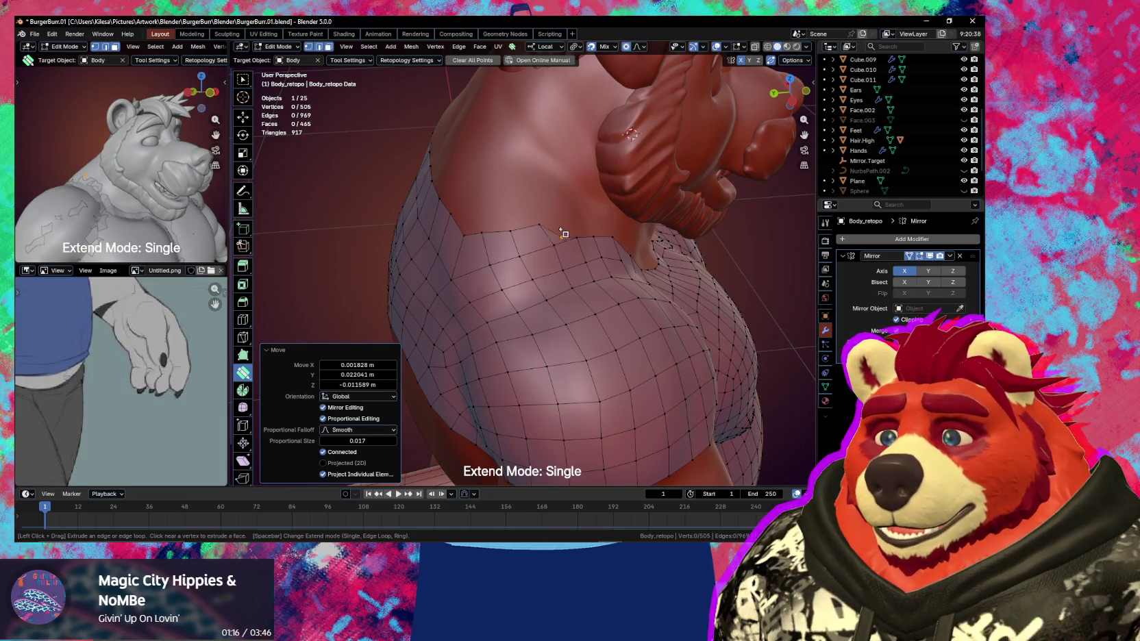
{"action": "left_click", "coordinate": [592, 246]}
{"action": "middle_click_drag", "start_coordinate": [593, 247], "coordinate": [538, 251]}
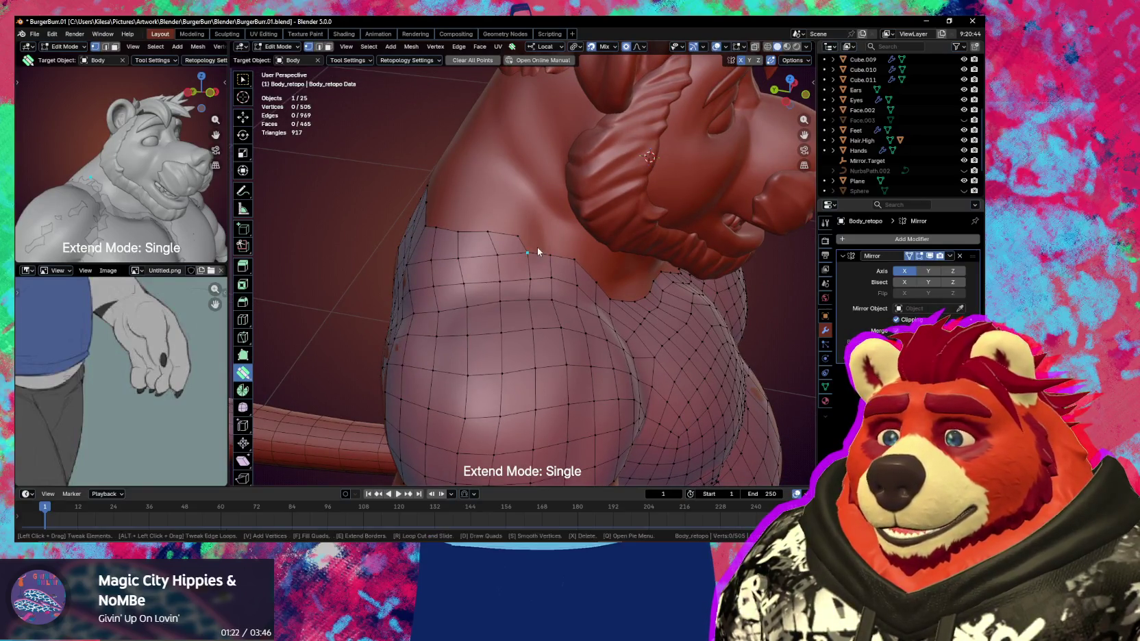
{"action": "right_click", "coordinate": [537, 253]}
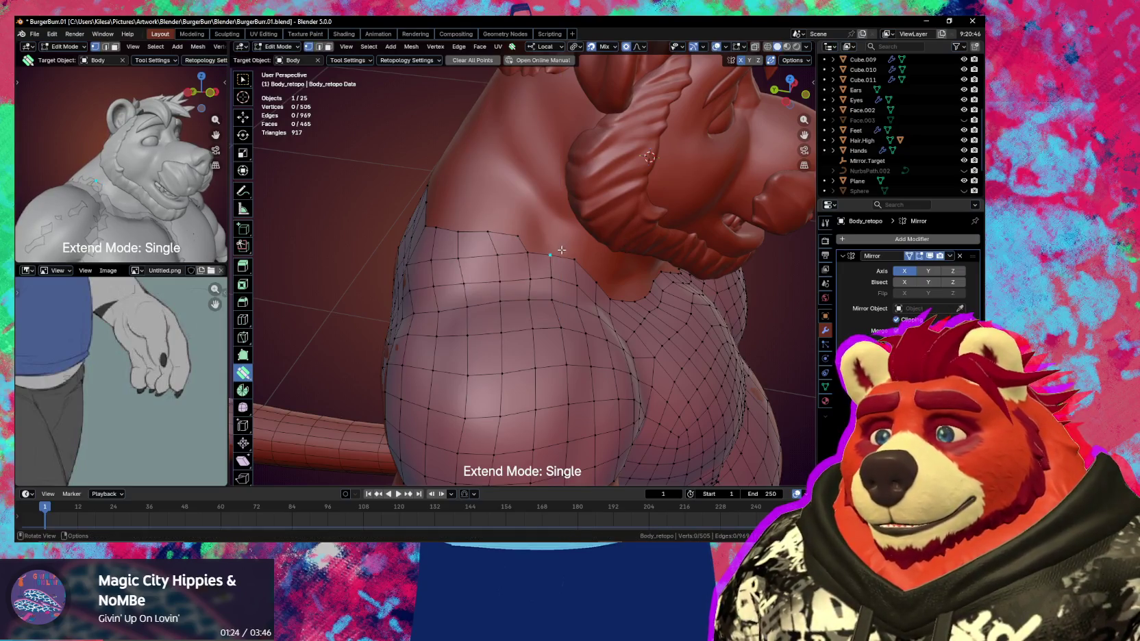
{"action": "right_click", "coordinate": [546, 255]}
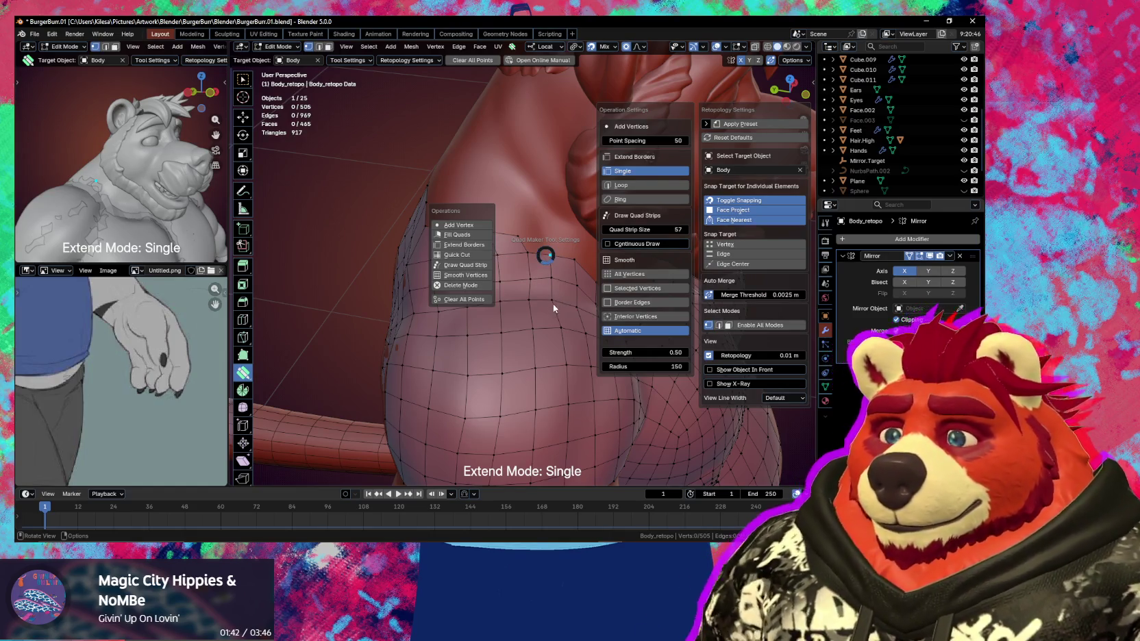
Move neck-edge vertices closer to the neck with 0.017 proportional falloff
{"action": "mouse_move", "coordinate": [545, 300]}
{"action": "middle_mouse_down"}
{"action": "mouse_move", "coordinate": [559, 302]}
{"action": "mouse_move", "coordinate": [500, 251]}
{"action": "middle_mouse_up"}
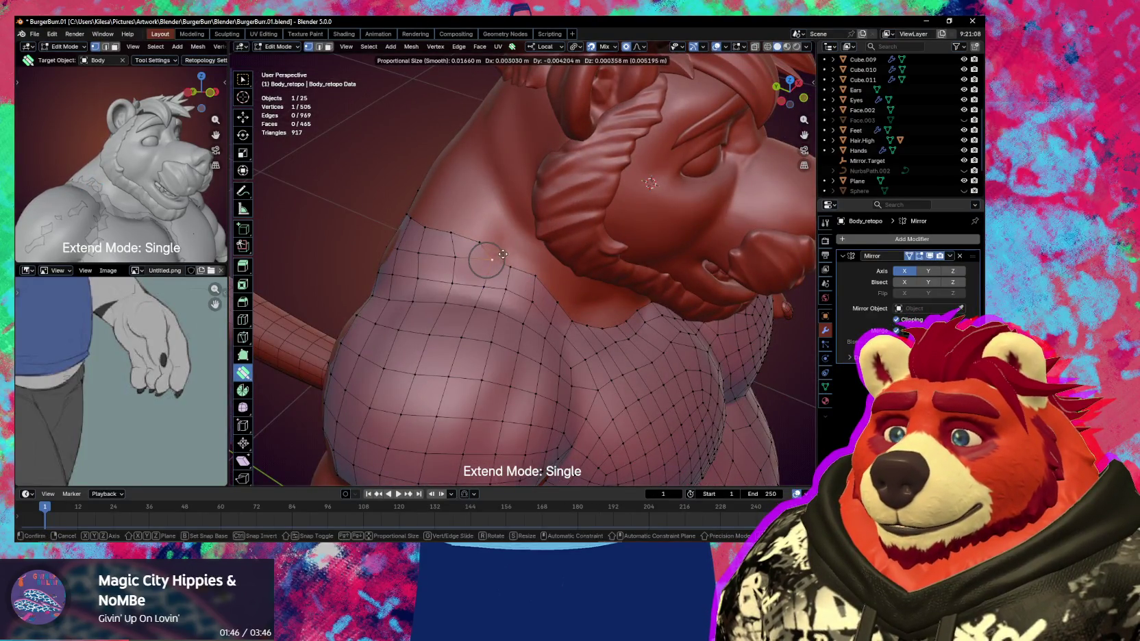
{"action": "left_click_drag", "start_coordinate": [496, 256], "coordinate": [493, 258]}
{"action": "middle_click_drag", "start_coordinate": [493, 258], "coordinate": [547, 233]}
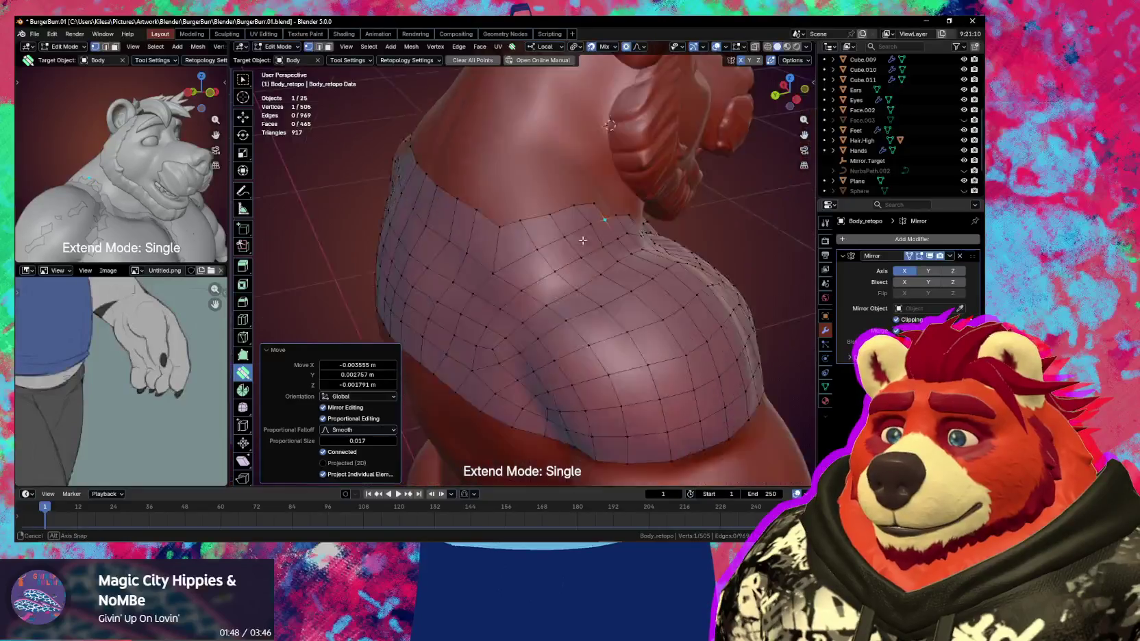
{"action": "key", "text": "g"}
{"action": "left_click", "coordinate": [435, 192]}
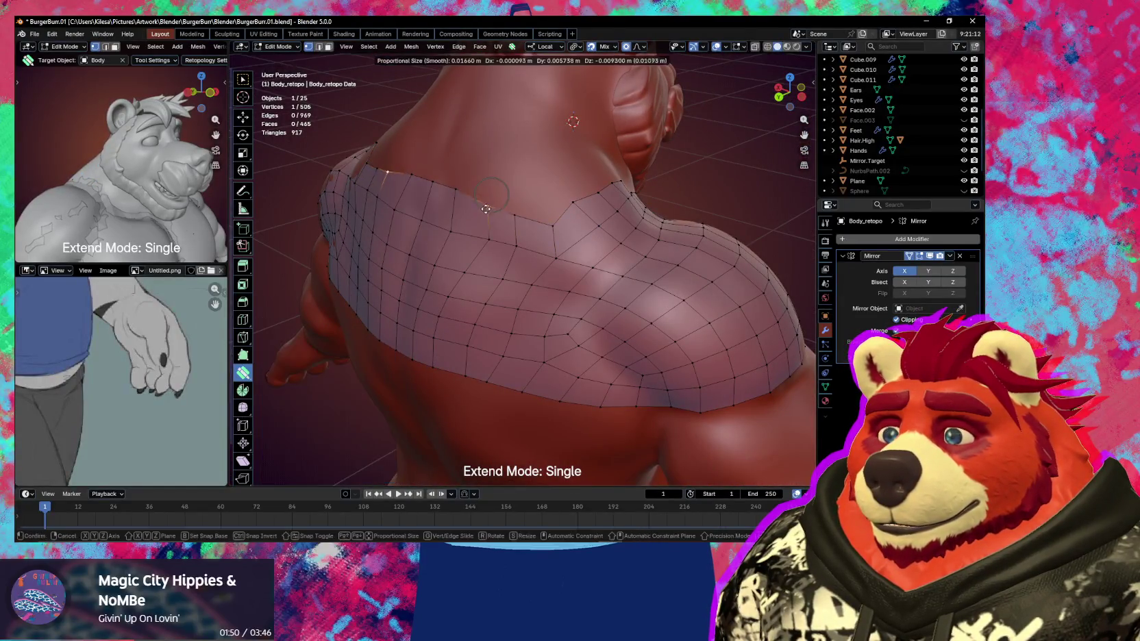
{"action": "key", "text": "g"}
{"action": "left_click", "coordinate": [432, 198]}
Deselect all and switch Extend Mode to Loop
{"action": "middle_click_drag", "start_coordinate": [432, 199], "coordinate": [589, 231]}
{"action": "key", "text": "alt+a"}
{"action": "key", "text": "space"}
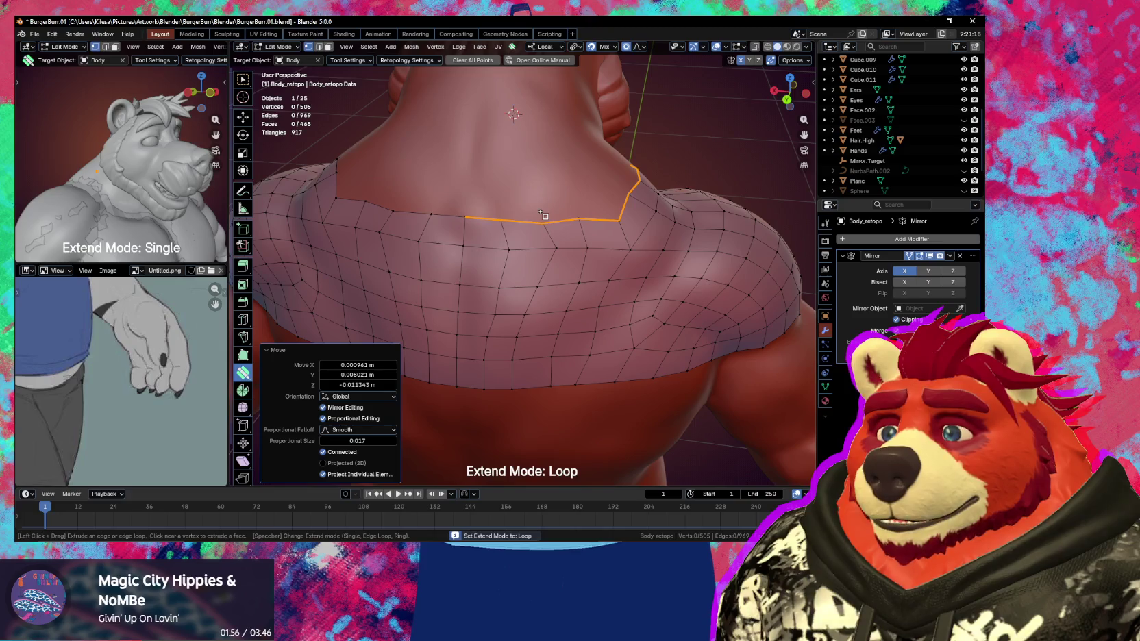
Extrude the back edge loop up toward the neck and tweak the new collar strip's vertices
{"action": "mouse_move", "coordinate": [573, 211]}
{"action": "middle_mouse_down"}
{"action": "mouse_move", "coordinate": [453, 209]}
{"action": "mouse_move", "coordinate": [567, 208]}
{"action": "middle_mouse_up"}
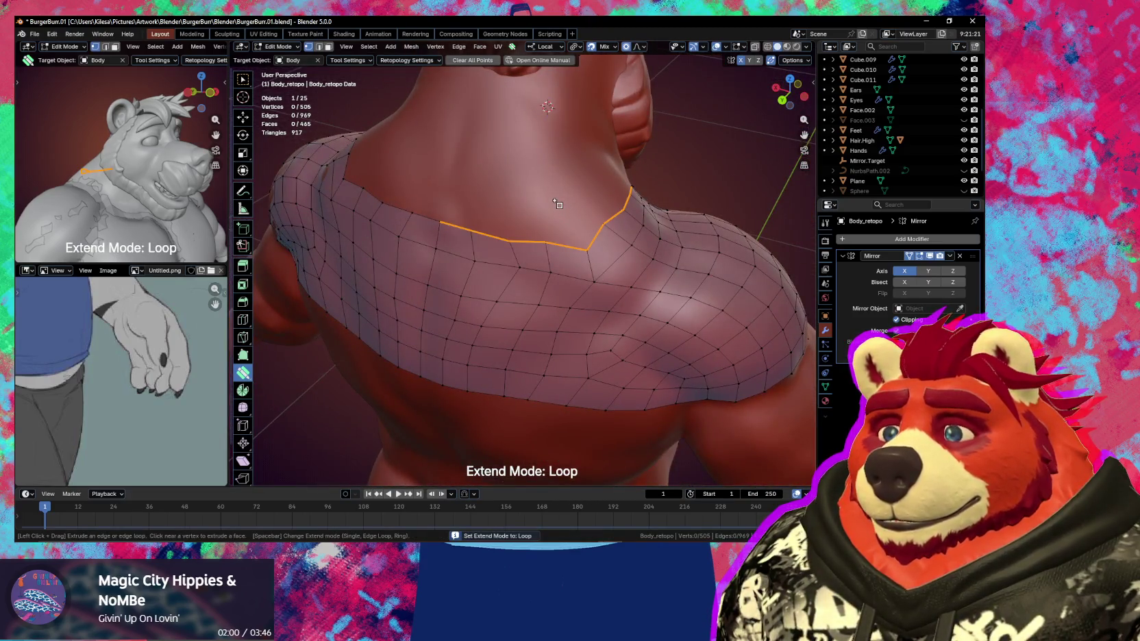
{"action": "left_click_drag", "start_coordinate": [559, 204], "coordinate": [552, 214]}
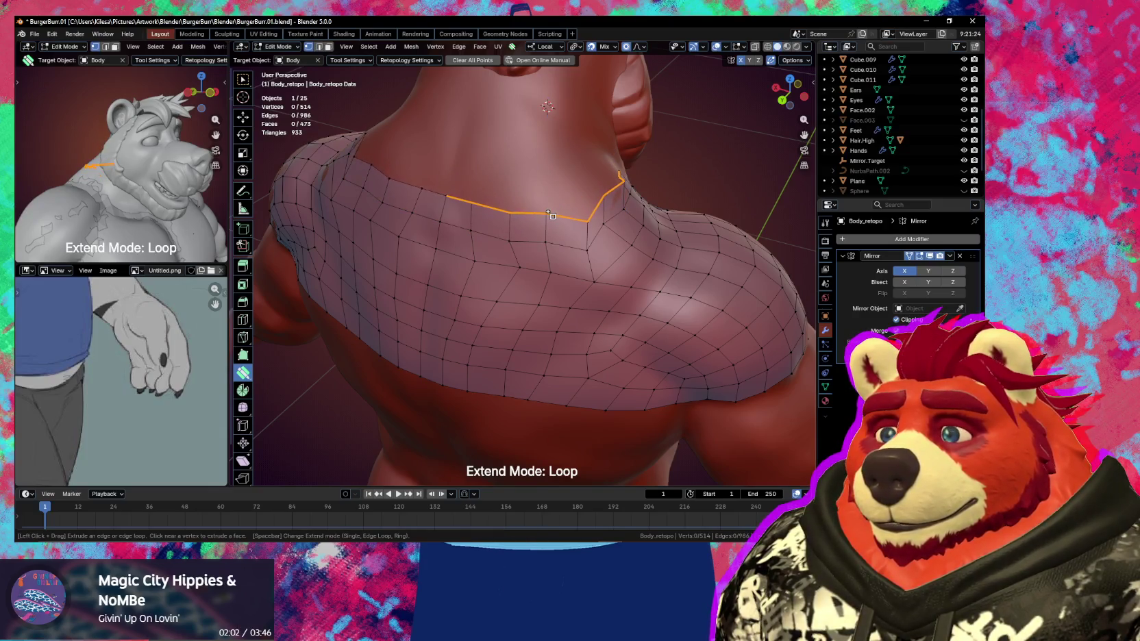
{"action": "middle_click_drag", "start_coordinate": [548, 211], "coordinate": [575, 212]}
{"action": "left_click_drag", "start_coordinate": [582, 213], "coordinate": [519, 246]}
{"action": "middle_click_drag", "start_coordinate": [519, 246], "coordinate": [601, 230]}
{"action": "mouse_move", "coordinate": [601, 229]}
{"action": "left_mouse_down"}
{"action": "mouse_move", "coordinate": [613, 234]}
{"action": "mouse_move", "coordinate": [575, 217]}
{"action": "mouse_move", "coordinate": [585, 232]}
{"action": "left_mouse_up"}
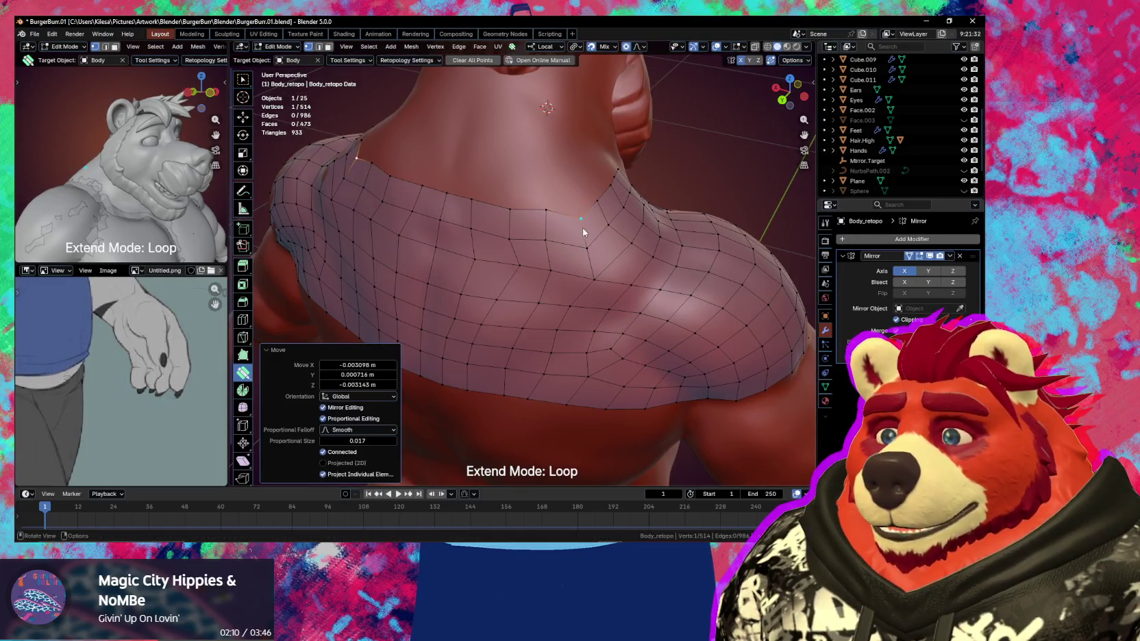
{"action": "middle_click_drag", "start_coordinate": [585, 232], "coordinate": [593, 230]}
{"action": "left_click", "coordinate": [573, 199]}
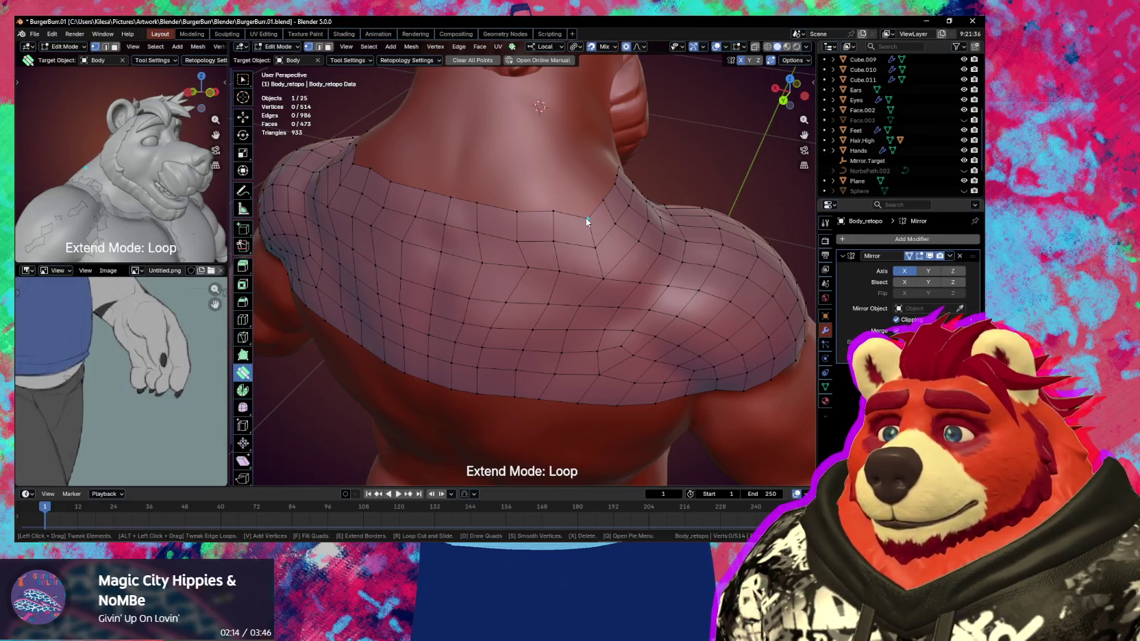
Add a single collar face, then extrude collar loops further up the neck in Loop mode
{"action": "key", "text": "space"}
{"action": "key", "text": "space"}
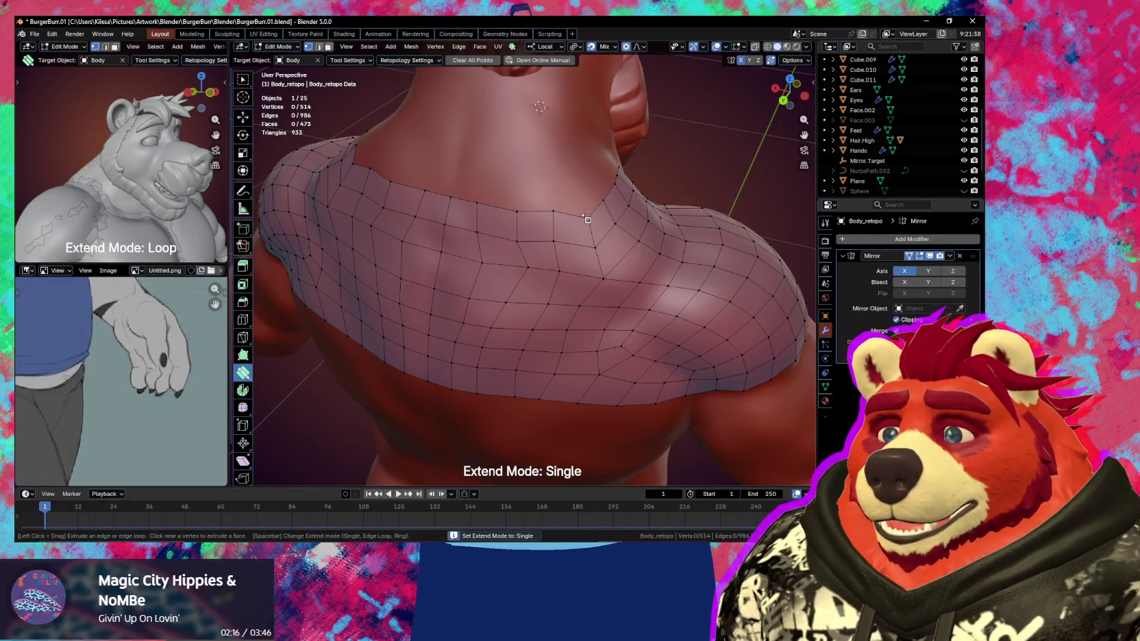
{"action": "left_click_drag", "start_coordinate": [588, 220], "coordinate": [578, 210]}
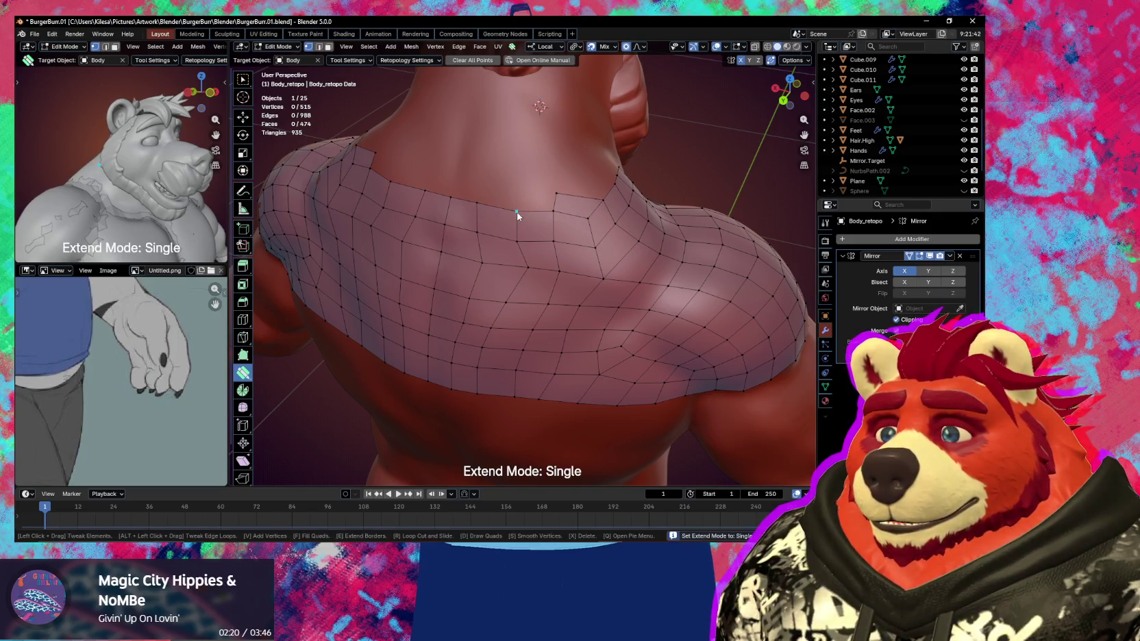
{"action": "key", "text": "space"}
{"action": "left_click_drag", "start_coordinate": [515, 209], "coordinate": [520, 174]}
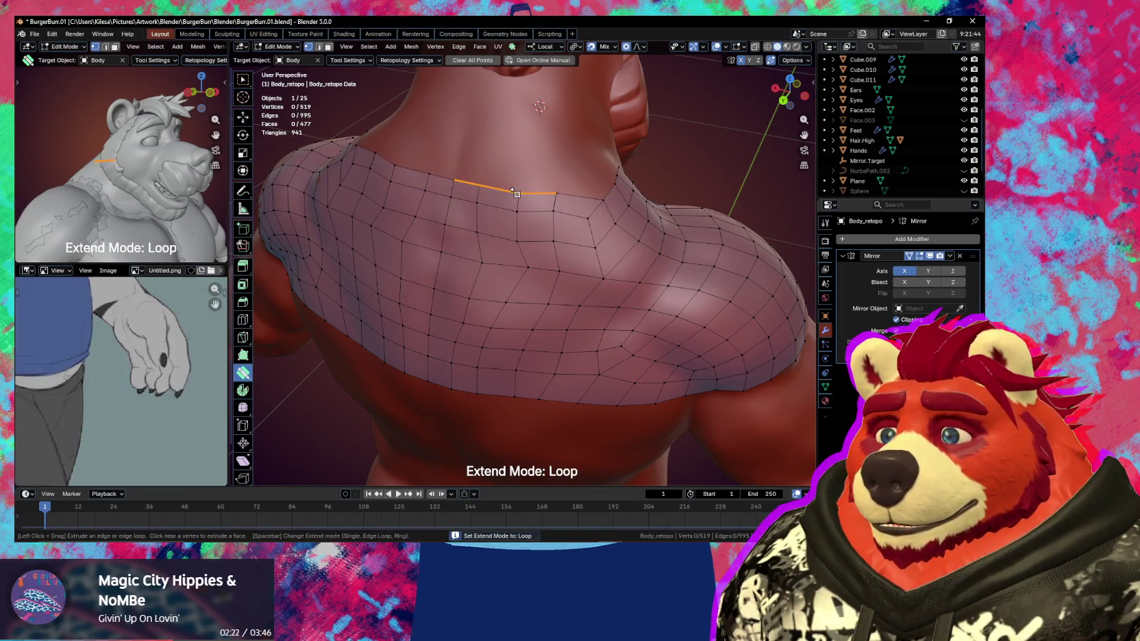
{"action": "middle_click_drag", "start_coordinate": [582, 203], "coordinate": [545, 208]}
{"action": "mouse_move", "coordinate": [542, 205]}
{"action": "left_mouse_down"}
{"action": "mouse_move", "coordinate": [525, 184]}
{"action": "mouse_move", "coordinate": [537, 168]}
{"action": "left_mouse_up"}
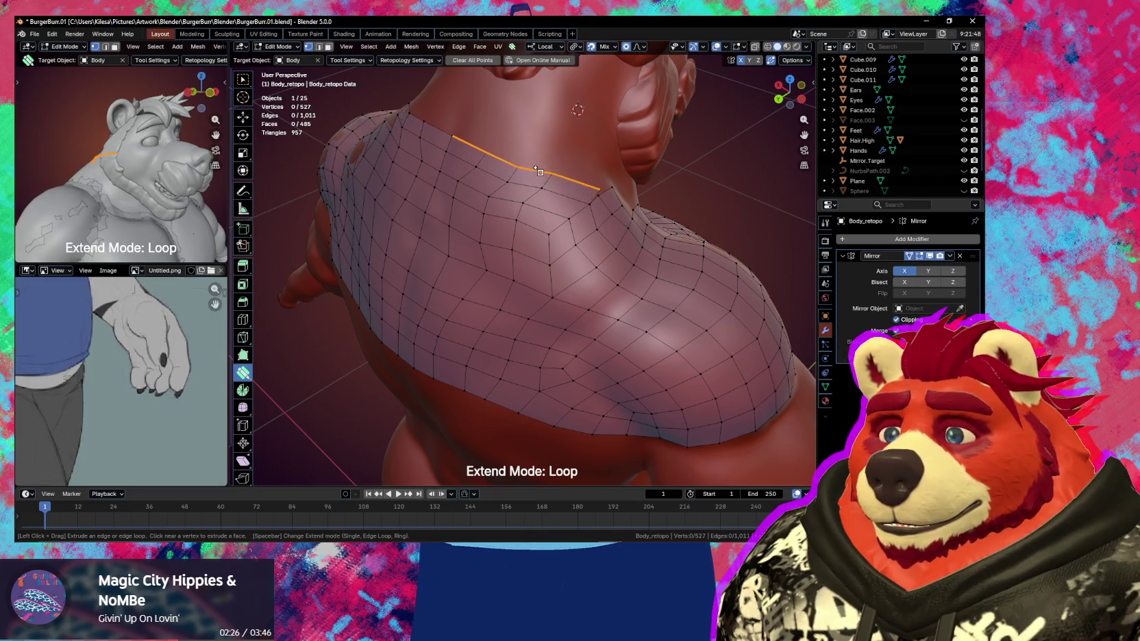
{"action": "middle_click_drag", "start_coordinate": [554, 177], "coordinate": [527, 179]}
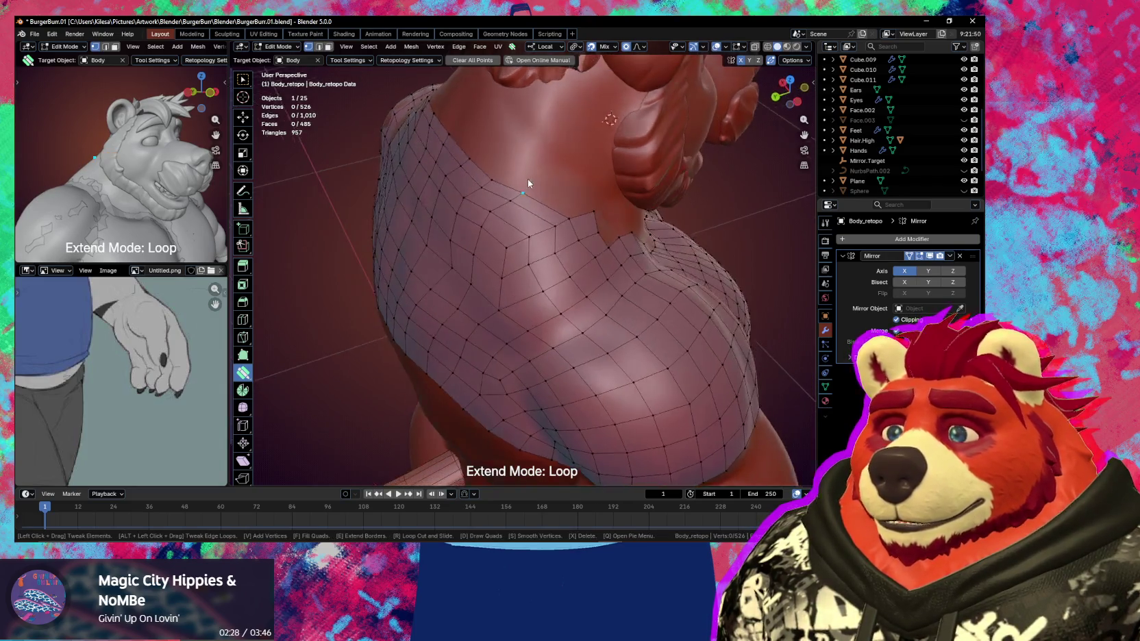
{"action": "left_click_drag", "start_coordinate": [527, 179], "coordinate": [548, 181]}
Adjust the collar's top-edge vertex and relax the mesh across the back and shoulders
{"action": "mouse_move", "coordinate": [546, 183]}
{"action": "middle_mouse_down"}
{"action": "mouse_move", "coordinate": [574, 181]}
{"action": "mouse_move", "coordinate": [559, 141]}
{"action": "middle_mouse_up"}
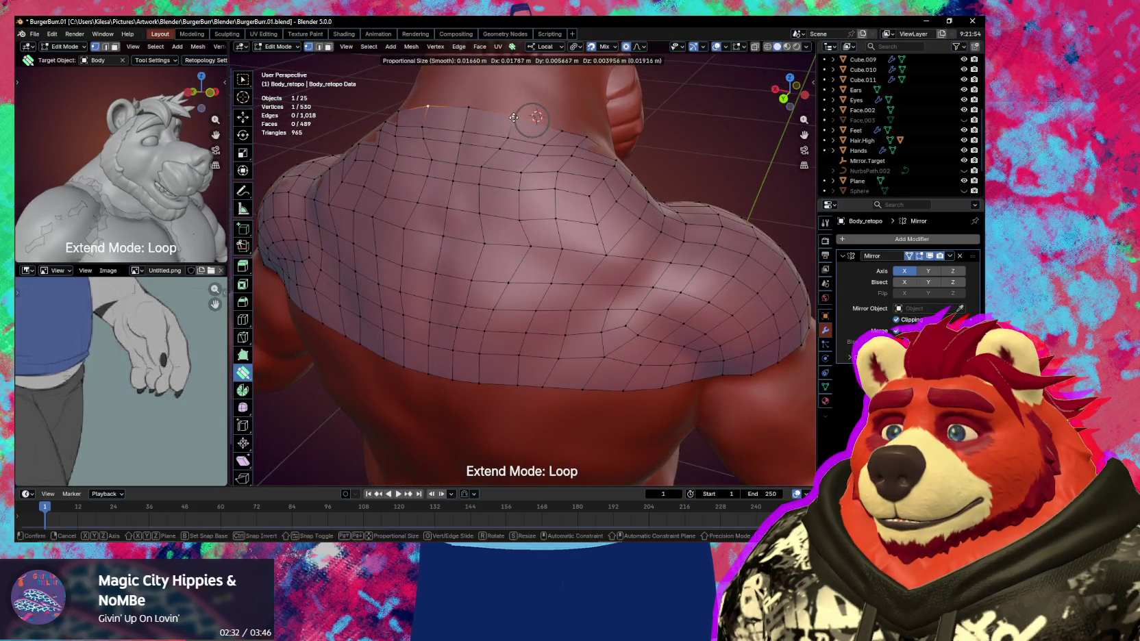
{"action": "left_click_drag", "start_coordinate": [521, 118], "coordinate": [550, 168]}
{"action": "middle_click_drag", "start_coordinate": [550, 167], "coordinate": [513, 190]}
{"action": "mouse_move", "coordinate": [515, 187]}
{"action": "left_mouse_down"}
{"action": "mouse_move", "coordinate": [494, 236]}
{"action": "mouse_move", "coordinate": [585, 260]}
{"action": "mouse_move", "coordinate": [559, 161]}
{"action": "mouse_move", "coordinate": [555, 280]}
{"action": "mouse_move", "coordinate": [537, 272]}
{"action": "mouse_move", "coordinate": [570, 155]}
{"action": "left_mouse_up"}
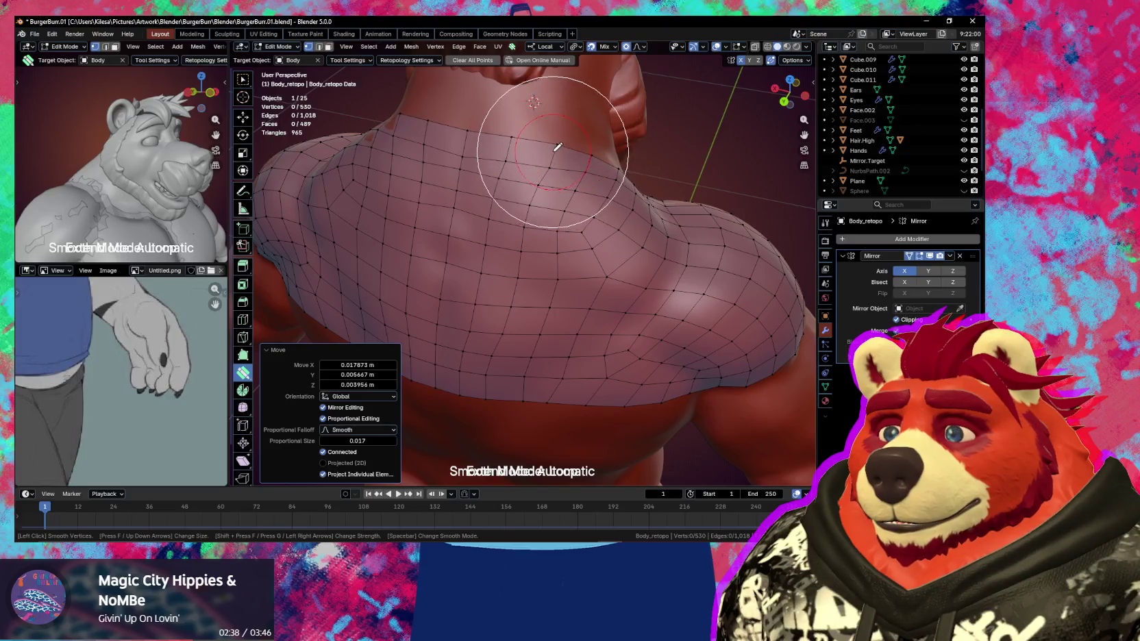
Pull chest and neck-base vertices onto the sculpted surface
{"action": "middle_click_drag", "start_coordinate": [587, 162], "coordinate": [521, 234]}
{"action": "mouse_move", "coordinate": [548, 224]}
{"action": "left_mouse_down"}
{"action": "mouse_move", "coordinate": [531, 243]}
{"action": "mouse_move", "coordinate": [550, 245]}
{"action": "left_mouse_up"}
{"action": "middle_click_drag", "start_coordinate": [550, 245], "coordinate": [491, 237]}
{"action": "mouse_move", "coordinate": [491, 237]}
{"action": "left_mouse_down"}
{"action": "mouse_move", "coordinate": [488, 227]}
{"action": "mouse_move", "coordinate": [508, 238]}
{"action": "left_mouse_up"}
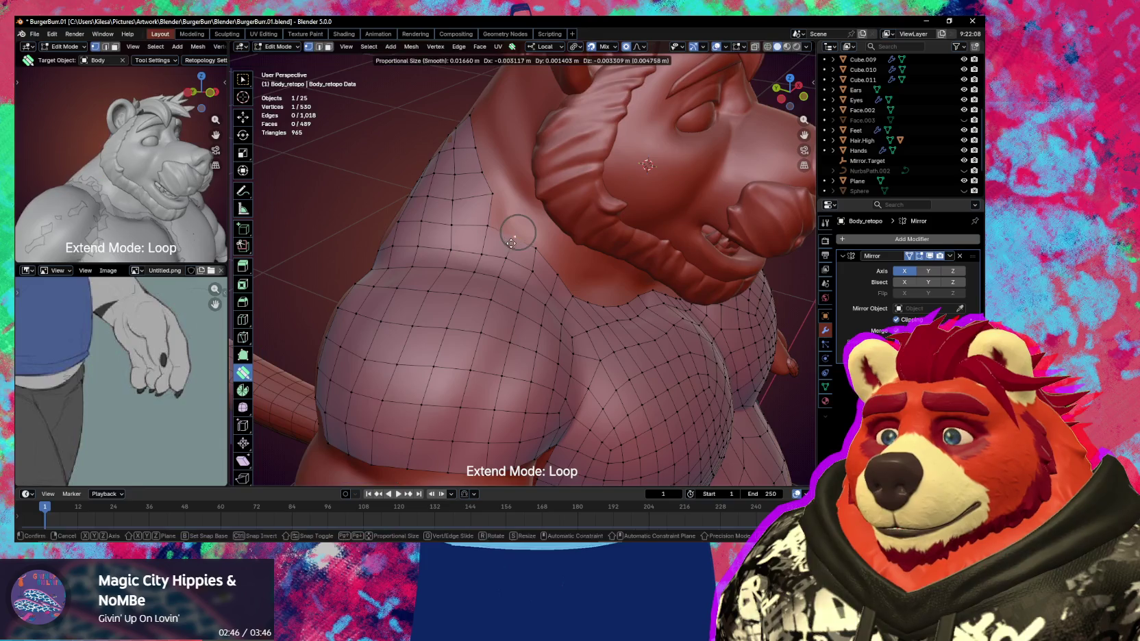
{"action": "middle_click_drag", "start_coordinate": [508, 239], "coordinate": [525, 278]}
{"action": "left_click_drag", "start_coordinate": [525, 279], "coordinate": [528, 274]}
{"action": "middle_click_drag", "start_coordinate": [528, 274], "coordinate": [520, 242]}
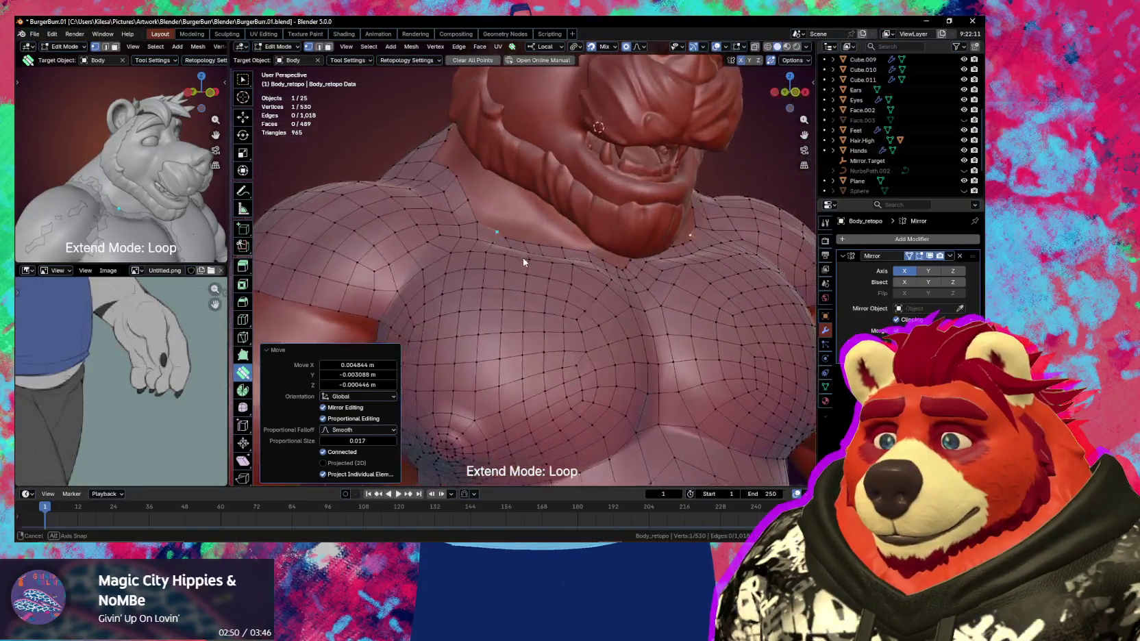
{"action": "left_click_drag", "start_coordinate": [520, 239], "coordinate": [529, 246]}
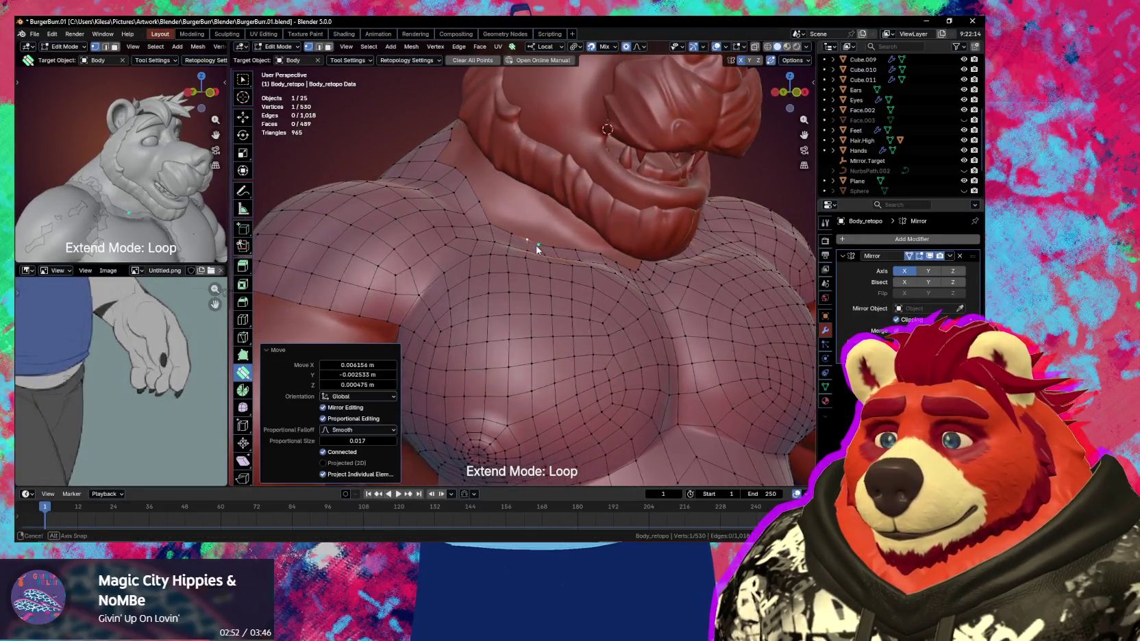
{"action": "middle_click_drag", "start_coordinate": [534, 248], "coordinate": [548, 260]}
{"action": "left_click_drag", "start_coordinate": [548, 260], "coordinate": [539, 274]}
Fit the shoulder vertices snugly to the sculpted shoulder
{"action": "middle_click_drag", "start_coordinate": [540, 274], "coordinate": [502, 196]}
{"action": "left_click_drag", "start_coordinate": [501, 196], "coordinate": [488, 200]}
{"action": "mouse_move", "coordinate": [488, 200]}
{"action": "middle_mouse_down"}
{"action": "mouse_move", "coordinate": [602, 209]}
{"action": "mouse_move", "coordinate": [579, 160]}
{"action": "middle_mouse_up"}
{"action": "left_click_drag", "start_coordinate": [579, 160], "coordinate": [576, 184]}
{"action": "mouse_move", "coordinate": [576, 184]}
{"action": "middle_mouse_down"}
{"action": "mouse_move", "coordinate": [520, 185]}
{"action": "mouse_move", "coordinate": [481, 158]}
{"action": "mouse_move", "coordinate": [560, 175]}
{"action": "mouse_move", "coordinate": [544, 165]}
{"action": "mouse_move", "coordinate": [505, 243]}
{"action": "mouse_move", "coordinate": [619, 290]}
{"action": "mouse_move", "coordinate": [532, 278]}
{"action": "mouse_move", "coordinate": [606, 269]}
{"action": "mouse_move", "coordinate": [564, 289]}
{"action": "mouse_move", "coordinate": [525, 332]}
{"action": "mouse_move", "coordinate": [558, 226]}
{"action": "mouse_move", "coordinate": [480, 263]}
{"action": "mouse_move", "coordinate": [606, 252]}
{"action": "mouse_move", "coordinate": [581, 248]}
{"action": "mouse_move", "coordinate": [602, 222]}
{"action": "mouse_move", "coordinate": [611, 247]}
{"action": "mouse_move", "coordinate": [652, 249]}
{"action": "mouse_move", "coordinate": [581, 297]}
{"action": "mouse_move", "coordinate": [550, 350]}
{"action": "mouse_move", "coordinate": [565, 242]}
{"action": "mouse_move", "coordinate": [595, 271]}
{"action": "mouse_move", "coordinate": [585, 261]}
{"action": "middle_mouse_up"}
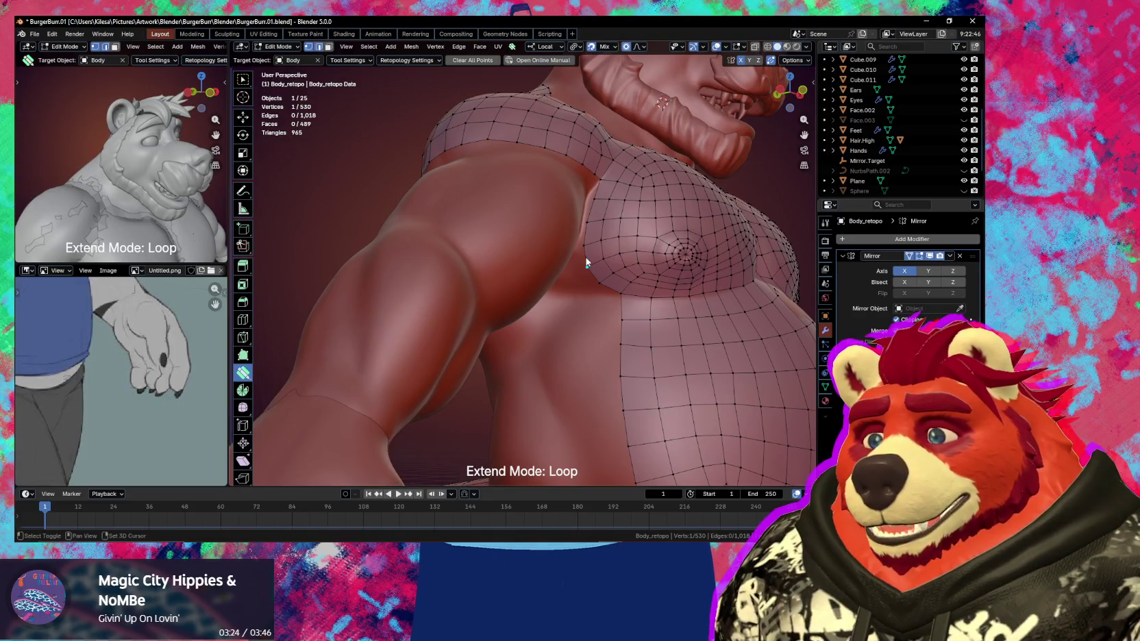
Shift the quad beside the armpit on the chest side, then enter Smooth Mode with Shift+S
{"action": "mouse_move", "coordinate": [594, 257]}
{"action": "left_mouse_down"}
{"action": "mouse_move", "coordinate": [598, 209]}
{"action": "mouse_move", "coordinate": [596, 224]}
{"action": "mouse_move", "coordinate": [622, 217]}
{"action": "mouse_move", "coordinate": [620, 238]}
{"action": "left_mouse_up"}
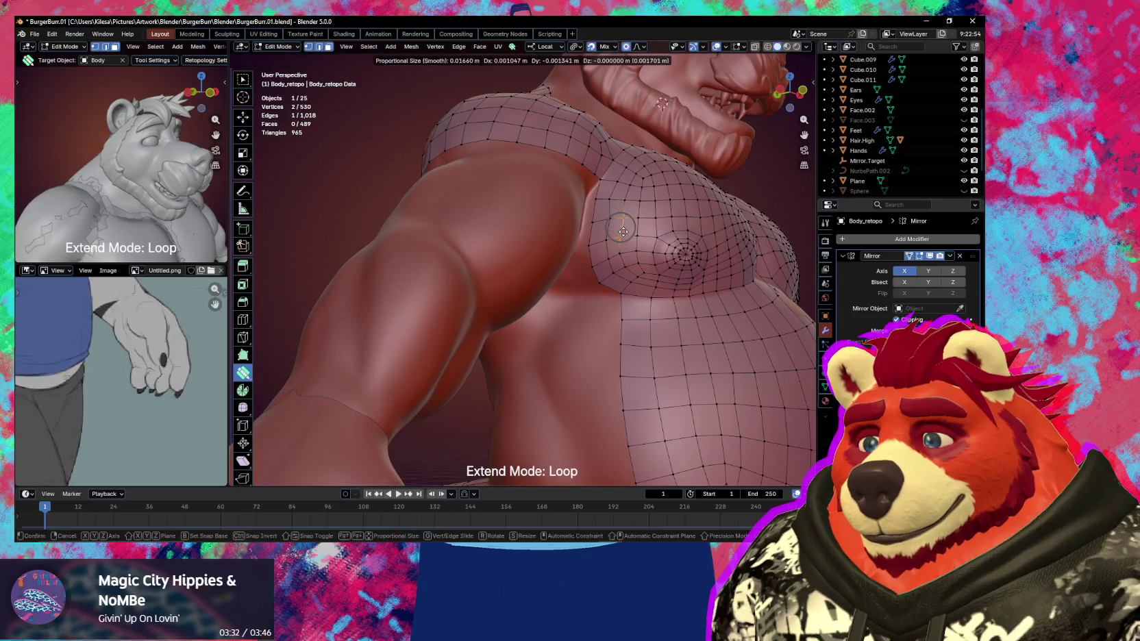
{"action": "key", "text": "shift+s"}
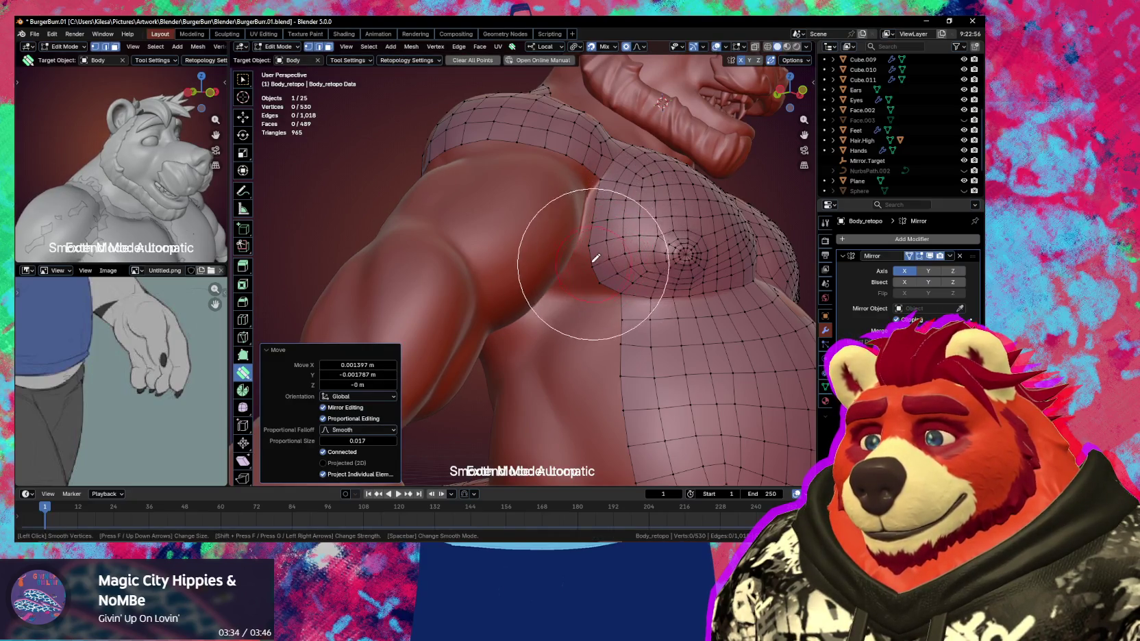
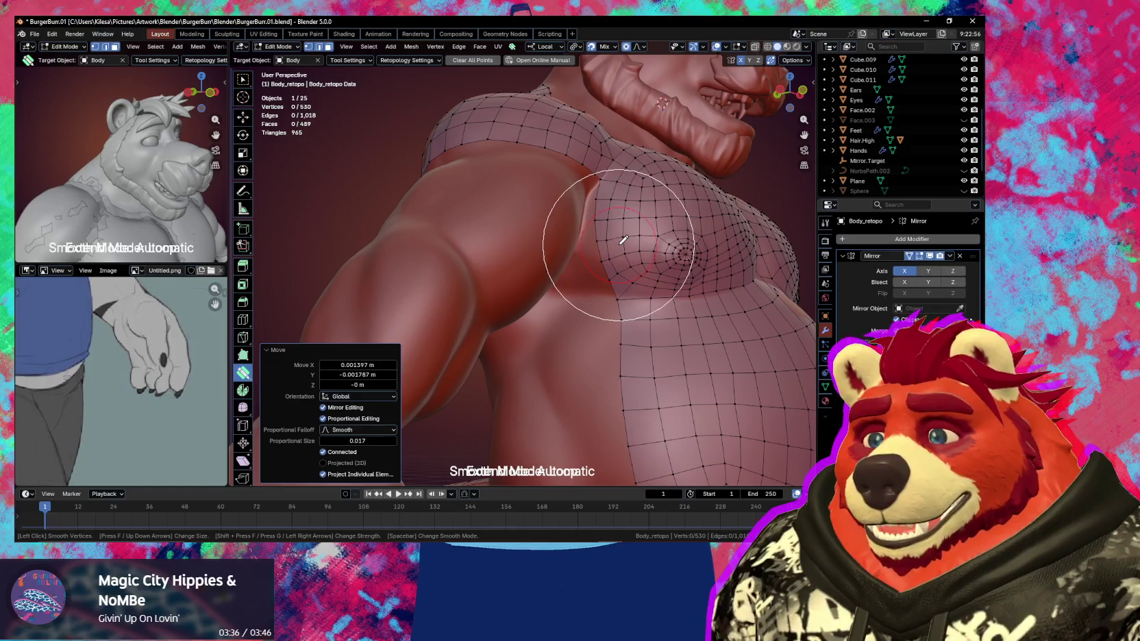
Add a new quad off the armpit border edge and set the extend mode back to Loop
{"action": "key", "text": "Escape"}
{"action": "mouse_move", "coordinate": [598, 232]}
{"action": "middle_mouse_down"}
{"action": "mouse_move", "coordinate": [584, 162]}
{"action": "mouse_move", "coordinate": [600, 187]}
{"action": "middle_mouse_up"}
{"action": "left_click", "coordinate": [586, 172]}
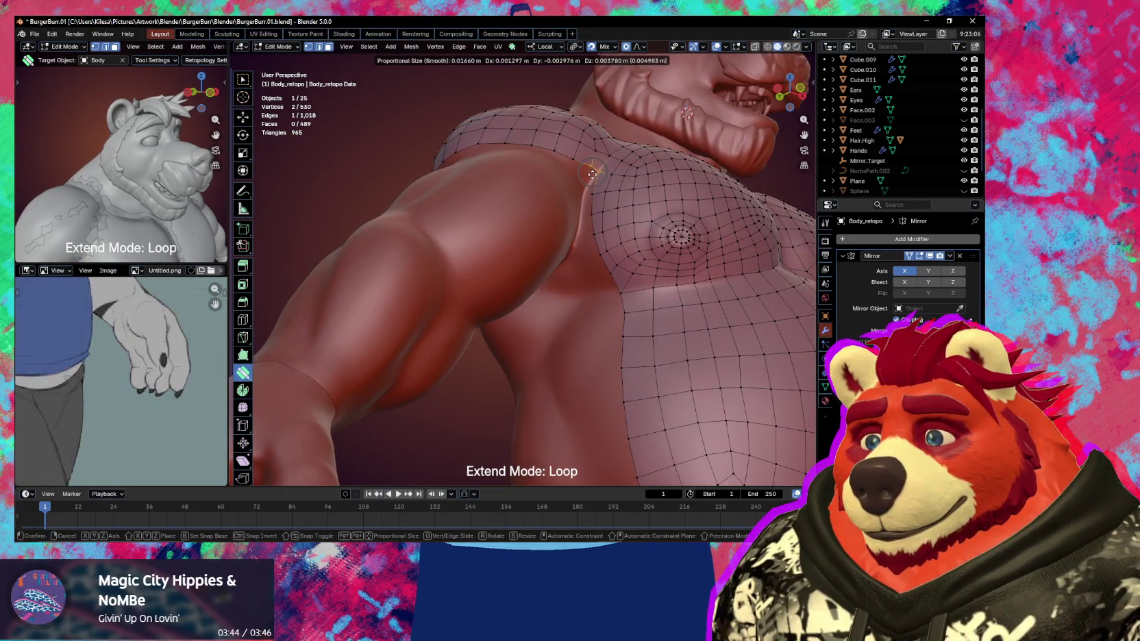
{"action": "left_click_drag", "start_coordinate": [593, 177], "coordinate": [596, 172]}
{"action": "left_click", "coordinate": [595, 176]}
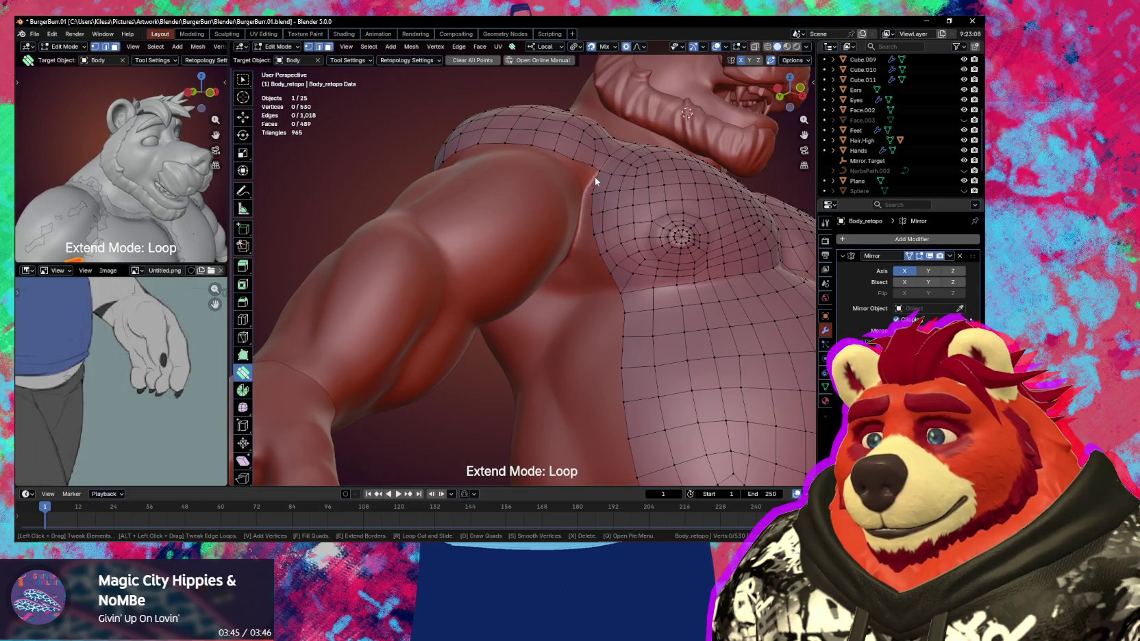
{"action": "key", "text": "space"}
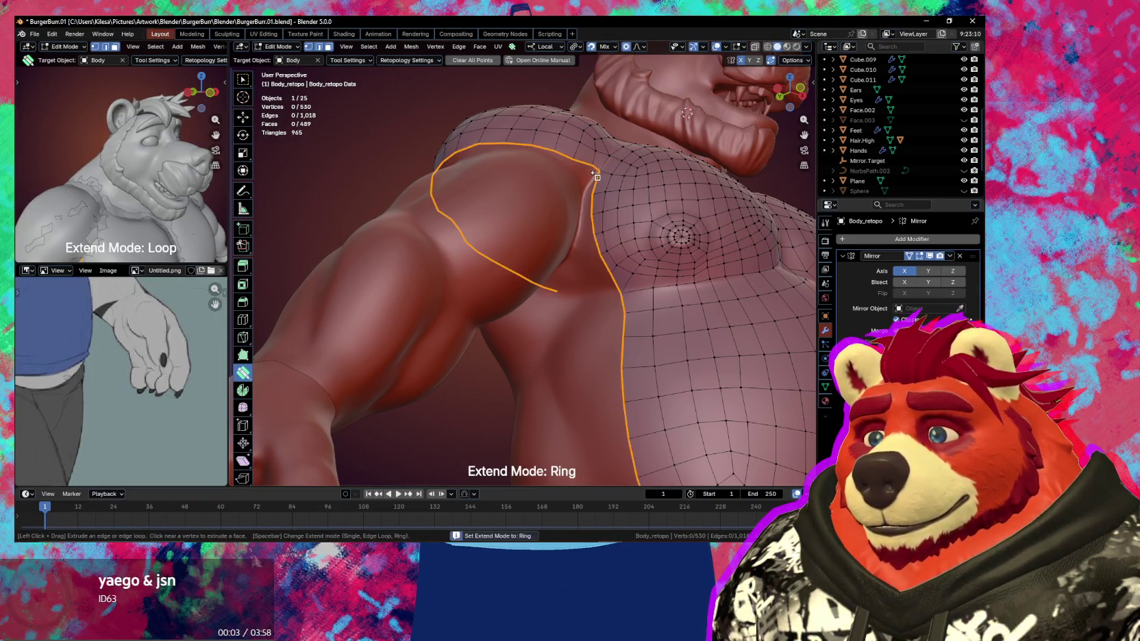
{"action": "key", "text": "space"}
{"action": "key", "text": "space"}
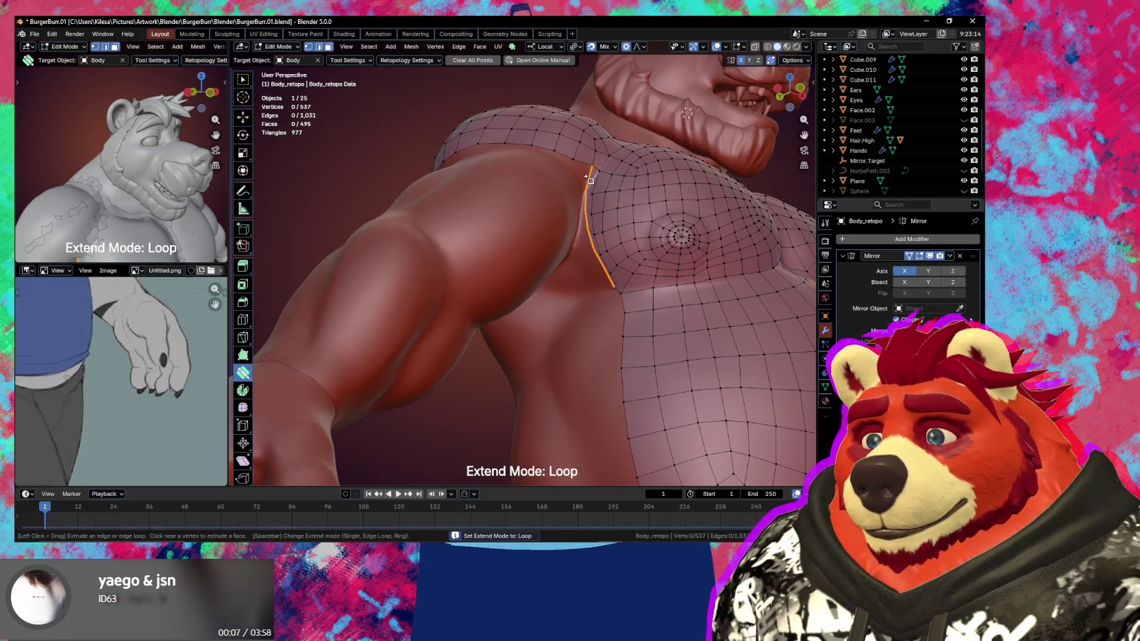
{"action": "key", "text": "ctrl+z"}
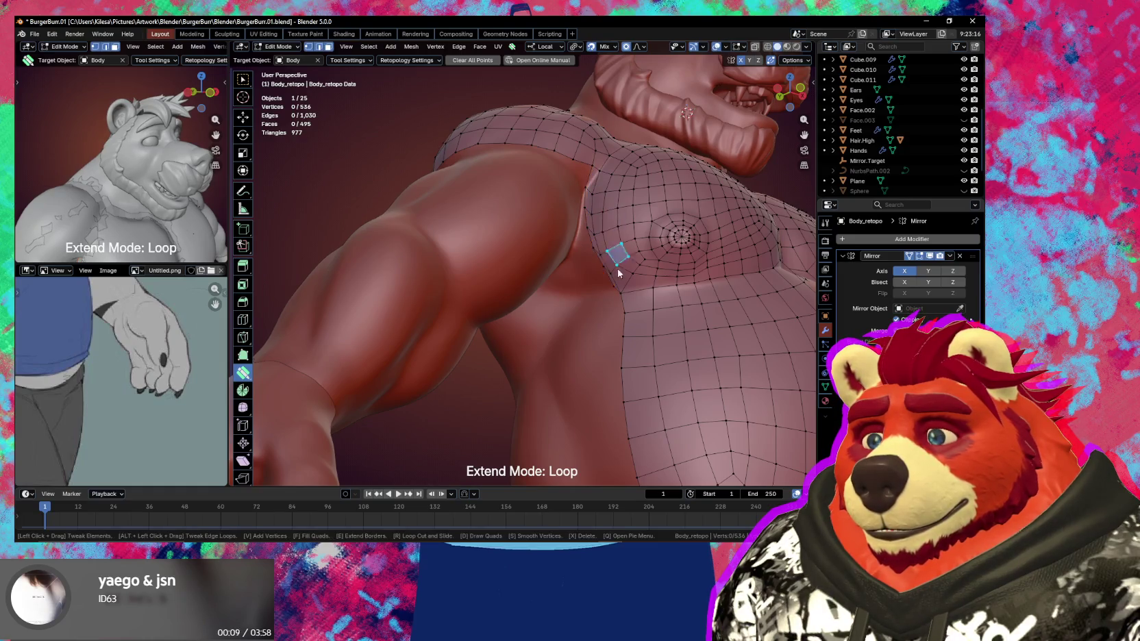
Pull the chest patch's border vertices up toward the armpit crease
{"action": "mouse_move", "coordinate": [610, 292]}
{"action": "left_mouse_down"}
{"action": "mouse_move", "coordinate": [585, 295]}
{"action": "mouse_move", "coordinate": [590, 263]}
{"action": "left_mouse_up"}
{"action": "middle_click_drag", "start_coordinate": [591, 264], "coordinate": [666, 287]}
{"action": "mouse_move", "coordinate": [666, 286]}
{"action": "left_mouse_down"}
{"action": "mouse_move", "coordinate": [688, 309]}
{"action": "mouse_move", "coordinate": [677, 283]}
{"action": "left_mouse_up"}
{"action": "mouse_move", "coordinate": [642, 236]}
{"action": "left_mouse_down"}
{"action": "mouse_move", "coordinate": [621, 204]}
{"action": "mouse_move", "coordinate": [641, 147]}
{"action": "left_mouse_up"}
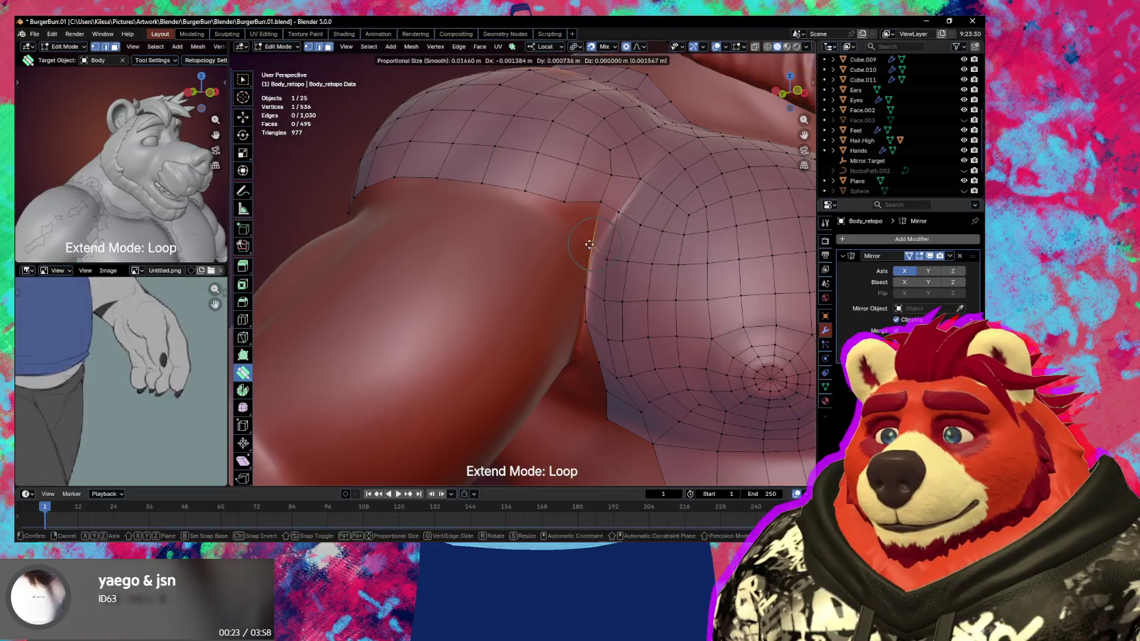
{"action": "mouse_move", "coordinate": [582, 241]}
{"action": "left_mouse_down"}
{"action": "mouse_move", "coordinate": [603, 254]}
{"action": "mouse_move", "coordinate": [569, 281]}
{"action": "mouse_move", "coordinate": [600, 300]}
{"action": "mouse_move", "coordinate": [582, 285]}
{"action": "mouse_move", "coordinate": [579, 323]}
{"action": "mouse_move", "coordinate": [557, 318]}
{"action": "left_mouse_up"}
Smooth and reshape the border vertices near the lower armpit with proportional editing
{"action": "middle_click_drag", "start_coordinate": [556, 319], "coordinate": [594, 344]}
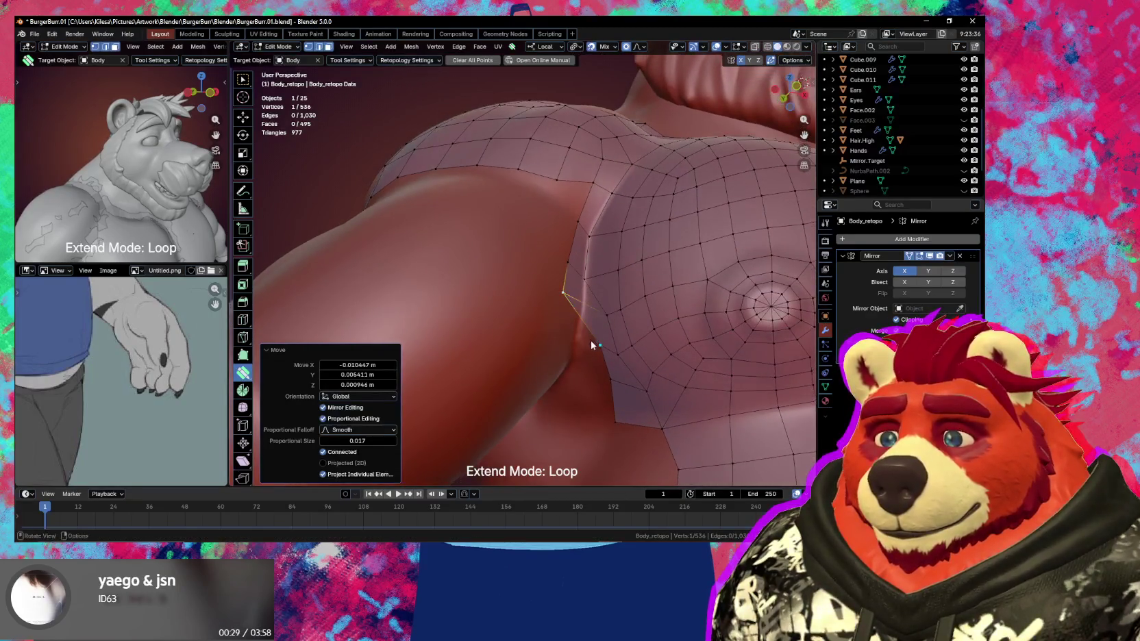
{"action": "mouse_move", "coordinate": [598, 313]}
{"action": "left_mouse_down"}
{"action": "mouse_move", "coordinate": [578, 322]}
{"action": "mouse_move", "coordinate": [578, 350]}
{"action": "mouse_move", "coordinate": [542, 331]}
{"action": "mouse_move", "coordinate": [611, 374]}
{"action": "left_mouse_up"}
{"action": "middle_click_drag", "start_coordinate": [611, 373], "coordinate": [616, 363]}
{"action": "left_click_drag", "start_coordinate": [606, 369], "coordinate": [615, 356]}
{"action": "left_click_drag", "start_coordinate": [685, 367], "coordinate": [687, 360]}
{"action": "mouse_move", "coordinate": [687, 360]}
{"action": "middle_mouse_down"}
{"action": "mouse_move", "coordinate": [729, 389]}
{"action": "mouse_move", "coordinate": [596, 383]}
{"action": "mouse_move", "coordinate": [550, 318]}
{"action": "middle_mouse_up"}
Extrude a new vertex from the armpit border edge and position it and its neighbour
{"action": "left_click", "coordinate": [525, 293]}
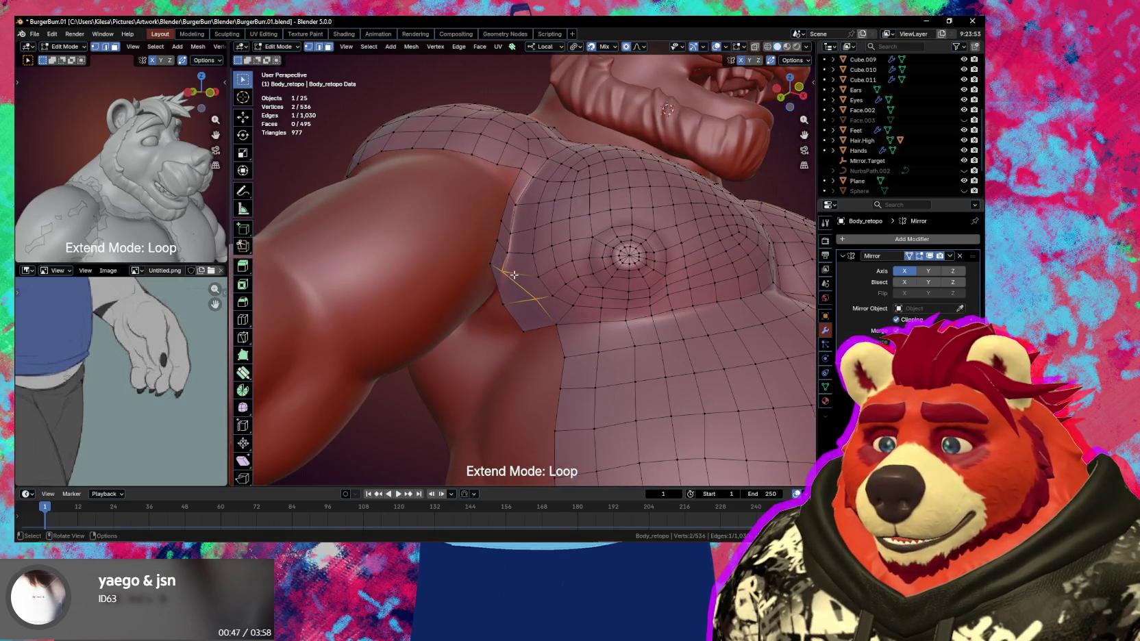
{"action": "middle_click_drag", "start_coordinate": [537, 308], "coordinate": [487, 268]}
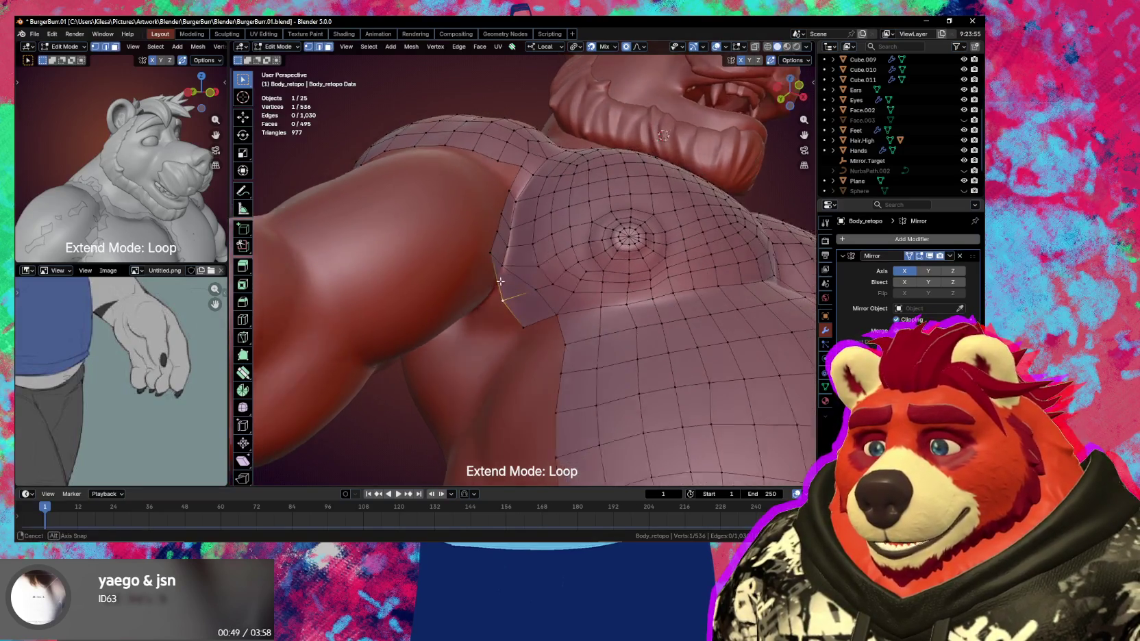
{"action": "key", "text": "e"}
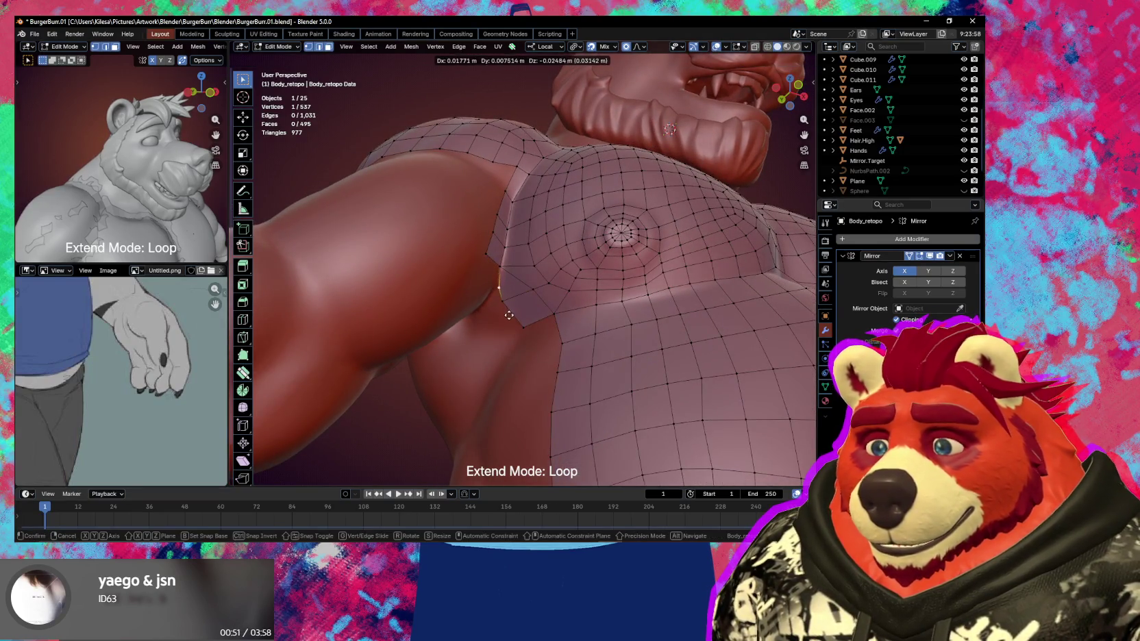
{"action": "left_click", "coordinate": [500, 316]}
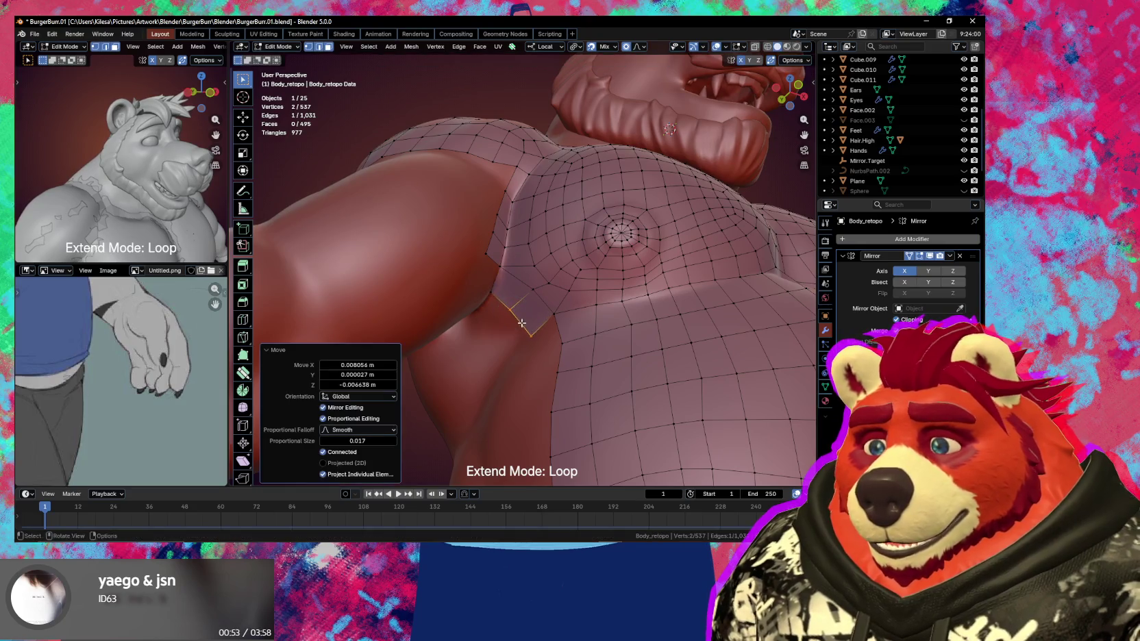
{"action": "key", "text": "g"}
{"action": "left_click", "coordinate": [532, 334]}
{"action": "left_click", "coordinate": [516, 311]}
{"action": "key", "text": "g"}
{"action": "left_click", "coordinate": [516, 311]}
{"action": "mouse_move", "coordinate": [517, 310]}
{"action": "middle_mouse_down"}
{"action": "mouse_move", "coordinate": [493, 270]}
{"action": "mouse_move", "coordinate": [471, 274]}
{"action": "middle_mouse_up"}
Fill a new quad at the underarm corner and adjust its border vertices
{"action": "key", "text": "f"}
{"action": "left_click", "coordinate": [477, 276]}
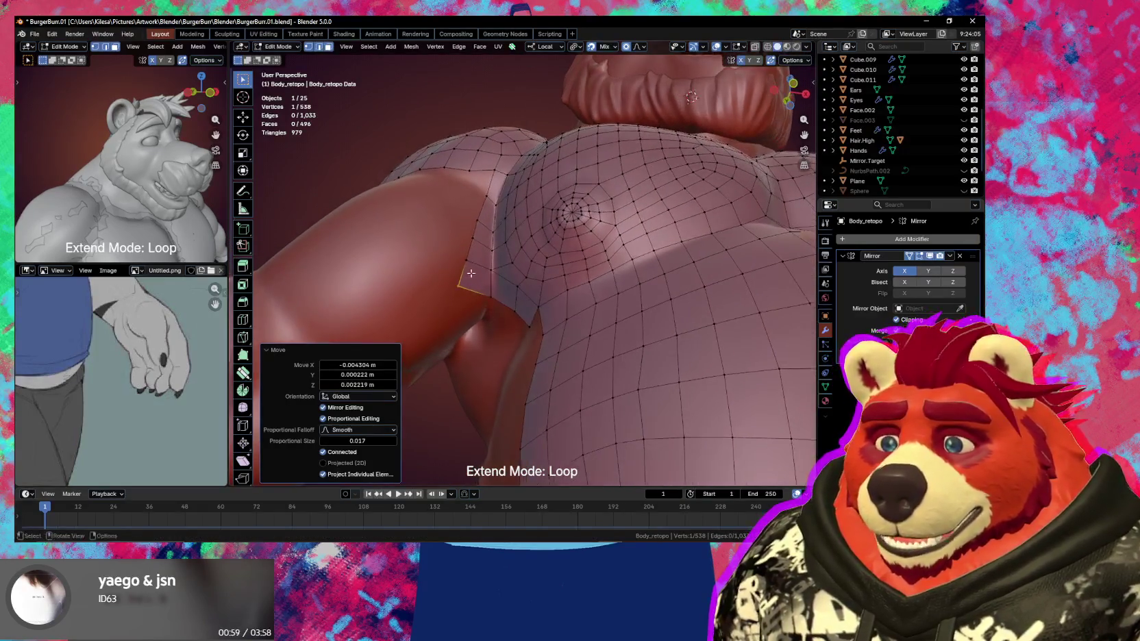
{"action": "key", "text": "g"}
{"action": "left_click", "coordinate": [467, 272]}
{"action": "left_click", "coordinate": [464, 272]}
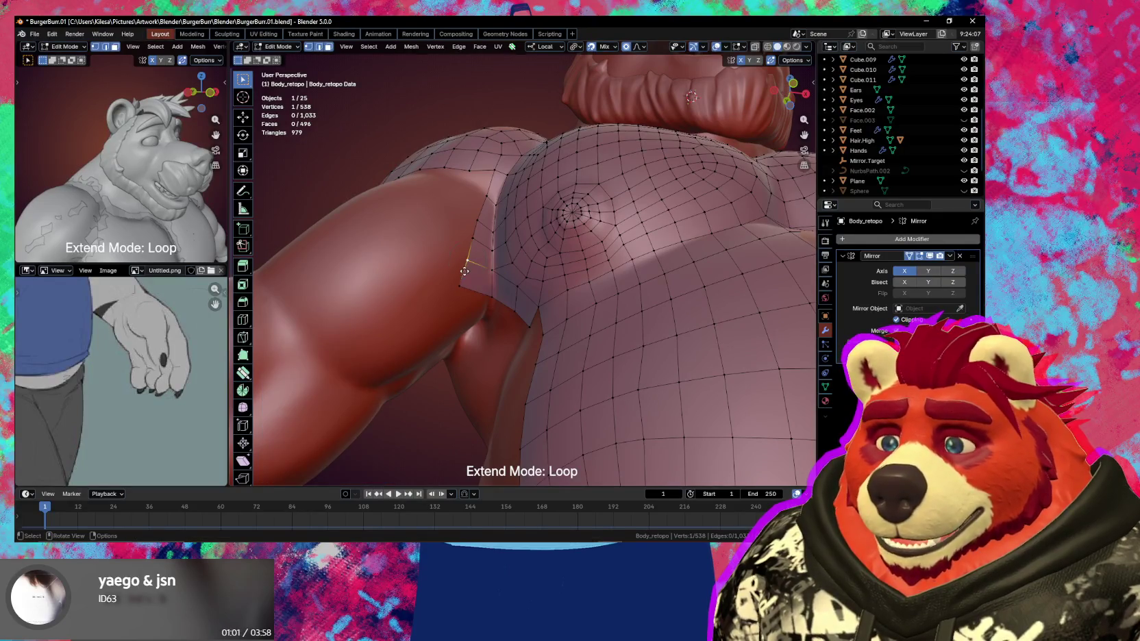
{"action": "key", "text": "g"}
{"action": "left_click", "coordinate": [466, 274]}
{"action": "left_click", "coordinate": [468, 287], "text": "shift"}
Reposition the underarm border vertices and edge down toward the bear's side
{"action": "key", "text": "g"}
{"action": "left_click", "coordinate": [471, 302]}
{"action": "middle_click_drag", "start_coordinate": [471, 302], "coordinate": [474, 311]}
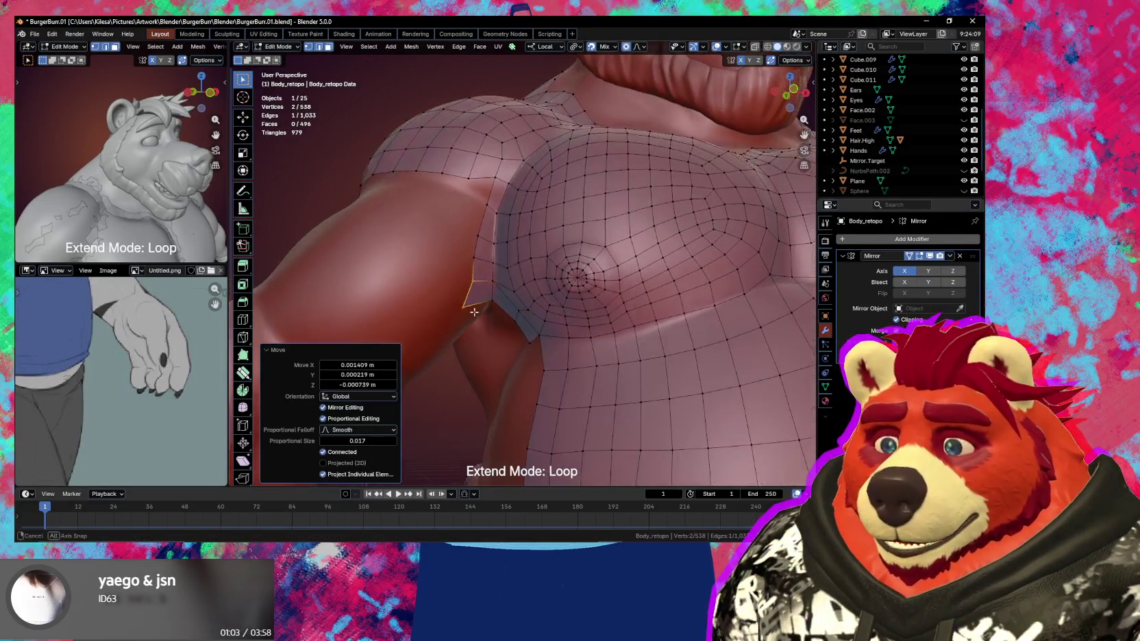
{"action": "left_click", "coordinate": [473, 281]}
{"action": "key", "text": "g"}
{"action": "left_click", "coordinate": [479, 267]}
{"action": "mouse_move", "coordinate": [480, 267]}
{"action": "middle_mouse_down"}
{"action": "mouse_move", "coordinate": [507, 305]}
{"action": "mouse_move", "coordinate": [488, 227]}
{"action": "middle_mouse_up"}
{"action": "left_click", "coordinate": [491, 224], "text": "shift"}
{"action": "key", "text": "g"}
{"action": "left_click", "coordinate": [492, 236]}
{"action": "key", "text": "g"}
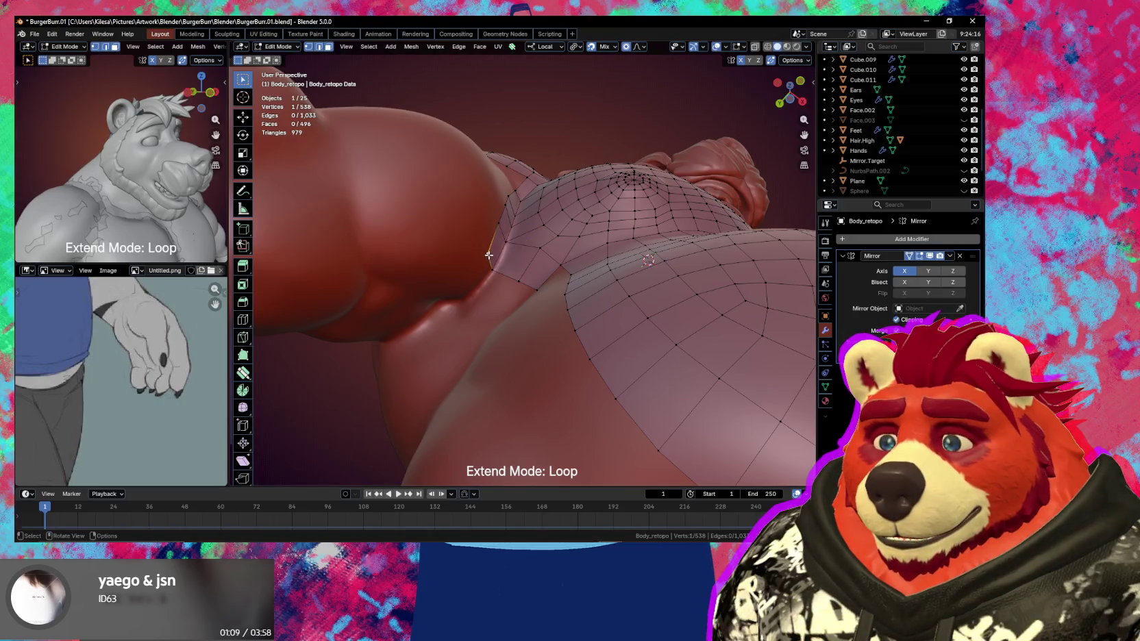
{"action": "left_click", "coordinate": [480, 250]}
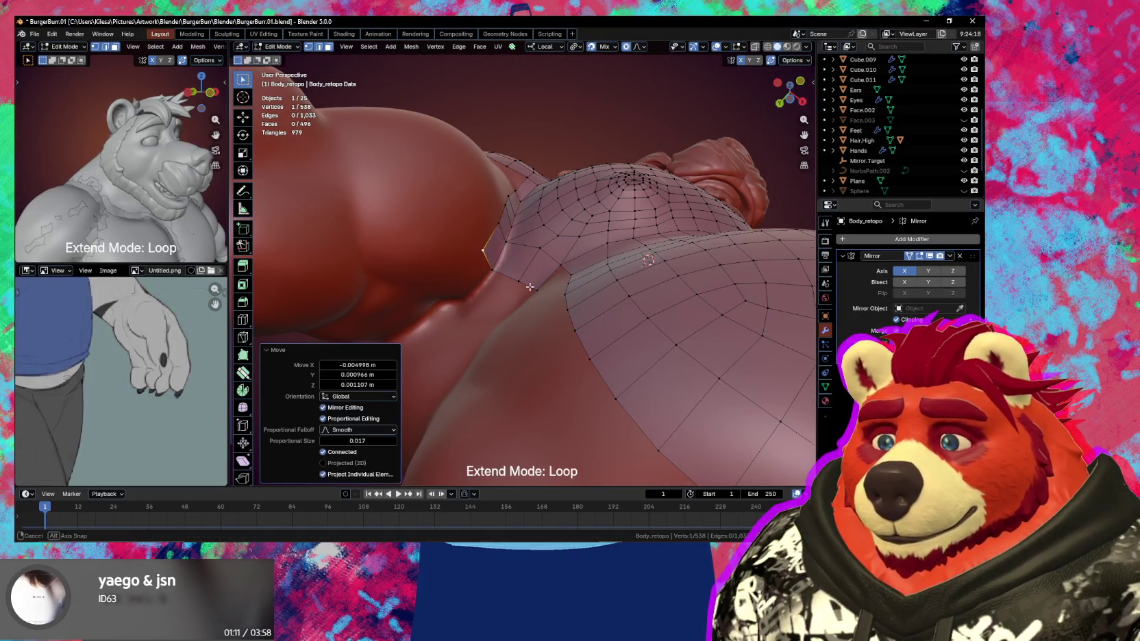
Fine-tune an armpit-corner vertex and apply an option from the mesh context menu
{"action": "middle_click_drag", "start_coordinate": [480, 251], "coordinate": [526, 312]}
{"action": "key", "text": "g"}
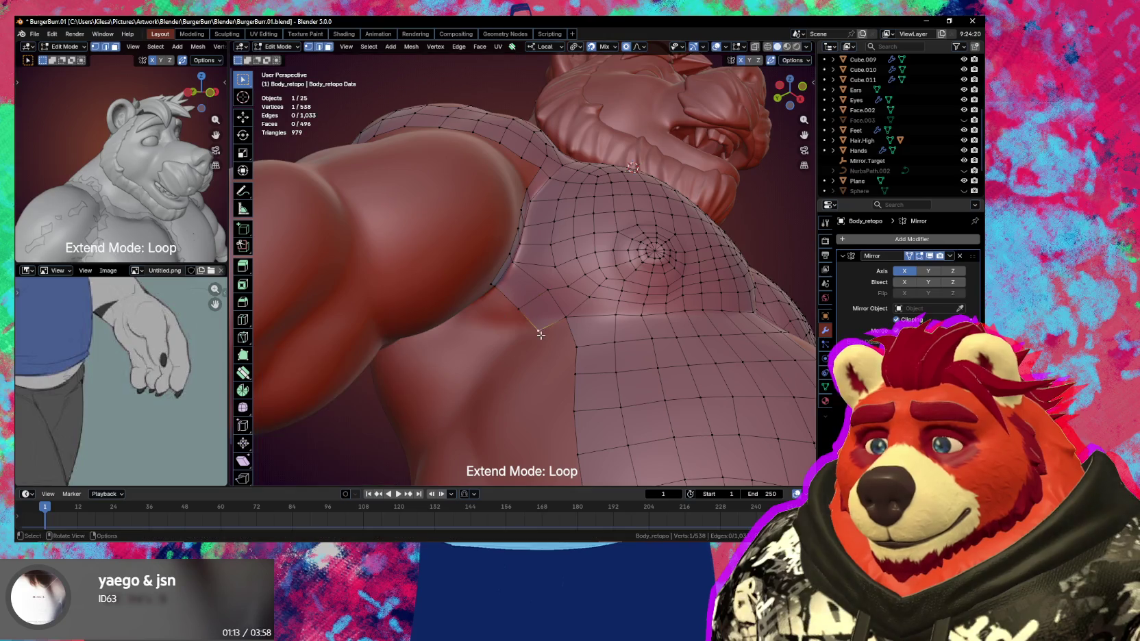
{"action": "left_click", "coordinate": [532, 333]}
{"action": "key", "text": "g"}
{"action": "left_click", "coordinate": [524, 314]}
{"action": "key", "text": "g"}
{"action": "right_click", "coordinate": [522, 316]}
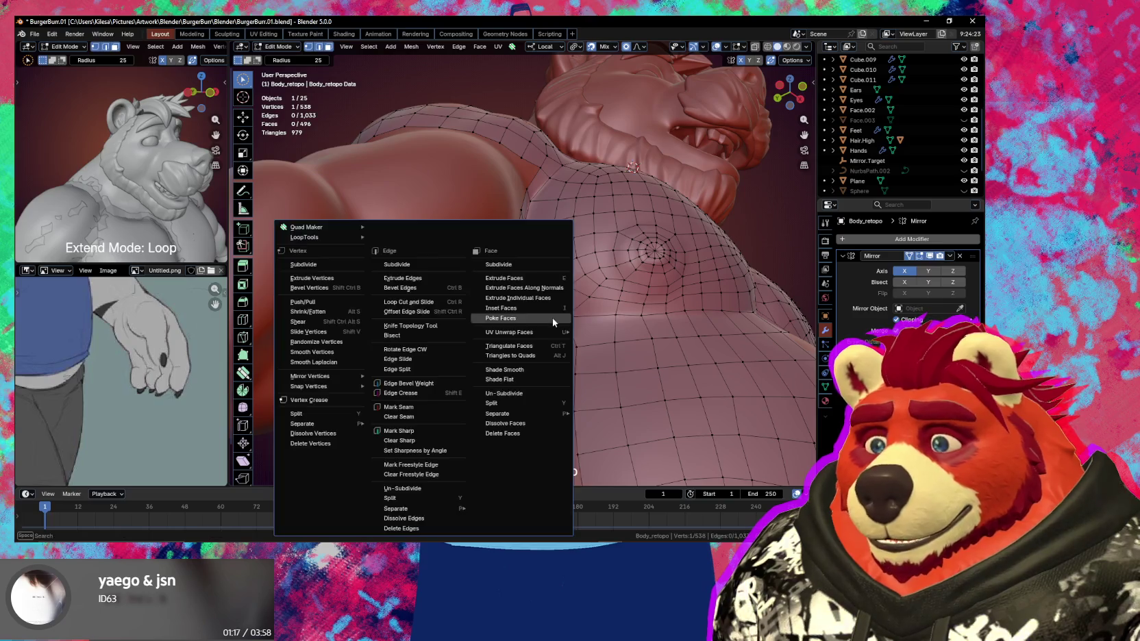
{"action": "left_click", "coordinate": [559, 265]}
Move a chest-front vertex into place and return to the retopology drawing tool
{"action": "mouse_move", "coordinate": [556, 306]}
{"action": "middle_mouse_down"}
{"action": "mouse_move", "coordinate": [530, 321]}
{"action": "mouse_move", "coordinate": [557, 328]}
{"action": "middle_mouse_up"}
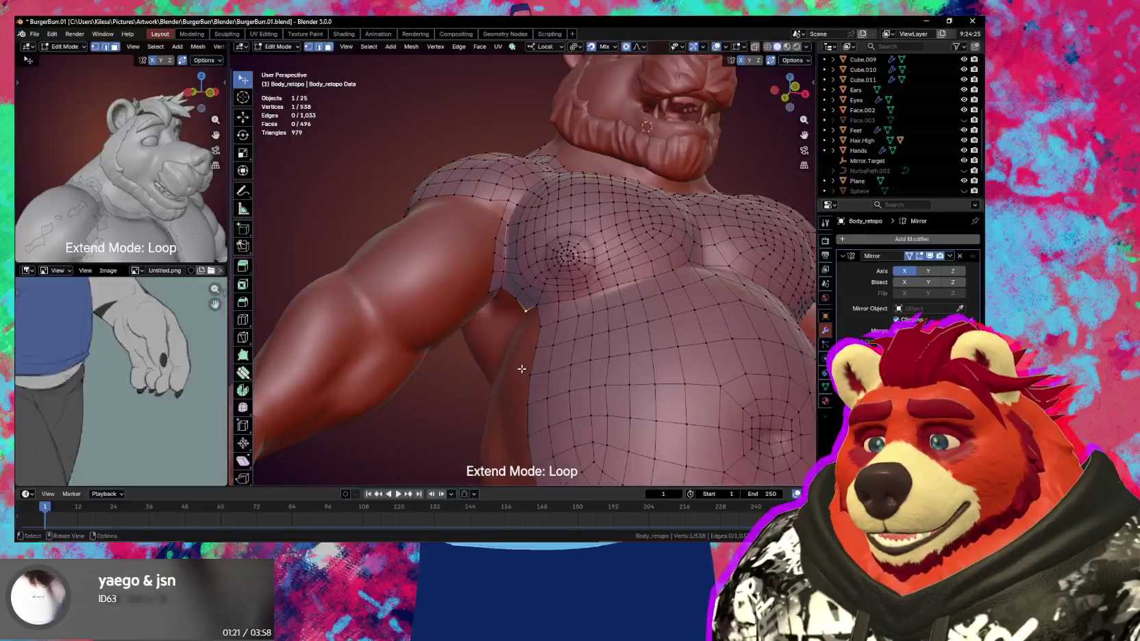
{"action": "key", "text": "g"}
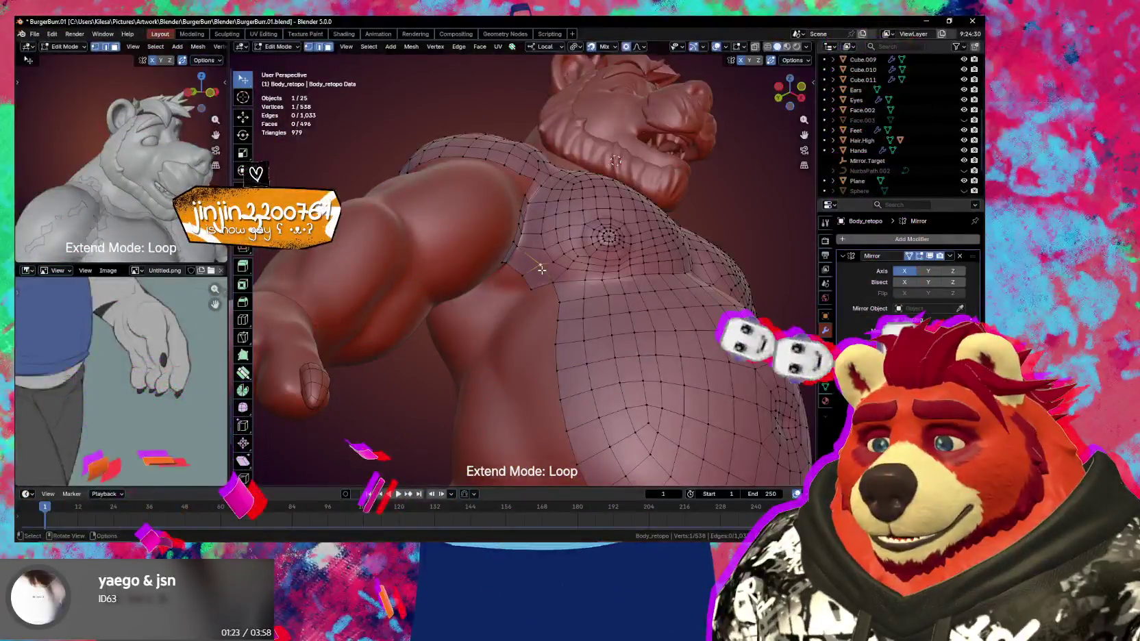
{"action": "left_click", "coordinate": [545, 287]}
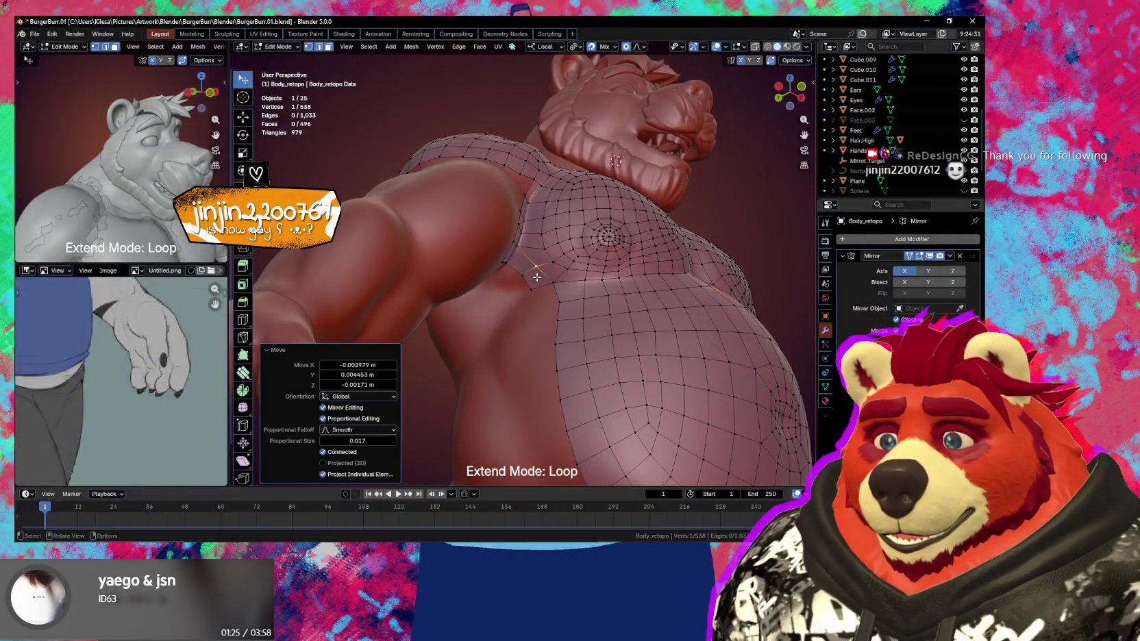
{"action": "mouse_move", "coordinate": [549, 292]}
{"action": "middle_mouse_down"}
{"action": "mouse_move", "coordinate": [571, 258]}
{"action": "mouse_move", "coordinate": [563, 268]}
{"action": "middle_mouse_up"}
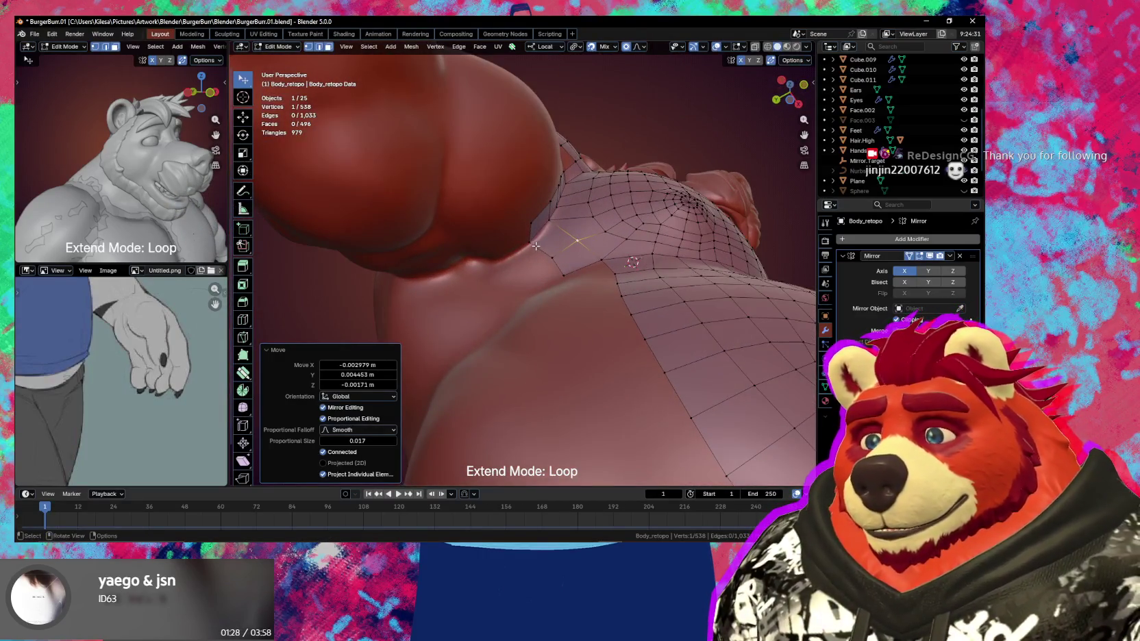
{"action": "left_click", "coordinate": [525, 226]}
{"action": "middle_click_drag", "start_coordinate": [561, 276], "coordinate": [539, 258]}
{"action": "key", "text": "shift+space"}
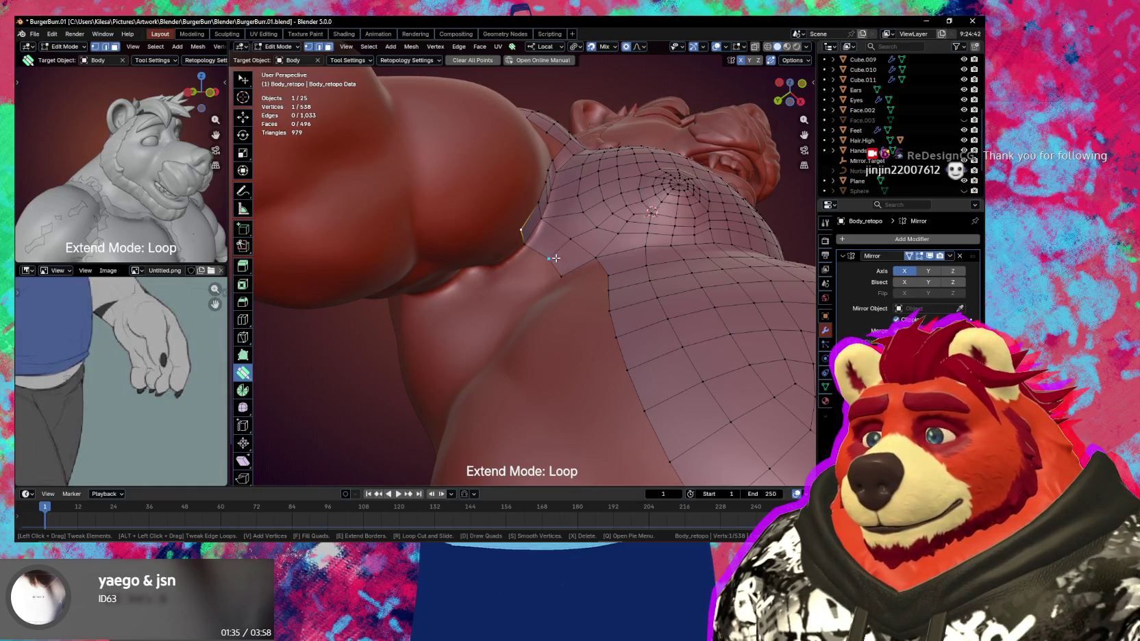
Extend the border loop into several new rows of faces, including along the back
{"action": "left_click", "coordinate": [546, 261]}
{"action": "left_click_drag", "start_coordinate": [534, 271], "coordinate": [516, 285]}
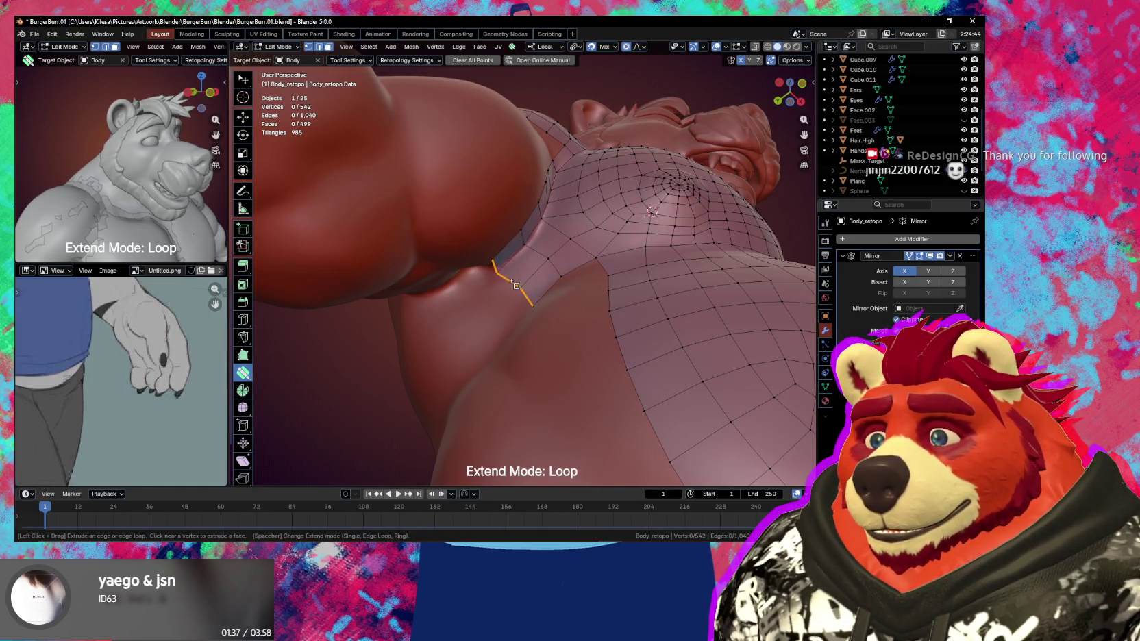
{"action": "middle_click_drag", "start_coordinate": [521, 278], "coordinate": [507, 280]}
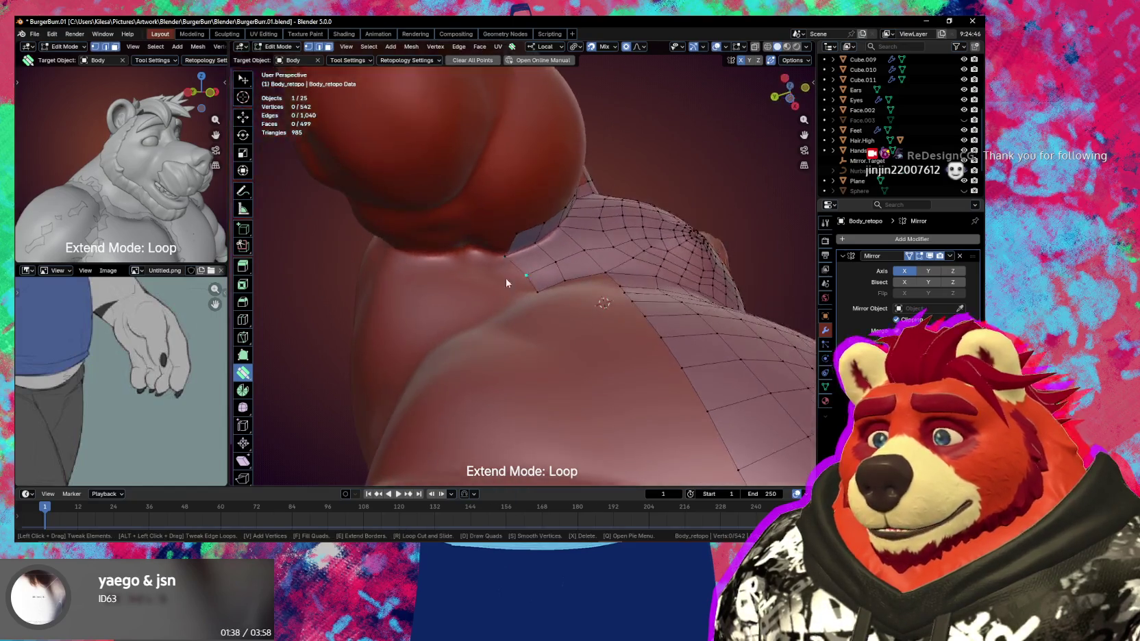
{"action": "left_click_drag", "start_coordinate": [472, 282], "coordinate": [423, 284]}
{"action": "middle_click_drag", "start_coordinate": [429, 281], "coordinate": [538, 335]}
{"action": "left_click_drag", "start_coordinate": [538, 320], "coordinate": [506, 256]}
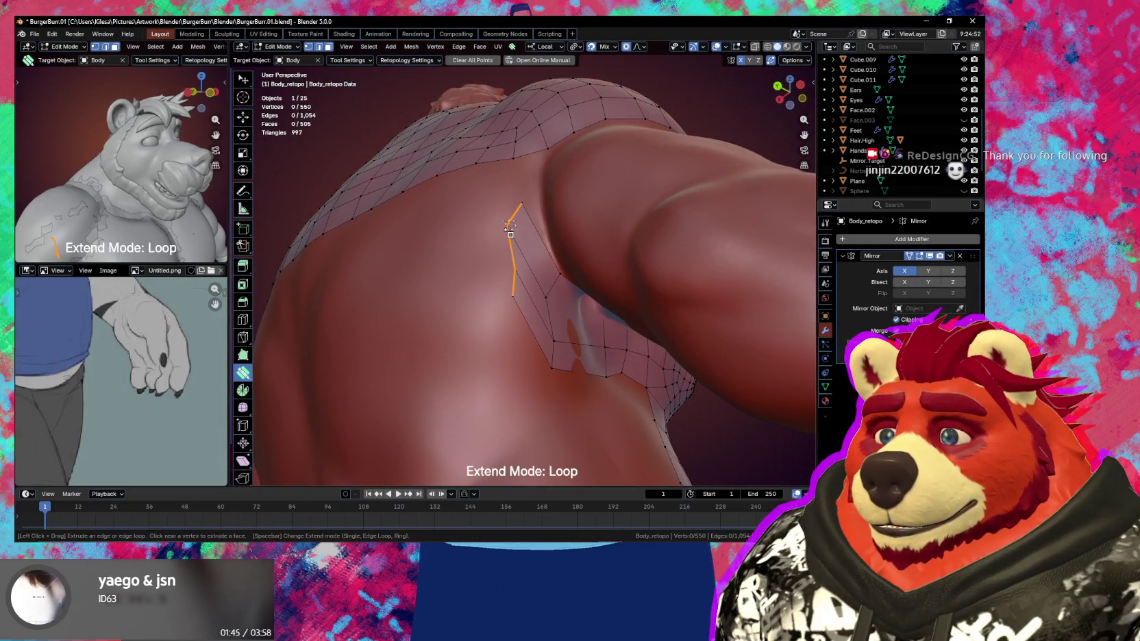
Scale the selected vertices to 0.782 and rotate the edges to follow the shoulder
{"action": "key", "text": "w"}
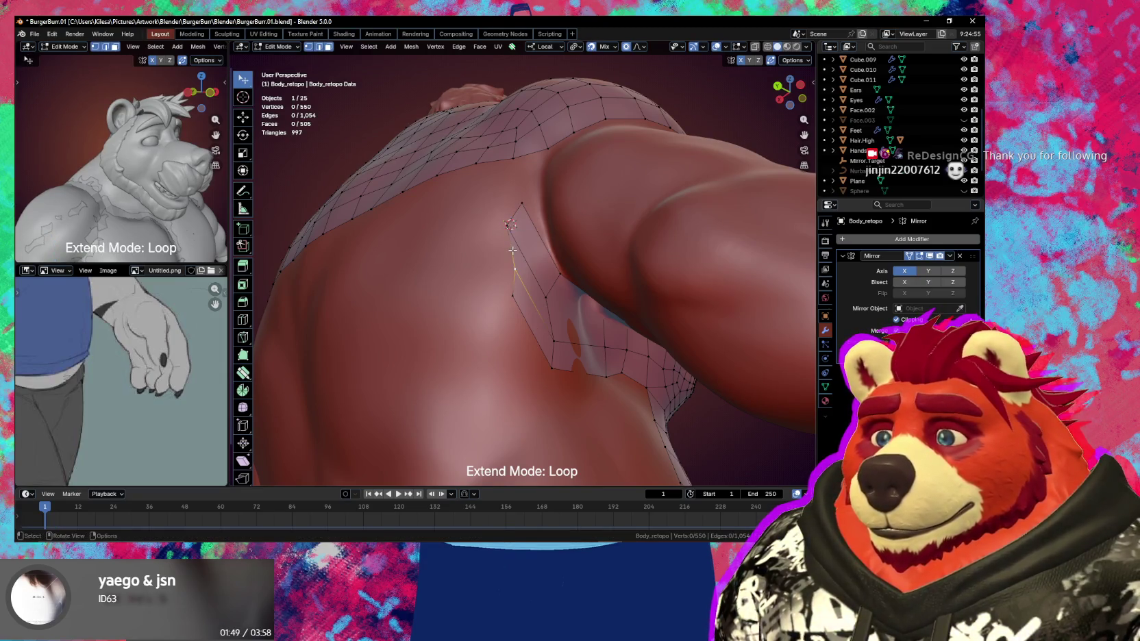
{"action": "key", "text": "r"}
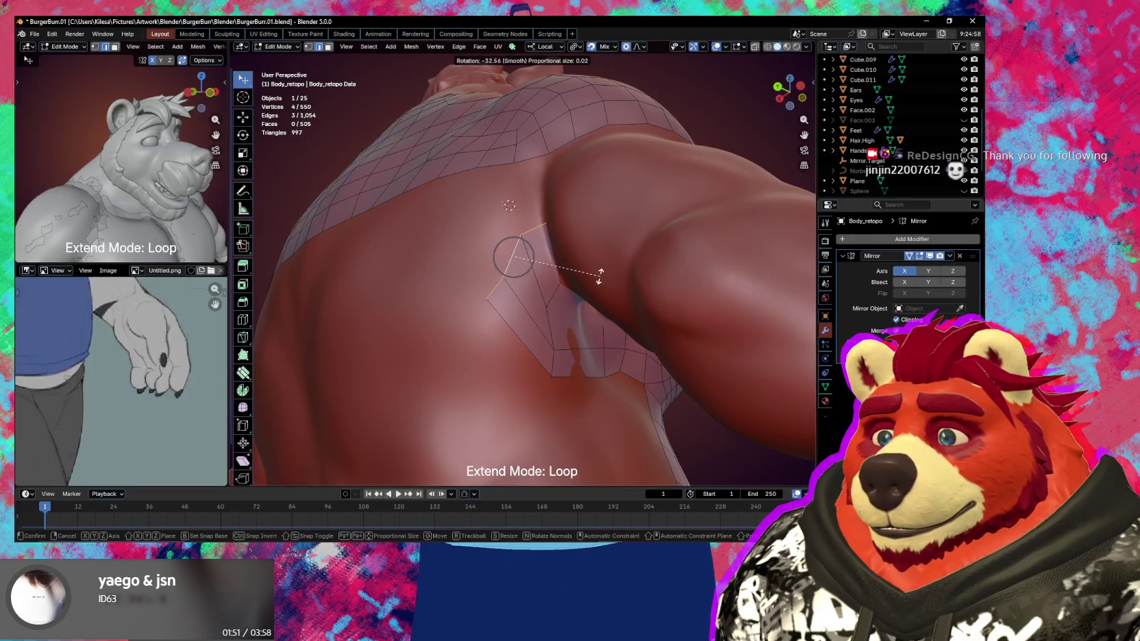
{"action": "key", "text": "s"}
{"action": "left_click", "coordinate": [600, 273]}
{"action": "middle_click_drag", "start_coordinate": [551, 294], "coordinate": [596, 308]}
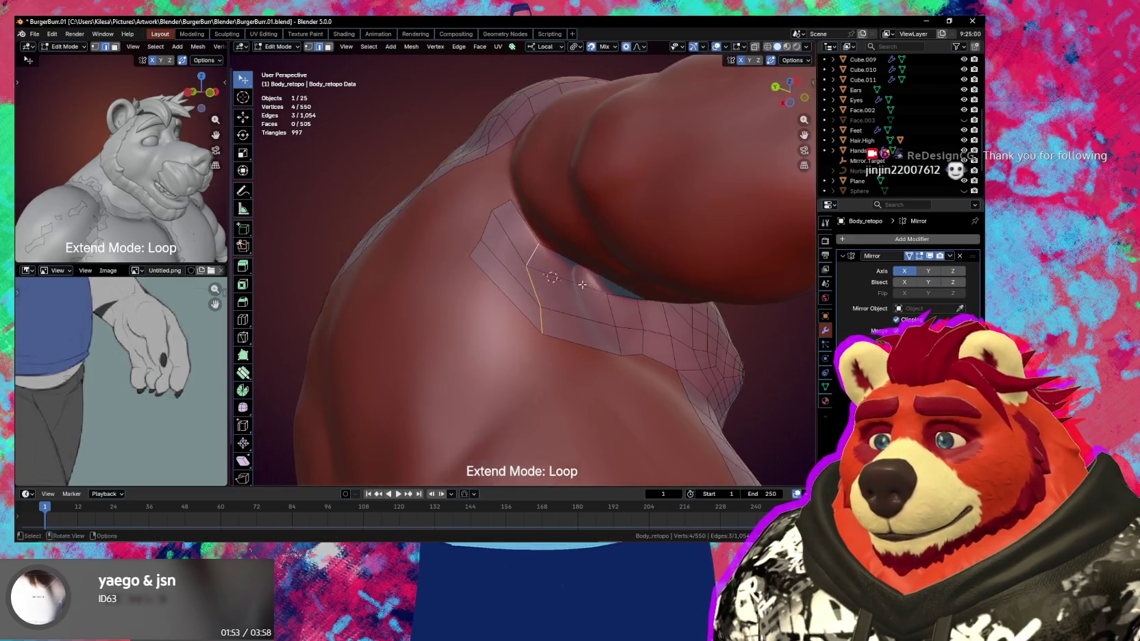
{"action": "key", "text": "r"}
{"action": "left_click", "coordinate": [643, 350]}
{"action": "middle_click_drag", "start_coordinate": [642, 351], "coordinate": [562, 271]}
Add three edge loops across the collar band and slide one loop along the surface
{"action": "key", "text": "ctrl+r"}
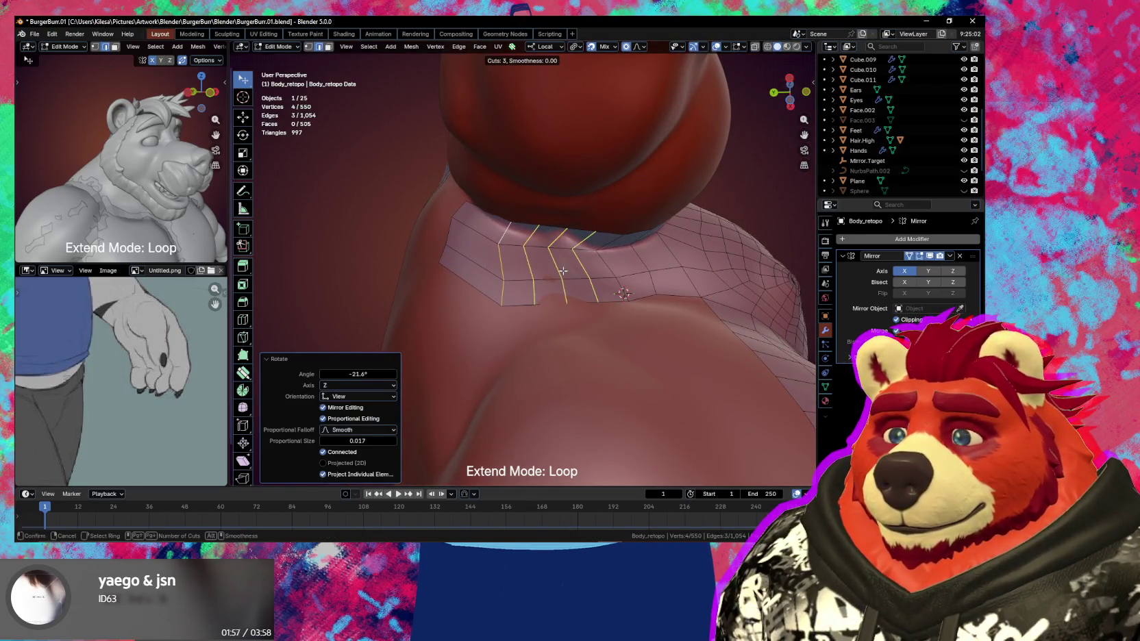
{"action": "left_click", "coordinate": [489, 243]}
{"action": "right_click", "coordinate": [489, 243]}
{"action": "key", "text": "g"}
{"action": "left_click", "coordinate": [568, 258]}
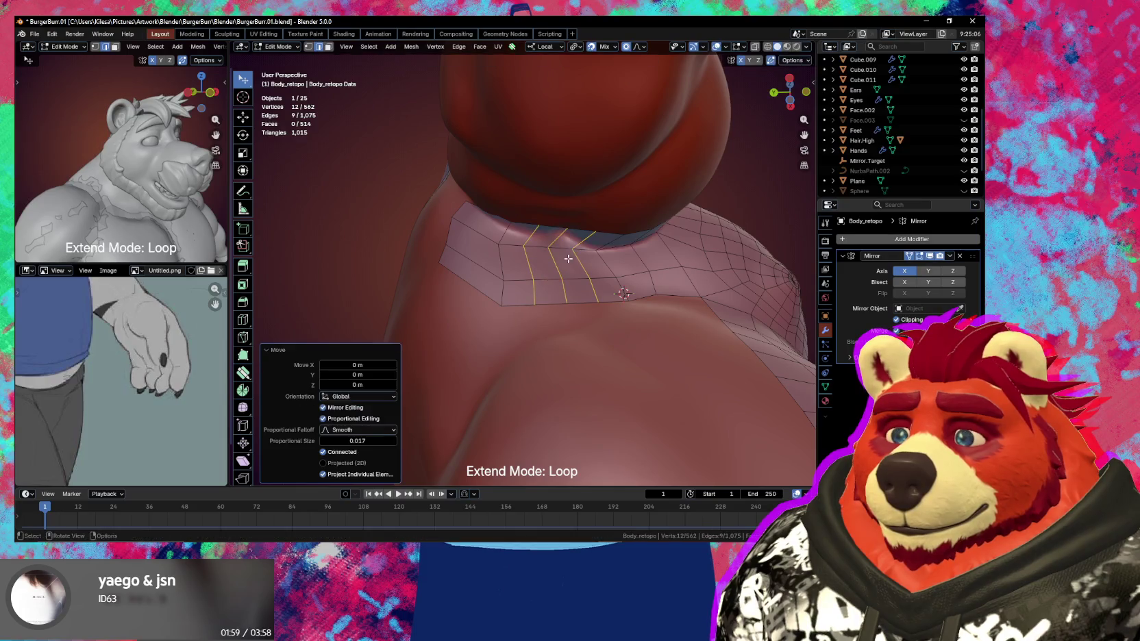
{"action": "key", "text": "ctrl+r"}
{"action": "left_click", "coordinate": [486, 236]}
{"action": "key", "text": "g"}
{"action": "left_click", "coordinate": [500, 250]}
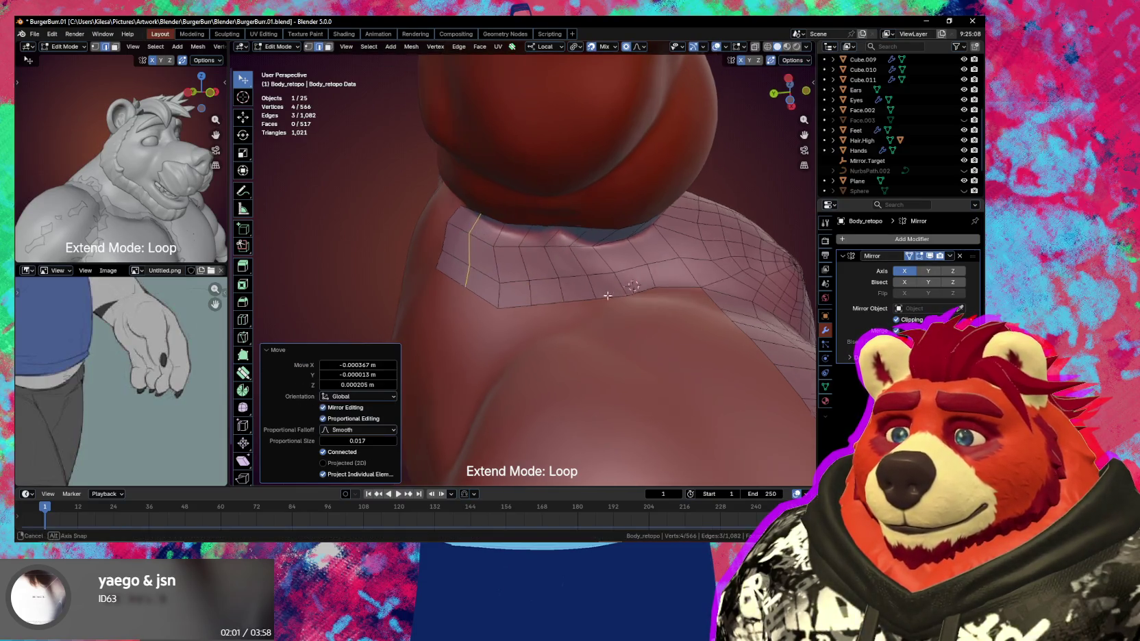
{"action": "middle_click_drag", "start_coordinate": [500, 250], "coordinate": [587, 299]}
Relax the collar and shoulder vertices so they hug the body surface
{"action": "key", "text": "shift+space"}
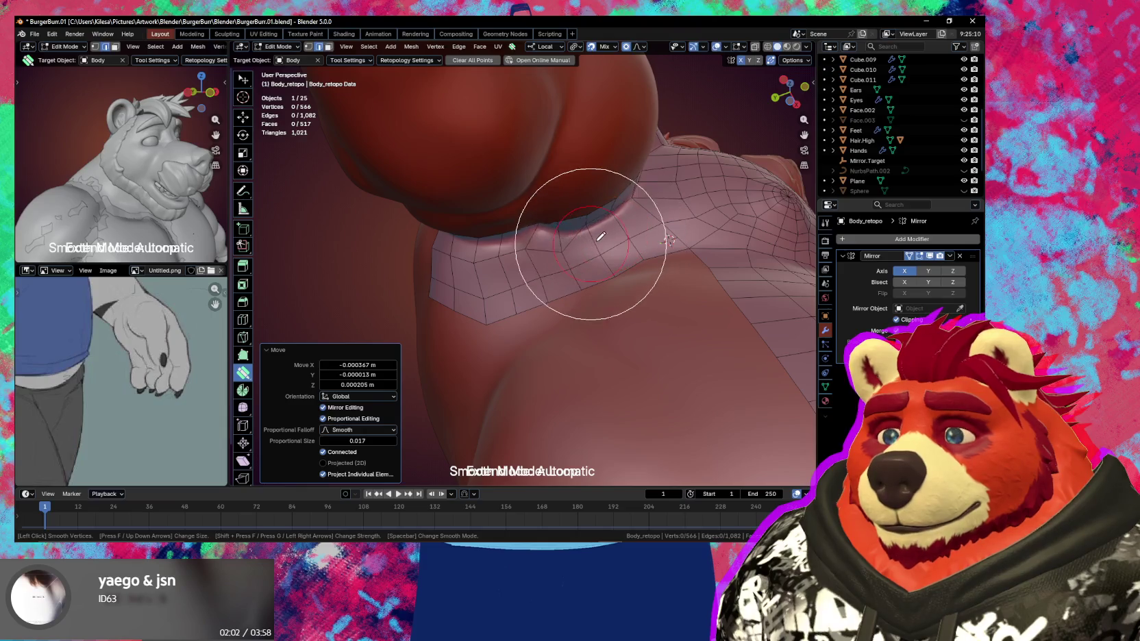
{"action": "mouse_move", "coordinate": [473, 255]}
{"action": "middle_mouse_down"}
{"action": "mouse_move", "coordinate": [579, 250]}
{"action": "mouse_move", "coordinate": [582, 236]}
{"action": "mouse_move", "coordinate": [519, 276]}
{"action": "mouse_move", "coordinate": [496, 251]}
{"action": "middle_mouse_up"}
{"action": "mouse_move", "coordinate": [496, 251]}
{"action": "left_mouse_down"}
{"action": "mouse_move", "coordinate": [504, 215]}
{"action": "mouse_move", "coordinate": [456, 218]}
{"action": "mouse_move", "coordinate": [449, 200]}
{"action": "left_mouse_up"}
{"action": "mouse_move", "coordinate": [537, 222]}
{"action": "left_mouse_down"}
{"action": "mouse_move", "coordinate": [530, 236]}
{"action": "mouse_move", "coordinate": [548, 260]}
{"action": "mouse_move", "coordinate": [578, 268]}
{"action": "mouse_move", "coordinate": [505, 288]}
{"action": "left_mouse_up"}
{"action": "mouse_move", "coordinate": [446, 275]}
{"action": "middle_mouse_down"}
{"action": "mouse_move", "coordinate": [461, 330]}
{"action": "mouse_move", "coordinate": [502, 315]}
{"action": "mouse_move", "coordinate": [594, 334]}
{"action": "mouse_move", "coordinate": [583, 332]}
{"action": "middle_mouse_up"}
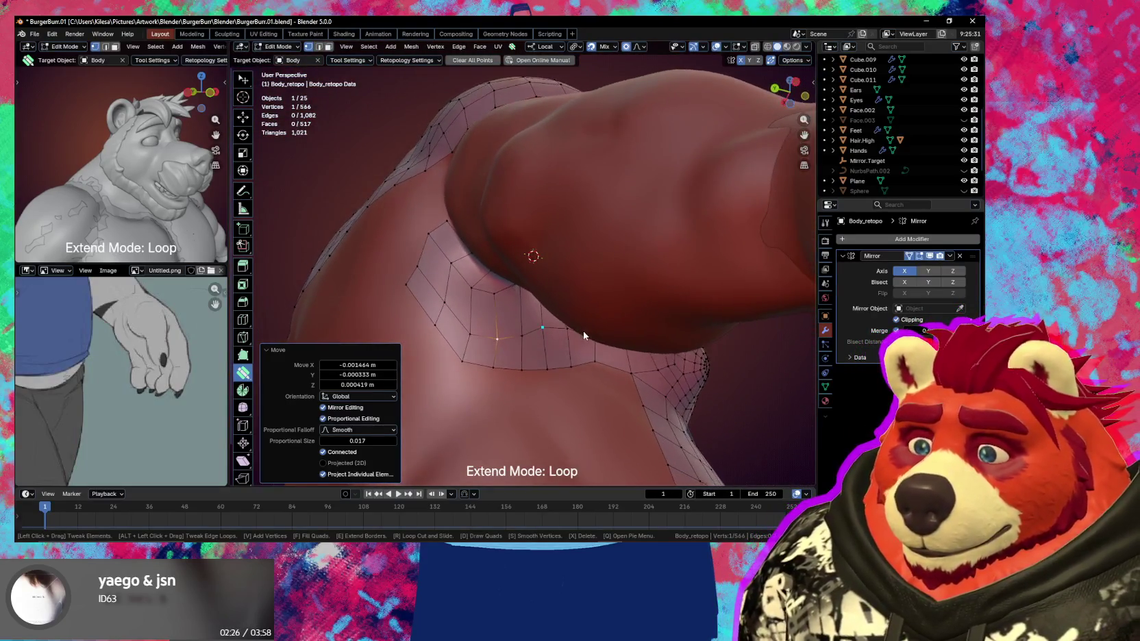
{"action": "mouse_move", "coordinate": [431, 247]}
{"action": "left_mouse_down"}
{"action": "mouse_move", "coordinate": [399, 305]}
{"action": "mouse_move", "coordinate": [430, 264]}
{"action": "left_mouse_up"}
{"action": "middle_click_drag", "start_coordinate": [430, 263], "coordinate": [446, 271]}
{"action": "key", "text": "alt+a"}
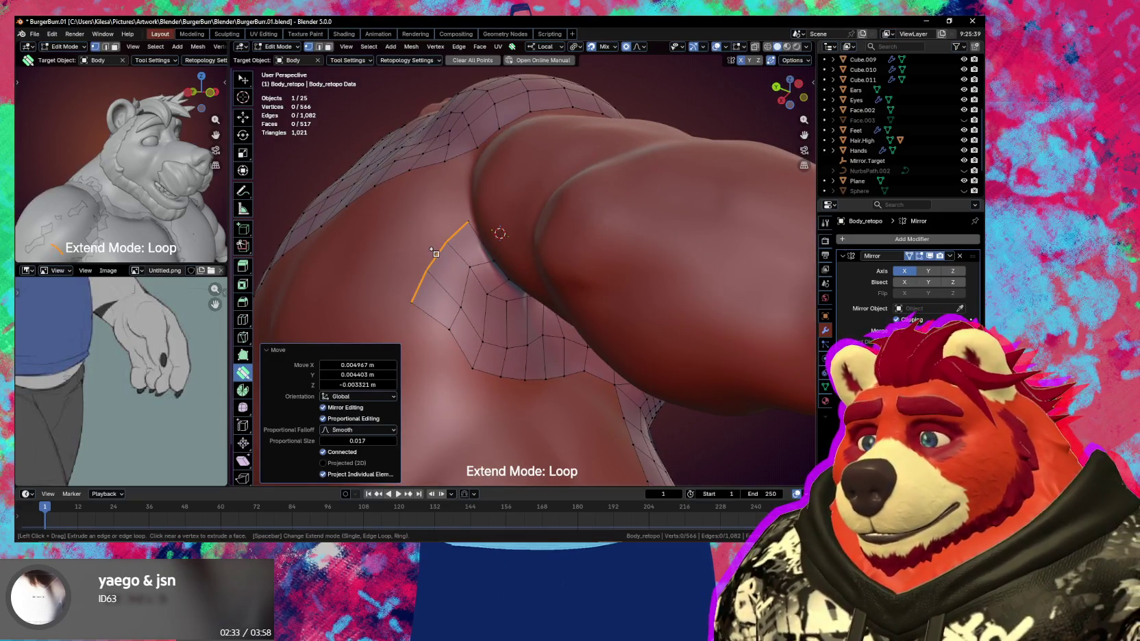
Extrude the armpit boundary edge into new faces down the torso side
{"action": "left_click", "coordinate": [428, 269]}
{"action": "key", "text": "w"}
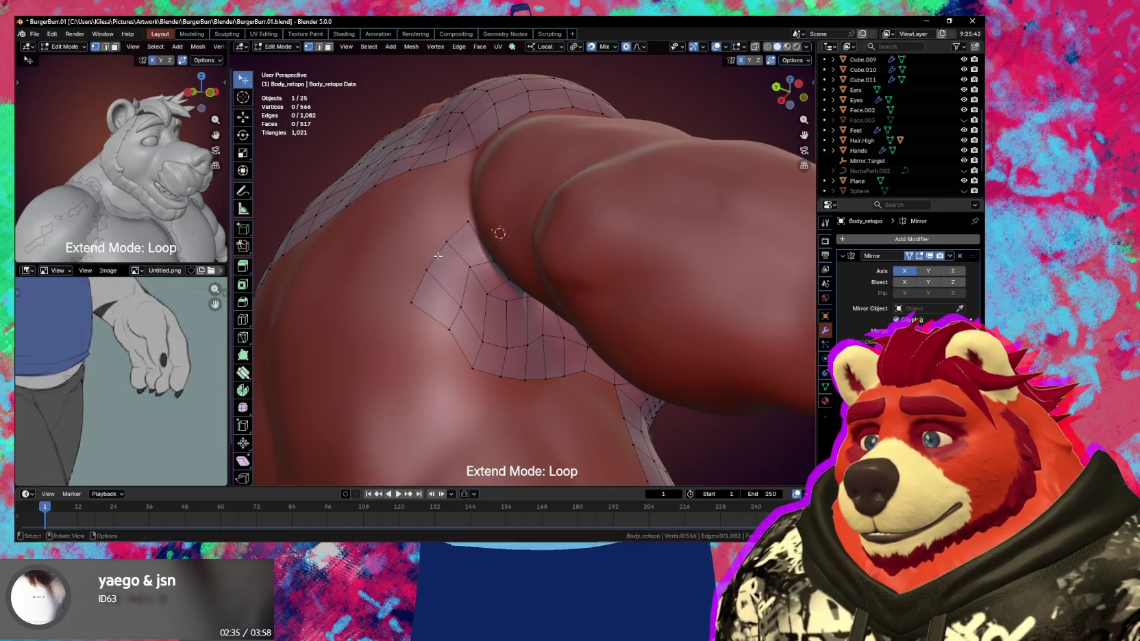
{"action": "right_click", "coordinate": [421, 283], "text": "ctrl"}
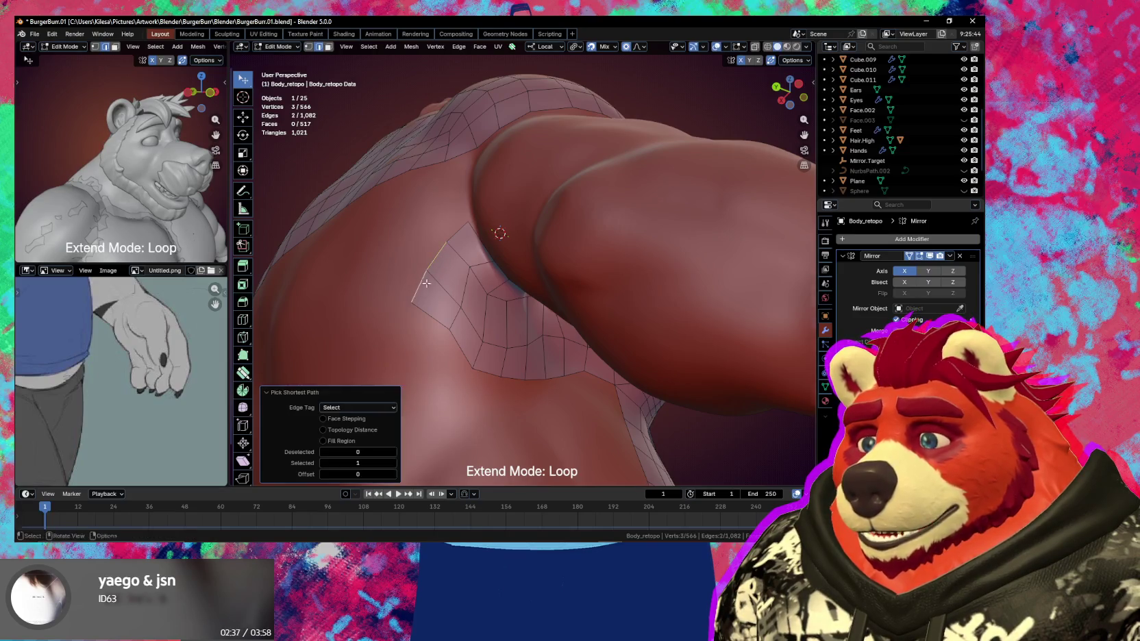
{"action": "middle_click_drag", "start_coordinate": [421, 283], "coordinate": [431, 308]}
{"action": "right_click", "coordinate": [438, 322], "text": "ctrl"}
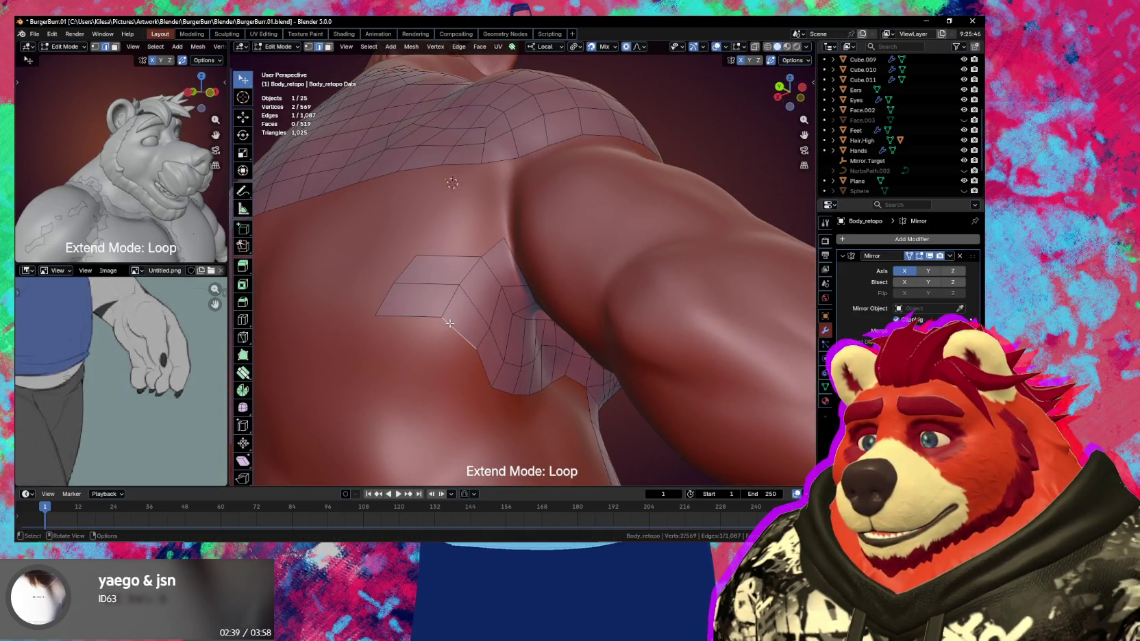
{"action": "key", "text": "g"}
{"action": "left_click", "coordinate": [459, 285]}
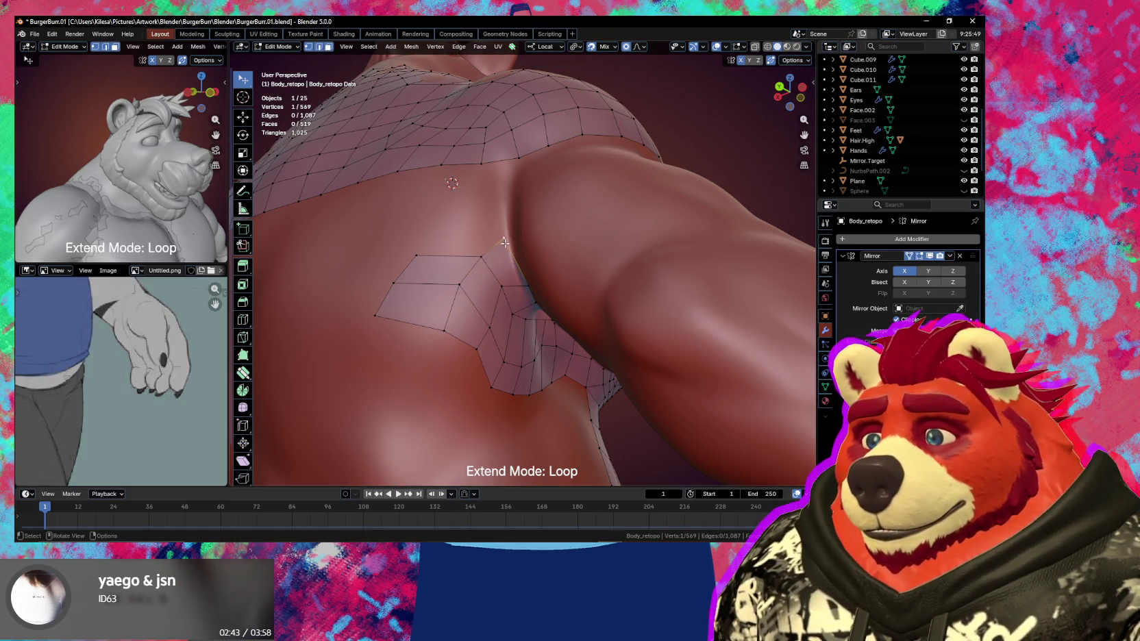
Extrude another face and move its corner vertex up toward the back mesh
{"action": "right_click", "coordinate": [490, 212], "text": "ctrl"}
{"action": "key", "text": "g"}
{"action": "left_click", "coordinate": [515, 239]}
{"action": "middle_click_drag", "start_coordinate": [515, 239], "coordinate": [503, 247]}
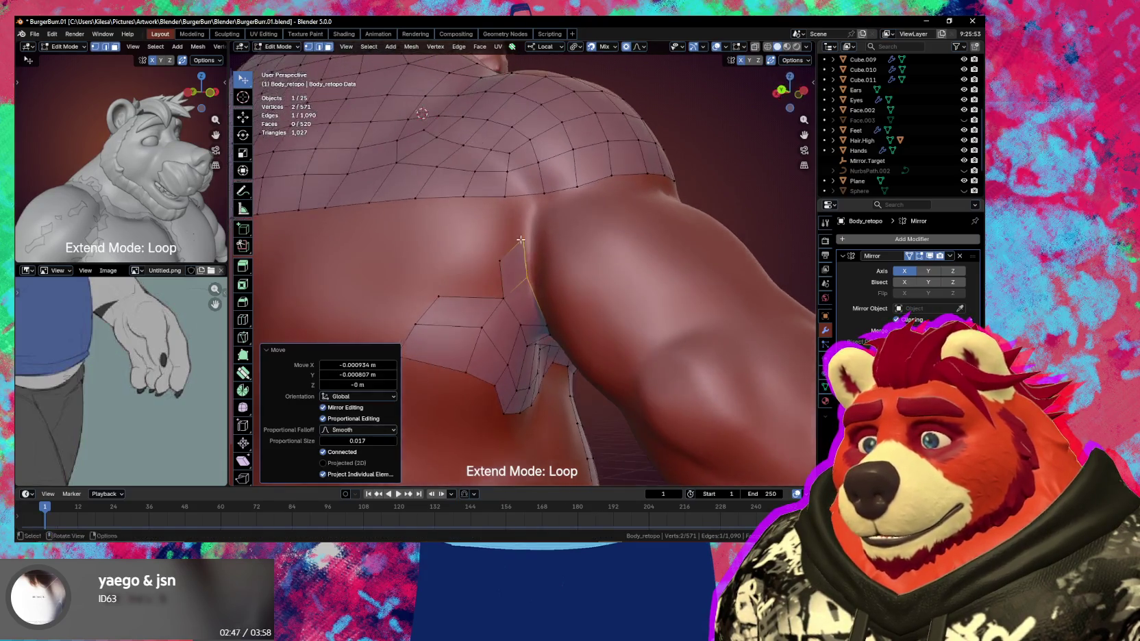
{"action": "left_click", "coordinate": [498, 250]}
{"action": "key", "text": "g"}
{"action": "left_click", "coordinate": [507, 243]}
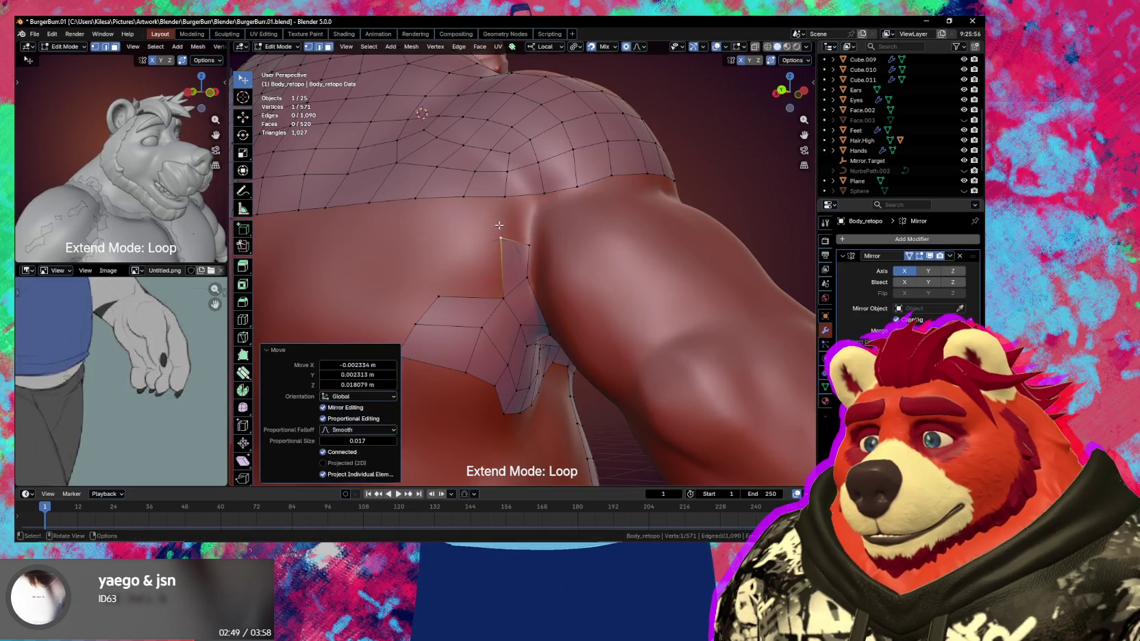
{"action": "key", "text": "g"}
{"action": "left_click", "coordinate": [533, 245]}
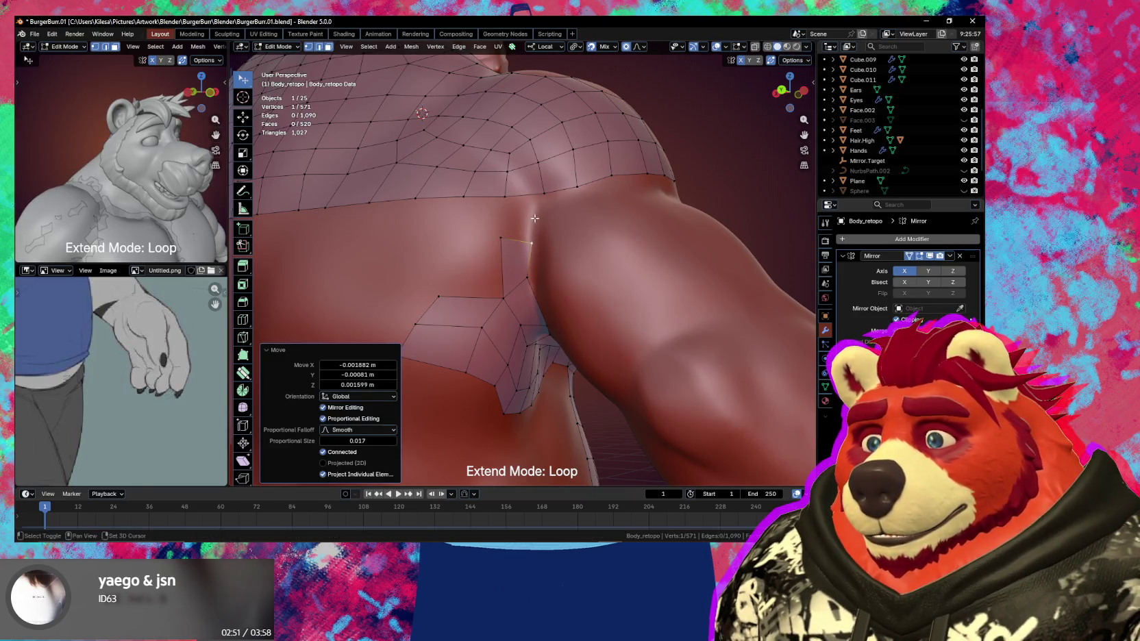
{"action": "left_click", "coordinate": [521, 239], "text": "shift"}
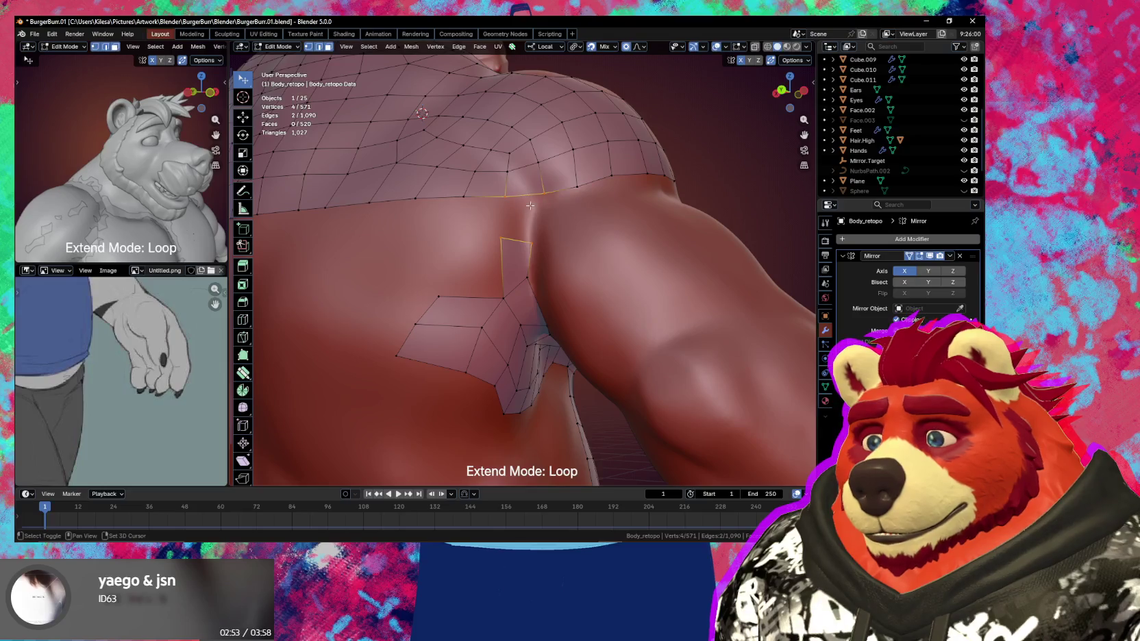
Nudge a vertex of the new face onto the body surface
{"action": "left_click", "coordinate": [527, 277]}
{"action": "key", "text": "g"}
{"action": "left_click", "coordinate": [529, 275]}
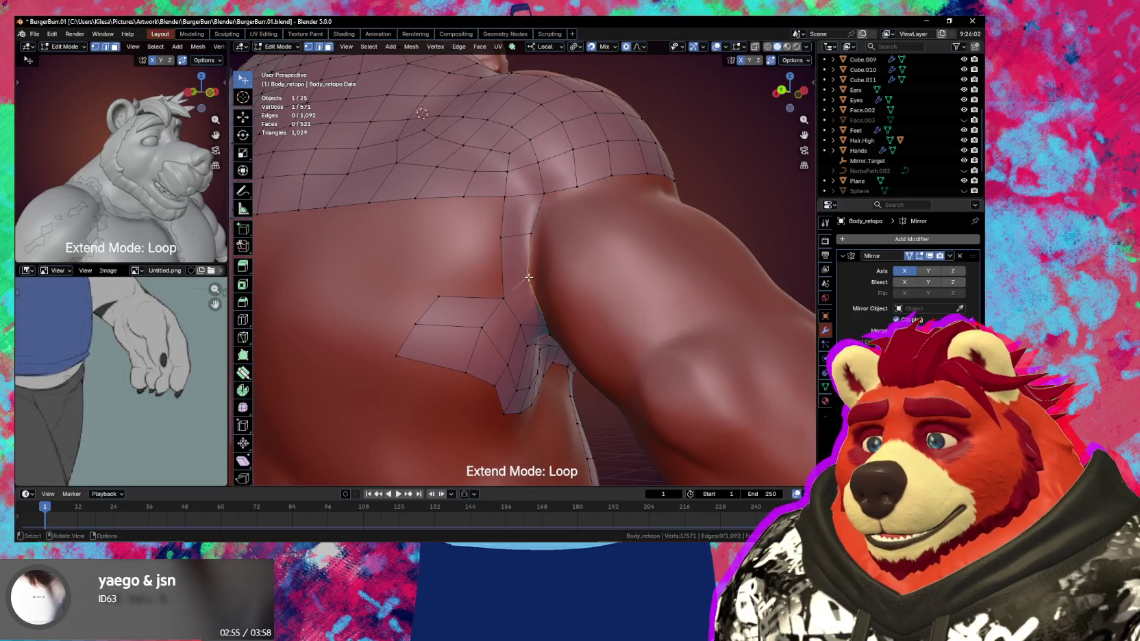
{"action": "key", "text": "g"}
{"action": "left_click", "coordinate": [531, 277]}
Bevel the armpit edge at 34.734% width and adjust a nearby vertex
{"action": "left_click", "coordinate": [517, 236], "text": "shift"}
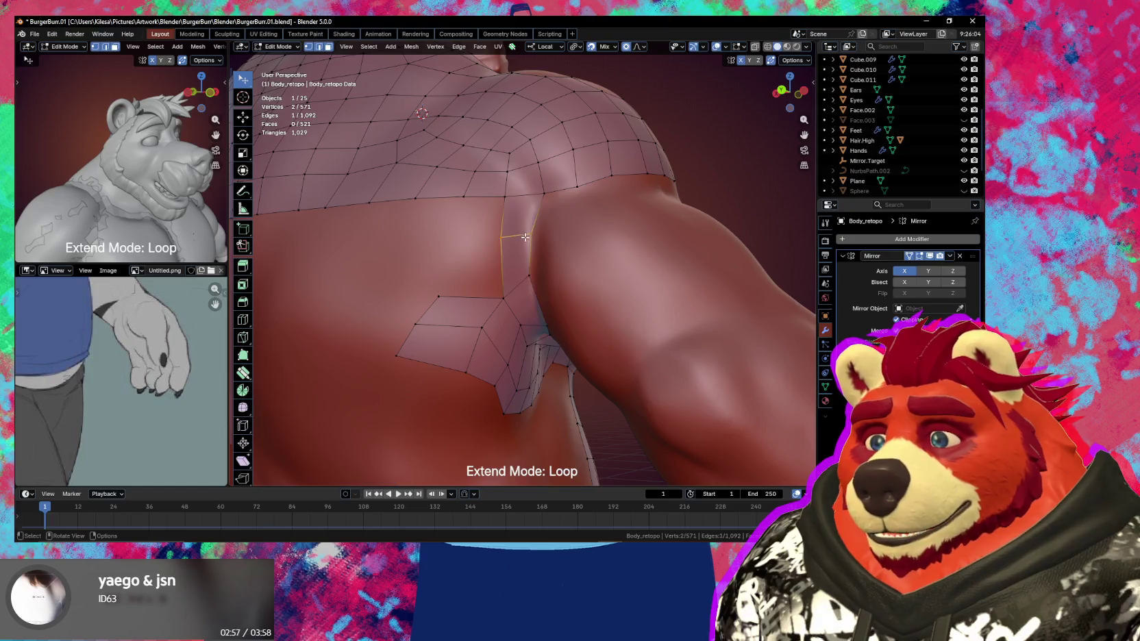
{"action": "key", "text": "ctrl+b"}
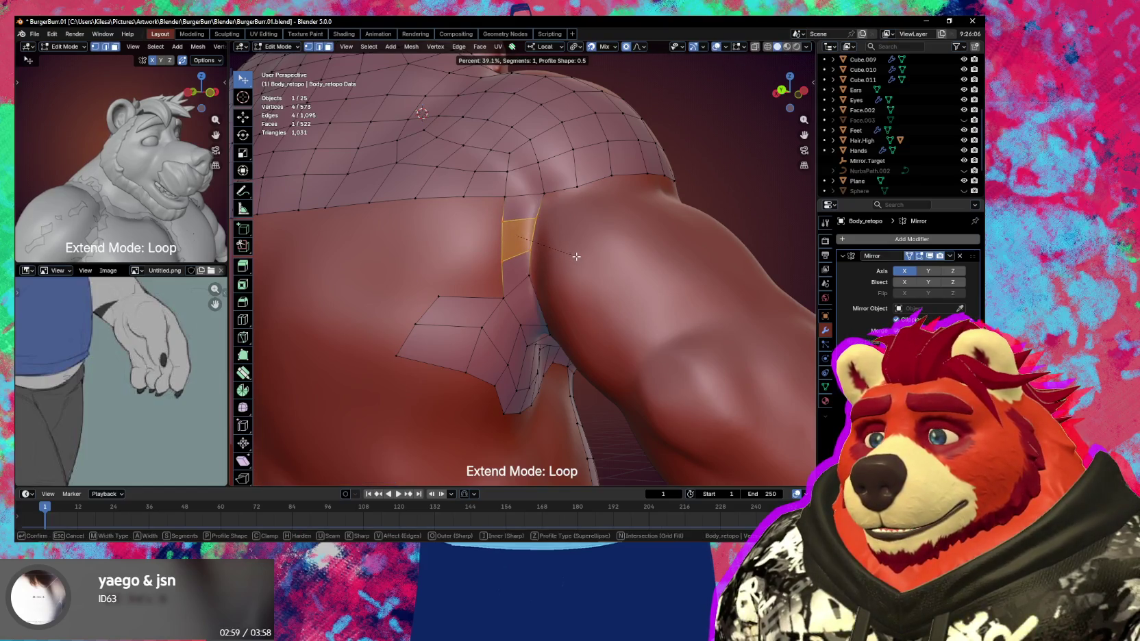
{"action": "left_click", "coordinate": [576, 256]}
{"action": "mouse_move", "coordinate": [576, 256]}
{"action": "middle_mouse_down"}
{"action": "mouse_move", "coordinate": [500, 281]}
{"action": "mouse_move", "coordinate": [521, 224]}
{"action": "mouse_move", "coordinate": [555, 241]}
{"action": "mouse_move", "coordinate": [548, 204]}
{"action": "mouse_move", "coordinate": [571, 251]}
{"action": "middle_mouse_up"}
{"action": "left_click", "coordinate": [508, 227]}
{"action": "key", "text": "g"}
{"action": "left_click", "coordinate": [511, 232]}
Delete the unwanted bevel face and move its vertices back onto the body
{"action": "left_click", "coordinate": [548, 204]}
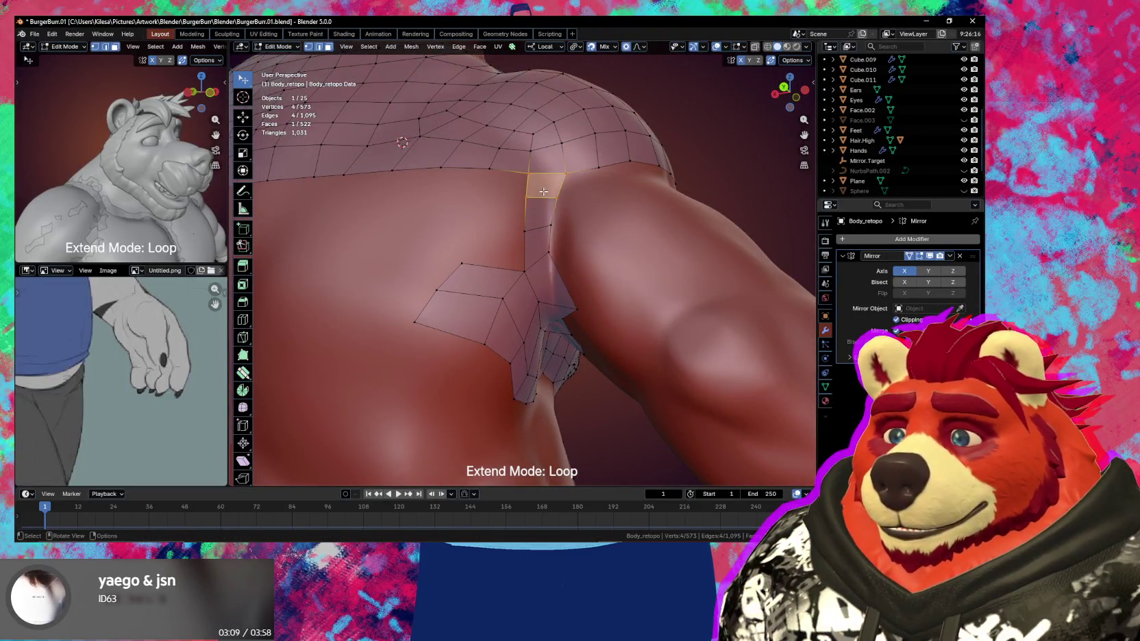
{"action": "key", "text": "x"}
{"action": "left_click", "coordinate": [551, 193]}
{"action": "left_click_drag", "start_coordinate": [545, 242], "coordinate": [566, 242]}
{"action": "middle_click_drag", "start_coordinate": [566, 242], "coordinate": [534, 251]}
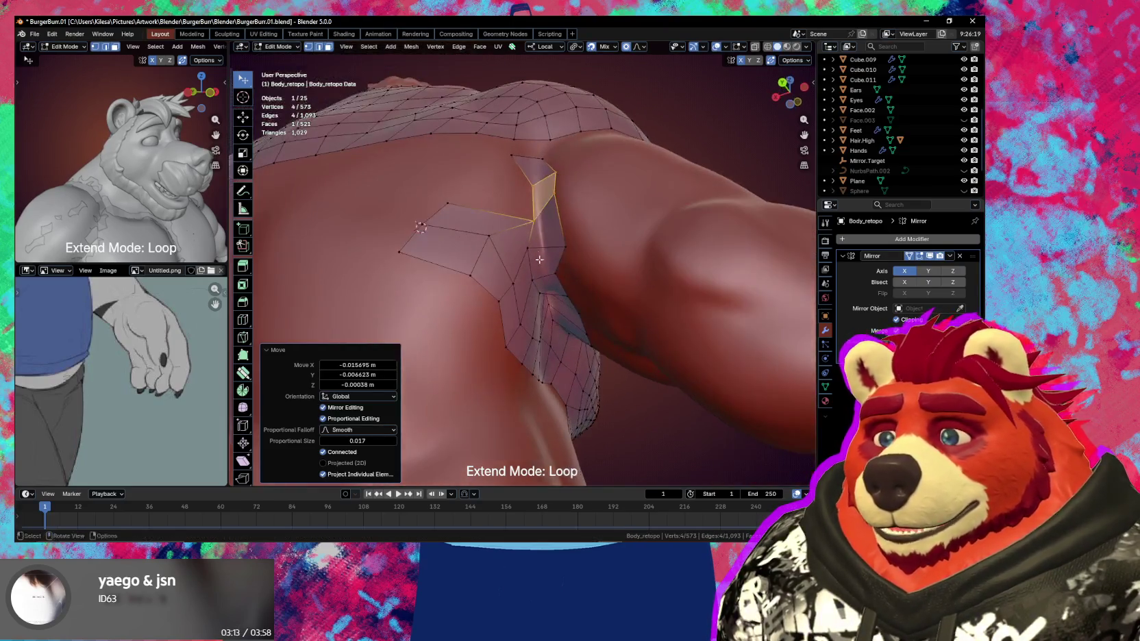
{"action": "left_click_drag", "start_coordinate": [534, 250], "coordinate": [535, 251]}
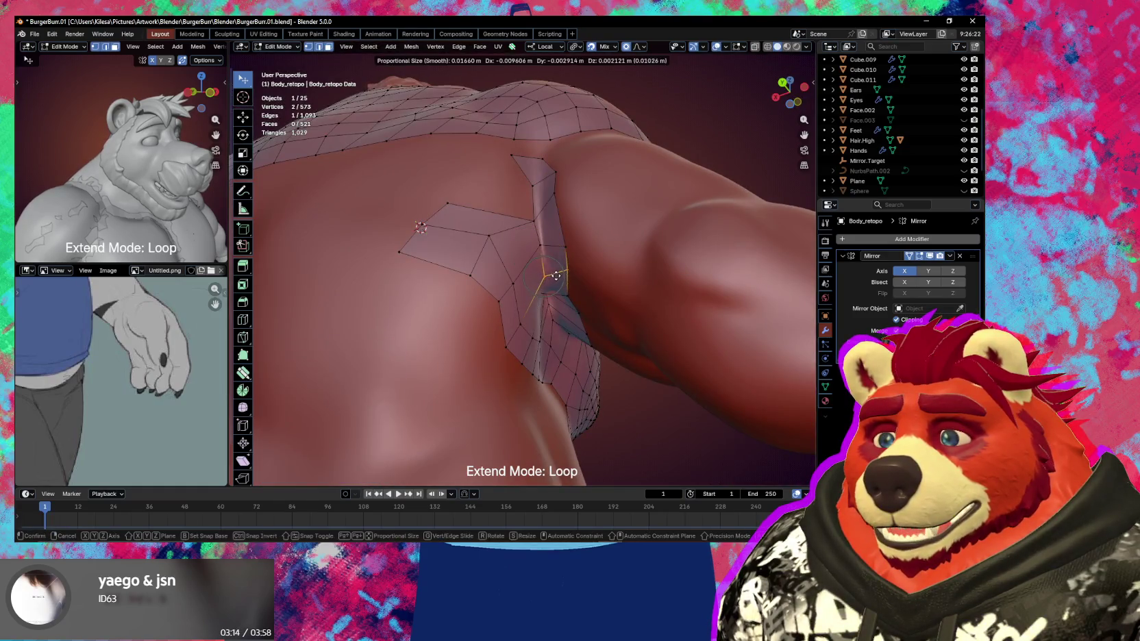
Reposition armpit vertices and an edge with proportional falloff so they hug the body
{"action": "left_click", "coordinate": [541, 279]}
{"action": "scroll", "coordinate": [541, 278], "scroll_direction": "up", "scroll_amount": 3}
{"action": "key", "text": "g"}
{"action": "left_click", "coordinate": [535, 236]}
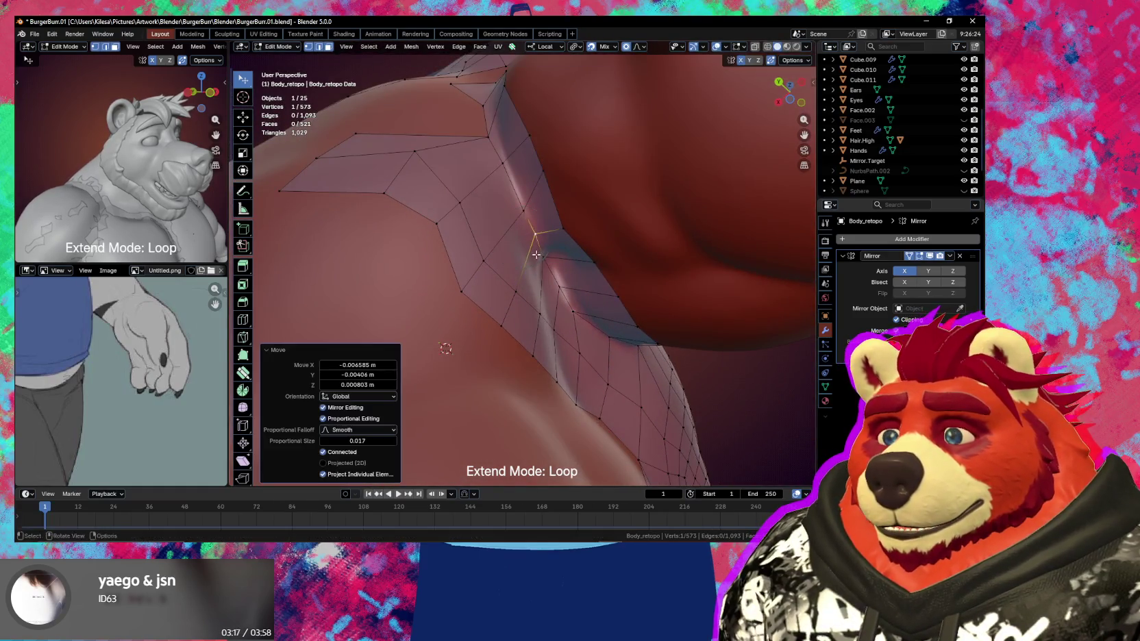
{"action": "middle_click_drag", "start_coordinate": [534, 237], "coordinate": [517, 245]}
{"action": "key", "text": "g"}
{"action": "left_click", "coordinate": [517, 244]}
{"action": "key", "text": "g"}
{"action": "left_click", "coordinate": [544, 237]}
{"action": "left_click", "coordinate": [580, 239], "text": "shift"}
{"action": "key", "text": "g"}
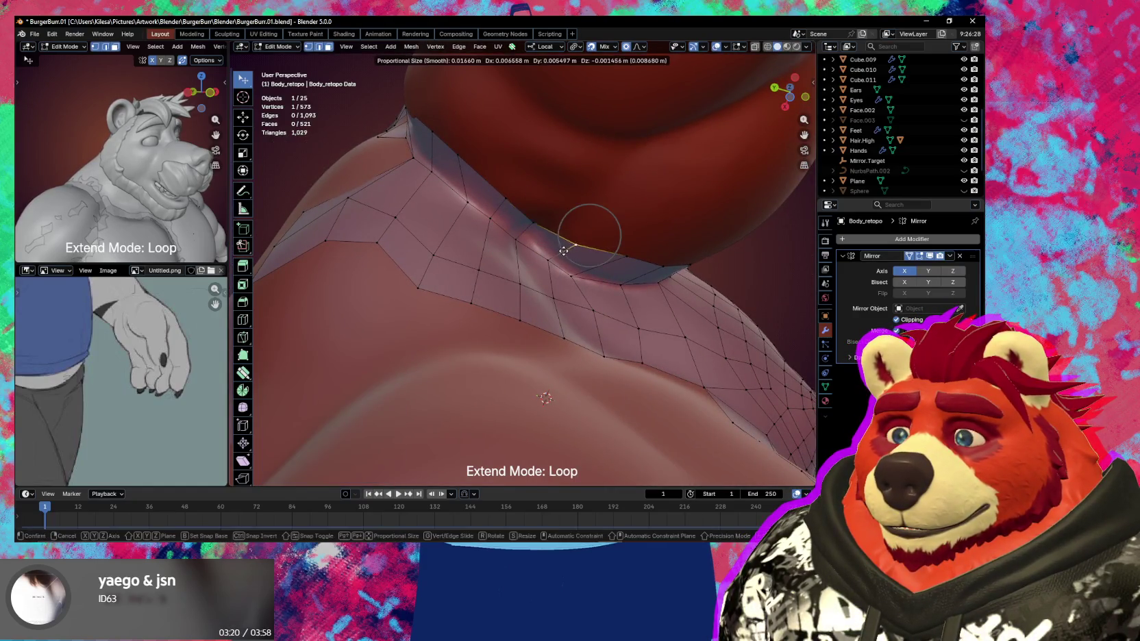
{"action": "left_click", "coordinate": [539, 244]}
Move two neck-band vertices into place on the body
{"action": "middle_click_drag", "start_coordinate": [539, 243], "coordinate": [603, 226]}
{"action": "left_click", "coordinate": [612, 220]}
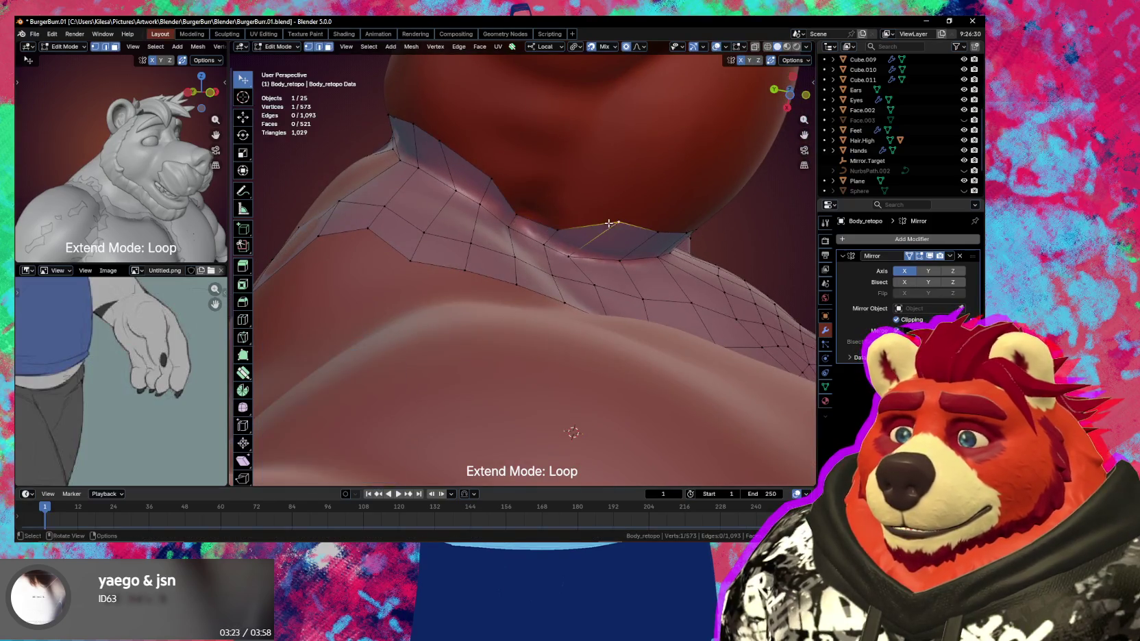
{"action": "key", "text": "g"}
{"action": "left_click", "coordinate": [598, 218]}
{"action": "left_click", "coordinate": [489, 182]}
{"action": "key", "text": "g"}
{"action": "left_click", "coordinate": [504, 195]}
{"action": "mouse_move", "coordinate": [503, 195]}
{"action": "middle_mouse_down"}
{"action": "mouse_move", "coordinate": [524, 210]}
{"action": "mouse_move", "coordinate": [507, 206]}
{"action": "middle_mouse_up"}
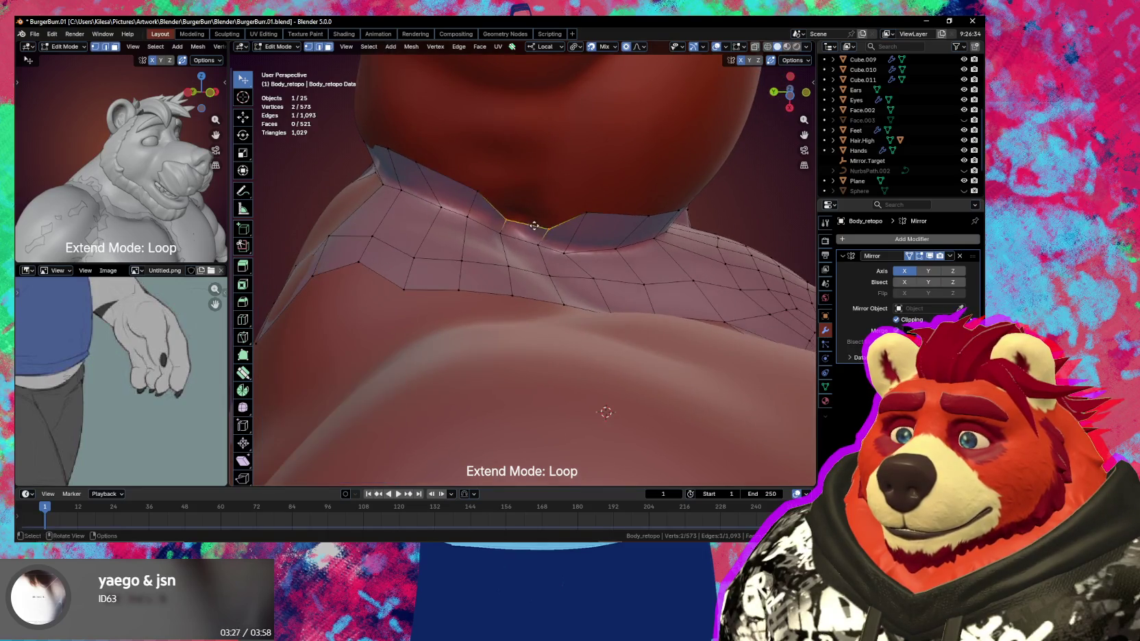
Adjust the remaining neck-band vertices so the collar follows the body
{"action": "left_click", "coordinate": [480, 192], "text": "shift"}
{"action": "key", "text": "g"}
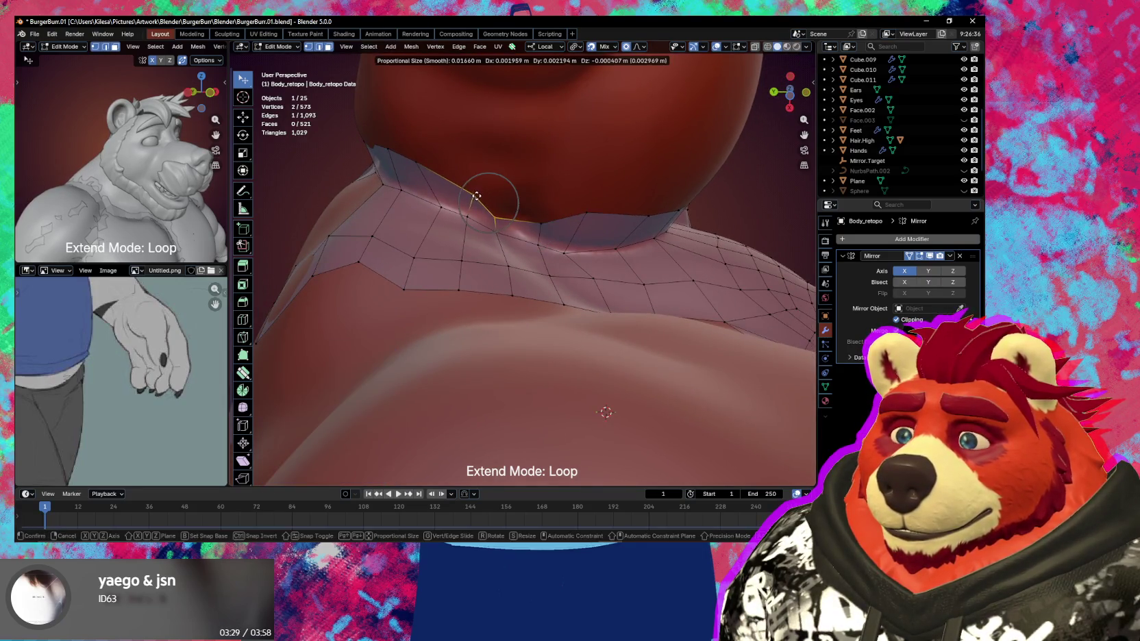
{"action": "left_click", "coordinate": [481, 194]}
{"action": "key", "text": "g"}
{"action": "right_click", "coordinate": [479, 193]}
{"action": "left_click", "coordinate": [478, 195]}
{"action": "key", "text": "g"}
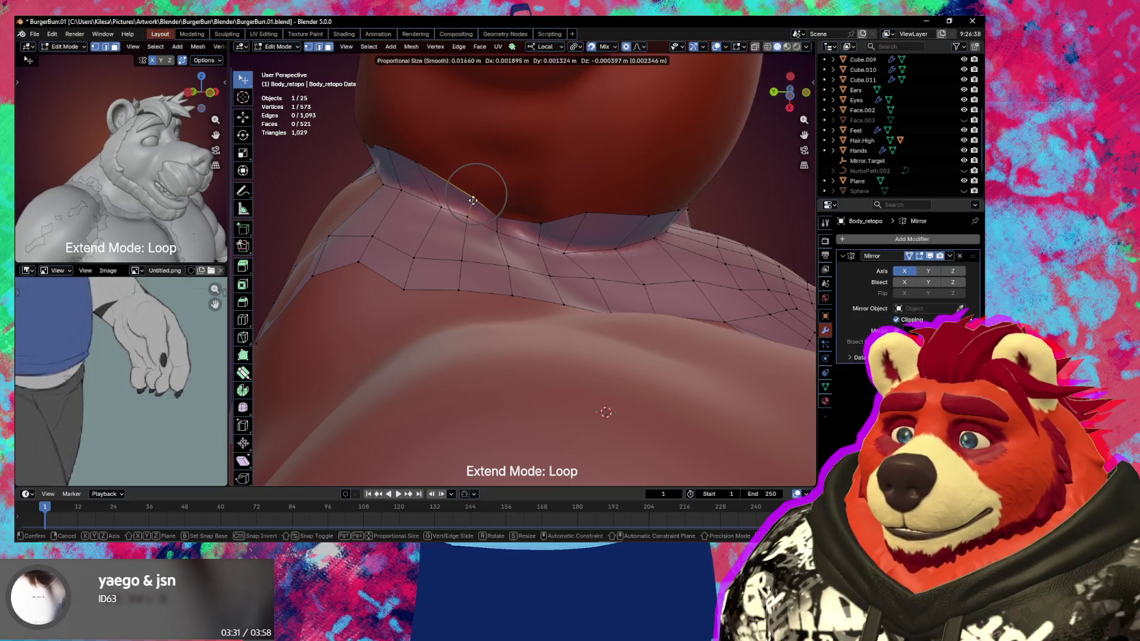
{"action": "left_click", "coordinate": [481, 204]}
{"action": "left_click", "coordinate": [577, 213]}
{"action": "key", "text": "g"}
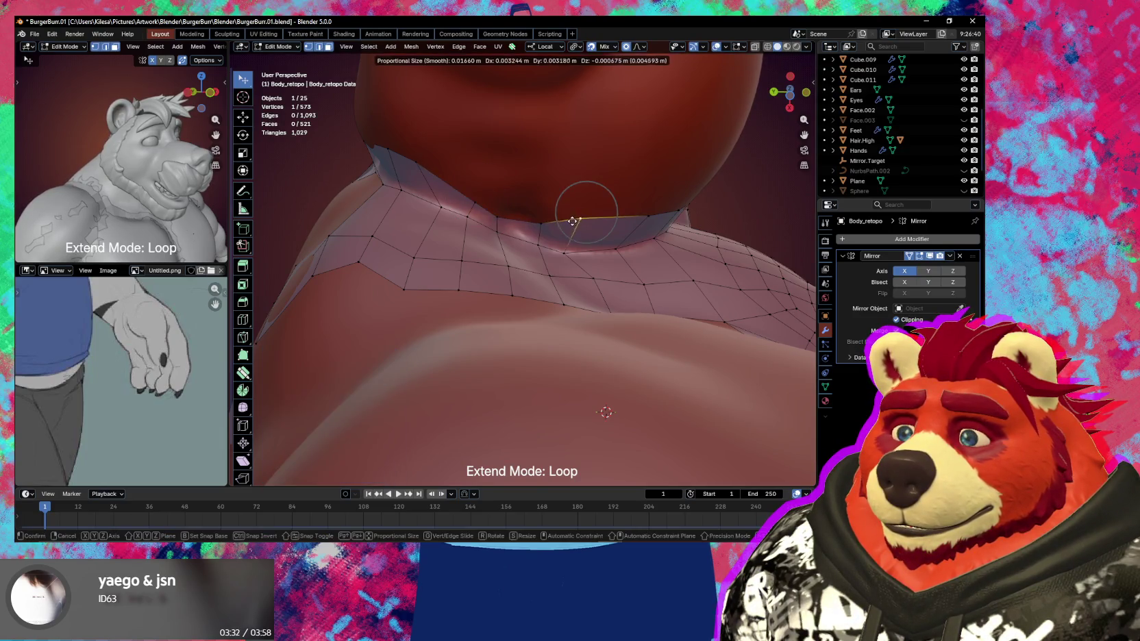
{"action": "left_click", "coordinate": [566, 222]}
Shift an edge on the torso side and fill a face between two edges
{"action": "mouse_move", "coordinate": [566, 222]}
{"action": "middle_mouse_down"}
{"action": "mouse_move", "coordinate": [541, 233]}
{"action": "mouse_move", "coordinate": [577, 225]}
{"action": "mouse_move", "coordinate": [551, 239]}
{"action": "middle_mouse_up"}
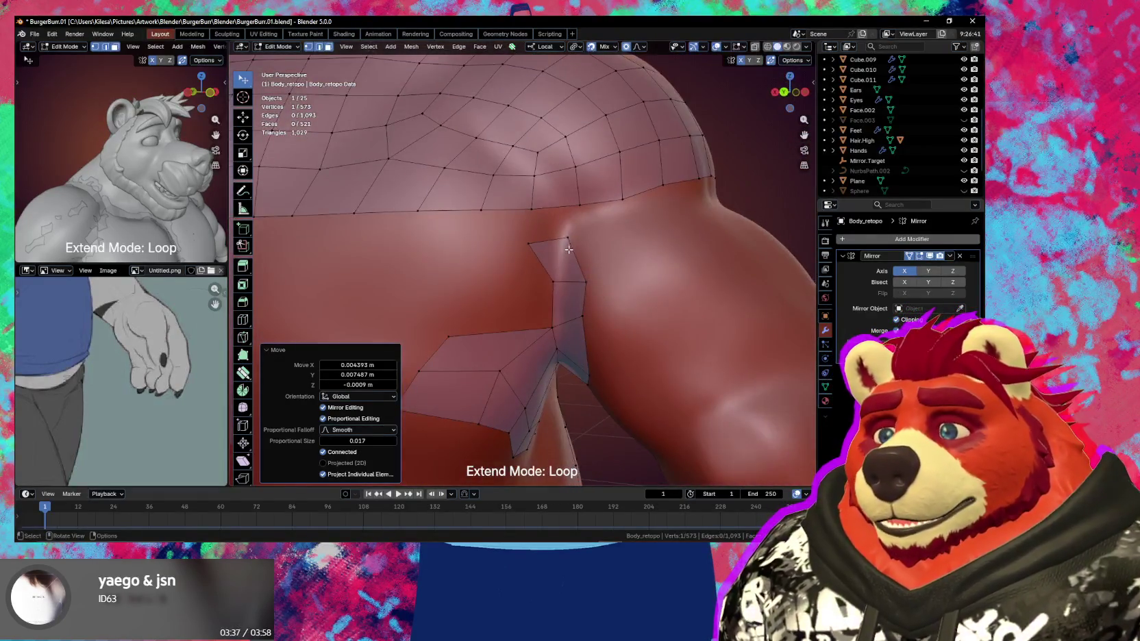
{"action": "left_click", "coordinate": [552, 238], "text": "shift"}
{"action": "key", "text": "g"}
{"action": "left_click", "coordinate": [589, 236]}
{"action": "left_click", "coordinate": [598, 202], "text": "shift"}
{"action": "key", "text": "f"}
{"action": "mouse_move", "coordinate": [594, 222]}
{"action": "middle_mouse_down"}
{"action": "mouse_move", "coordinate": [603, 263]}
{"action": "mouse_move", "coordinate": [542, 267]}
{"action": "middle_mouse_up"}
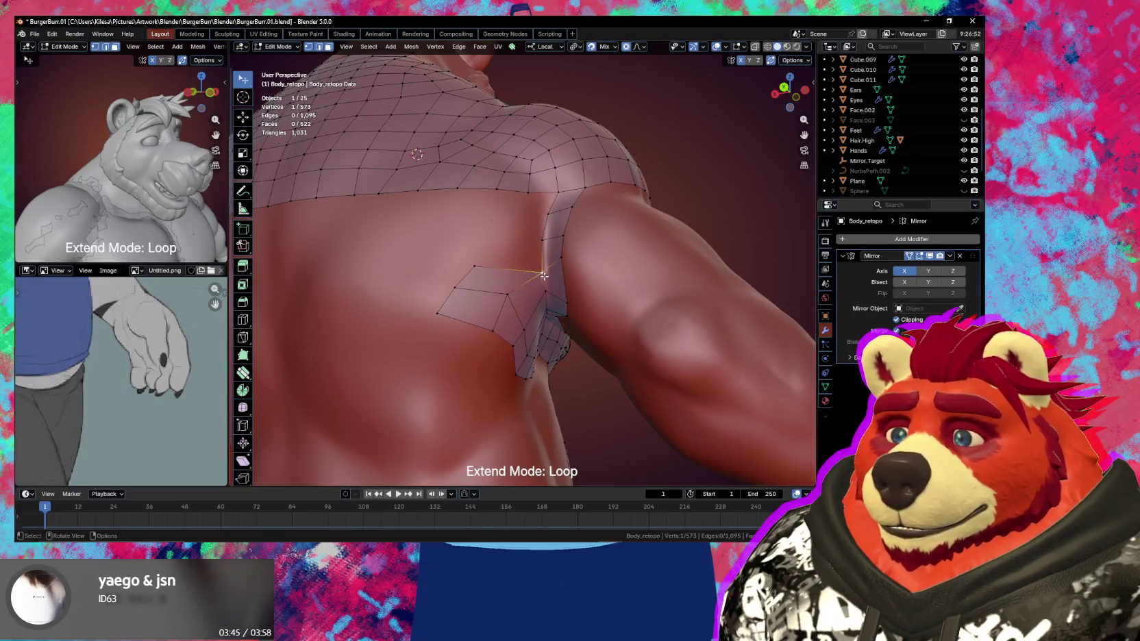
Create a new face, place its vertex along Y, then scale and shift its edge
{"action": "key", "text": "f"}
{"action": "key", "text": "y"}
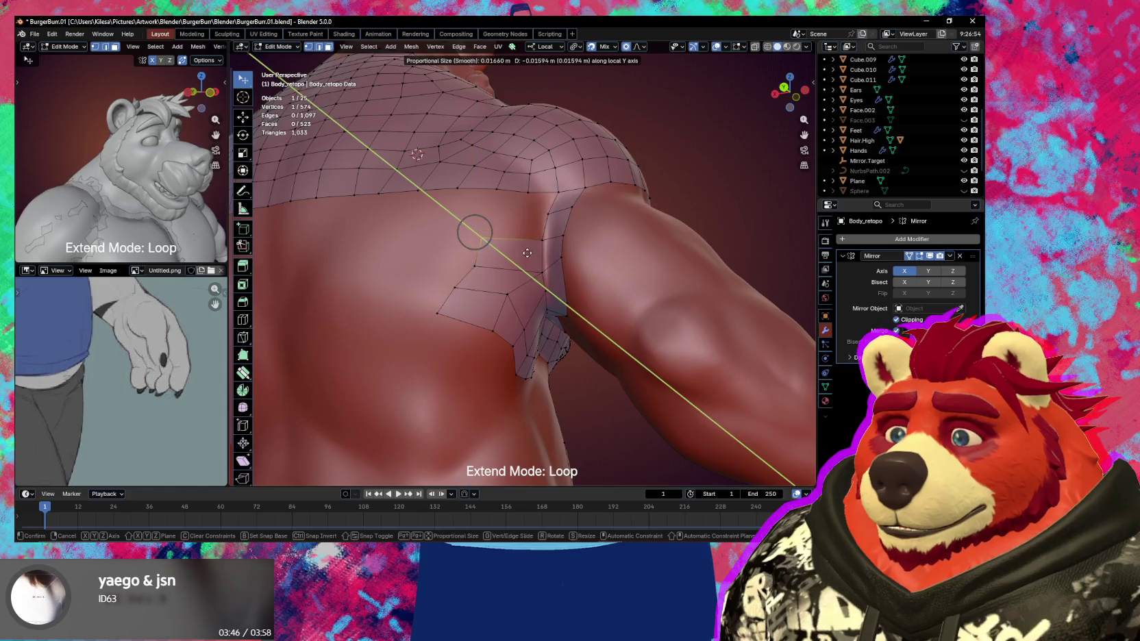
{"action": "left_click", "coordinate": [503, 285]}
{"action": "left_click", "coordinate": [543, 281], "text": "shift"}
{"action": "key", "text": "s"}
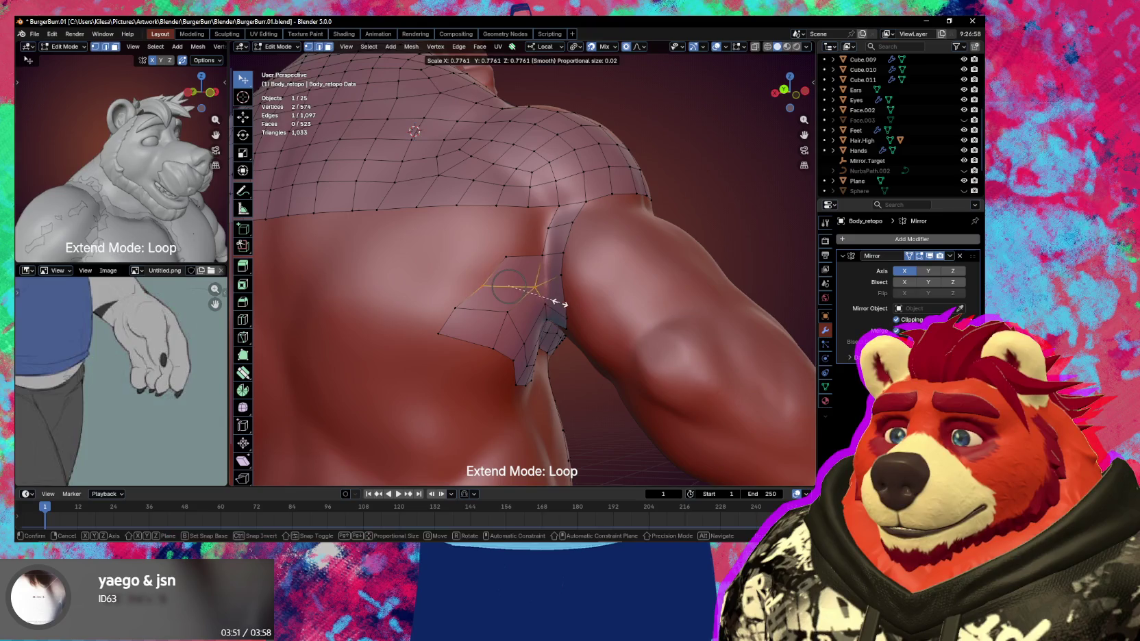
{"action": "left_click", "coordinate": [559, 303]}
{"action": "key", "text": "g"}
{"action": "left_click", "coordinate": [529, 290]}
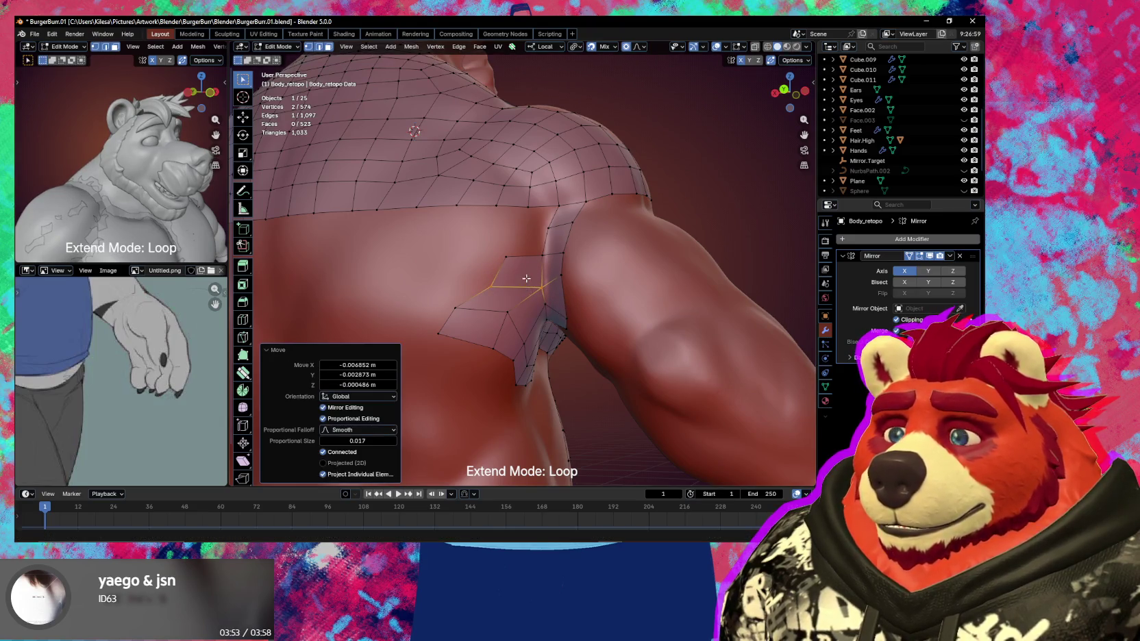
Add quads beside the armpit patch and soft-move a vertex into place
{"action": "middle_click_drag", "start_coordinate": [526, 278], "coordinate": [541, 234]}
{"action": "key", "text": "F2"}
{"action": "left_click", "coordinate": [541, 233]}
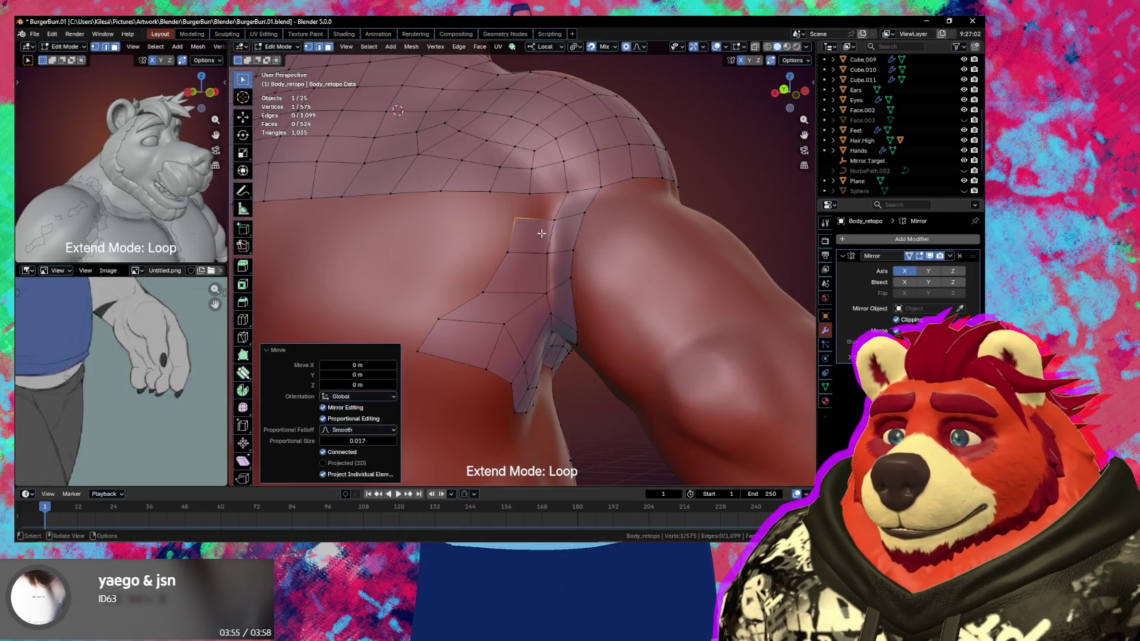
{"action": "key", "text": "F2"}
{"action": "key", "text": "g"}
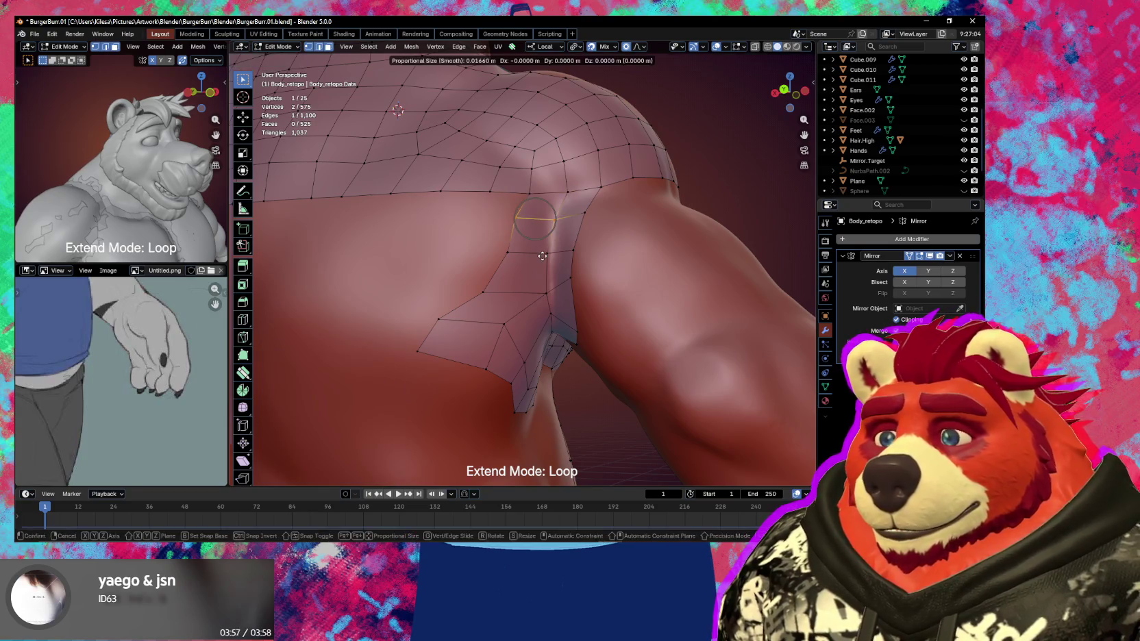
{"action": "left_click", "coordinate": [542, 255]}
Move a patch border edge up under the arm and begin smoothing armpit vertices
{"action": "left_click", "coordinate": [504, 324]}
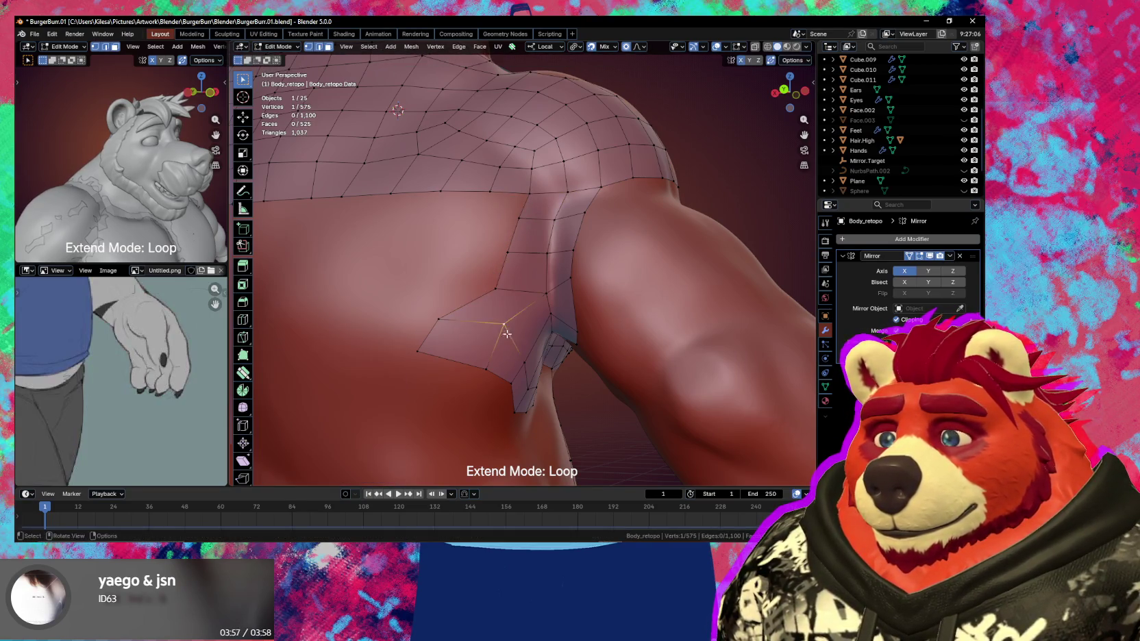
{"action": "left_click", "coordinate": [506, 334], "text": "ctrl"}
{"action": "mouse_move", "coordinate": [507, 334]}
{"action": "middle_mouse_down"}
{"action": "mouse_move", "coordinate": [502, 349]}
{"action": "mouse_move", "coordinate": [521, 332]}
{"action": "middle_mouse_up"}
{"action": "key", "text": "g"}
{"action": "left_click", "coordinate": [527, 324]}
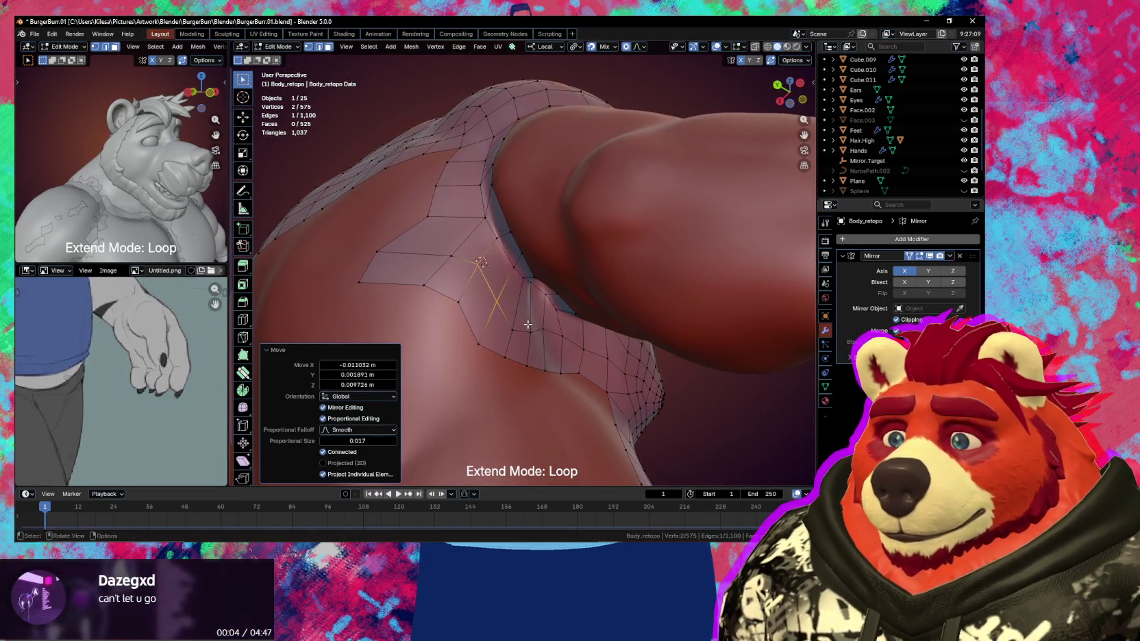
{"action": "key", "text": "shift+s"}
{"action": "left_click", "coordinate": [519, 310]}
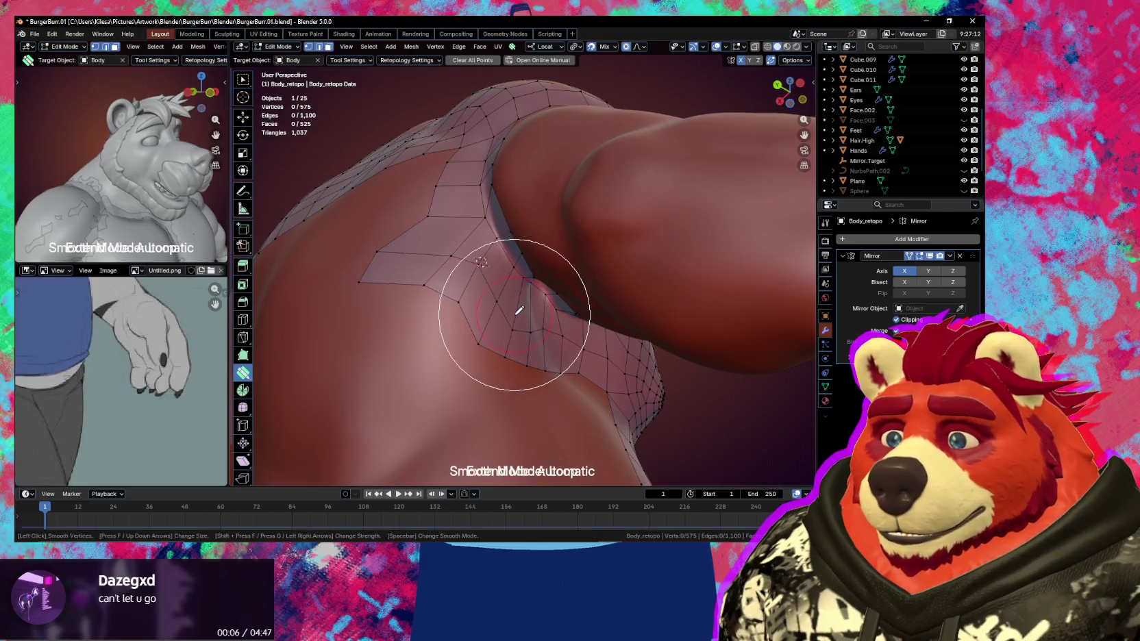
Switch to Smooth Vertices and shrink the smoothing brush
{"action": "scroll", "coordinate": [517, 310], "scroll_direction": "up", "scroll_amount": 1}
{"action": "scroll", "coordinate": [519, 349], "scroll_direction": "up", "scroll_amount": 2}
{"action": "scroll", "coordinate": [510, 384], "scroll_direction": "up", "scroll_amount": 2}
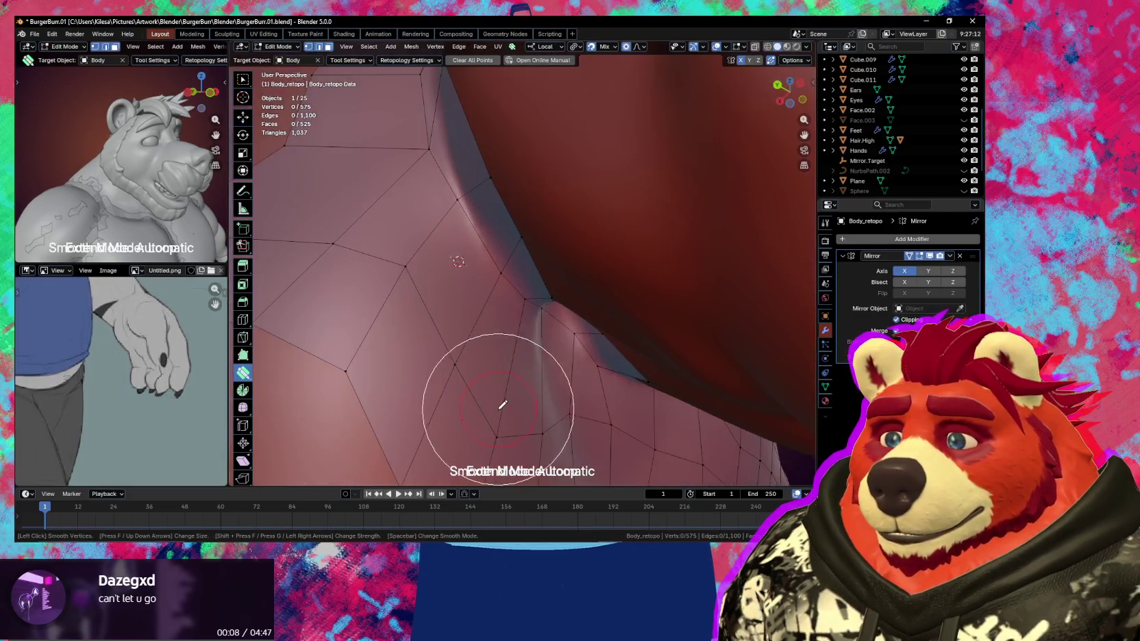
{"action": "key", "text": "Escape"}
{"action": "scroll", "coordinate": [452, 335], "scroll_direction": "down", "scroll_amount": 4}
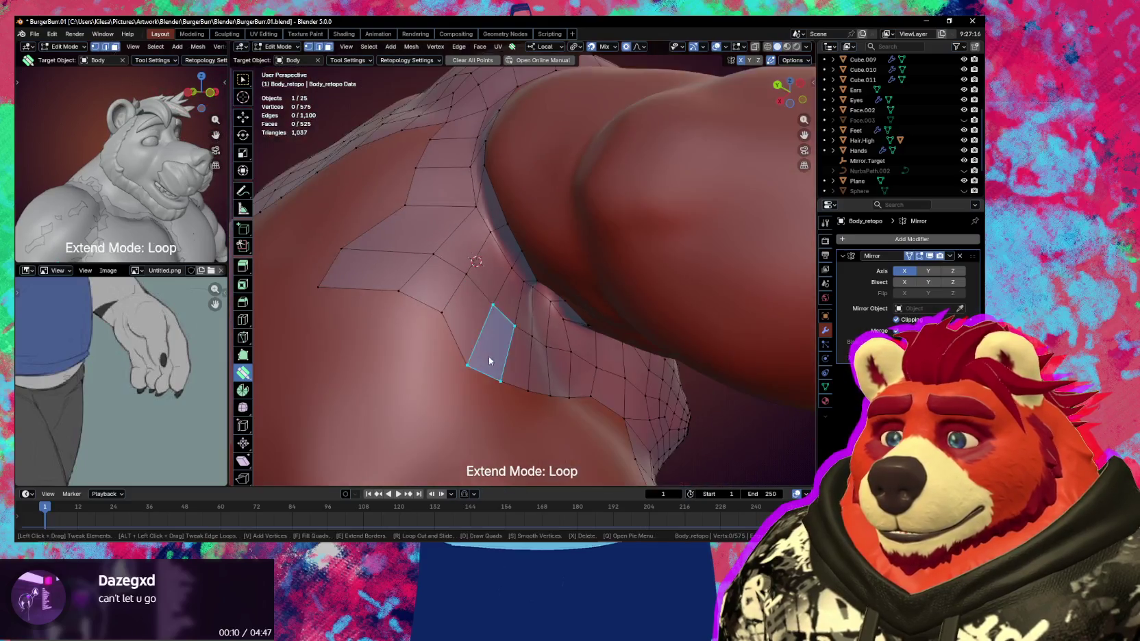
{"action": "key", "text": "shift+s"}
{"action": "scroll", "coordinate": [489, 361], "scroll_direction": "down", "scroll_amount": 1}
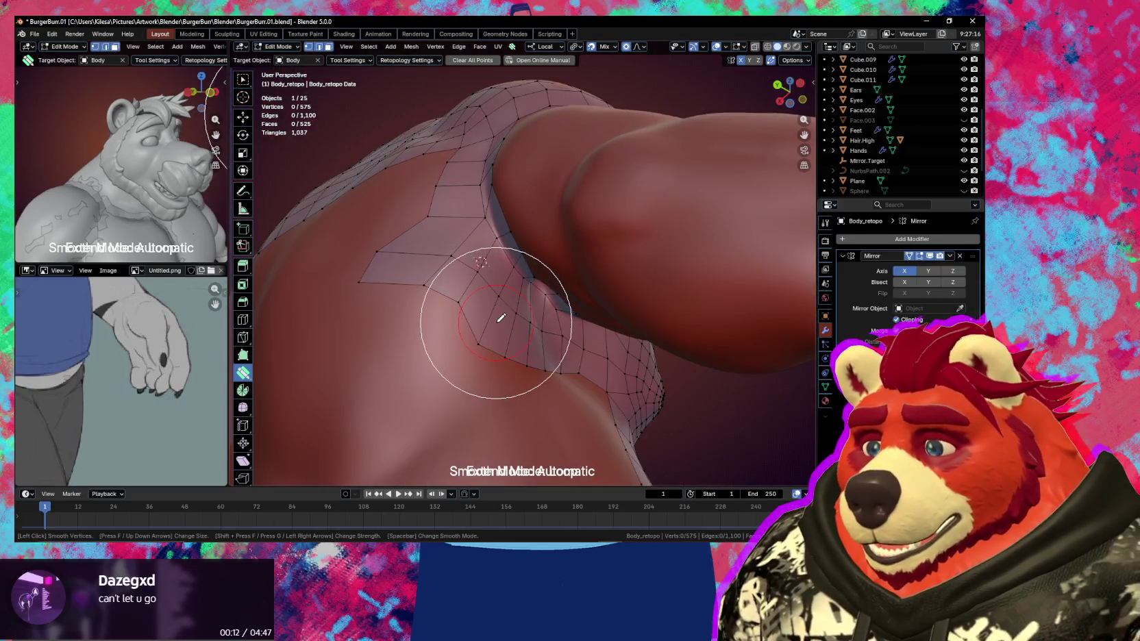
{"action": "key", "text": "f"}
{"action": "left_click", "coordinate": [460, 321]}
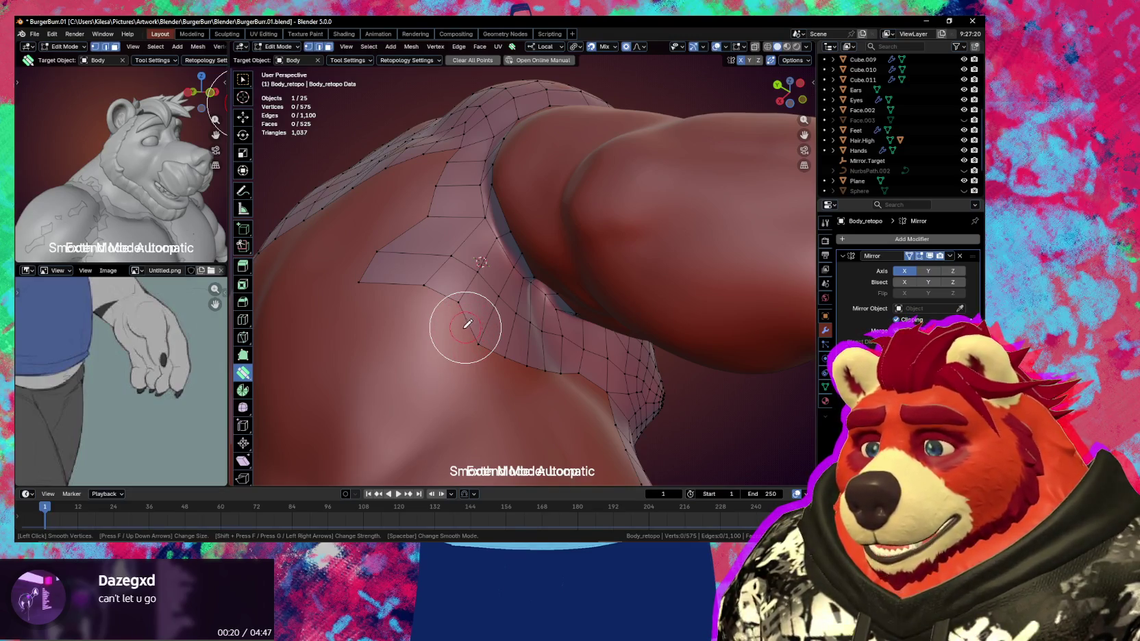
Smooth vertices along the armpit crease and the patch's lower-left corner
{"action": "mouse_move", "coordinate": [464, 324]}
{"action": "left_mouse_down"}
{"action": "mouse_move", "coordinate": [498, 311]}
{"action": "mouse_move", "coordinate": [546, 336]}
{"action": "mouse_move", "coordinate": [497, 335]}
{"action": "left_mouse_up"}
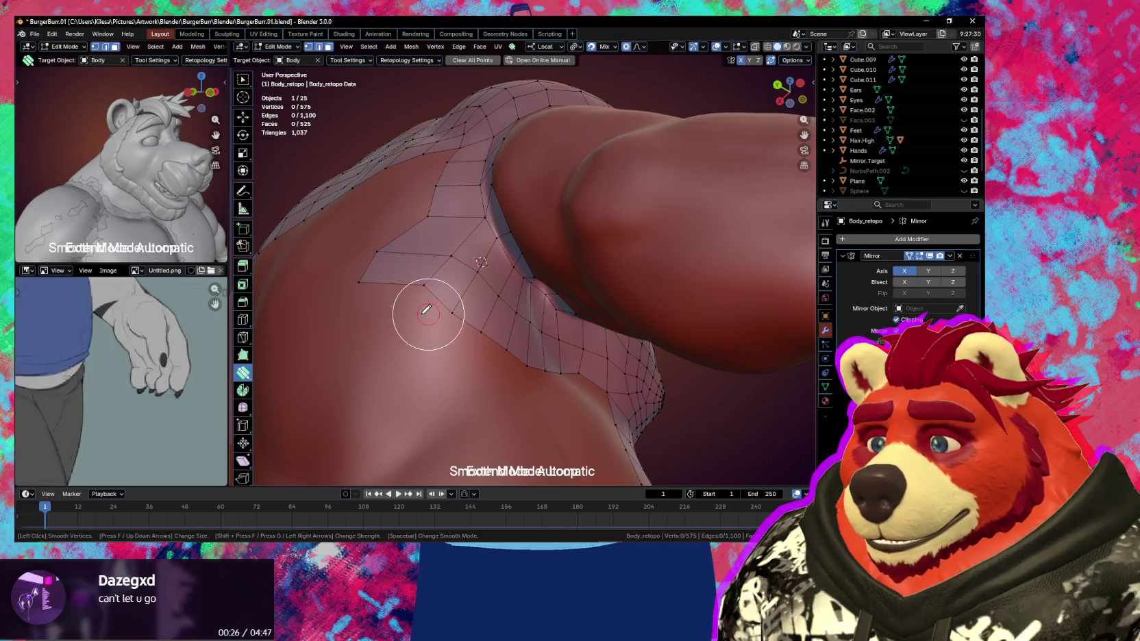
{"action": "left_click_drag", "start_coordinate": [424, 311], "coordinate": [382, 274]}
{"action": "mouse_move", "coordinate": [440, 320]}
{"action": "left_mouse_down"}
{"action": "mouse_move", "coordinate": [553, 375]}
{"action": "mouse_move", "coordinate": [400, 276]}
{"action": "mouse_move", "coordinate": [445, 193]}
{"action": "left_mouse_up"}
{"action": "key", "text": "Escape"}
{"action": "middle_click_drag", "start_coordinate": [438, 253], "coordinate": [471, 288]}
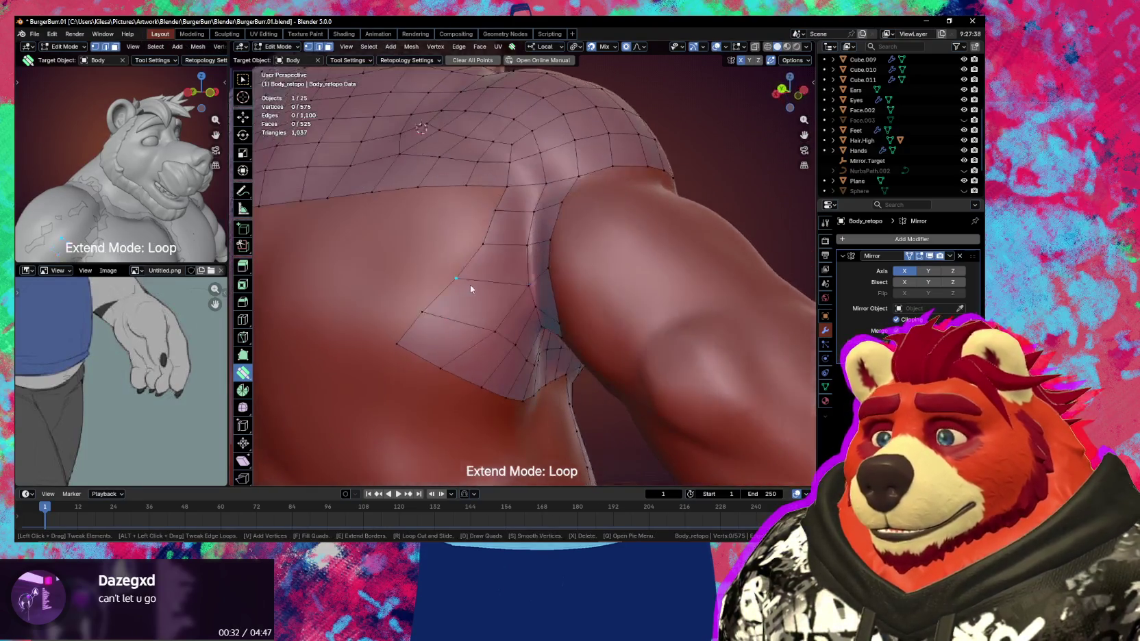
Nudge the armpit quad's bottom edge into position with soft falloff
{"action": "left_click_drag", "start_coordinate": [448, 321], "coordinate": [462, 322]}
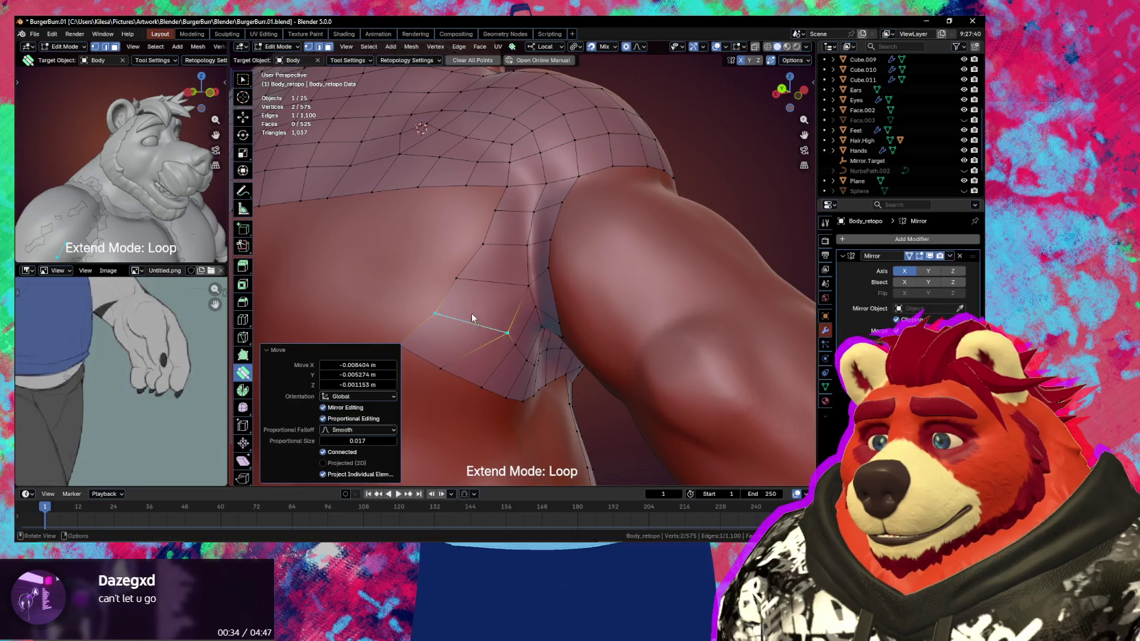
{"action": "middle_click_drag", "start_coordinate": [413, 344], "coordinate": [425, 319]}
{"action": "left_click_drag", "start_coordinate": [425, 319], "coordinate": [487, 346]}
{"action": "mouse_move", "coordinate": [487, 346]}
{"action": "middle_mouse_down"}
{"action": "mouse_move", "coordinate": [508, 324]}
{"action": "mouse_move", "coordinate": [529, 254]}
{"action": "middle_mouse_up"}
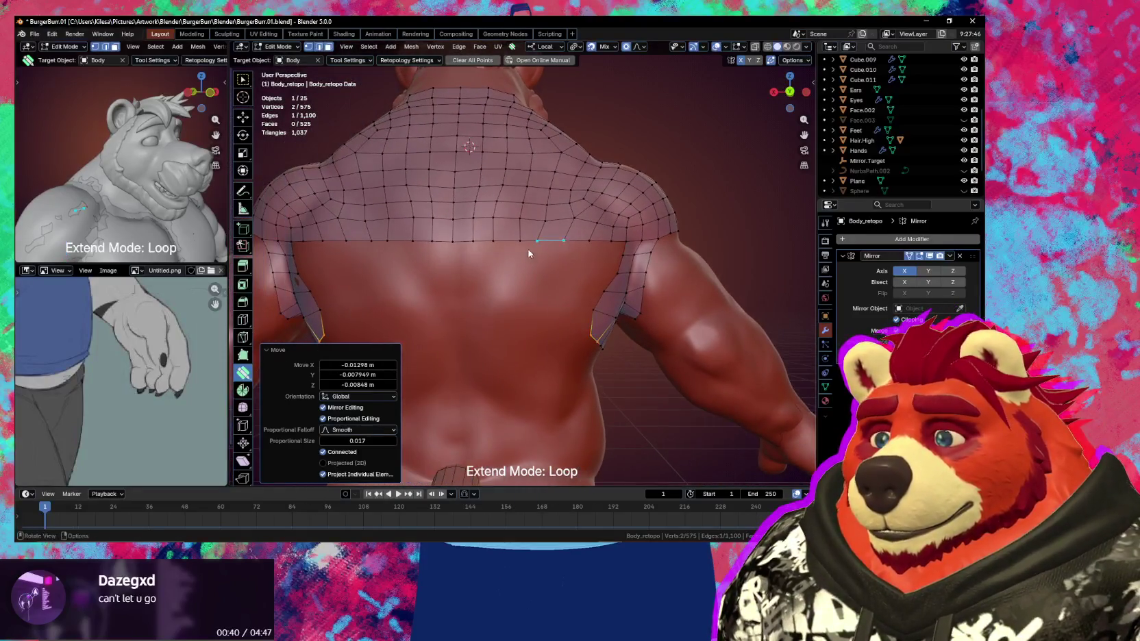
Extend the back's bottom edge loop down two rows and raise the newest loop
{"action": "left_click_drag", "start_coordinate": [520, 250], "coordinate": [518, 253]}
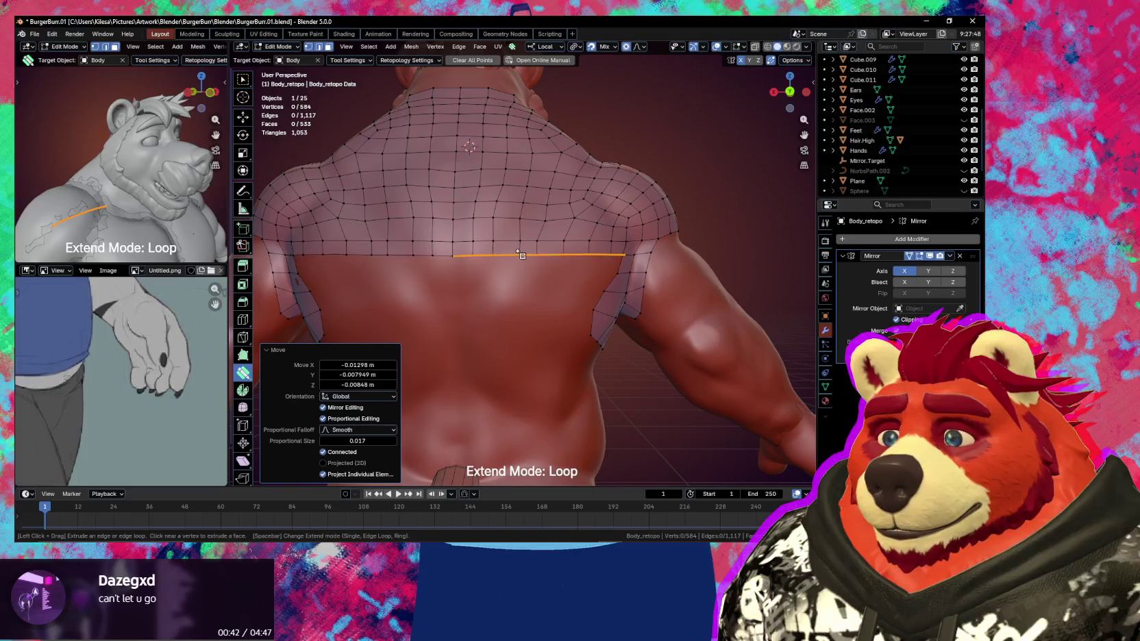
{"action": "middle_click_drag", "start_coordinate": [519, 253], "coordinate": [537, 258]}
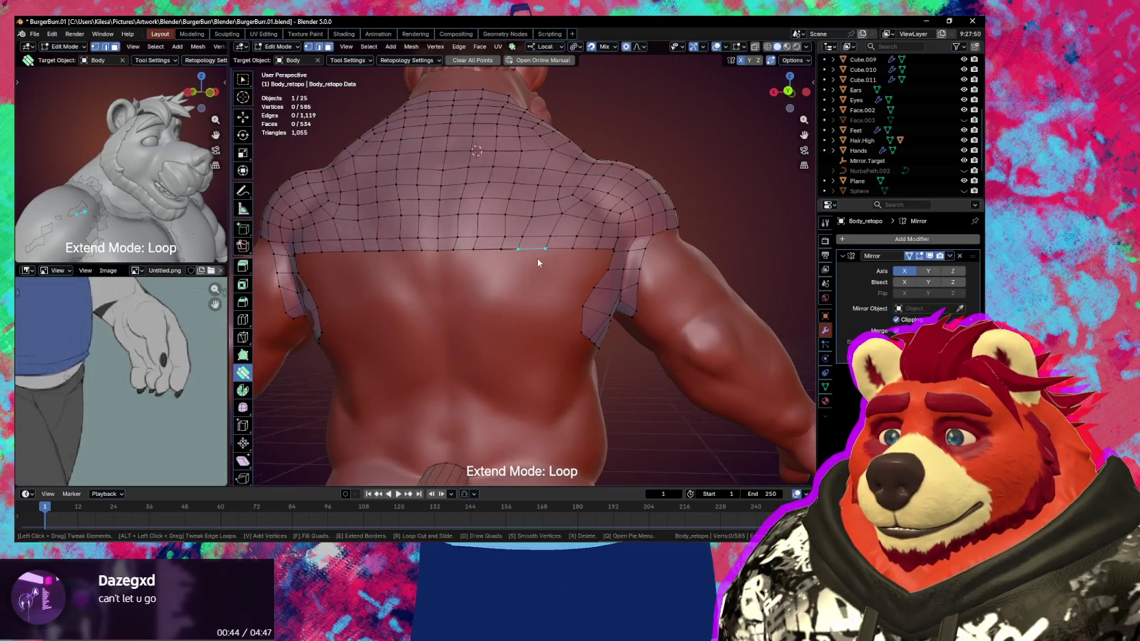
{"action": "left_click_drag", "start_coordinate": [534, 246], "coordinate": [508, 287]}
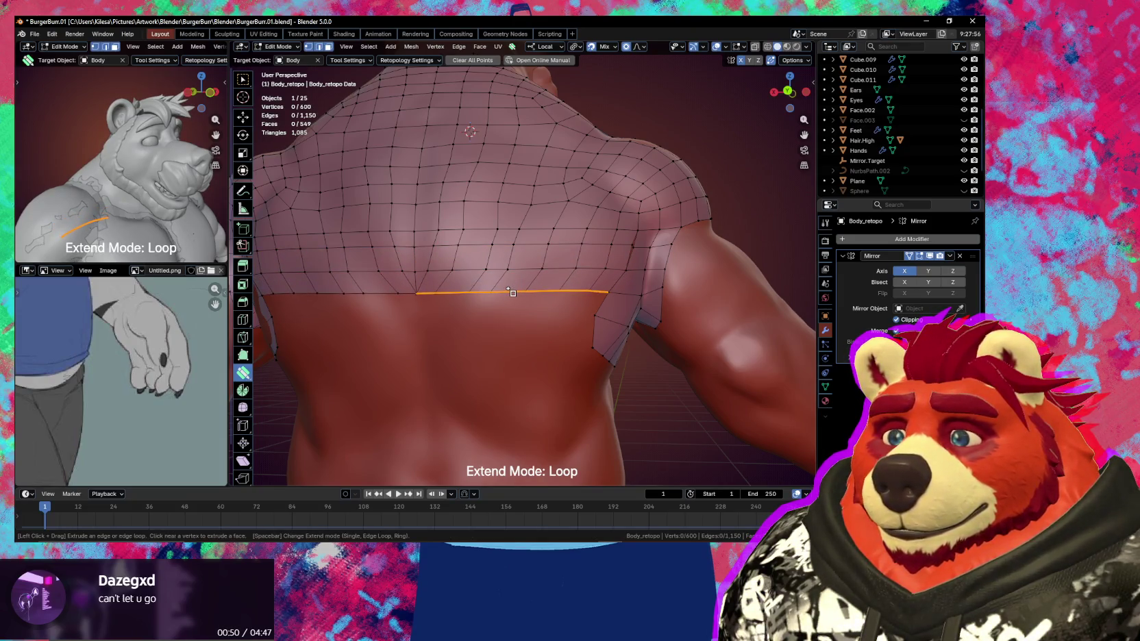
{"action": "left_click_drag", "start_coordinate": [509, 289], "coordinate": [541, 322]}
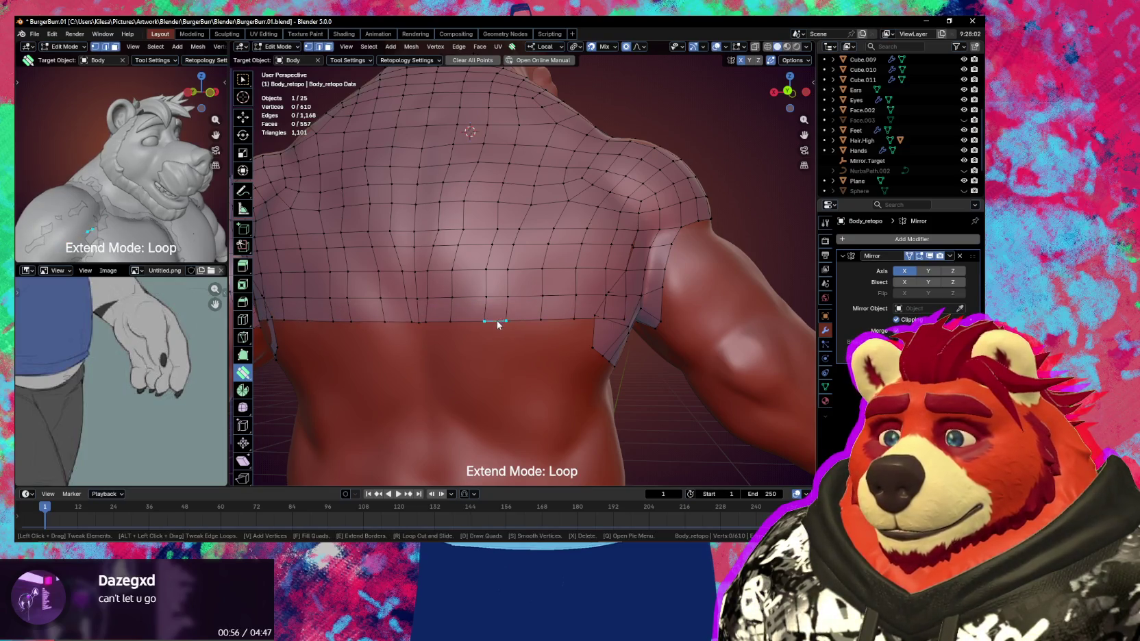
{"action": "middle_click_drag", "start_coordinate": [497, 320], "coordinate": [497, 312]}
Tweak vertices near the armpit with soft falloff
{"action": "mouse_move", "coordinate": [541, 301]}
{"action": "left_mouse_down"}
{"action": "mouse_move", "coordinate": [508, 297]}
{"action": "mouse_move", "coordinate": [505, 269]}
{"action": "mouse_move", "coordinate": [552, 297]}
{"action": "left_mouse_up"}
{"action": "scroll", "coordinate": [523, 287], "scroll_direction": "up", "scroll_amount": 2}
{"action": "scroll", "coordinate": [524, 287], "scroll_direction": "up", "scroll_amount": 1}
{"action": "left_click_drag", "start_coordinate": [492, 328], "coordinate": [537, 335]}
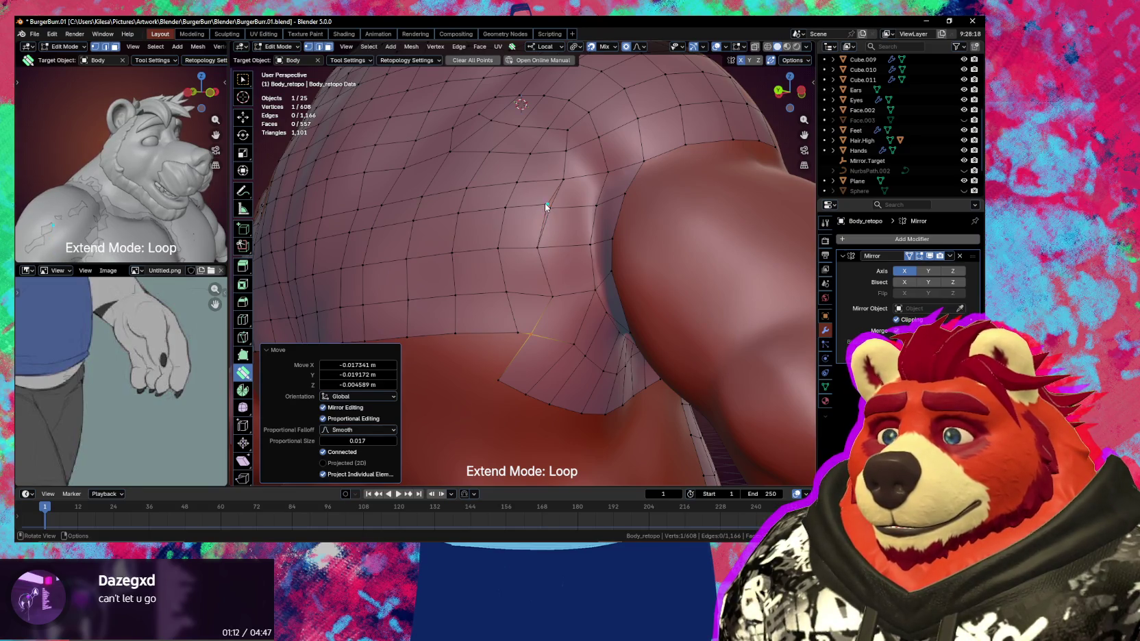
{"action": "left_click", "coordinate": [797, 60]}
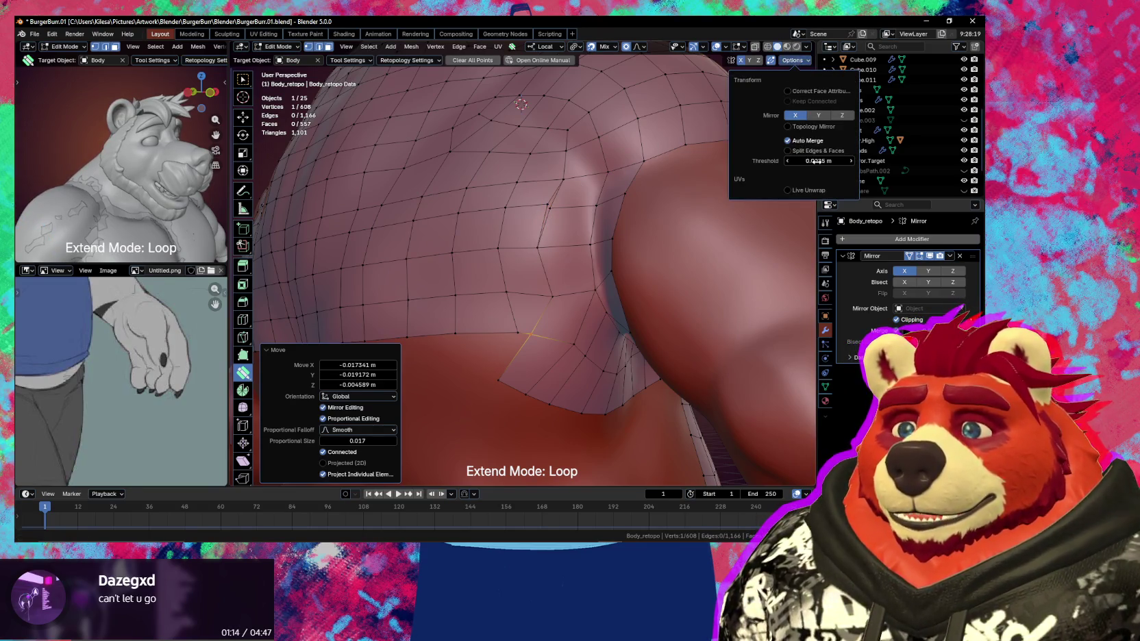
Set the auto-merge threshold to 0.005 m and merge a side-patch vertex into its neighbour
{"action": "left_click", "coordinate": [803, 162]}
{"action": "type", "text": "5"}
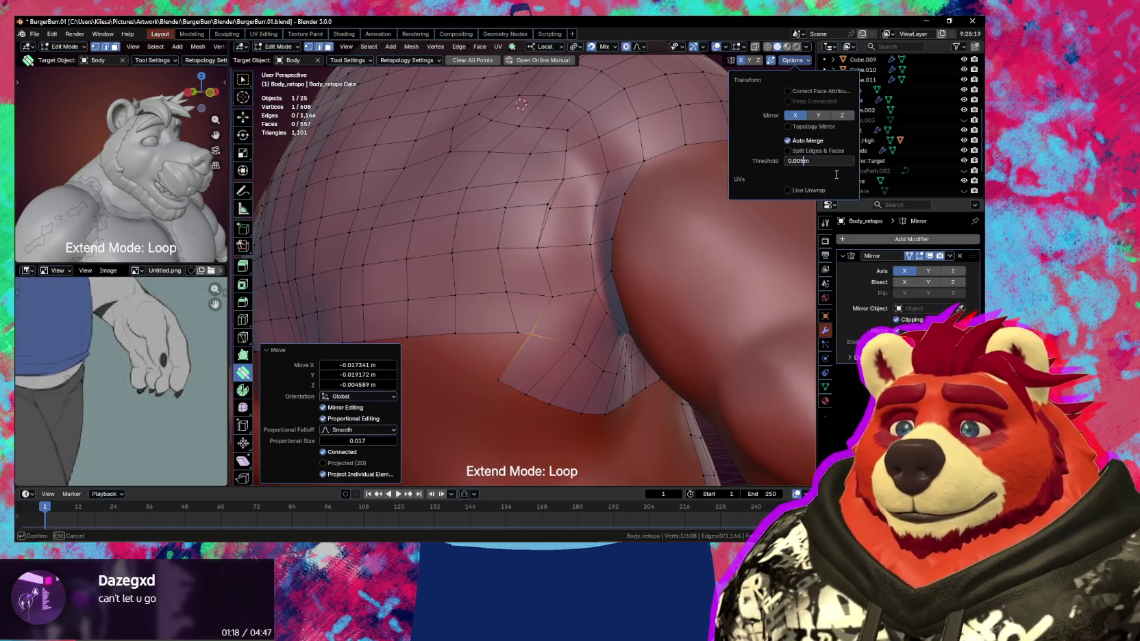
{"action": "key", "text": "Return"}
{"action": "left_click", "coordinate": [548, 208]}
{"action": "key", "text": "g"}
{"action": "left_click", "coordinate": [548, 208]}
{"action": "middle_click_drag", "start_coordinate": [549, 208], "coordinate": [527, 262]}
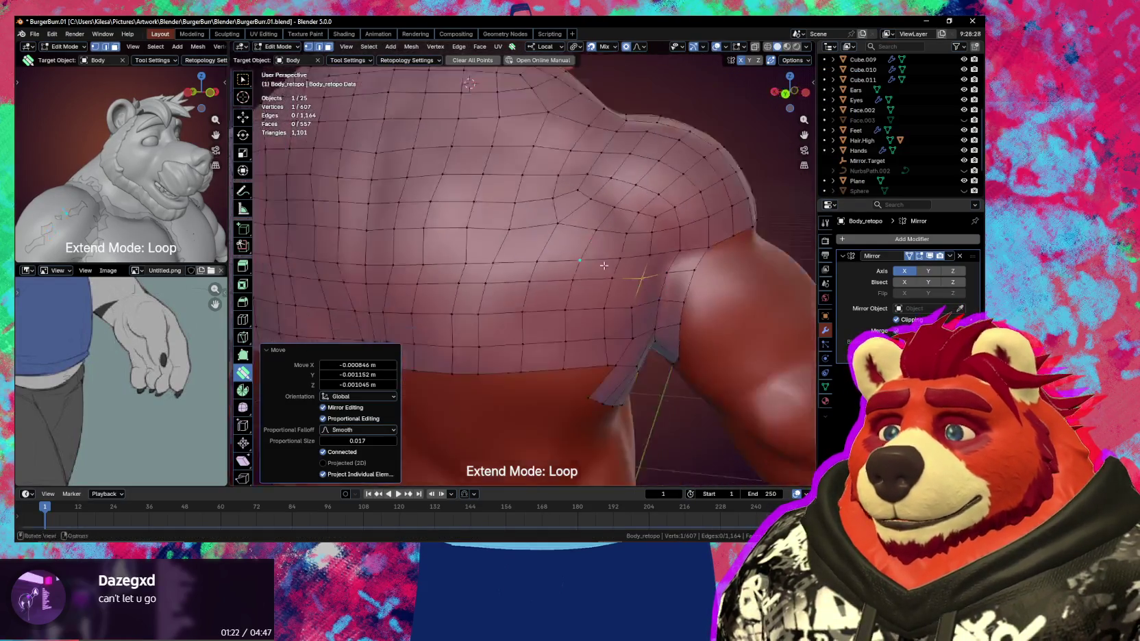
Smooth the back's shoulder area with an enlarged smoothing brush
{"action": "key", "text": "shift+s"}
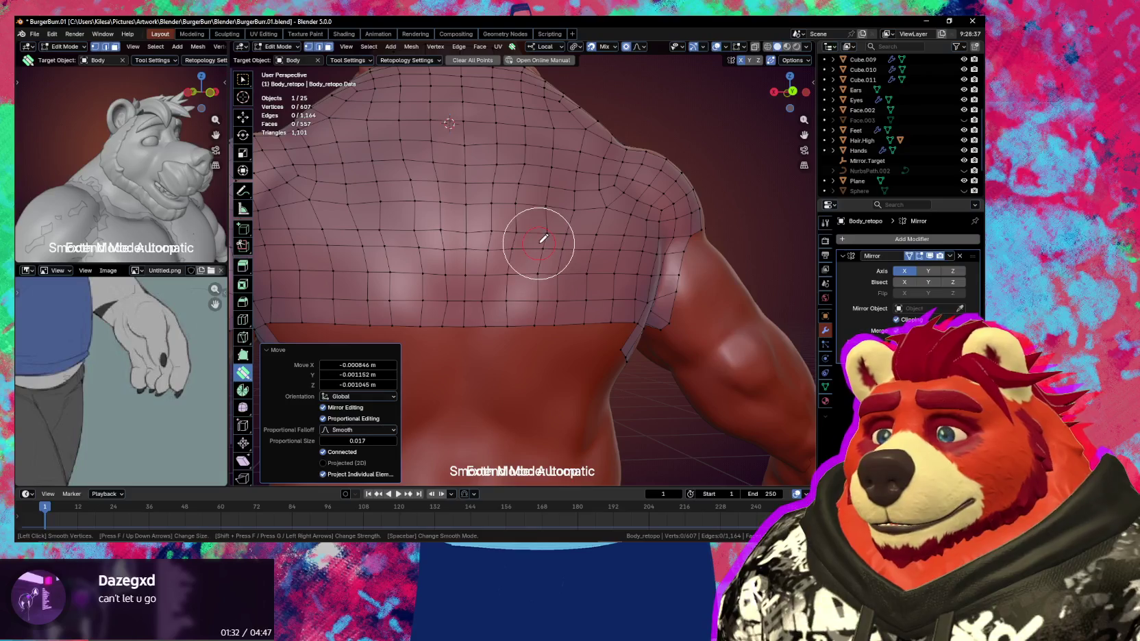
{"action": "key", "text": "f"}
{"action": "left_click", "coordinate": [569, 244]}
{"action": "left_click_drag", "start_coordinate": [574, 233], "coordinate": [582, 246]}
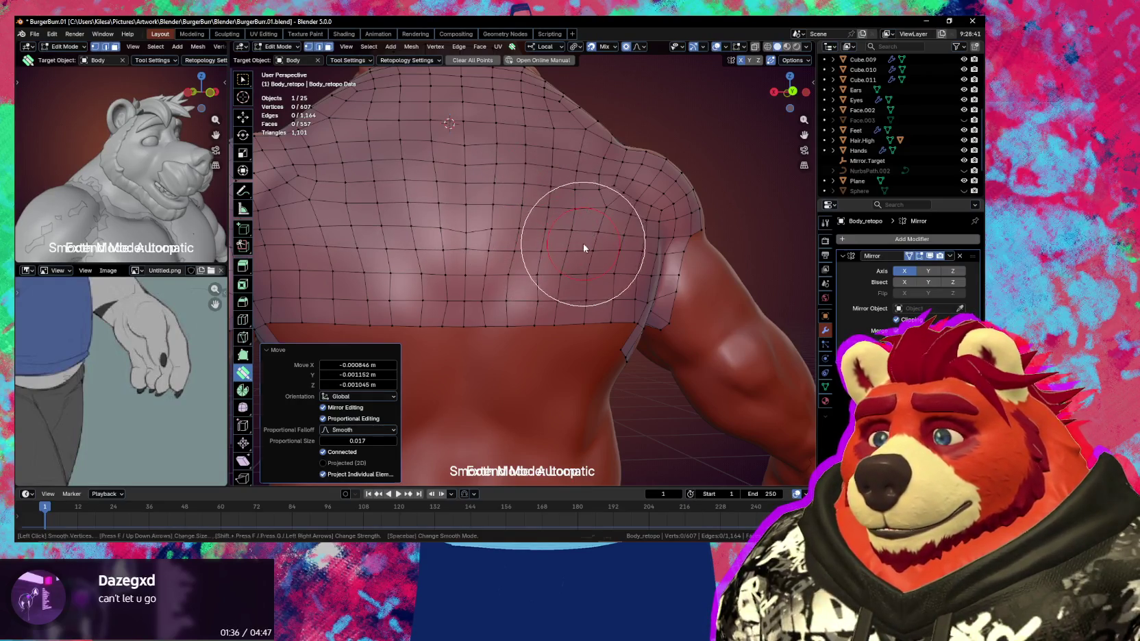
{"action": "middle_click_drag", "start_coordinate": [582, 246], "coordinate": [564, 246]}
{"action": "key", "text": "Escape"}
{"action": "scroll", "coordinate": [575, 288], "scroll_direction": "down", "scroll_amount": 3}
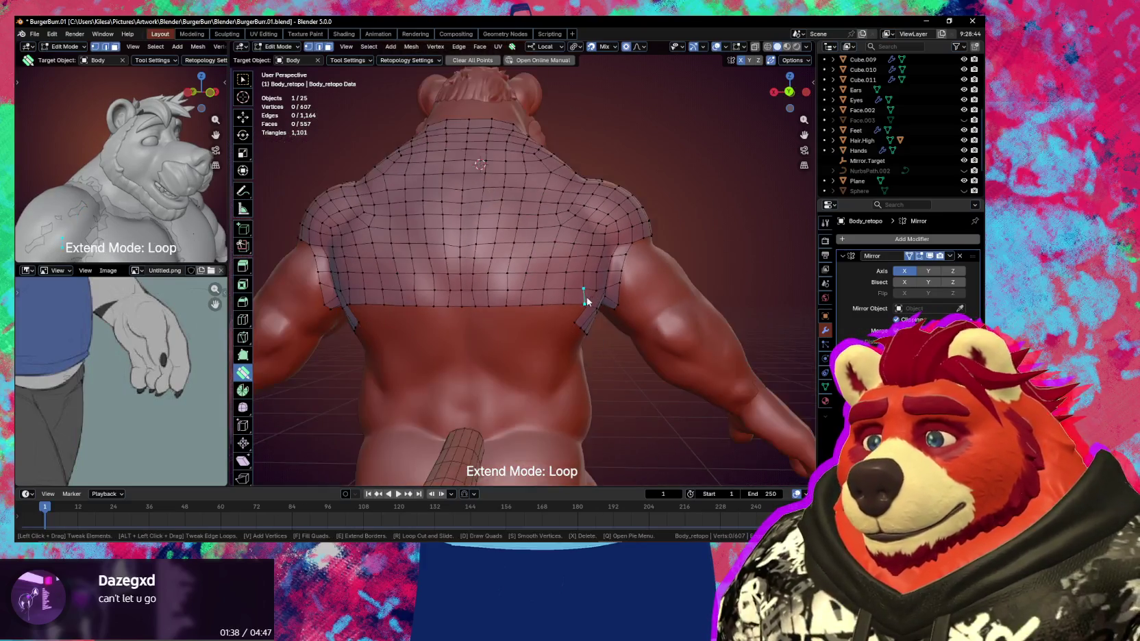
{"action": "scroll", "coordinate": [589, 299], "scroll_direction": "up", "scroll_amount": 3}
{"action": "mouse_move", "coordinate": [592, 299]}
{"action": "middle_mouse_down"}
{"action": "mouse_move", "coordinate": [553, 336]}
{"action": "mouse_move", "coordinate": [418, 349]}
{"action": "mouse_move", "coordinate": [600, 338]}
{"action": "mouse_move", "coordinate": [549, 309]}
{"action": "mouse_move", "coordinate": [489, 298]}
{"action": "middle_mouse_up"}
Nudge several underarm vertices into place with soft falloff
{"action": "mouse_move", "coordinate": [489, 298]}
{"action": "left_mouse_down"}
{"action": "mouse_move", "coordinate": [534, 318]}
{"action": "mouse_move", "coordinate": [551, 311]}
{"action": "left_mouse_up"}
{"action": "scroll", "coordinate": [551, 310], "scroll_direction": "down", "scroll_amount": 9}
{"action": "scroll", "coordinate": [543, 311], "scroll_direction": "up", "scroll_amount": 7}
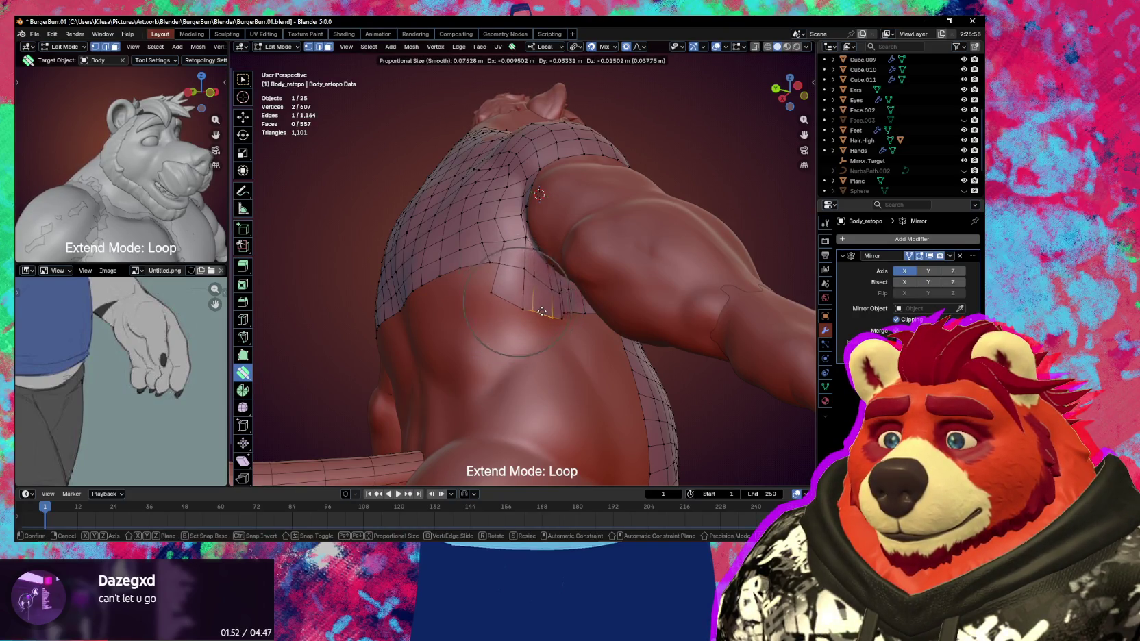
{"action": "left_click_drag", "start_coordinate": [543, 311], "coordinate": [541, 311]}
{"action": "middle_click_drag", "start_coordinate": [541, 310], "coordinate": [481, 292]}
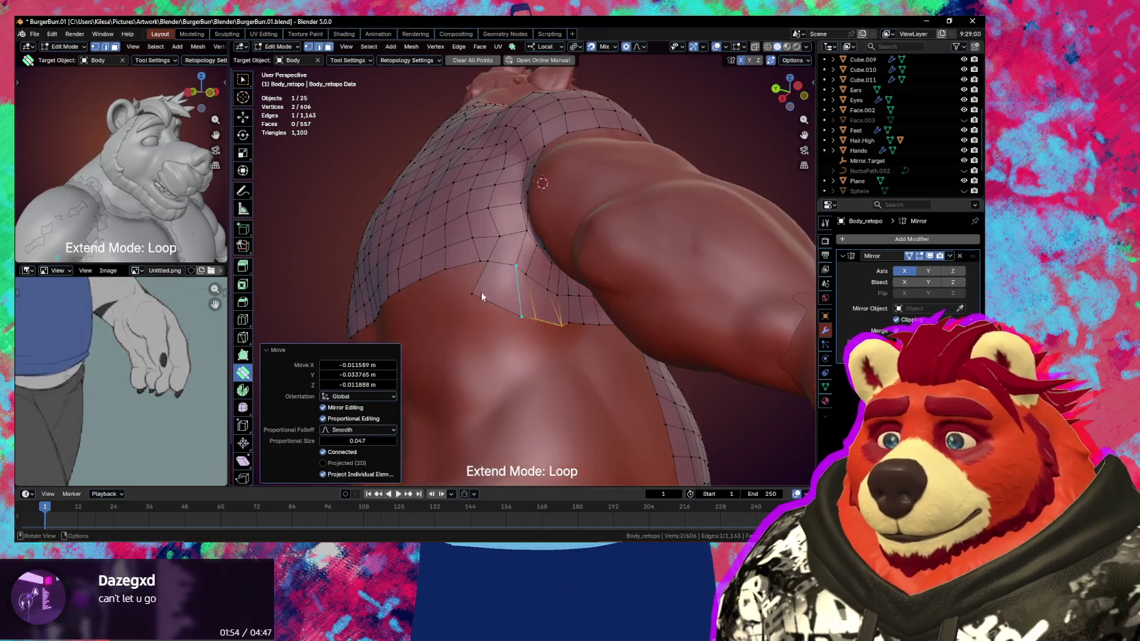
{"action": "left_click_drag", "start_coordinate": [478, 294], "coordinate": [537, 316]}
{"action": "mouse_move", "coordinate": [537, 316]}
{"action": "middle_mouse_down"}
{"action": "mouse_move", "coordinate": [547, 267]}
{"action": "mouse_move", "coordinate": [532, 260]}
{"action": "middle_mouse_up"}
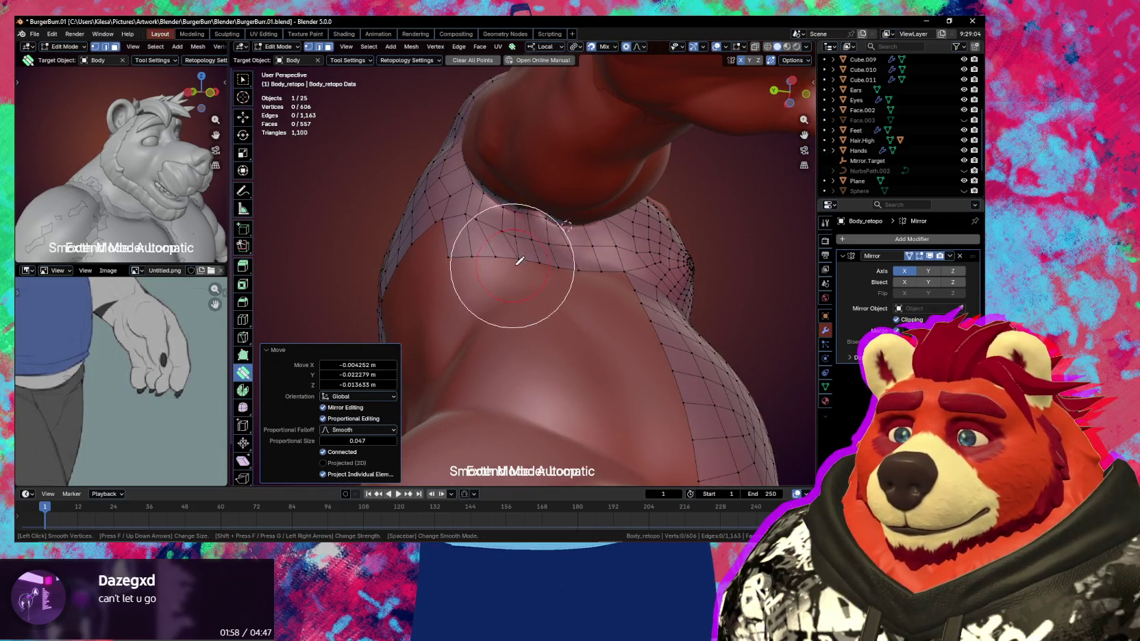
{"action": "scroll", "coordinate": [511, 270], "scroll_direction": "up", "scroll_amount": 1}
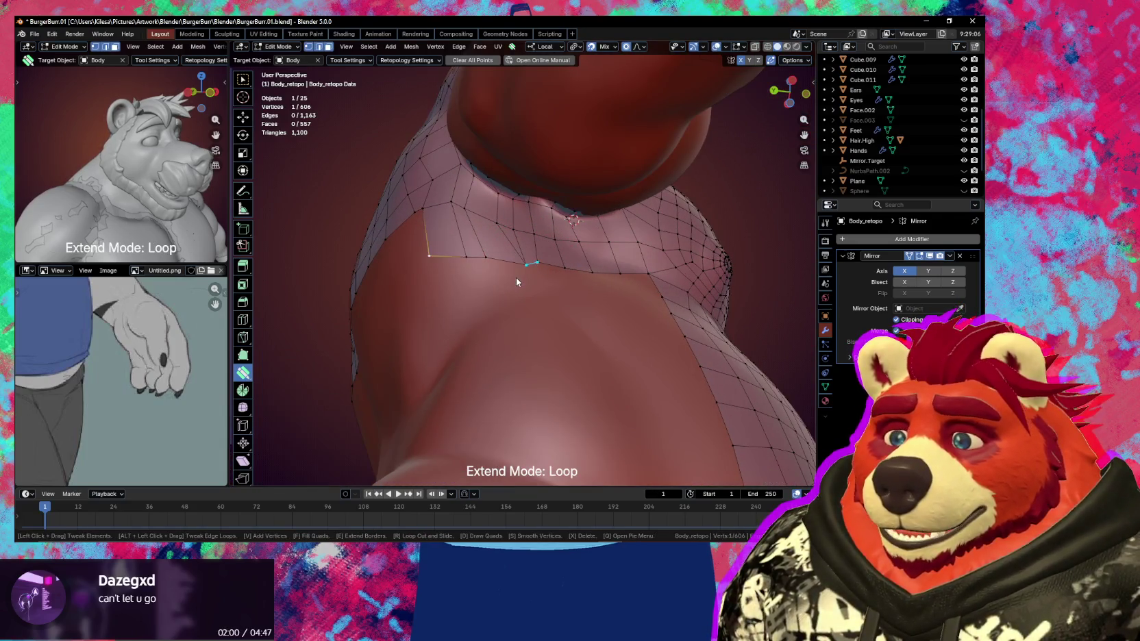
Extend the underarm border with a new edge
{"action": "left_click_drag", "start_coordinate": [516, 278], "coordinate": [517, 287]}
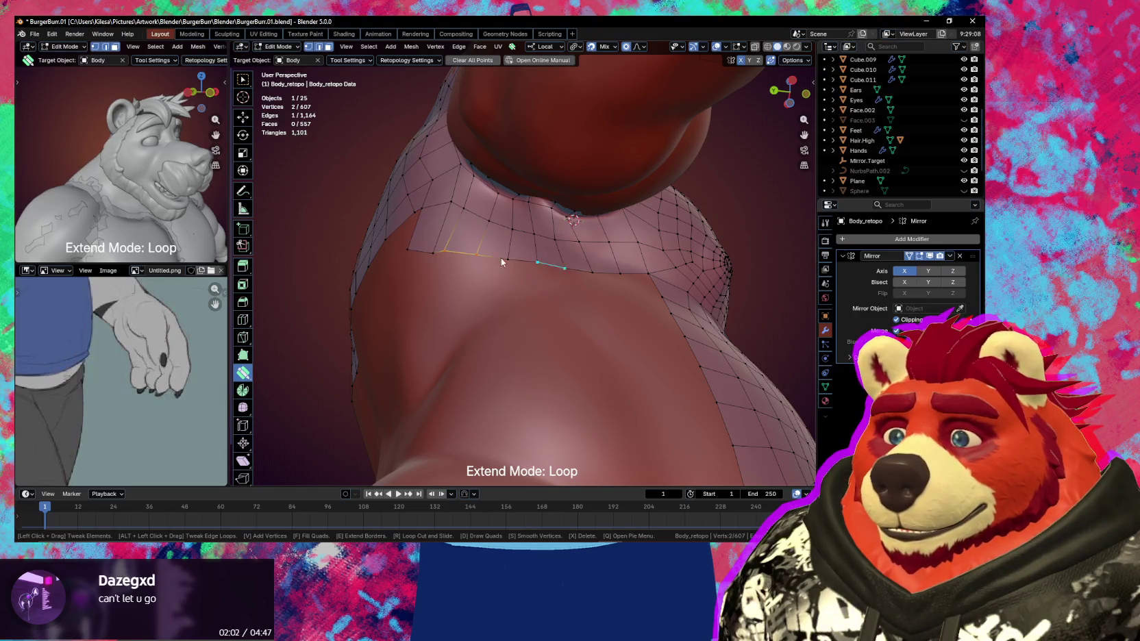
{"action": "mouse_move", "coordinate": [484, 262]}
{"action": "middle_mouse_down"}
{"action": "mouse_move", "coordinate": [544, 248]}
{"action": "mouse_move", "coordinate": [609, 295]}
{"action": "mouse_move", "coordinate": [610, 323]}
{"action": "mouse_move", "coordinate": [463, 341]}
{"action": "mouse_move", "coordinate": [507, 352]}
{"action": "mouse_move", "coordinate": [481, 303]}
{"action": "mouse_move", "coordinate": [499, 272]}
{"action": "mouse_move", "coordinate": [582, 277]}
{"action": "mouse_move", "coordinate": [570, 270]}
{"action": "mouse_move", "coordinate": [613, 256]}
{"action": "mouse_move", "coordinate": [552, 257]}
{"action": "mouse_move", "coordinate": [622, 254]}
{"action": "middle_mouse_up"}
{"action": "left_click", "coordinate": [552, 257]}
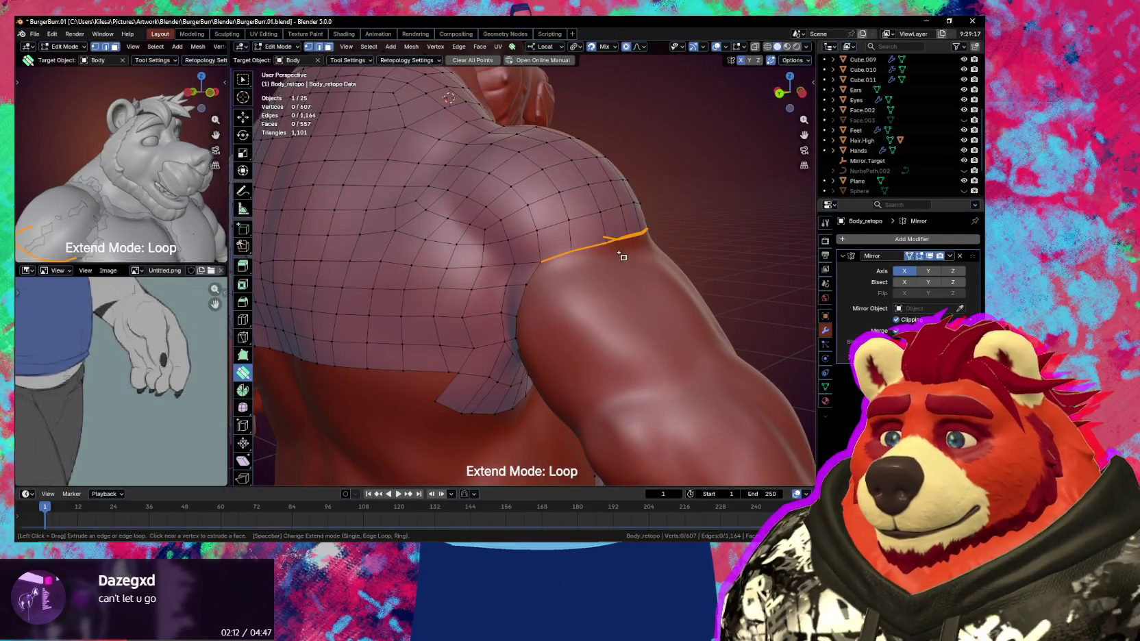
Set Extend Mode to Ring and drag the shoulder border edge around the upper arm
{"action": "key", "text": "space"}
{"action": "left_click_drag", "start_coordinate": [627, 259], "coordinate": [630, 248]}
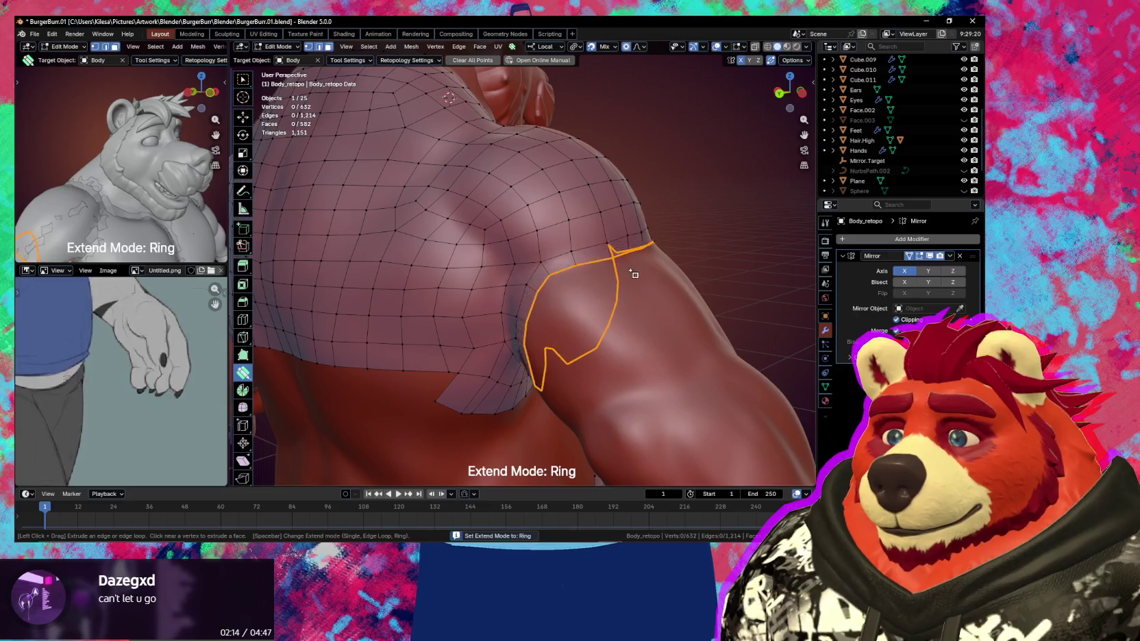
{"action": "mouse_move", "coordinate": [641, 282]}
{"action": "middle_mouse_down"}
{"action": "mouse_move", "coordinate": [620, 326]}
{"action": "mouse_move", "coordinate": [526, 285]}
{"action": "mouse_move", "coordinate": [496, 248]}
{"action": "mouse_move", "coordinate": [657, 247]}
{"action": "mouse_move", "coordinate": [570, 229]}
{"action": "mouse_move", "coordinate": [601, 65]}
{"action": "middle_mouse_up"}
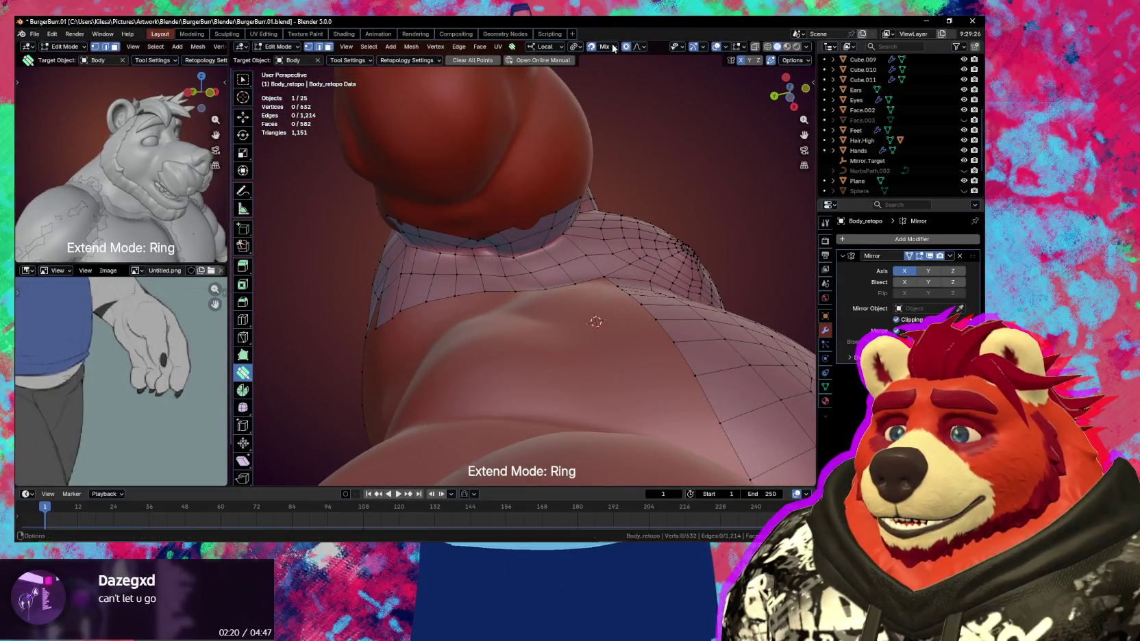
{"action": "left_click", "coordinate": [614, 47]}
{"action": "mouse_move", "coordinate": [592, 320]}
{"action": "middle_mouse_down"}
{"action": "mouse_move", "coordinate": [564, 168]}
{"action": "mouse_move", "coordinate": [512, 221]}
{"action": "middle_mouse_up"}
{"action": "key", "text": "shift"}
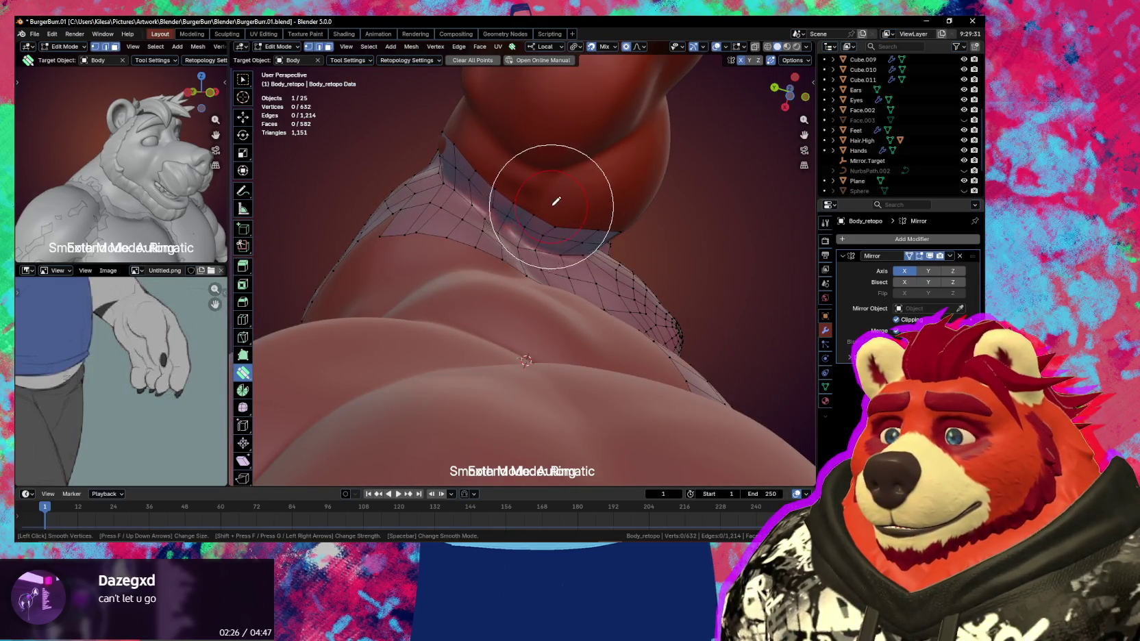
Smooth the collar edge and reposition the vertices where the chest meets the shoulder
{"action": "mouse_move", "coordinate": [579, 192]}
{"action": "middle_mouse_down"}
{"action": "mouse_move", "coordinate": [521, 233]}
{"action": "mouse_move", "coordinate": [498, 224]}
{"action": "mouse_move", "coordinate": [473, 247]}
{"action": "mouse_move", "coordinate": [452, 238]}
{"action": "mouse_move", "coordinate": [452, 254]}
{"action": "mouse_move", "coordinate": [493, 270]}
{"action": "mouse_move", "coordinate": [483, 234]}
{"action": "mouse_move", "coordinate": [501, 232]}
{"action": "mouse_move", "coordinate": [504, 247]}
{"action": "mouse_move", "coordinate": [499, 223]}
{"action": "middle_mouse_up"}
{"action": "key", "text": "shift"}
{"action": "key", "text": "shift"}
{"action": "key", "text": "shift"}
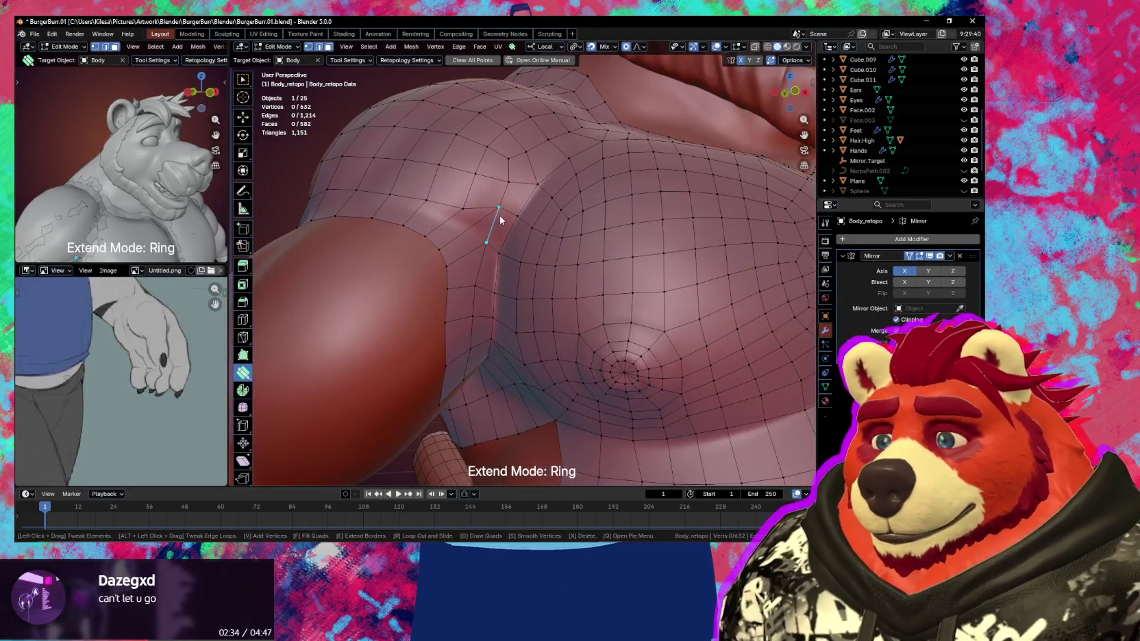
{"action": "left_click_drag", "start_coordinate": [498, 222], "coordinate": [496, 219]}
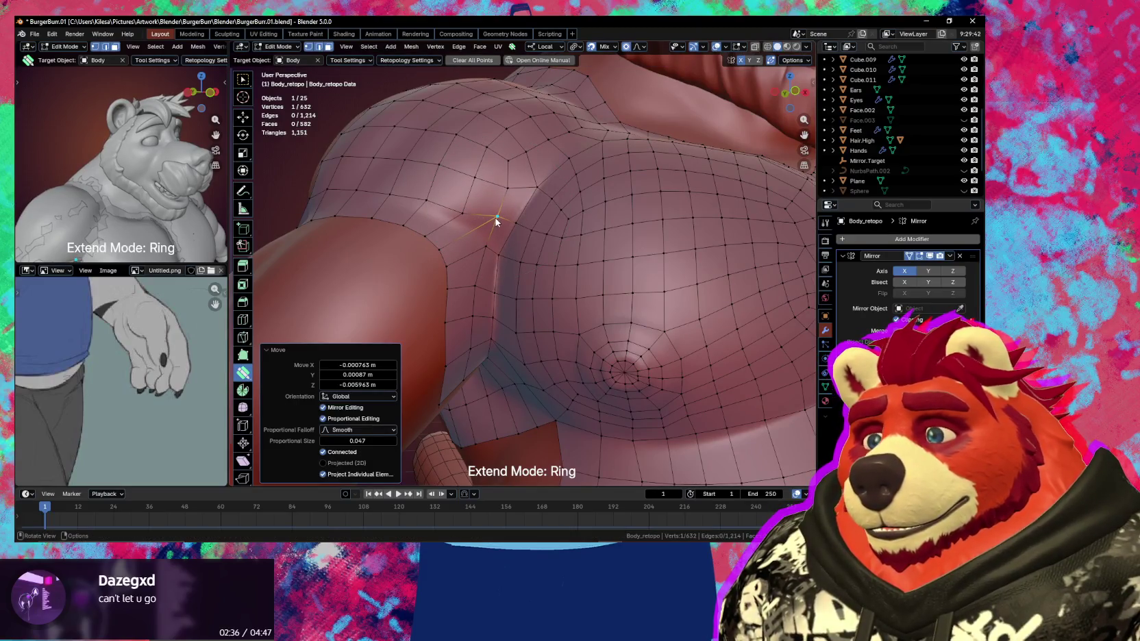
{"action": "key", "text": "g"}
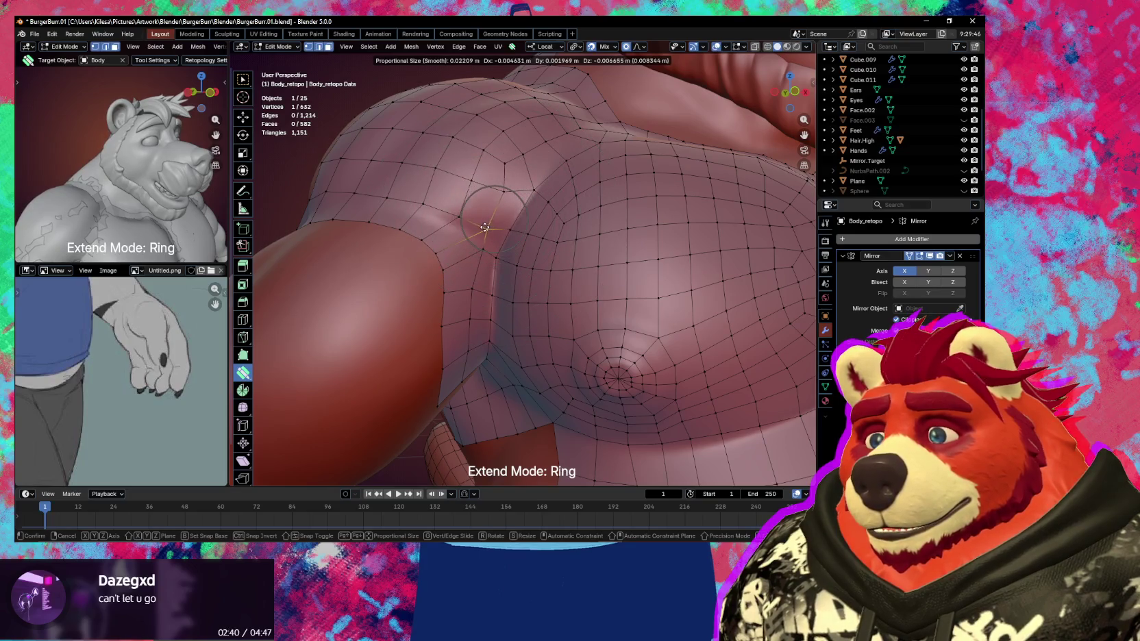
{"action": "left_click", "coordinate": [496, 222]}
{"action": "key", "text": "g"}
{"action": "left_click", "coordinate": [458, 247]}
{"action": "key", "text": "g"}
{"action": "left_click", "coordinate": [472, 238]}
{"action": "key", "text": "g"}
{"action": "left_click", "coordinate": [467, 296]}
Adjust the edges and vertices near the armpit and along the shoulder
{"action": "left_click_drag", "start_coordinate": [481, 262], "coordinate": [485, 237]}
{"action": "left_click", "coordinate": [481, 258]}
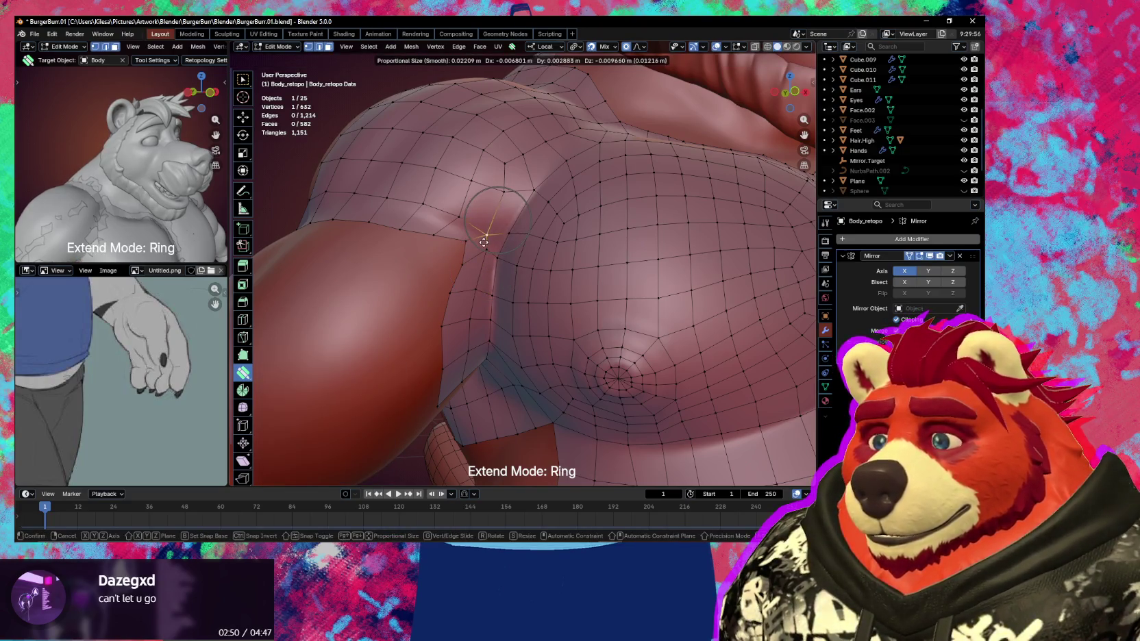
{"action": "left_click", "coordinate": [484, 242]}
{"action": "mouse_move", "coordinate": [524, 200]}
{"action": "left_mouse_down"}
{"action": "mouse_move", "coordinate": [566, 175]}
{"action": "mouse_move", "coordinate": [532, 197]}
{"action": "left_mouse_up"}
{"action": "left_click", "coordinate": [524, 200]}
{"action": "left_click", "coordinate": [566, 175]}
{"action": "left_click", "coordinate": [532, 197]}
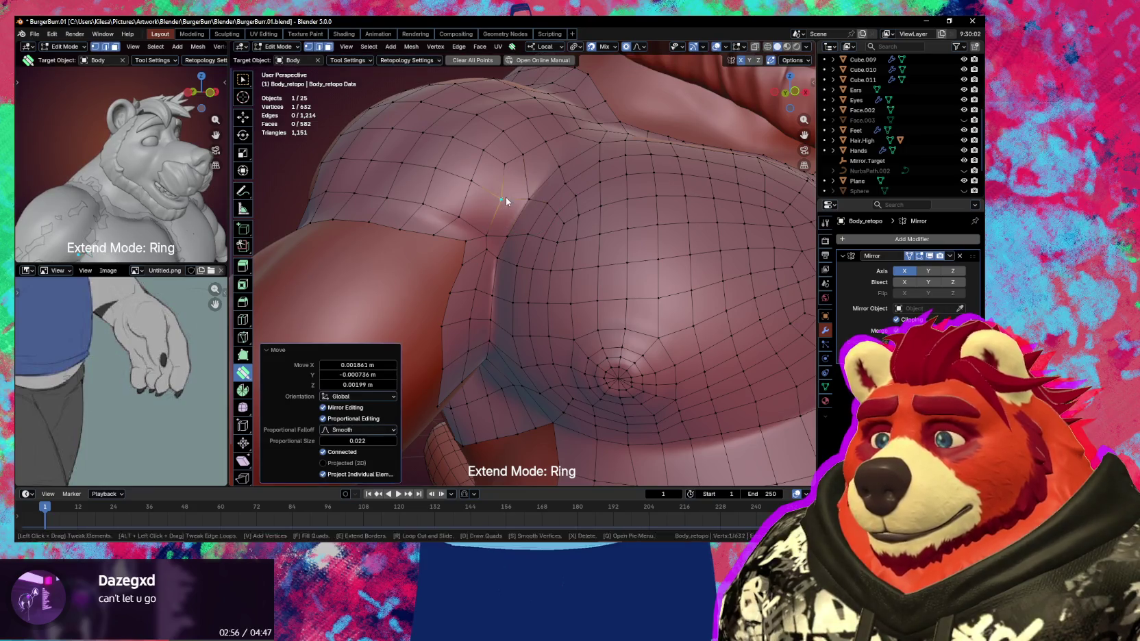
Tweak the shoulder edge with proportional falloff and extrude another ring down the upper arm
{"action": "middle_click_drag", "start_coordinate": [471, 224], "coordinate": [499, 249]}
{"action": "mouse_move", "coordinate": [499, 251]}
{"action": "left_mouse_down"}
{"action": "mouse_move", "coordinate": [489, 270]}
{"action": "mouse_move", "coordinate": [502, 275]}
{"action": "left_mouse_up"}
{"action": "left_click", "coordinate": [482, 271]}
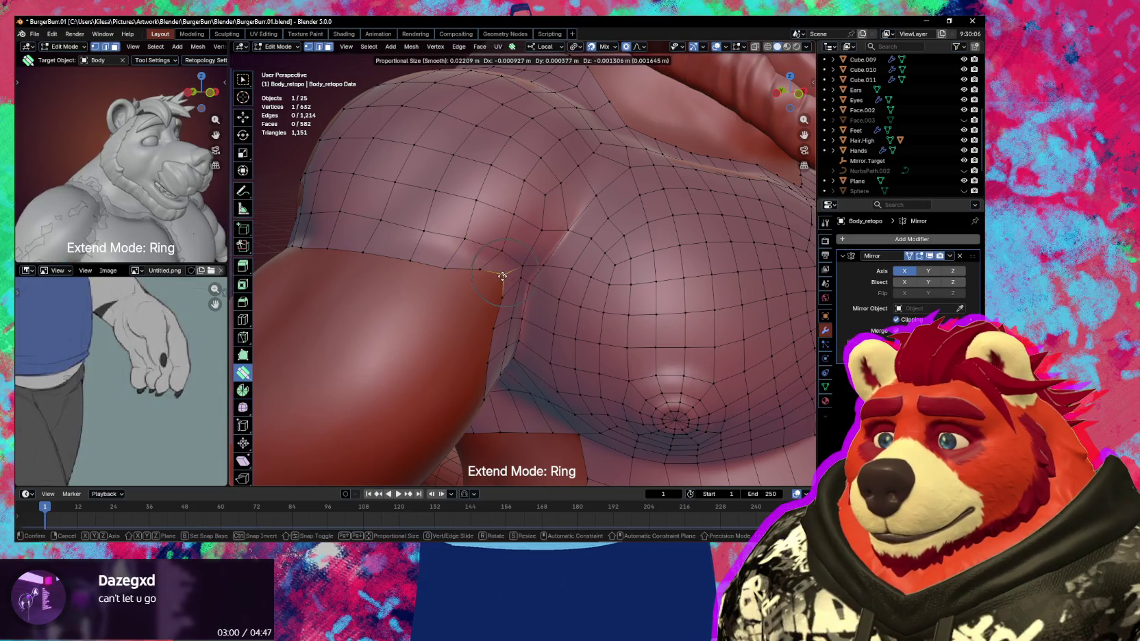
{"action": "left_click", "coordinate": [496, 283]}
{"action": "mouse_move", "coordinate": [498, 280]}
{"action": "middle_mouse_down"}
{"action": "mouse_move", "coordinate": [638, 323]}
{"action": "mouse_move", "coordinate": [570, 283]}
{"action": "mouse_move", "coordinate": [564, 248]}
{"action": "middle_mouse_up"}
{"action": "left_click_drag", "start_coordinate": [562, 252], "coordinate": [577, 271]}
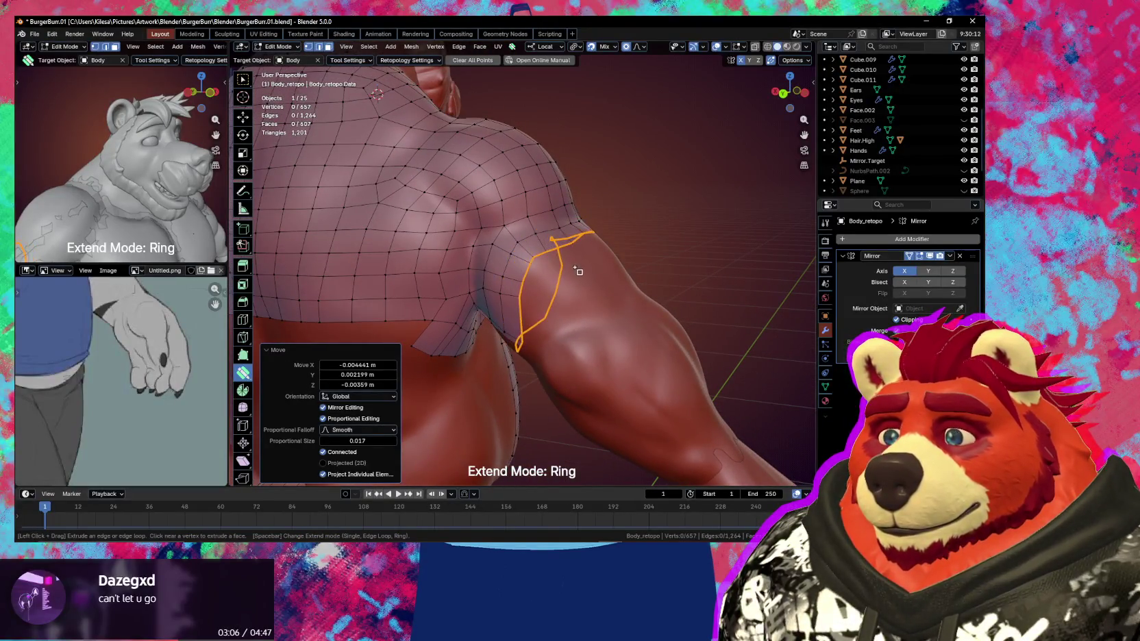
Extrude a new ring down the upper arm and smooth its front faces
{"action": "mouse_move", "coordinate": [582, 275]}
{"action": "middle_mouse_down"}
{"action": "mouse_move", "coordinate": [590, 284]}
{"action": "mouse_move", "coordinate": [514, 296]}
{"action": "mouse_move", "coordinate": [398, 272]}
{"action": "mouse_move", "coordinate": [573, 243]}
{"action": "middle_mouse_up"}
{"action": "key", "text": "s"}
{"action": "key", "text": "s"}
{"action": "key", "text": "s"}
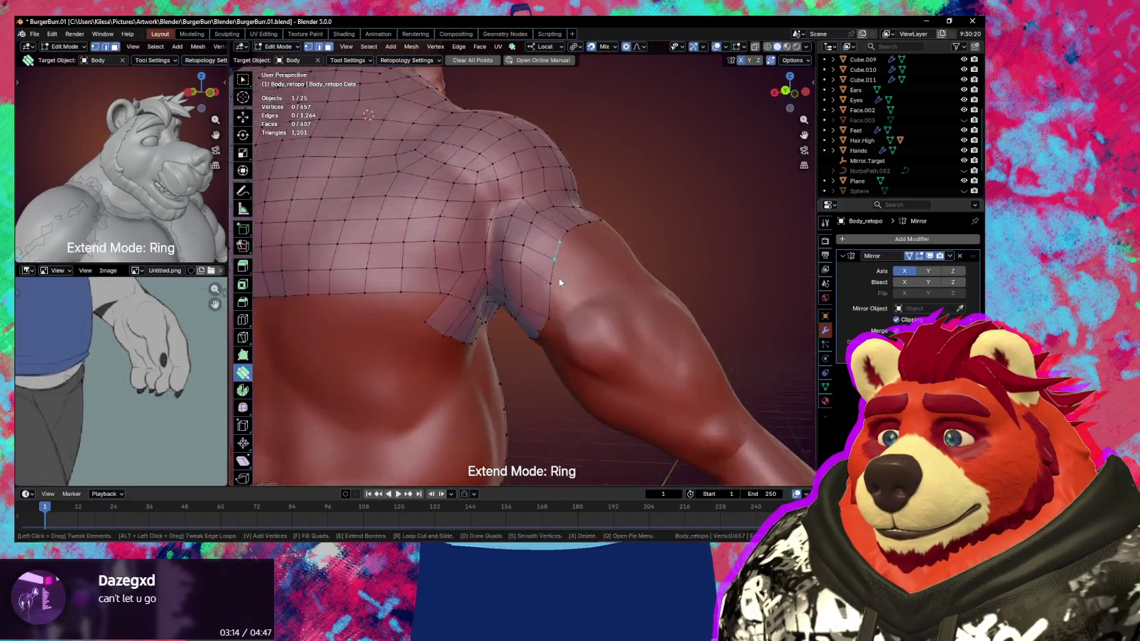
{"action": "key", "text": "s"}
{"action": "mouse_move", "coordinate": [554, 294]}
{"action": "middle_mouse_down"}
{"action": "mouse_move", "coordinate": [548, 254]}
{"action": "mouse_move", "coordinate": [394, 239]}
{"action": "mouse_move", "coordinate": [514, 302]}
{"action": "mouse_move", "coordinate": [492, 289]}
{"action": "mouse_move", "coordinate": [539, 306]}
{"action": "mouse_move", "coordinate": [709, 302]}
{"action": "mouse_move", "coordinate": [521, 310]}
{"action": "mouse_move", "coordinate": [502, 286]}
{"action": "middle_mouse_up"}
{"action": "key", "text": "s"}
{"action": "key", "text": "s"}
{"action": "key", "text": "s"}
{"action": "key", "text": "s"}
{"action": "key", "text": "s"}
{"action": "key", "text": "s"}
{"action": "left_click_drag", "start_coordinate": [493, 294], "coordinate": [478, 316]}
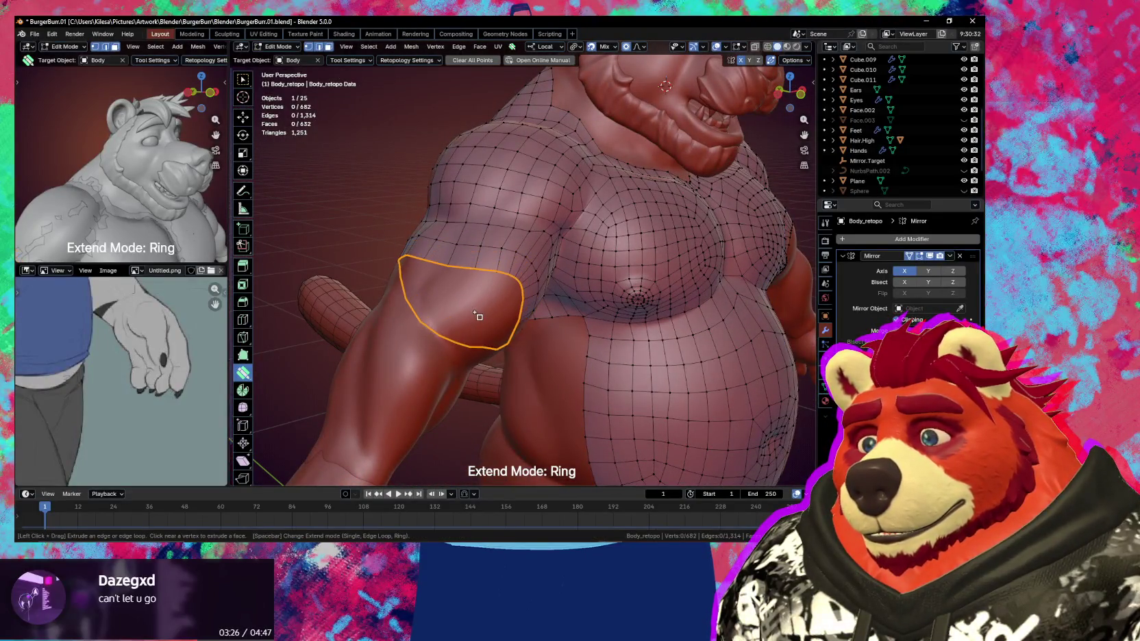
{"action": "mouse_move", "coordinate": [478, 316]}
{"action": "middle_mouse_down"}
{"action": "mouse_move", "coordinate": [442, 299]}
{"action": "mouse_move", "coordinate": [461, 281]}
{"action": "middle_mouse_up"}
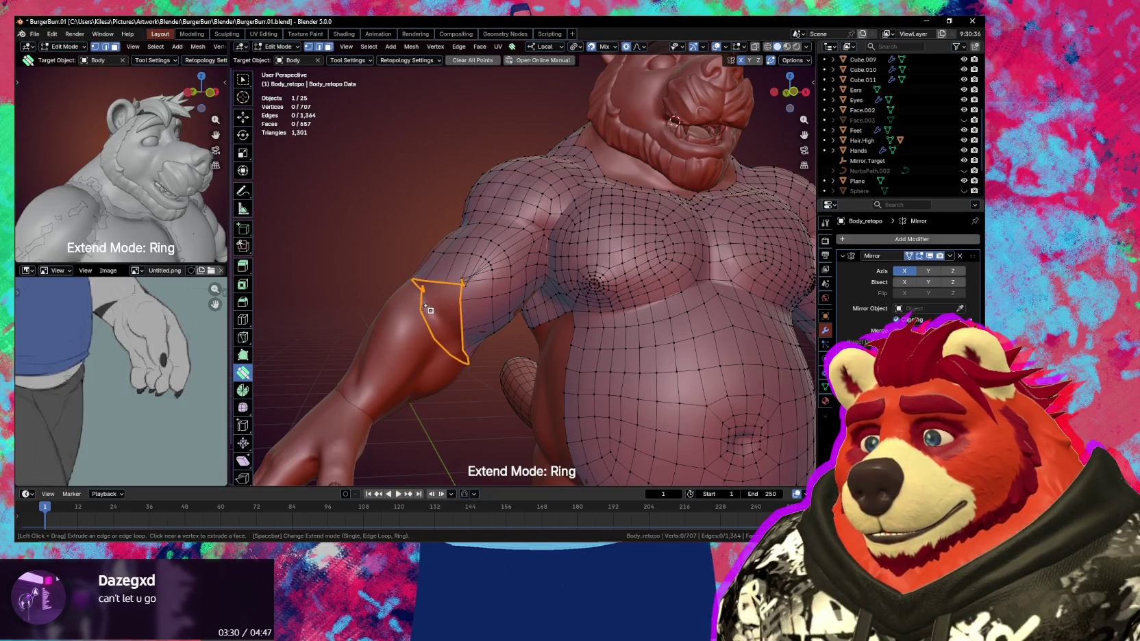
{"action": "key", "text": "shift"}
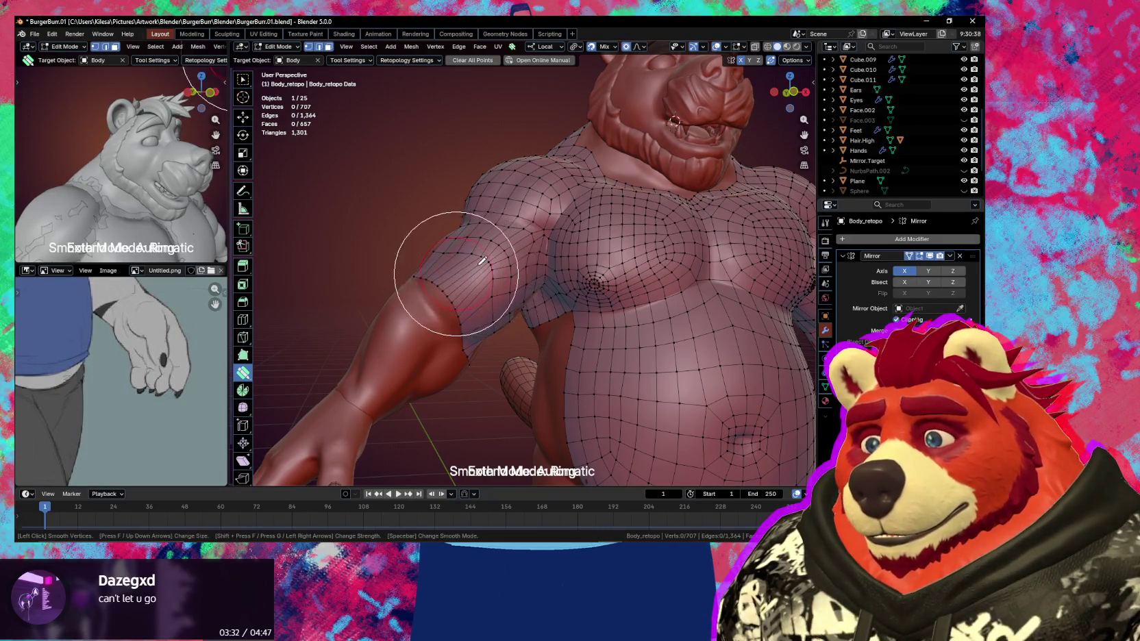
{"action": "left_click_drag", "start_coordinate": [456, 274], "coordinate": [483, 253], "text": "shift"}
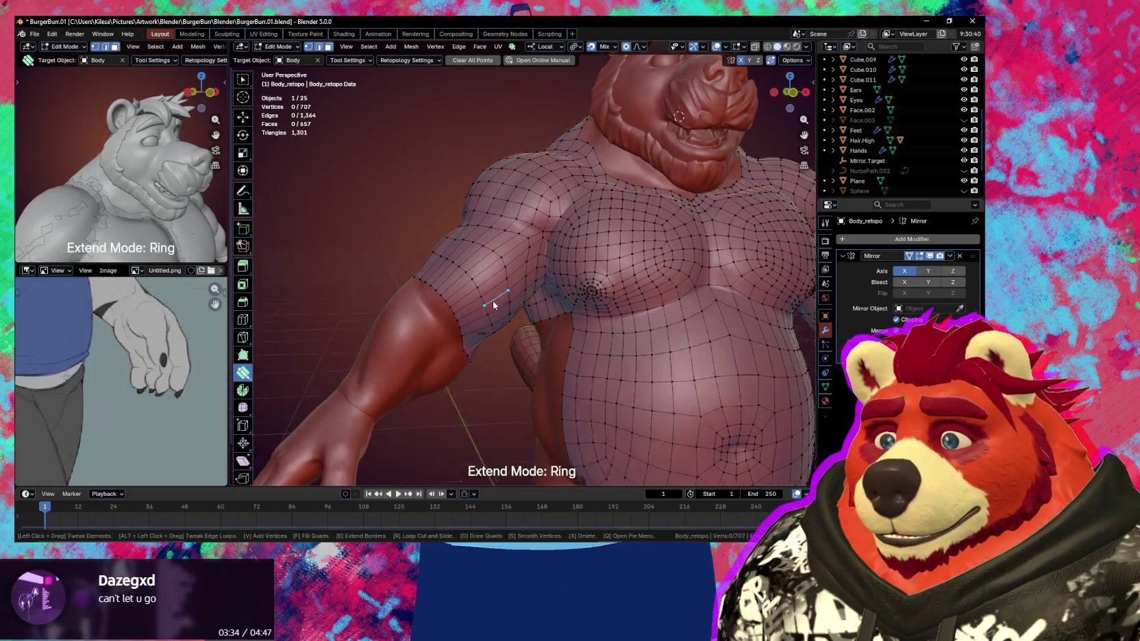
Smooth the faces on the back of the upper arm
{"action": "middle_click_drag", "start_coordinate": [492, 301], "coordinate": [686, 348]}
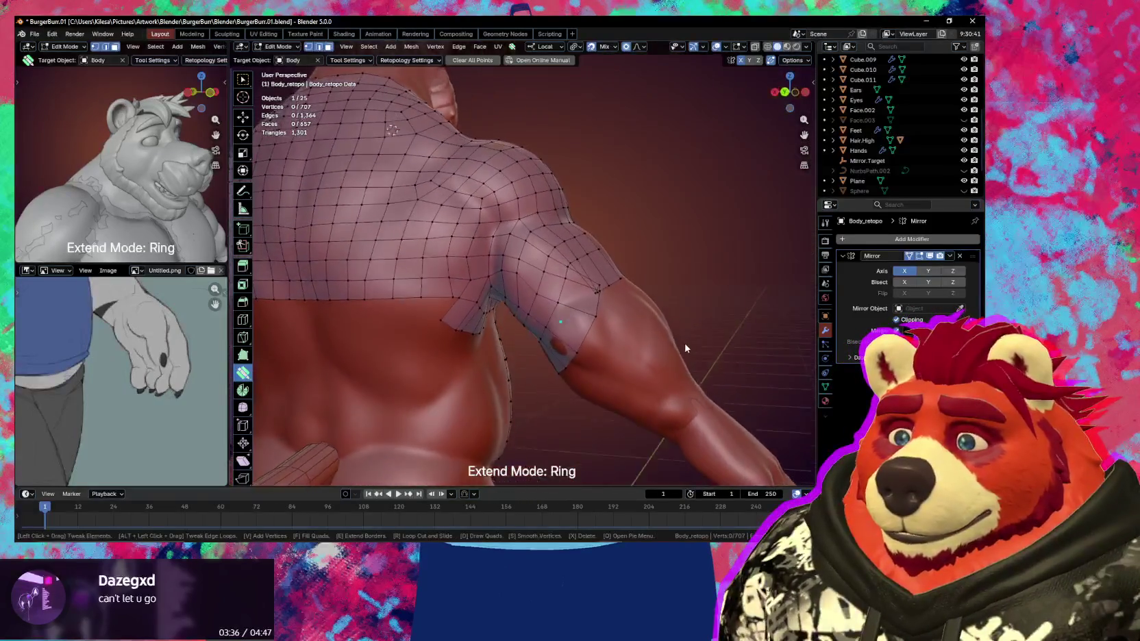
{"action": "key", "text": "shift"}
{"action": "left_click_drag", "start_coordinate": [577, 309], "coordinate": [560, 267], "text": "shift"}
{"action": "middle_click_drag", "start_coordinate": [560, 267], "coordinate": [565, 255]}
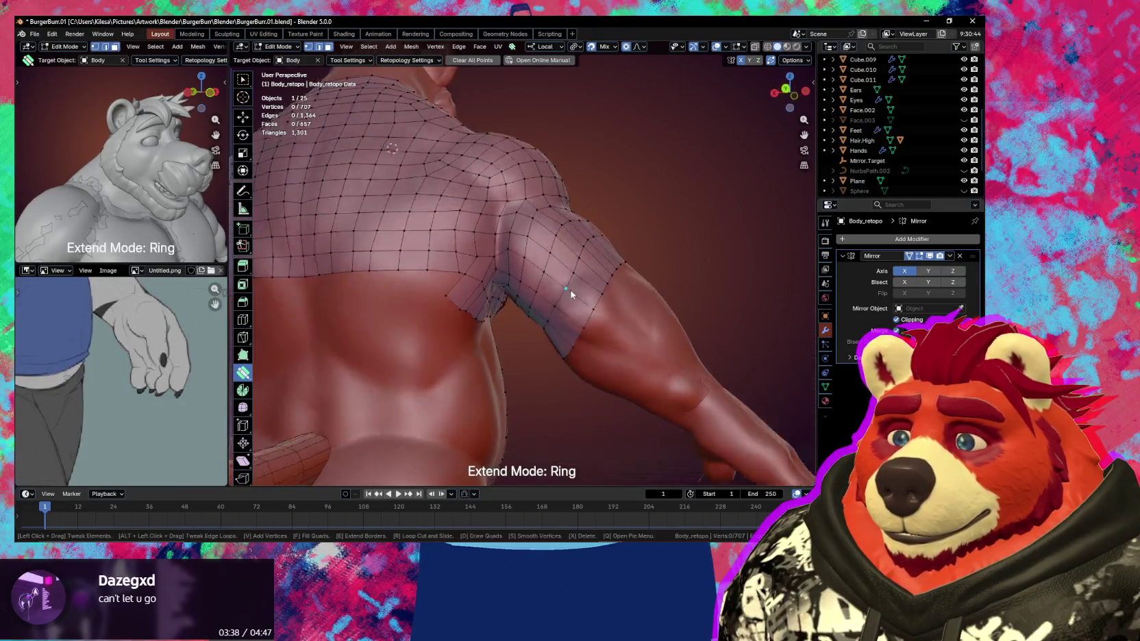
{"action": "mouse_move", "coordinate": [588, 302]}
{"action": "middle_mouse_down"}
{"action": "mouse_move", "coordinate": [616, 313]}
{"action": "mouse_move", "coordinate": [419, 344]}
{"action": "mouse_move", "coordinate": [603, 364]}
{"action": "mouse_move", "coordinate": [559, 320]}
{"action": "middle_mouse_up"}
Switch to Select Box and disable Face Project so snapping uses only the nearest face
{"action": "key", "text": "w"}
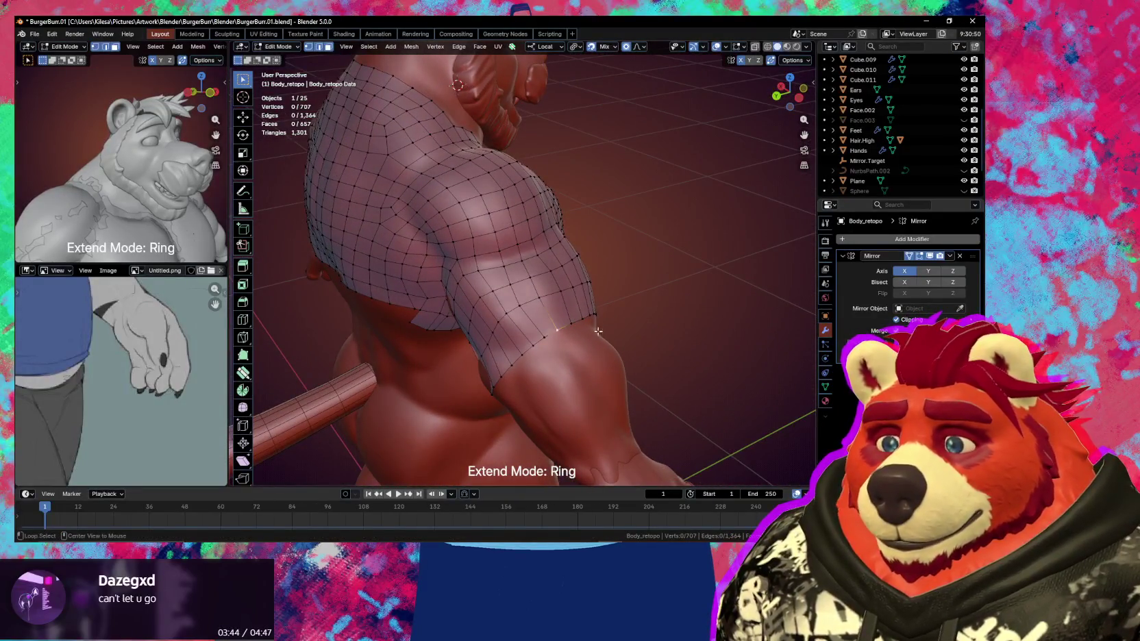
{"action": "left_click", "coordinate": [615, 51]}
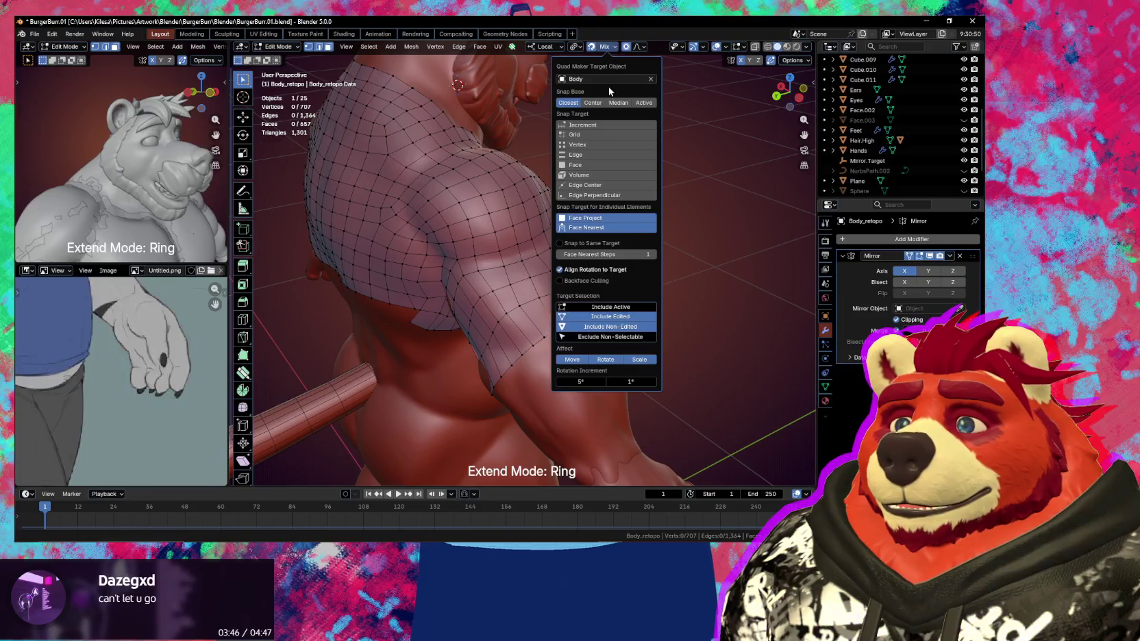
{"action": "left_click", "coordinate": [603, 227]}
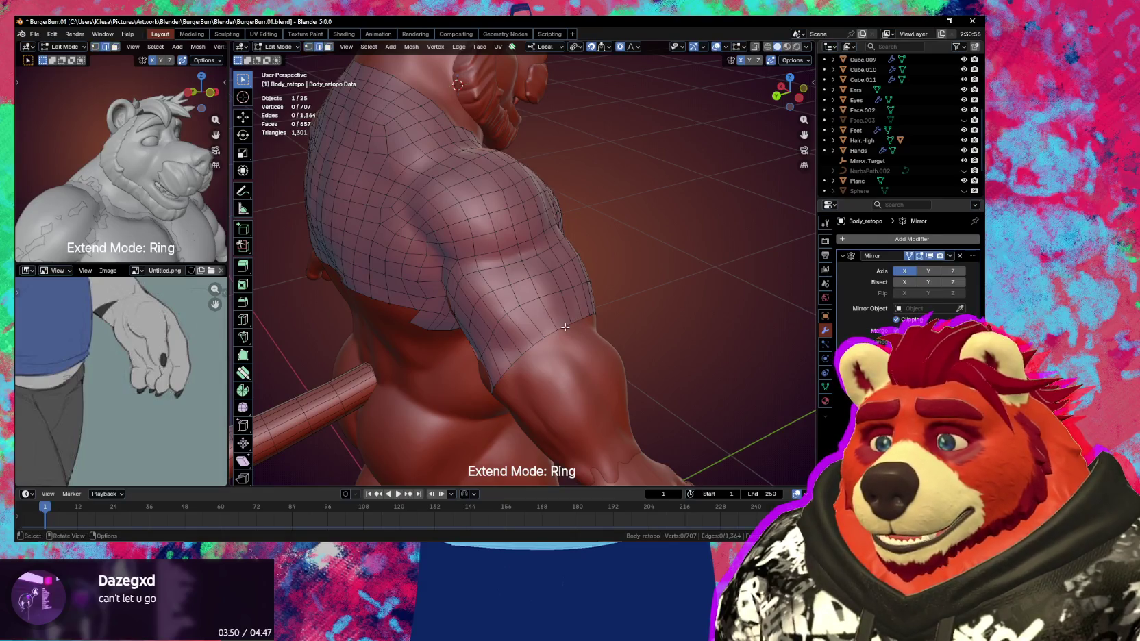
{"action": "middle_click_drag", "start_coordinate": [658, 340], "coordinate": [674, 343]}
Rotate the upper-arm edge rings to follow the arm, at -12.2° and -10.3°
{"action": "key", "text": "r"}
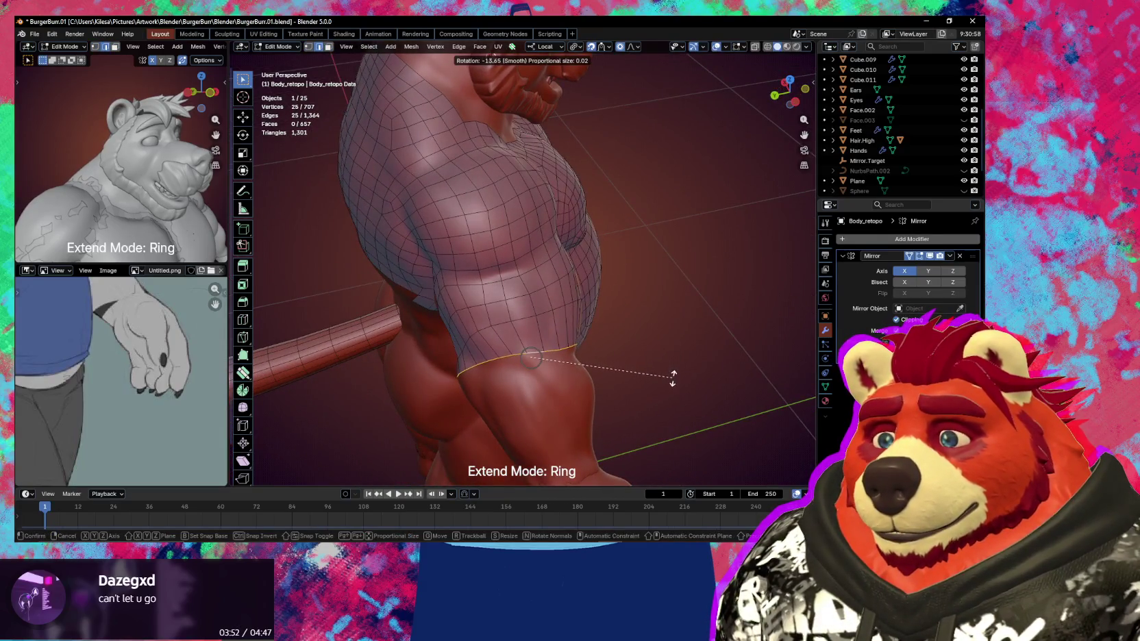
{"action": "key", "text": "z"}
{"action": "left_click", "coordinate": [675, 385]}
{"action": "left_click", "coordinate": [542, 319], "text": "alt"}
{"action": "left_click", "coordinate": [522, 320], "text": "alt"}
{"action": "middle_click_drag", "start_coordinate": [521, 320], "coordinate": [648, 326]}
{"action": "key", "text": "r"}
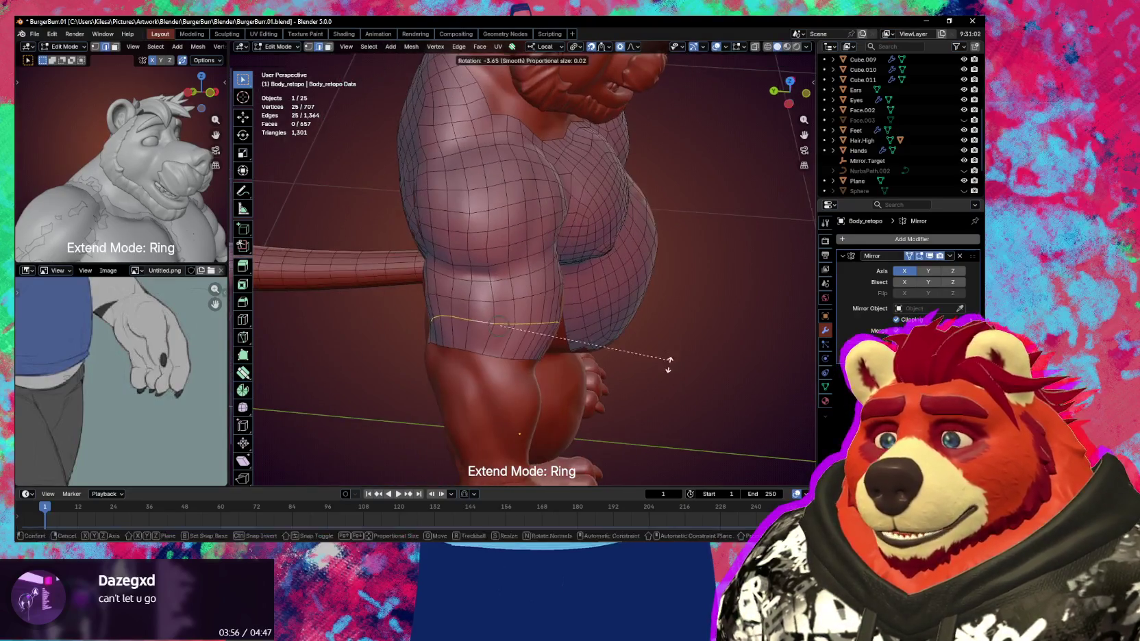
{"action": "left_click", "coordinate": [648, 381]}
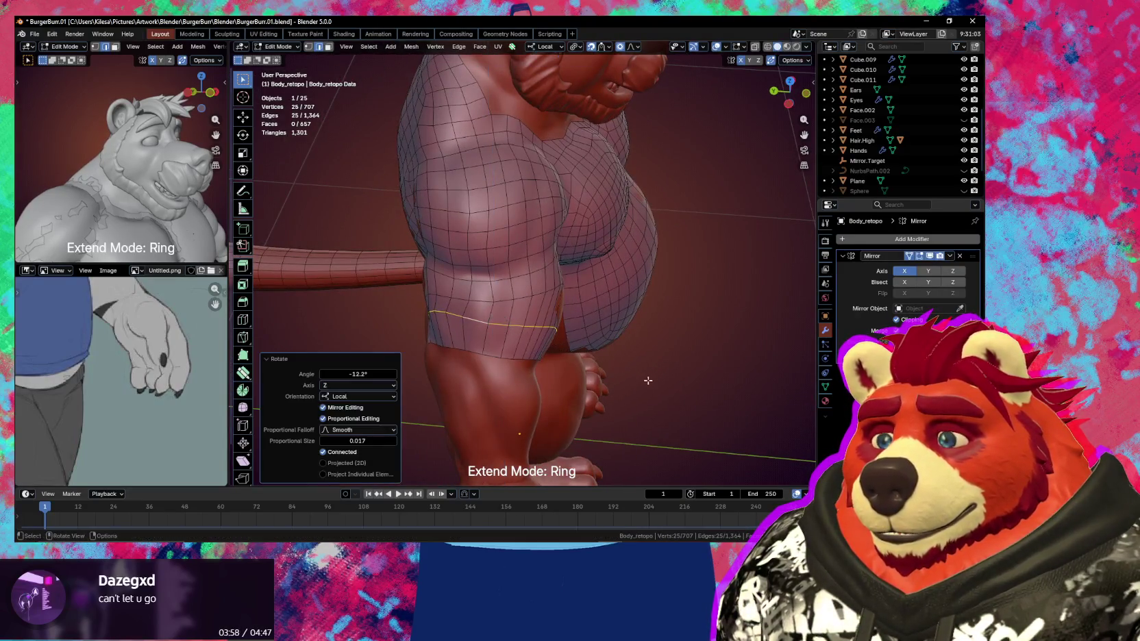
{"action": "left_click", "coordinate": [521, 302], "text": "alt"}
{"action": "key", "text": "r"}
{"action": "left_click", "coordinate": [646, 350]}
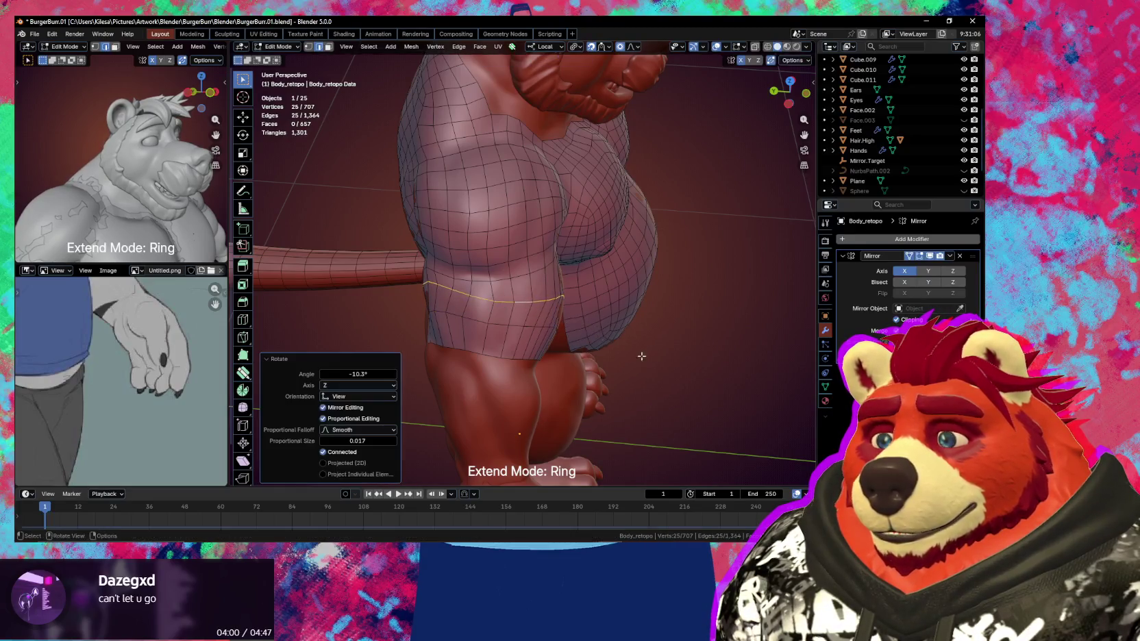
Bevel the edge ring around the upper arm with Ctrl+B
{"action": "middle_click_drag", "start_coordinate": [646, 349], "coordinate": [586, 327]}
{"action": "key", "text": "ctrl+b"}
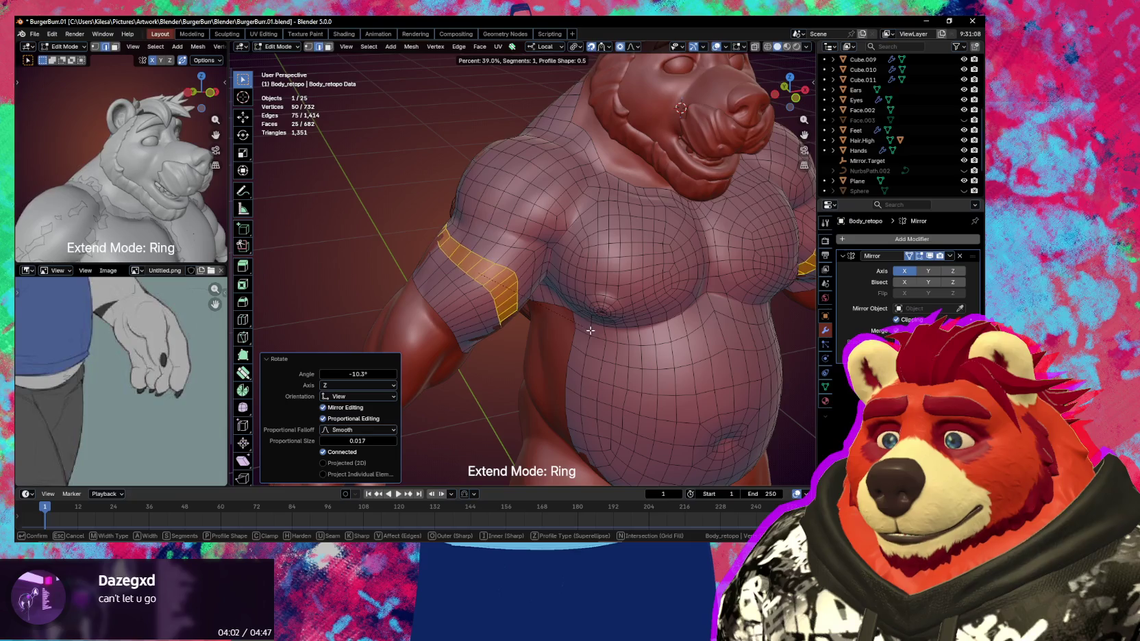
{"action": "left_click", "coordinate": [593, 331]}
{"action": "mouse_move", "coordinate": [592, 331]}
{"action": "middle_mouse_down"}
{"action": "mouse_move", "coordinate": [543, 341]}
{"action": "mouse_move", "coordinate": [519, 304]}
{"action": "middle_mouse_up"}
Edge-slide the loop below the arm band along the arm to fit it
{"action": "left_click", "coordinate": [536, 343], "text": "alt"}
{"action": "key", "text": "g"}
{"action": "key", "text": "g"}
{"action": "left_click", "coordinate": [548, 341]}
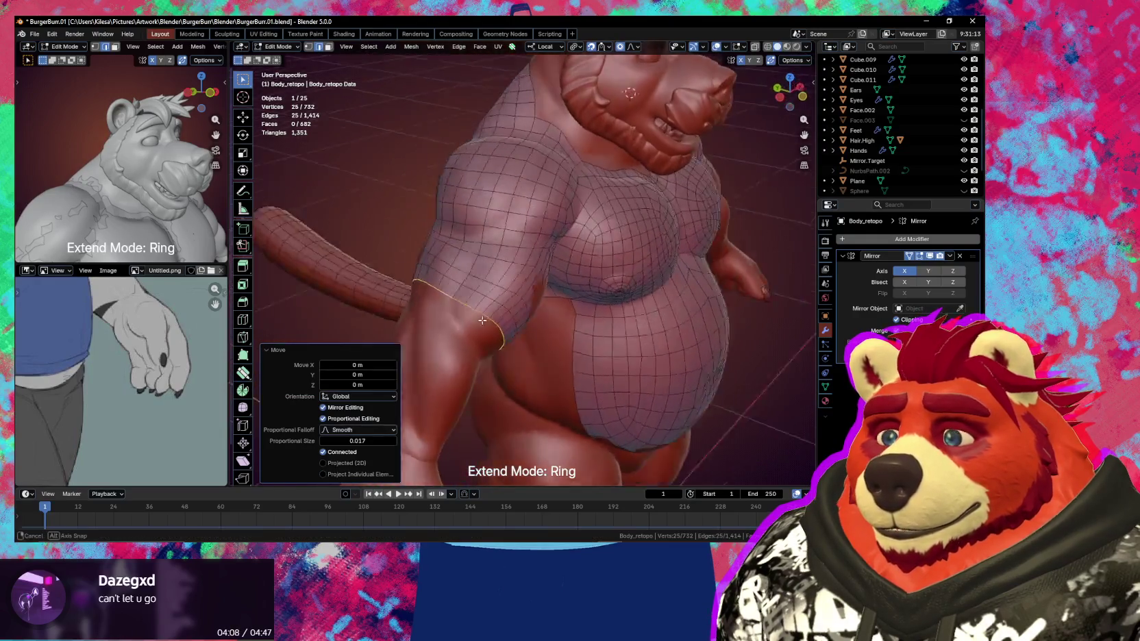
{"action": "key", "text": "g"}
{"action": "key", "text": "g"}
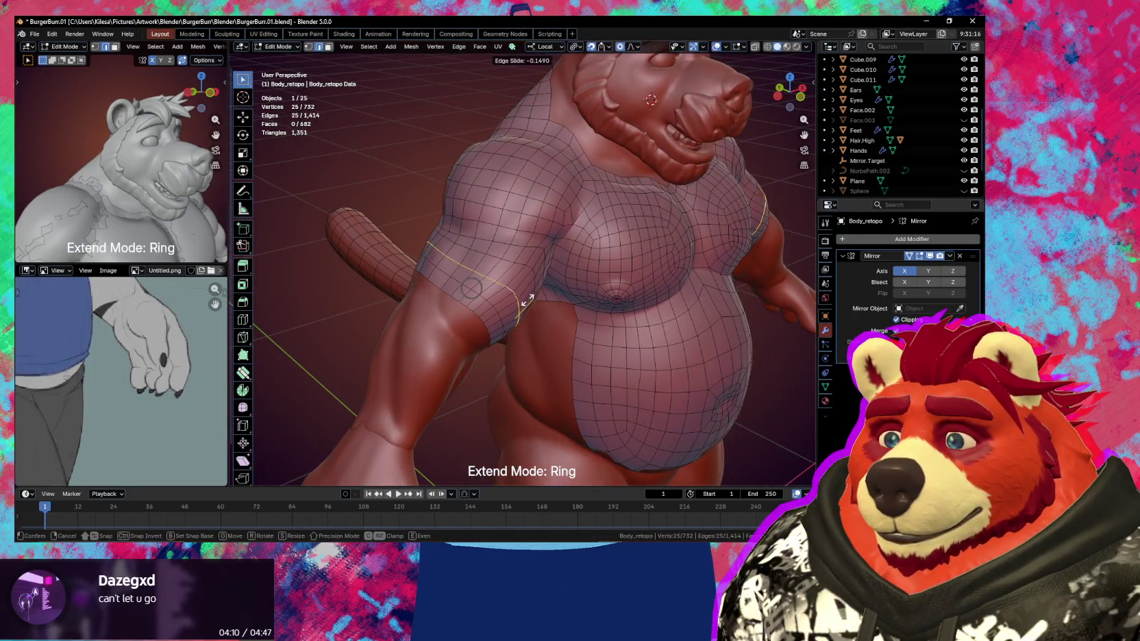
{"action": "left_click", "coordinate": [480, 271]}
{"action": "mouse_move", "coordinate": [480, 270]}
{"action": "middle_mouse_down"}
{"action": "mouse_move", "coordinate": [508, 266]}
{"action": "mouse_move", "coordinate": [490, 275]}
{"action": "middle_mouse_up"}
{"action": "key", "text": "g"}
{"action": "left_click", "coordinate": [487, 262]}
{"action": "key", "text": "shift+space"}
Smooth the retopo vertices around the armpit and shoulder and tweak a shoulder edge
{"action": "key", "text": "s"}
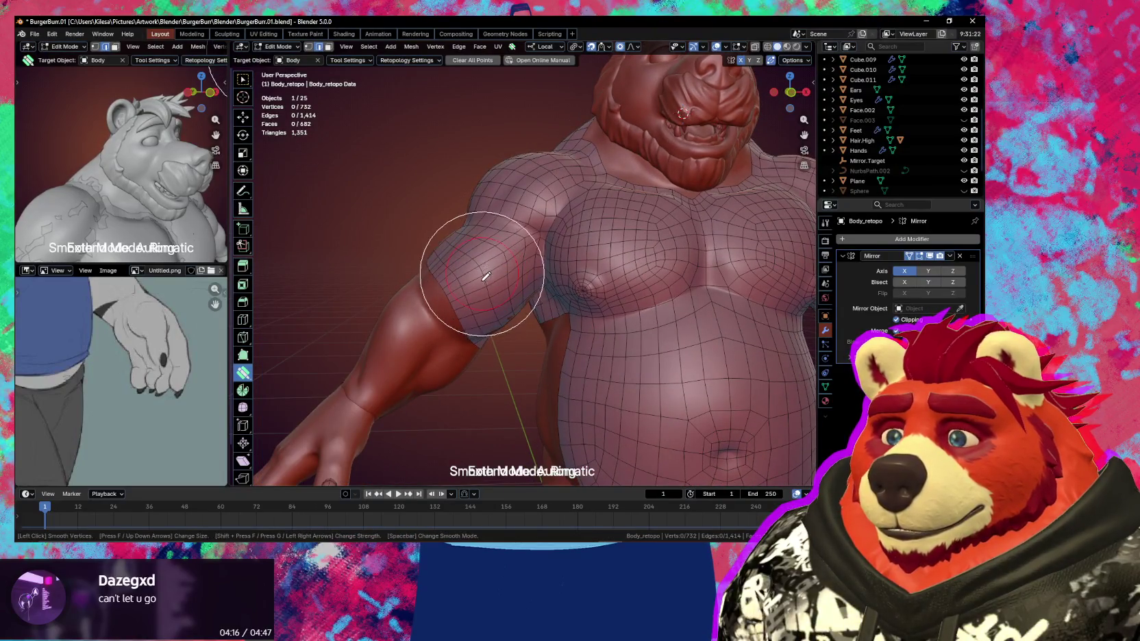
{"action": "mouse_move", "coordinate": [487, 276]}
{"action": "middle_mouse_down"}
{"action": "mouse_move", "coordinate": [458, 285]}
{"action": "mouse_move", "coordinate": [491, 321]}
{"action": "mouse_move", "coordinate": [529, 254]}
{"action": "middle_mouse_up"}
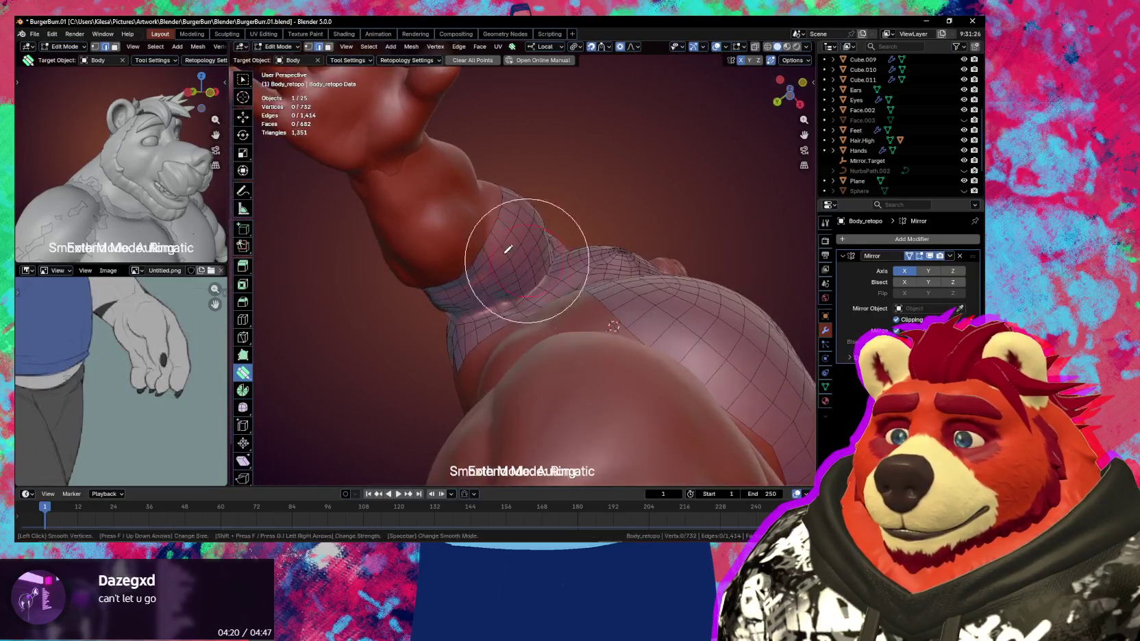
{"action": "middle_click_drag", "start_coordinate": [468, 274], "coordinate": [586, 299]}
{"action": "left_click_drag", "start_coordinate": [586, 298], "coordinate": [583, 293]}
{"action": "mouse_move", "coordinate": [583, 293]}
{"action": "middle_mouse_down"}
{"action": "mouse_move", "coordinate": [560, 241]}
{"action": "mouse_move", "coordinate": [564, 273]}
{"action": "middle_mouse_up"}
{"action": "key", "text": "s"}
{"action": "left_click_drag", "start_coordinate": [565, 273], "coordinate": [544, 266]}
{"action": "key", "text": "s"}
{"action": "mouse_move", "coordinate": [567, 272]}
{"action": "middle_mouse_down"}
{"action": "mouse_move", "coordinate": [499, 297]}
{"action": "mouse_move", "coordinate": [463, 291]}
{"action": "mouse_move", "coordinate": [527, 317]}
{"action": "mouse_move", "coordinate": [485, 297]}
{"action": "mouse_move", "coordinate": [521, 297]}
{"action": "middle_mouse_up"}
{"action": "key", "text": "s"}
Extend the arm's border edges to add a new ring of faces around the upper arm
{"action": "scroll", "coordinate": [522, 298], "scroll_direction": "up", "scroll_amount": 3}
{"action": "scroll", "coordinate": [529, 295], "scroll_direction": "up", "scroll_amount": 2}
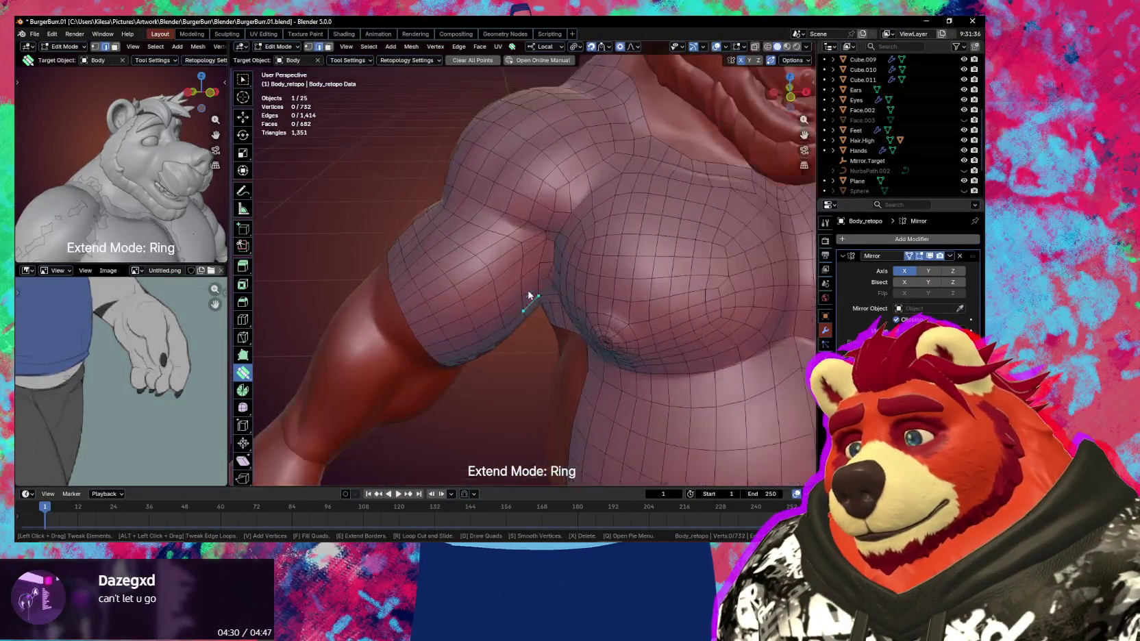
{"action": "key", "text": "s"}
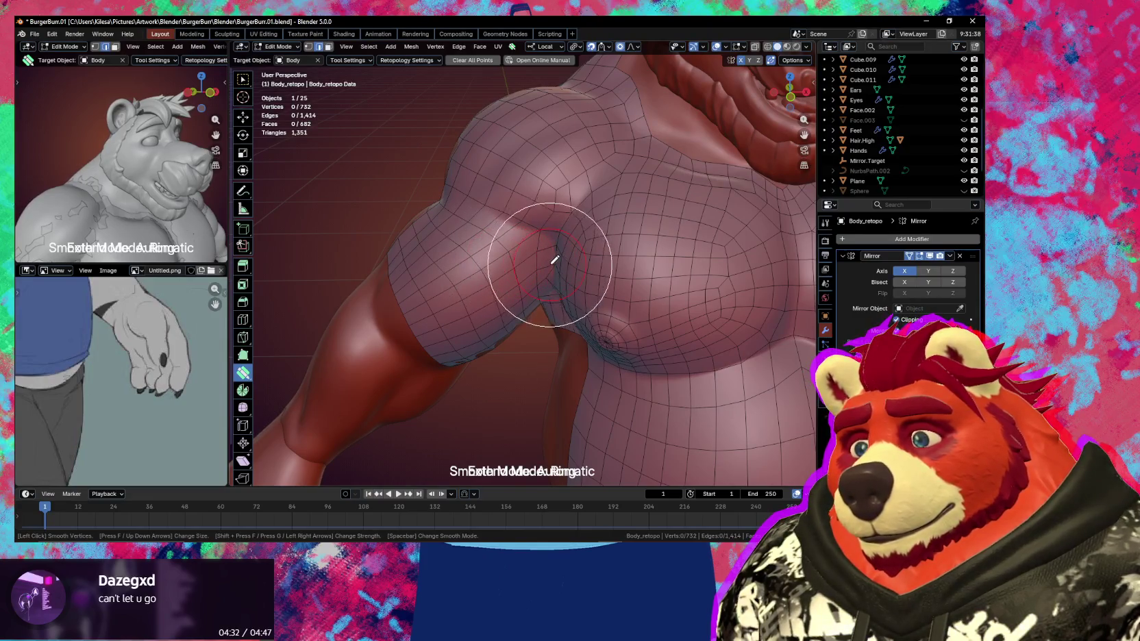
{"action": "scroll", "coordinate": [539, 240], "scroll_direction": "down", "scroll_amount": 1}
{"action": "mouse_move", "coordinate": [539, 240]}
{"action": "middle_mouse_down"}
{"action": "mouse_move", "coordinate": [687, 254]}
{"action": "mouse_move", "coordinate": [521, 248]}
{"action": "middle_mouse_up"}
{"action": "left_click", "coordinate": [515, 250]}
{"action": "key", "text": "e"}
{"action": "mouse_move", "coordinate": [526, 300]}
{"action": "middle_mouse_down"}
{"action": "mouse_move", "coordinate": [504, 253]}
{"action": "mouse_move", "coordinate": [531, 229]}
{"action": "mouse_move", "coordinate": [535, 271]}
{"action": "mouse_move", "coordinate": [541, 236]}
{"action": "mouse_move", "coordinate": [573, 285]}
{"action": "mouse_move", "coordinate": [574, 252]}
{"action": "middle_mouse_up"}
Pull a vertex in the armpit crease into place
{"action": "left_click", "coordinate": [570, 257]}
{"action": "left_click_drag", "start_coordinate": [571, 254], "coordinate": [584, 256]}
{"action": "middle_click_drag", "start_coordinate": [587, 288], "coordinate": [581, 294]}
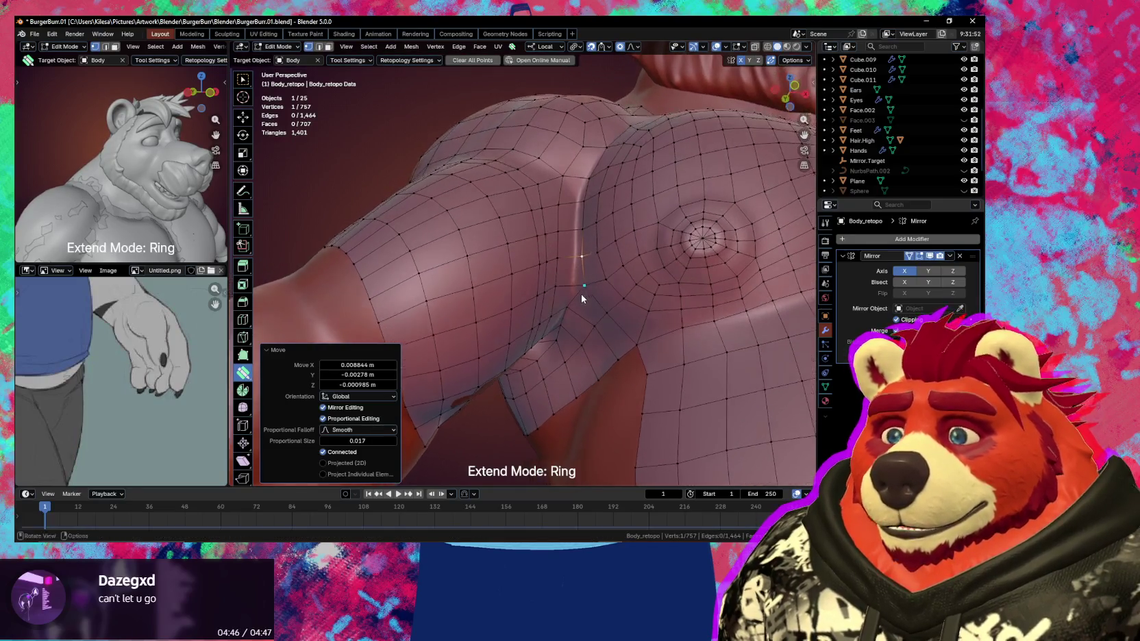
Tweak the armpit crease vertices with snapping enabled
{"action": "left_click", "coordinate": [608, 46]}
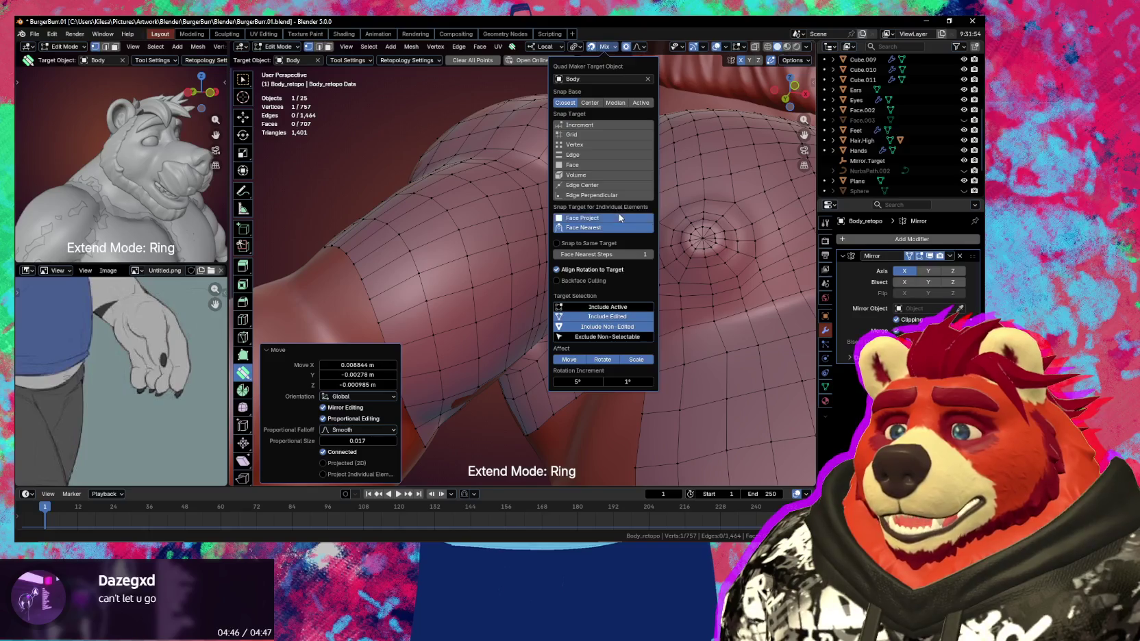
{"action": "middle_click_drag", "start_coordinate": [582, 267], "coordinate": [567, 270]}
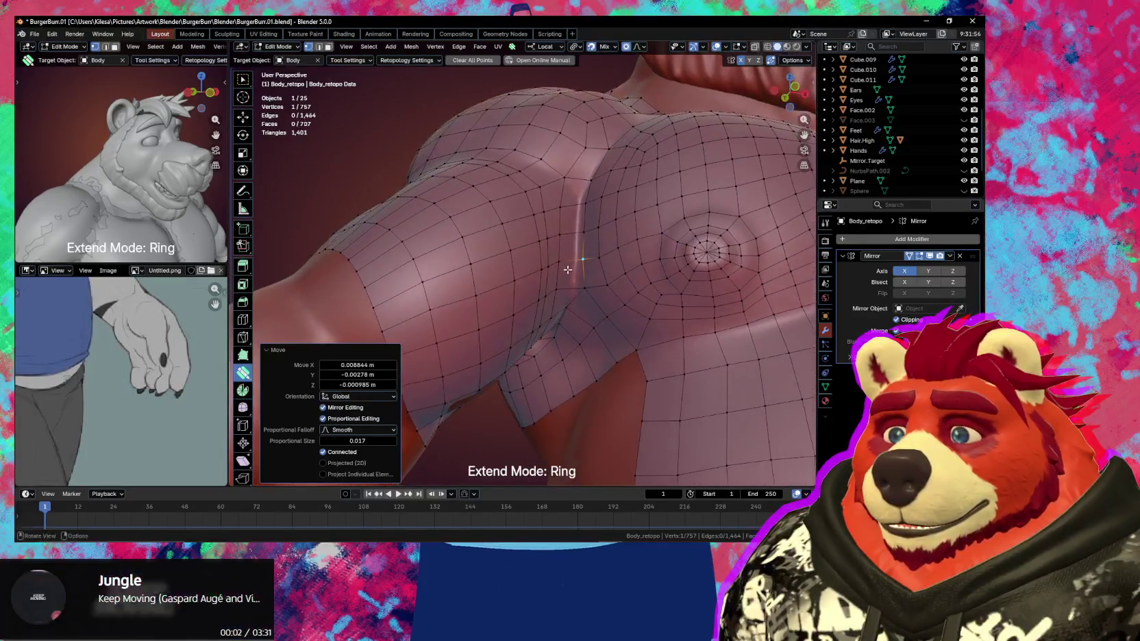
{"action": "mouse_move", "coordinate": [581, 290]}
{"action": "left_mouse_down"}
{"action": "mouse_move", "coordinate": [570, 290]}
{"action": "mouse_move", "coordinate": [573, 209]}
{"action": "left_mouse_up"}
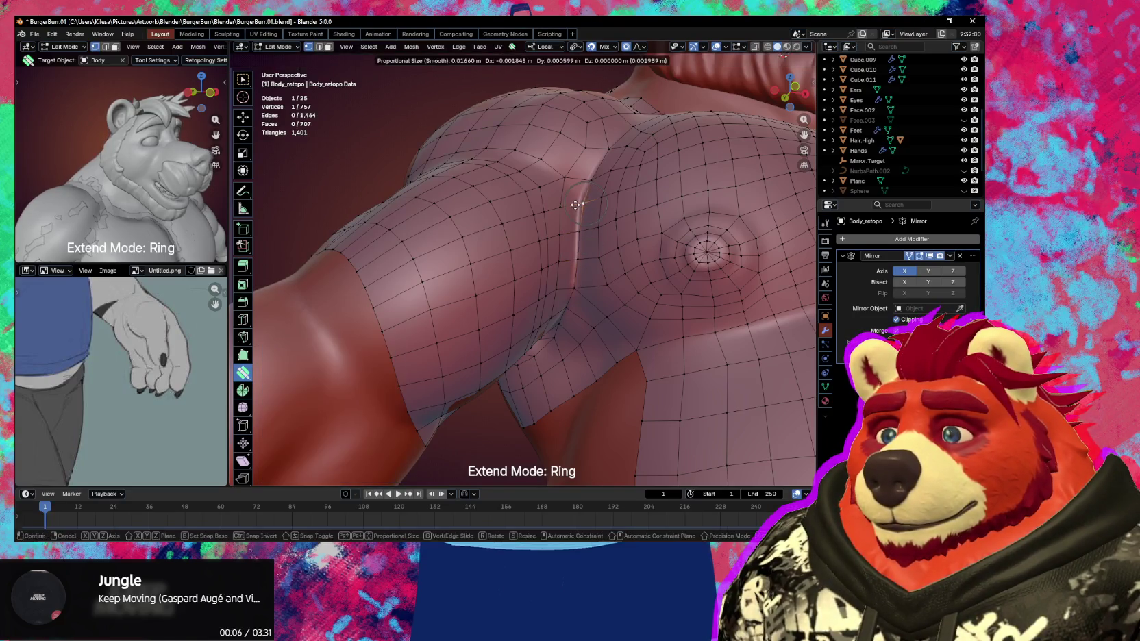
{"action": "middle_click_drag", "start_coordinate": [573, 208], "coordinate": [613, 295]}
{"action": "left_click_drag", "start_coordinate": [613, 295], "coordinate": [614, 302]}
{"action": "mouse_move", "coordinate": [614, 302]}
{"action": "middle_mouse_down"}
{"action": "mouse_move", "coordinate": [572, 339]}
{"action": "mouse_move", "coordinate": [563, 310]}
{"action": "middle_mouse_up"}
Add a centred edge loop encircling the pectoral with a Ctrl+R loop cut
{"action": "key", "text": "ctrl+r"}
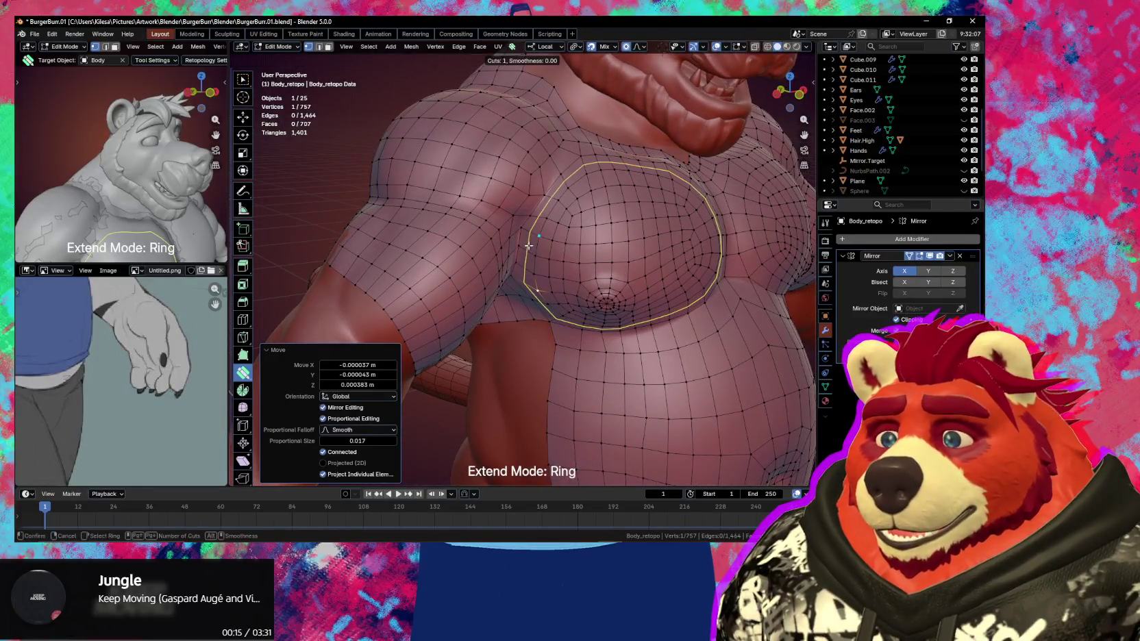
{"action": "left_click", "coordinate": [528, 245]}
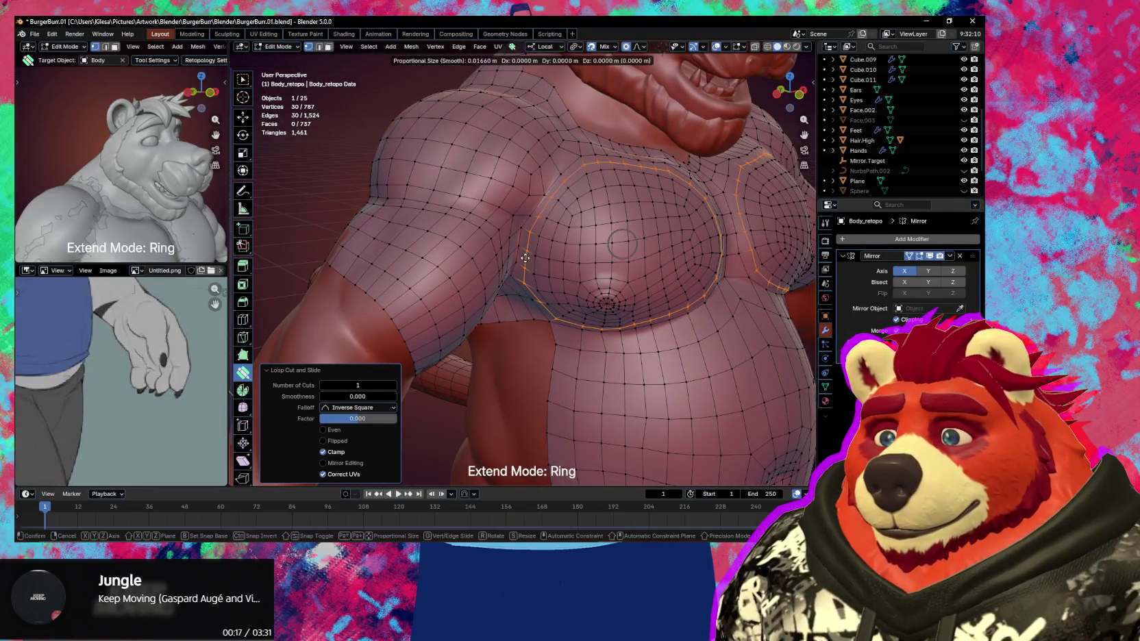
{"action": "right_click", "coordinate": [529, 245]}
{"action": "middle_click_drag", "start_coordinate": [529, 245], "coordinate": [485, 271]}
{"action": "middle_click_drag", "start_coordinate": [560, 314], "coordinate": [635, 308]}
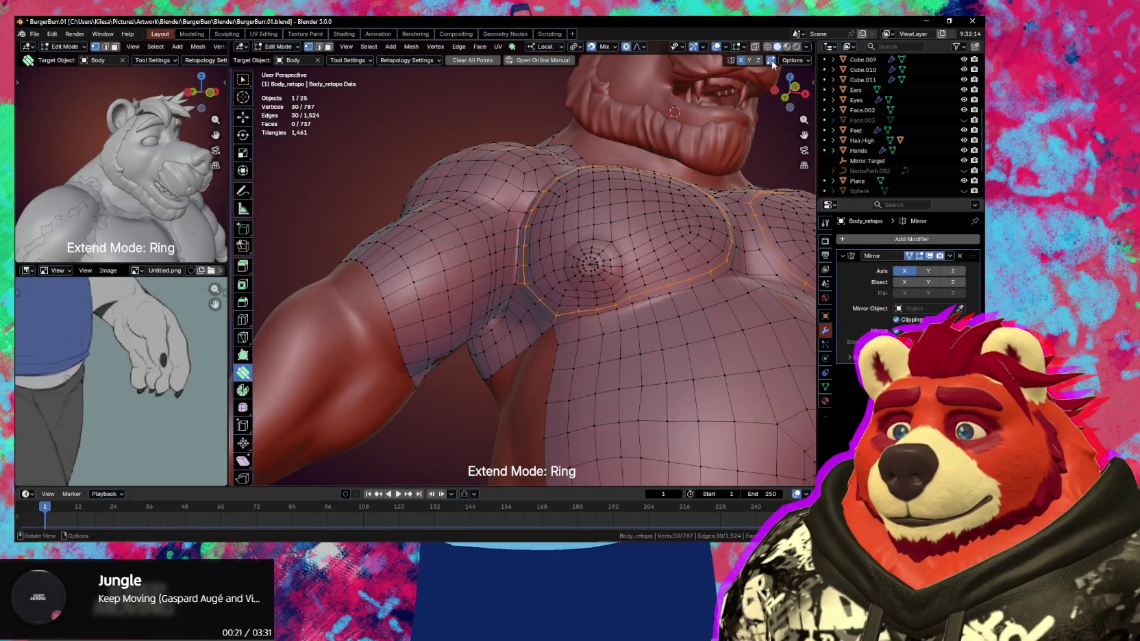
{"action": "left_click", "coordinate": [615, 274]}
{"action": "middle_click_drag", "start_coordinate": [615, 274], "coordinate": [659, 313]}
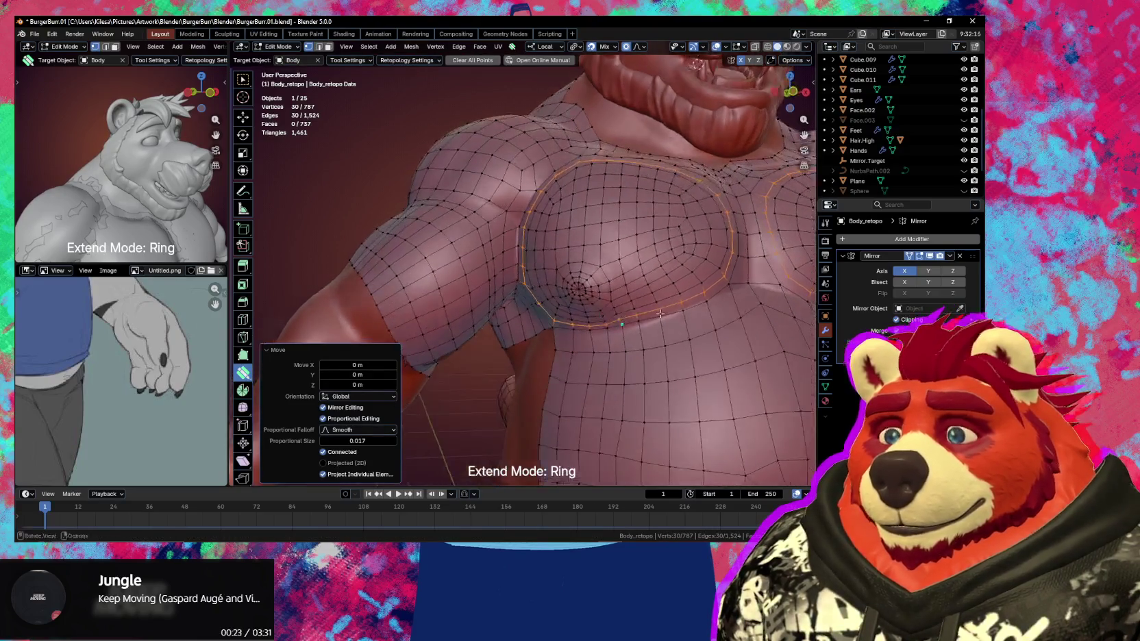
Smooth the chest vertices below the pectoral with the Smooth Vertices brush
{"action": "key", "text": "alt+a"}
{"action": "key", "text": "shift+s"}
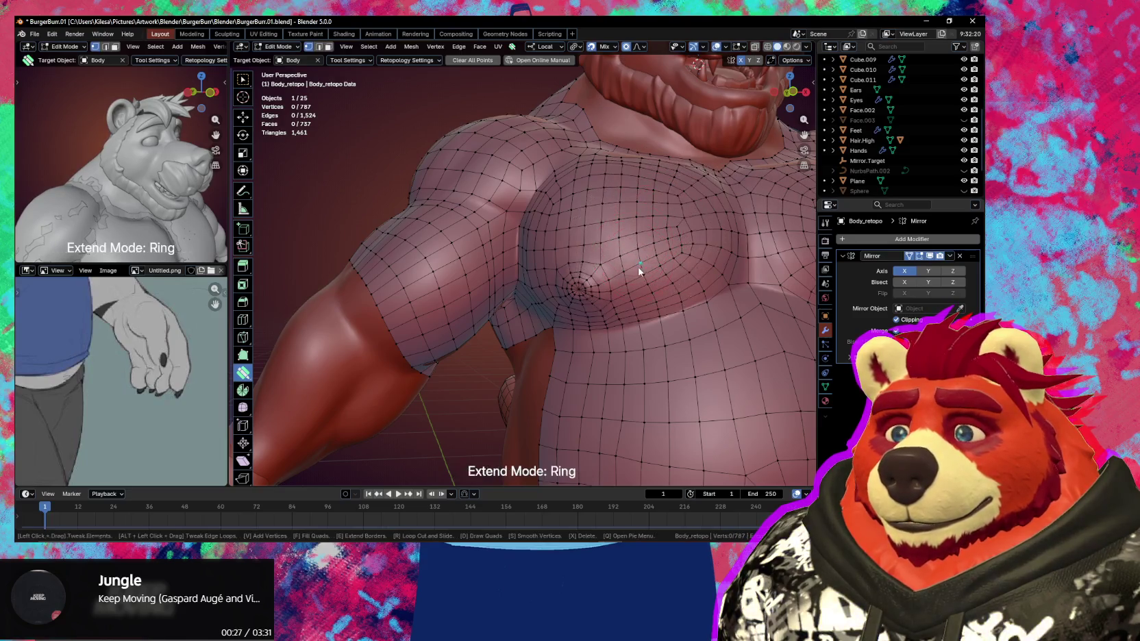
{"action": "middle_click_drag", "start_coordinate": [636, 272], "coordinate": [628, 282]}
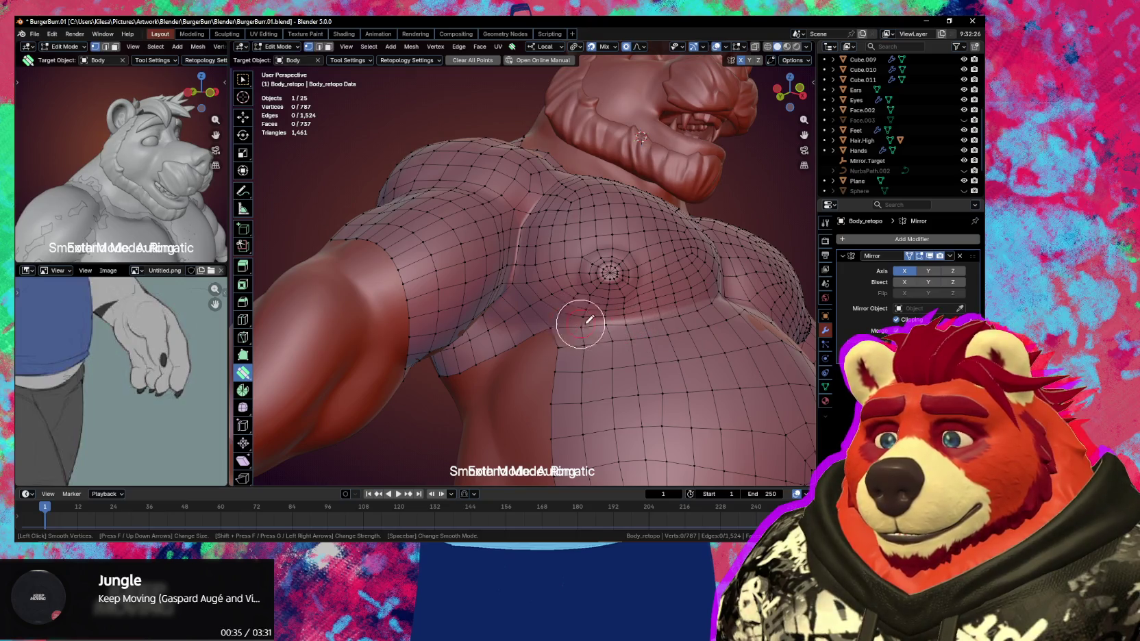
{"action": "middle_click_drag", "start_coordinate": [638, 322], "coordinate": [617, 345]}
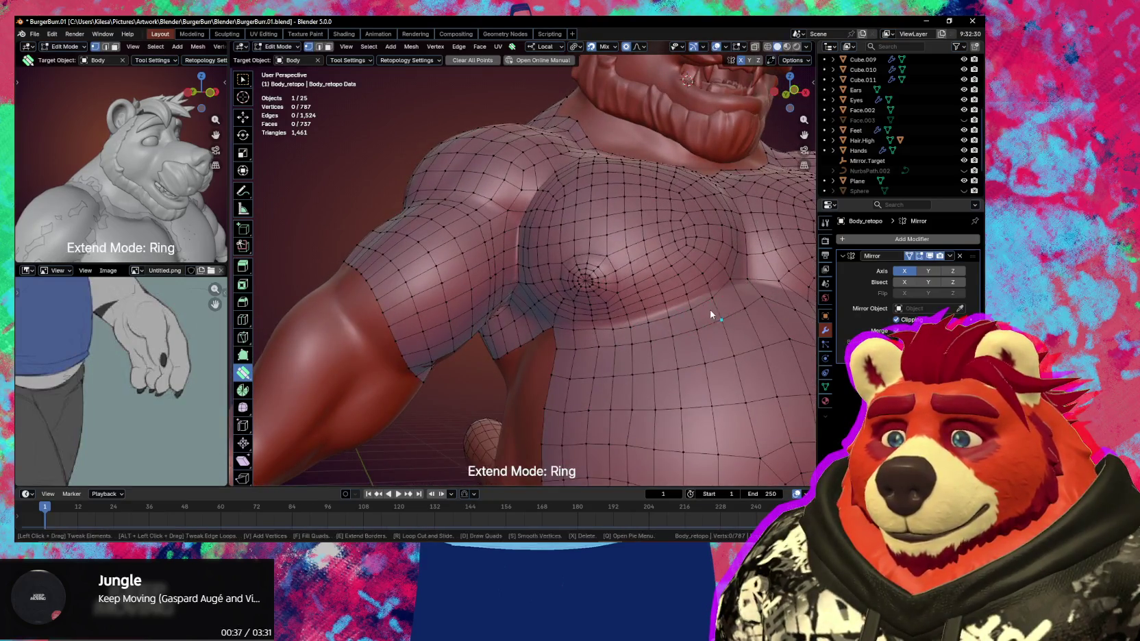
{"action": "middle_click_drag", "start_coordinate": [709, 310], "coordinate": [698, 315]}
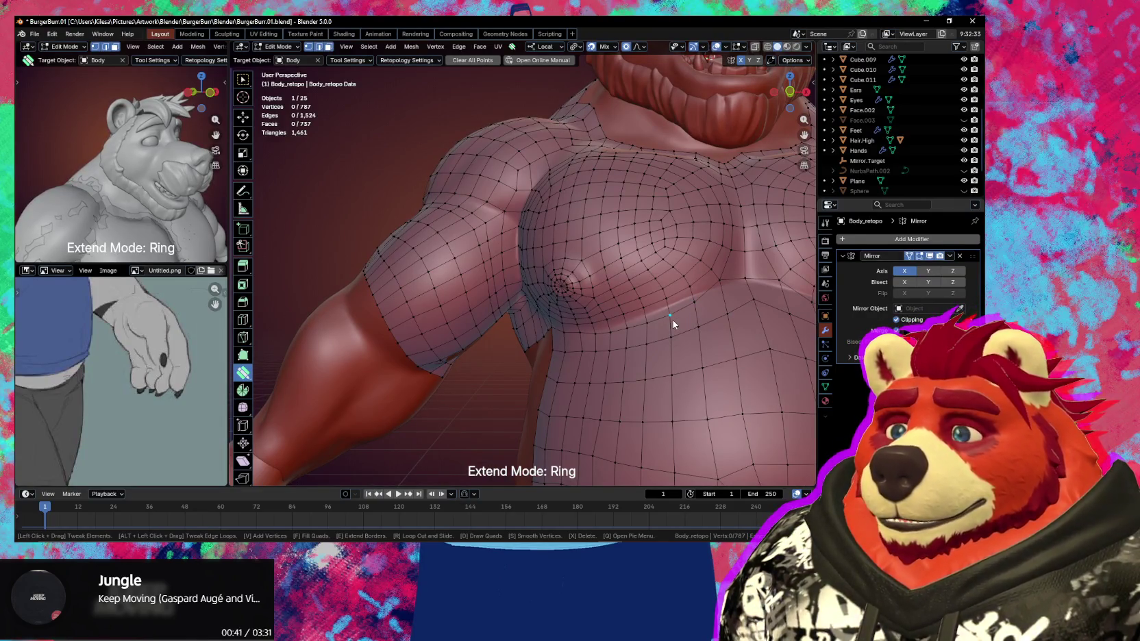
{"action": "key", "text": "ctrl+Tab"}
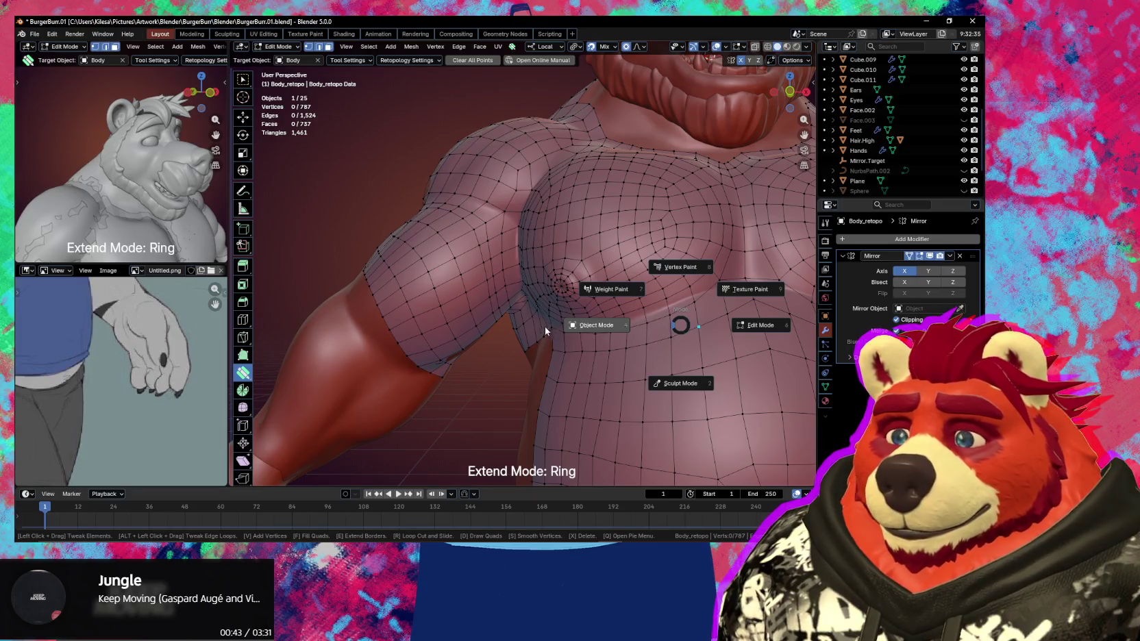
Put Body_retopo into Sculpt Mode, relax the belly topology and show the mesh wireframe
{"action": "left_click", "coordinate": [546, 326]}
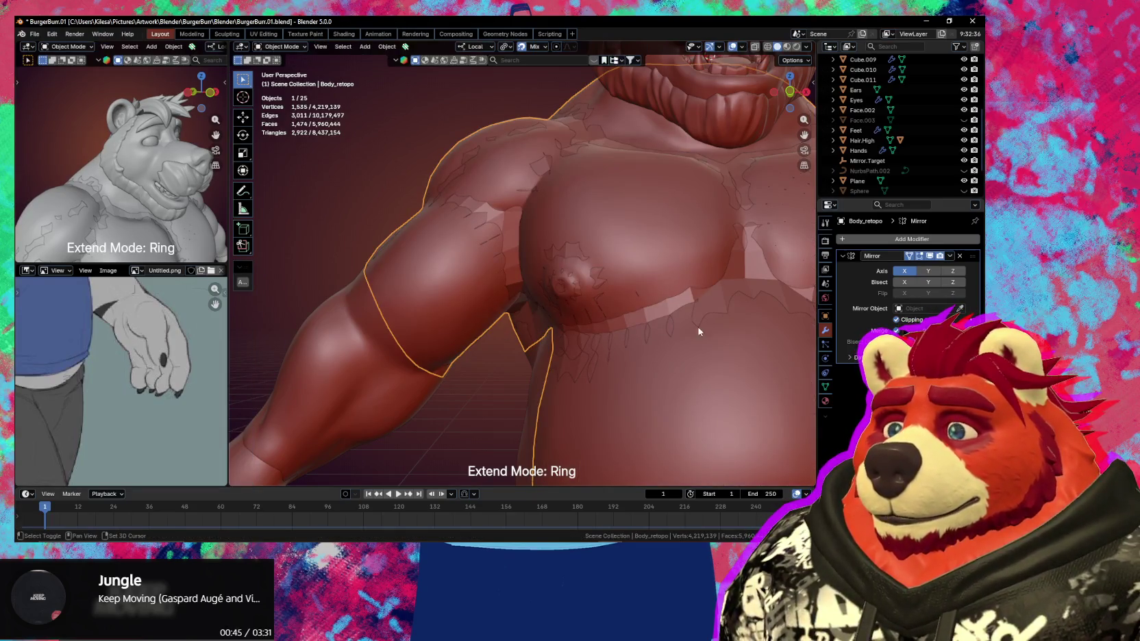
{"action": "key", "text": "ctrl+Tab"}
{"action": "left_click", "coordinate": [679, 370]}
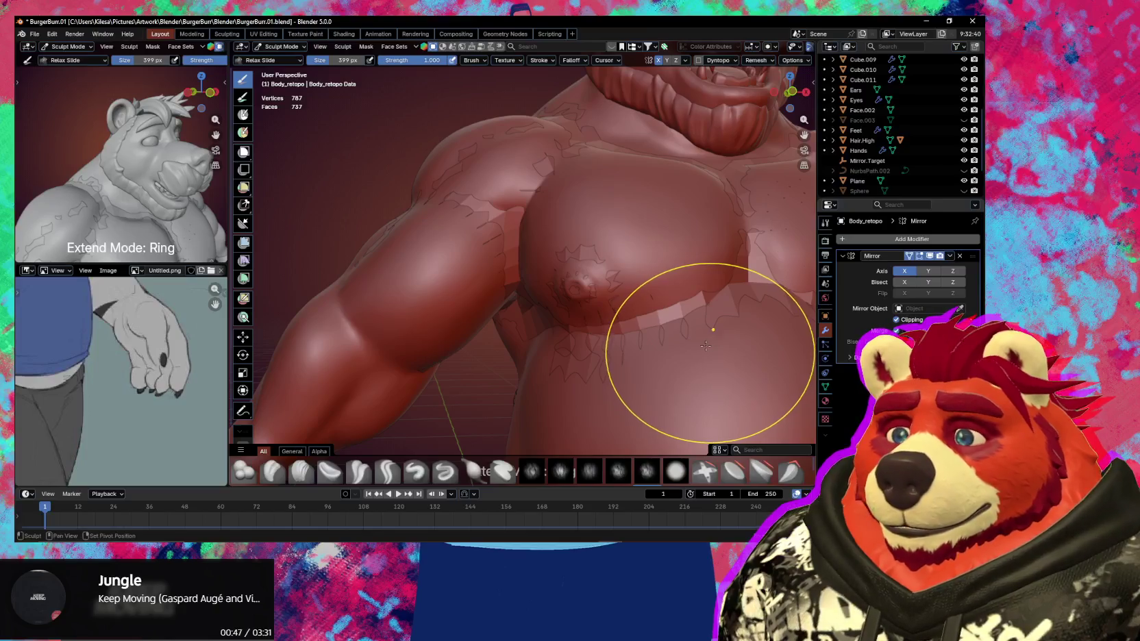
{"action": "left_click_drag", "start_coordinate": [697, 353], "coordinate": [681, 325]}
{"action": "right_click", "coordinate": [681, 326]}
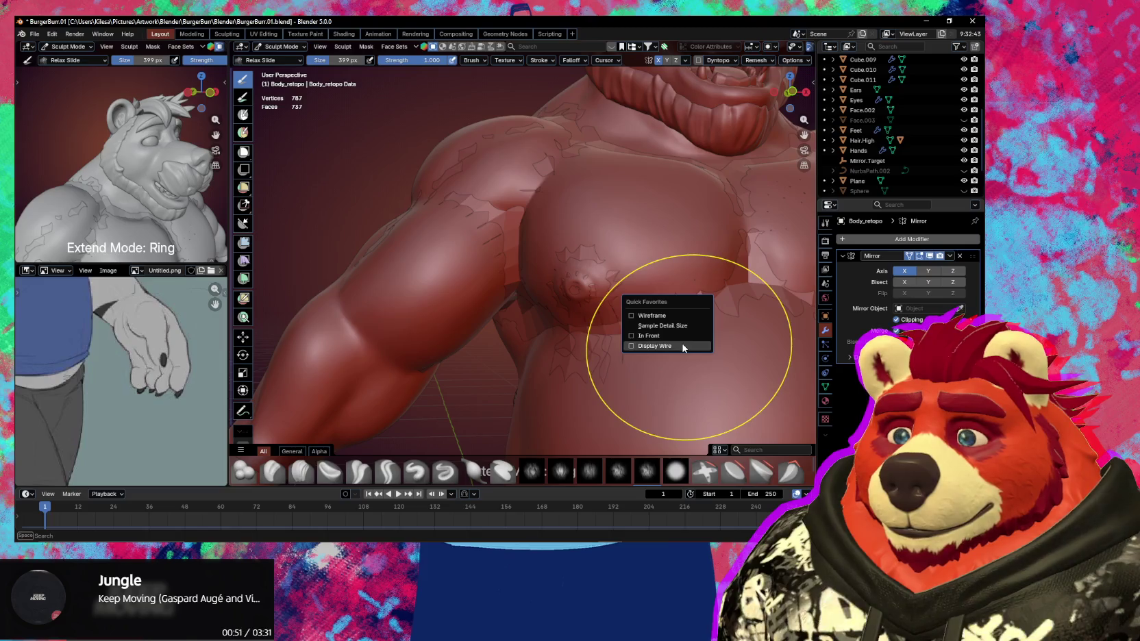
{"action": "left_click", "coordinate": [682, 356]}
{"action": "mouse_move", "coordinate": [683, 342]}
{"action": "middle_mouse_down"}
{"action": "mouse_move", "coordinate": [624, 306]}
{"action": "mouse_move", "coordinate": [641, 314]}
{"action": "middle_mouse_up"}
{"action": "key", "text": "q"}
{"action": "left_click", "coordinate": [644, 317]}
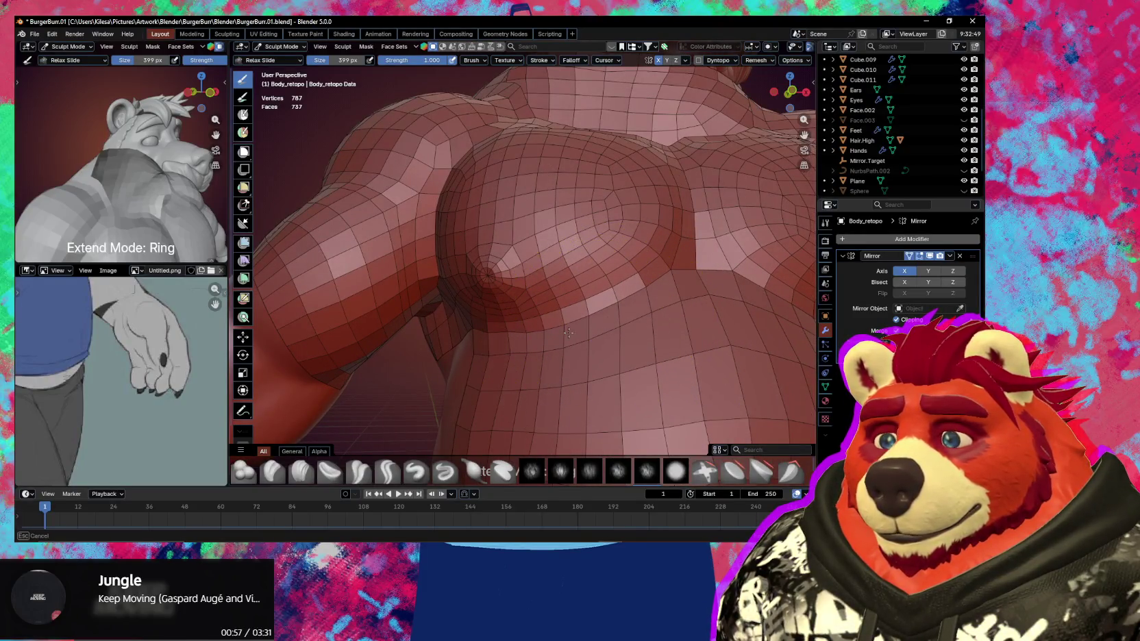
Shrink the Relax brush to 251 px and relax the quads over the pectorals
{"action": "mouse_move", "coordinate": [568, 332]}
{"action": "middle_mouse_down"}
{"action": "mouse_move", "coordinate": [599, 330]}
{"action": "mouse_move", "coordinate": [492, 333]}
{"action": "middle_mouse_up"}
{"action": "key", "text": "f"}
{"action": "left_click", "coordinate": [541, 329]}
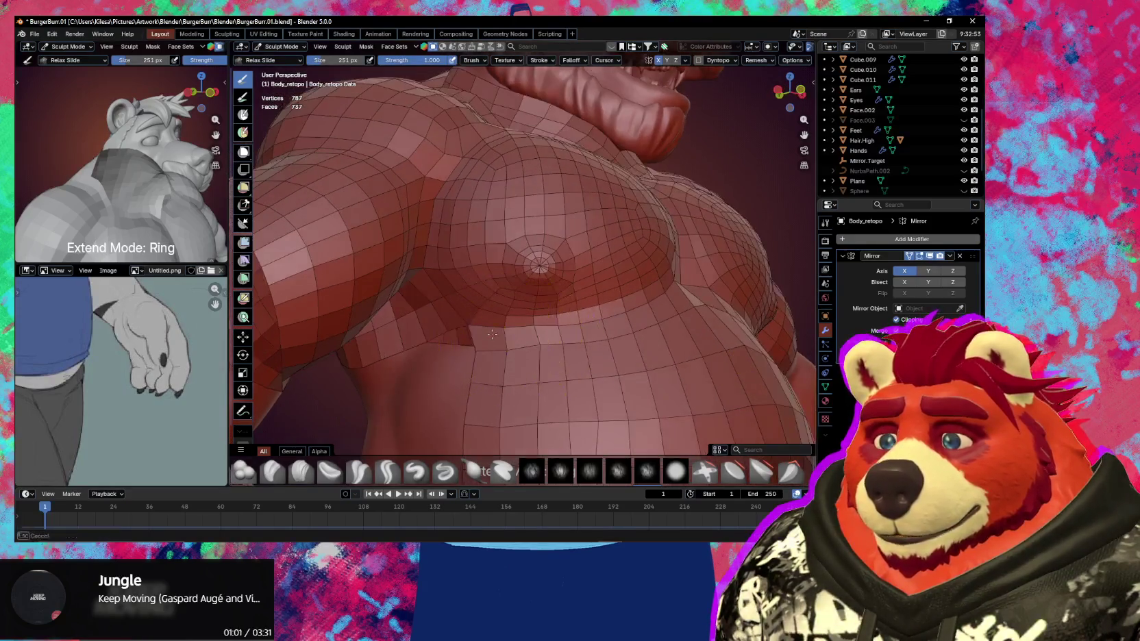
{"action": "mouse_move", "coordinate": [560, 342]}
{"action": "middle_mouse_down"}
{"action": "mouse_move", "coordinate": [623, 301]}
{"action": "mouse_move", "coordinate": [603, 322]}
{"action": "mouse_move", "coordinate": [676, 326]}
{"action": "middle_mouse_up"}
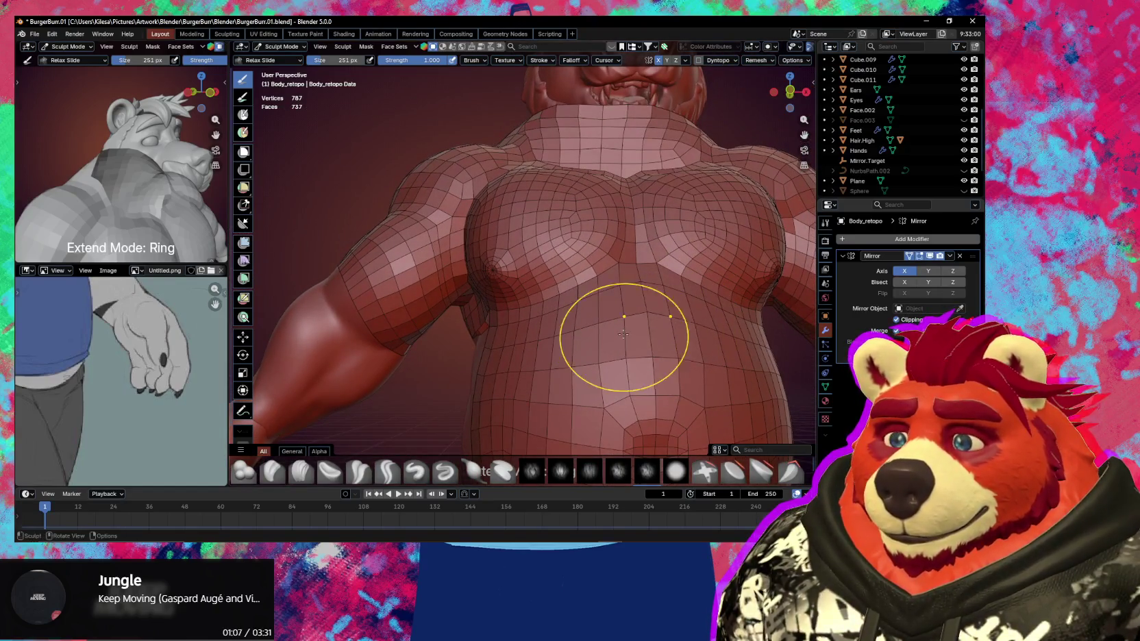
{"action": "mouse_move", "coordinate": [568, 398]}
{"action": "middle_mouse_down"}
{"action": "mouse_move", "coordinate": [610, 368]}
{"action": "mouse_move", "coordinate": [579, 352]}
{"action": "mouse_move", "coordinate": [580, 331]}
{"action": "mouse_move", "coordinate": [627, 336]}
{"action": "mouse_move", "coordinate": [653, 358]}
{"action": "middle_mouse_up"}
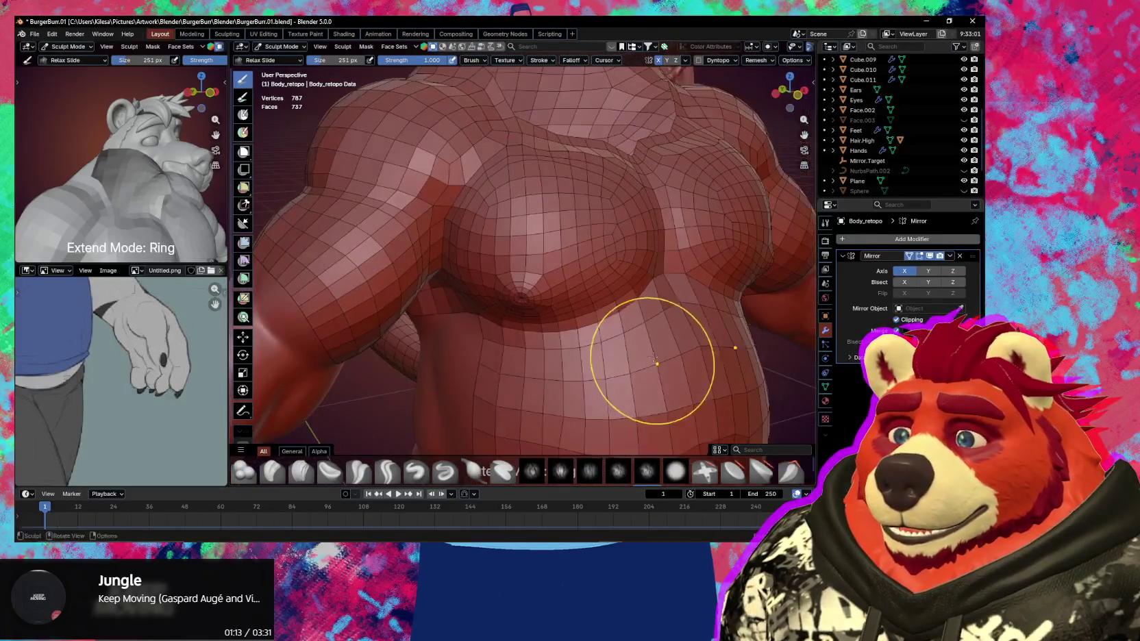
{"action": "mouse_move", "coordinate": [615, 259]}
{"action": "middle_mouse_down"}
{"action": "mouse_move", "coordinate": [560, 216]}
{"action": "mouse_move", "coordinate": [534, 293]}
{"action": "mouse_move", "coordinate": [597, 282]}
{"action": "mouse_move", "coordinate": [601, 264]}
{"action": "middle_mouse_up"}
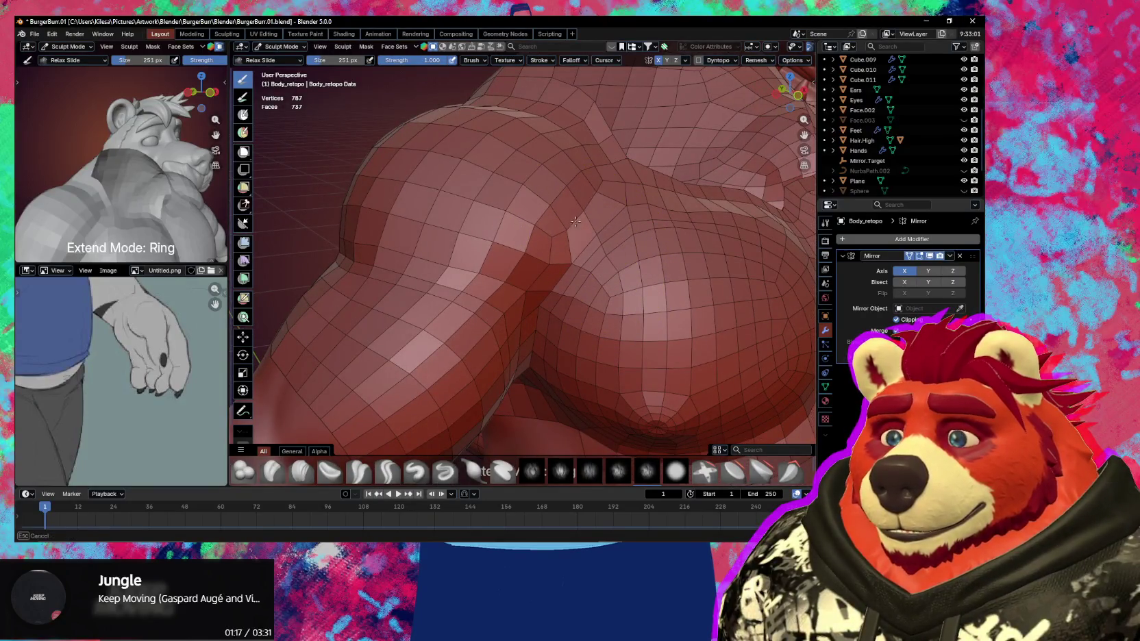
{"action": "mouse_move", "coordinate": [592, 187]}
{"action": "middle_mouse_down"}
{"action": "mouse_move", "coordinate": [606, 318]}
{"action": "mouse_move", "coordinate": [559, 293]}
{"action": "middle_mouse_up"}
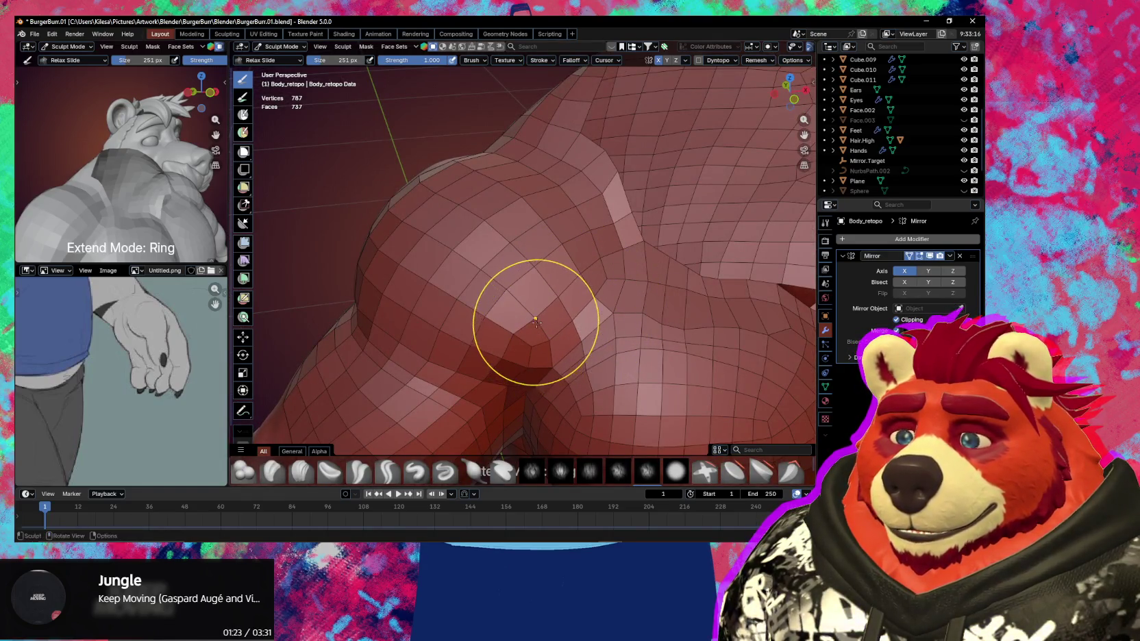
Relax the quads across the underarm and the back of the shoulder
{"action": "mouse_move", "coordinate": [531, 342]}
{"action": "middle_mouse_down"}
{"action": "mouse_move", "coordinate": [505, 333]}
{"action": "mouse_move", "coordinate": [527, 295]}
{"action": "mouse_move", "coordinate": [529, 320]}
{"action": "middle_mouse_up"}
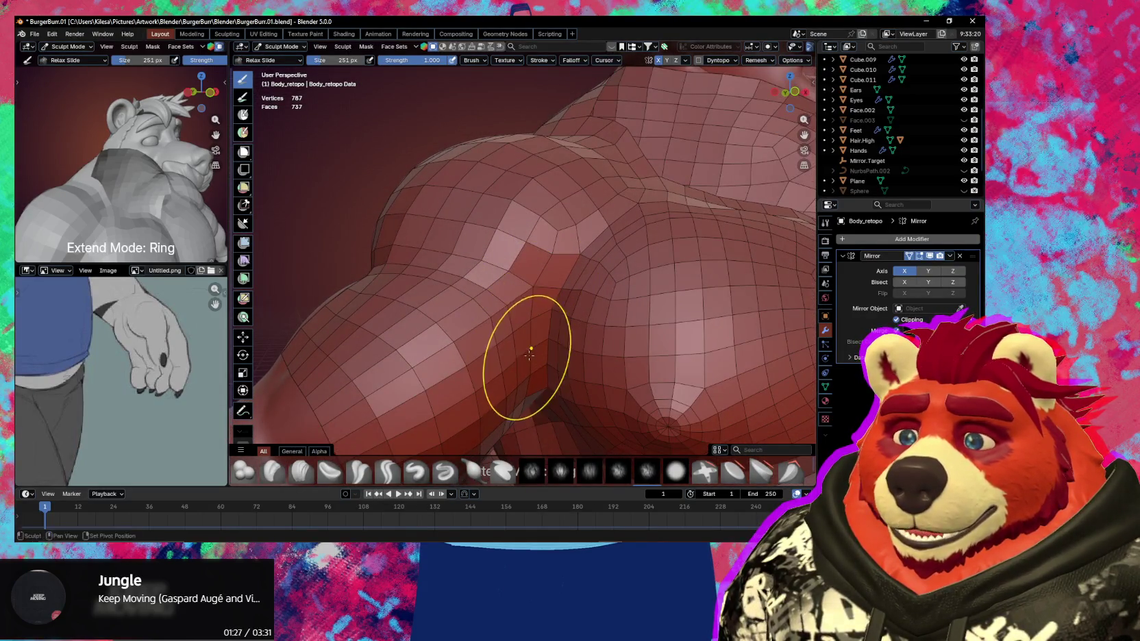
{"action": "middle_click_drag", "start_coordinate": [532, 370], "coordinate": [545, 363]}
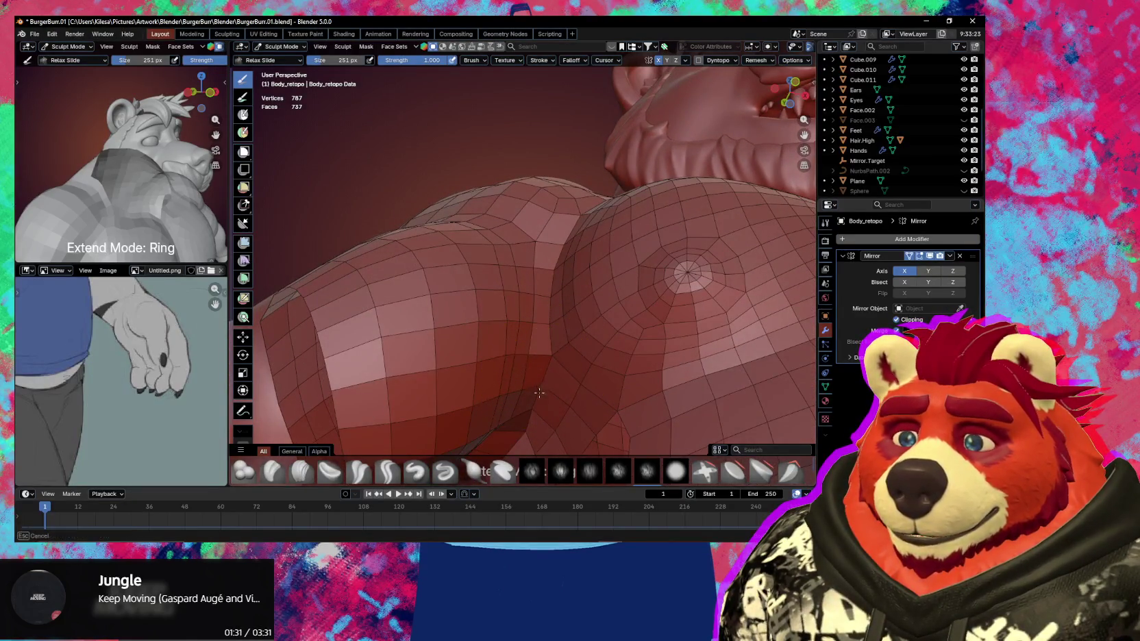
{"action": "mouse_move", "coordinate": [549, 399]}
{"action": "middle_mouse_down"}
{"action": "mouse_move", "coordinate": [533, 351]}
{"action": "mouse_move", "coordinate": [502, 329]}
{"action": "middle_mouse_up"}
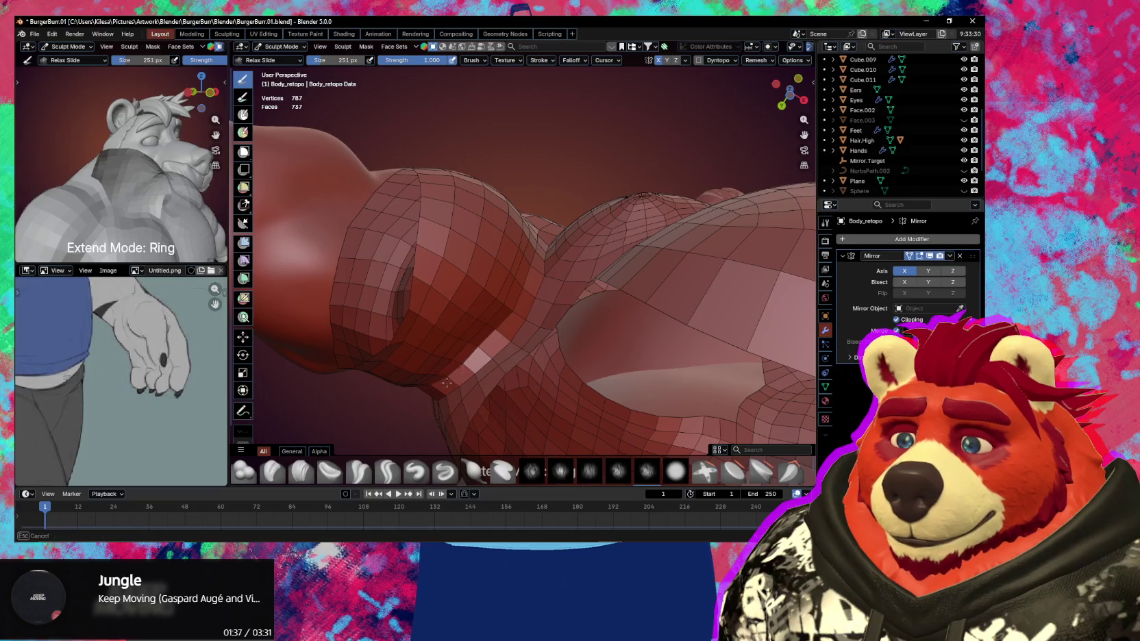
{"action": "mouse_move", "coordinate": [457, 376]}
{"action": "middle_mouse_down"}
{"action": "mouse_move", "coordinate": [550, 417]}
{"action": "mouse_move", "coordinate": [483, 326]}
{"action": "mouse_move", "coordinate": [542, 266]}
{"action": "middle_mouse_up"}
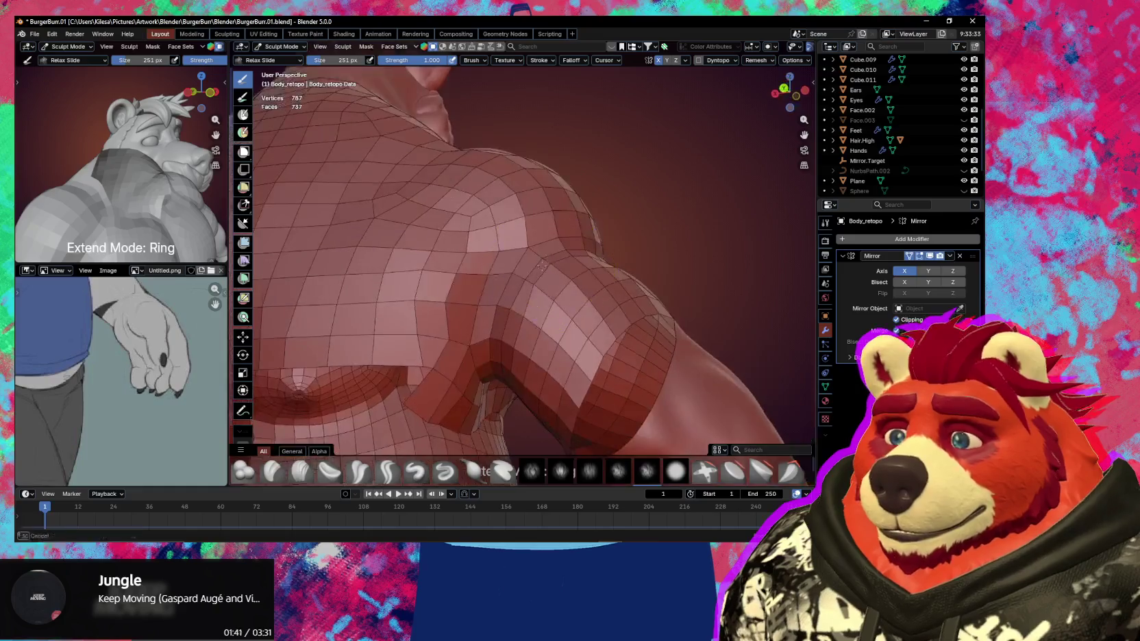
{"action": "middle_click_drag", "start_coordinate": [605, 289], "coordinate": [533, 308]}
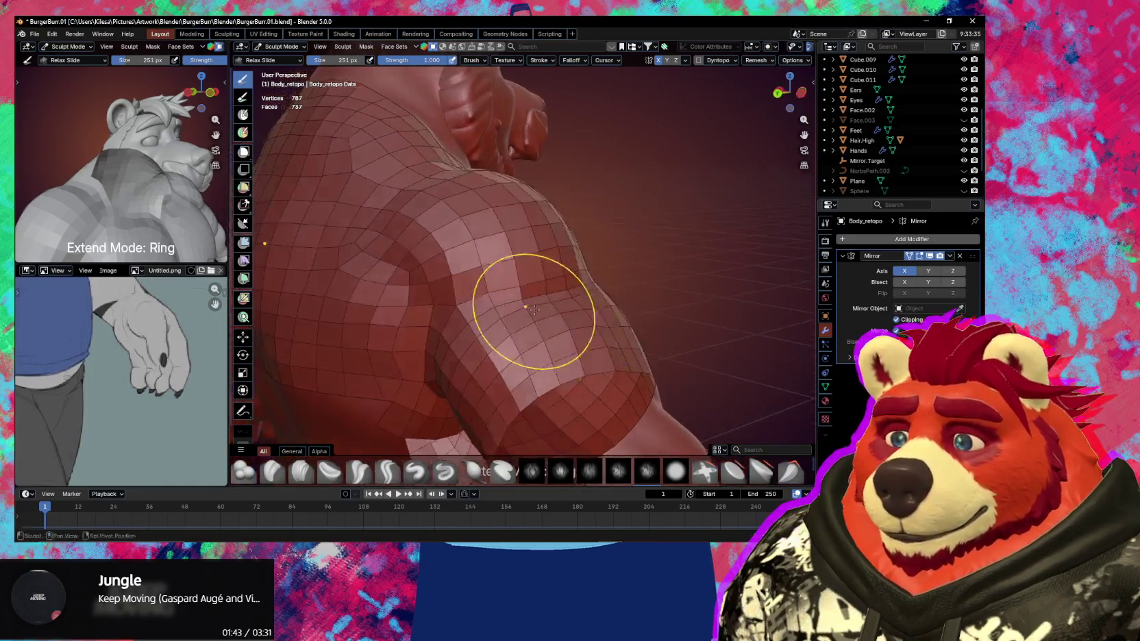
{"action": "mouse_move", "coordinate": [612, 317]}
{"action": "middle_mouse_down"}
{"action": "mouse_move", "coordinate": [520, 327]}
{"action": "mouse_move", "coordinate": [527, 334]}
{"action": "mouse_move", "coordinate": [488, 325]}
{"action": "mouse_move", "coordinate": [497, 313]}
{"action": "middle_mouse_up"}
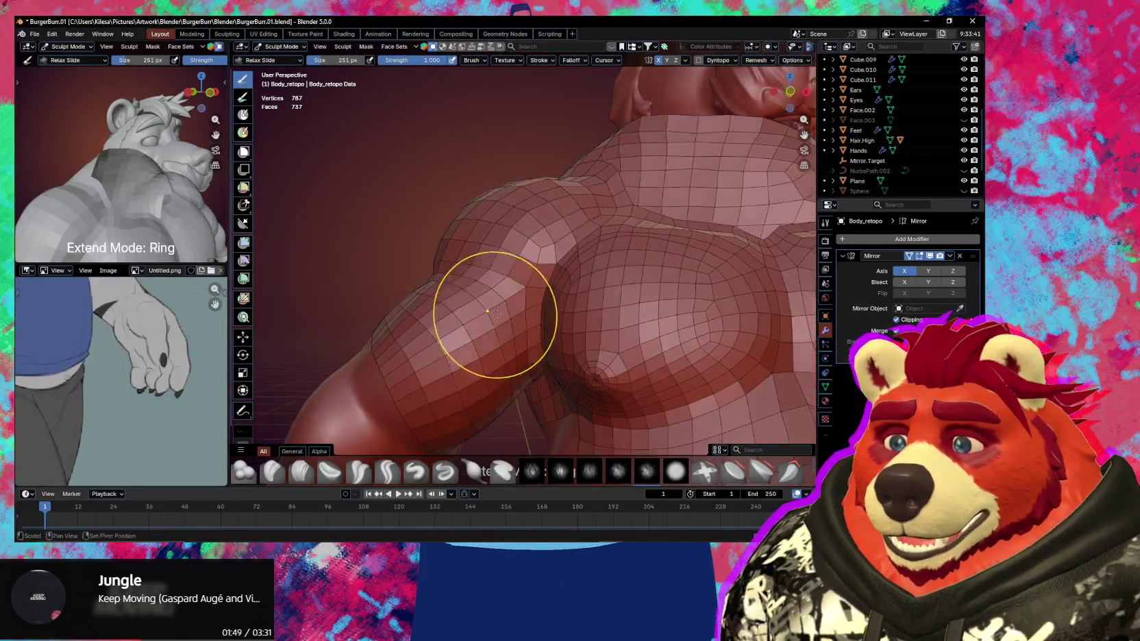
{"action": "mouse_move", "coordinate": [519, 356]}
{"action": "middle_mouse_down"}
{"action": "mouse_move", "coordinate": [529, 335]}
{"action": "mouse_move", "coordinate": [524, 357]}
{"action": "mouse_move", "coordinate": [549, 355]}
{"action": "mouse_move", "coordinate": [564, 374]}
{"action": "mouse_move", "coordinate": [579, 300]}
{"action": "mouse_move", "coordinate": [558, 300]}
{"action": "mouse_move", "coordinate": [568, 298]}
{"action": "middle_mouse_up"}
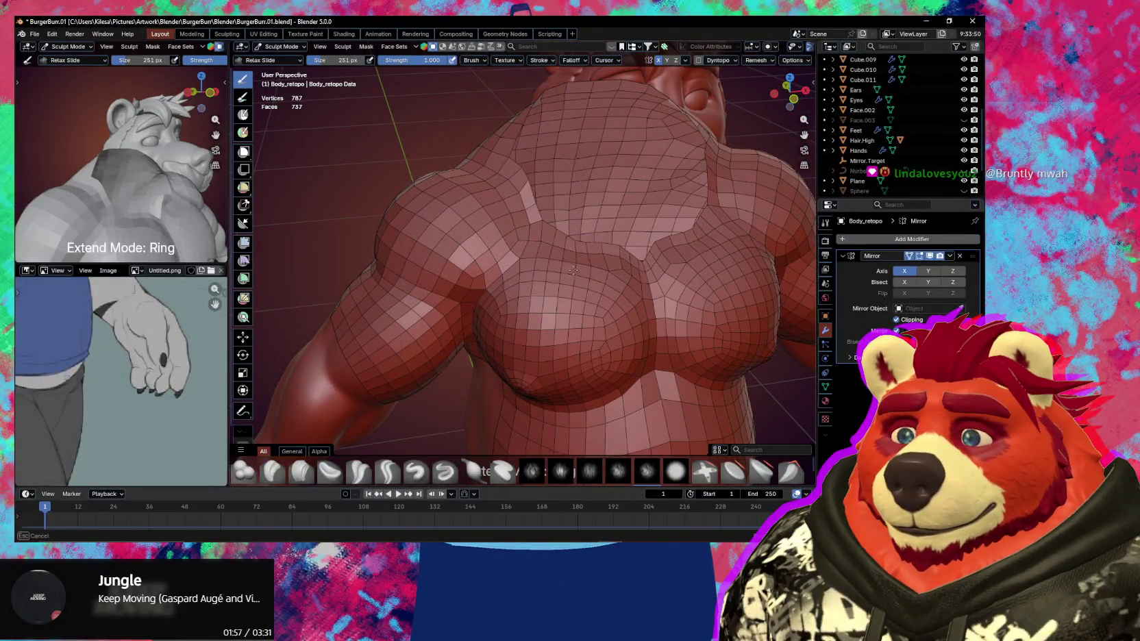
{"action": "mouse_move", "coordinate": [617, 277]}
{"action": "middle_mouse_down"}
{"action": "mouse_move", "coordinate": [496, 242]}
{"action": "mouse_move", "coordinate": [584, 257]}
{"action": "middle_mouse_up"}
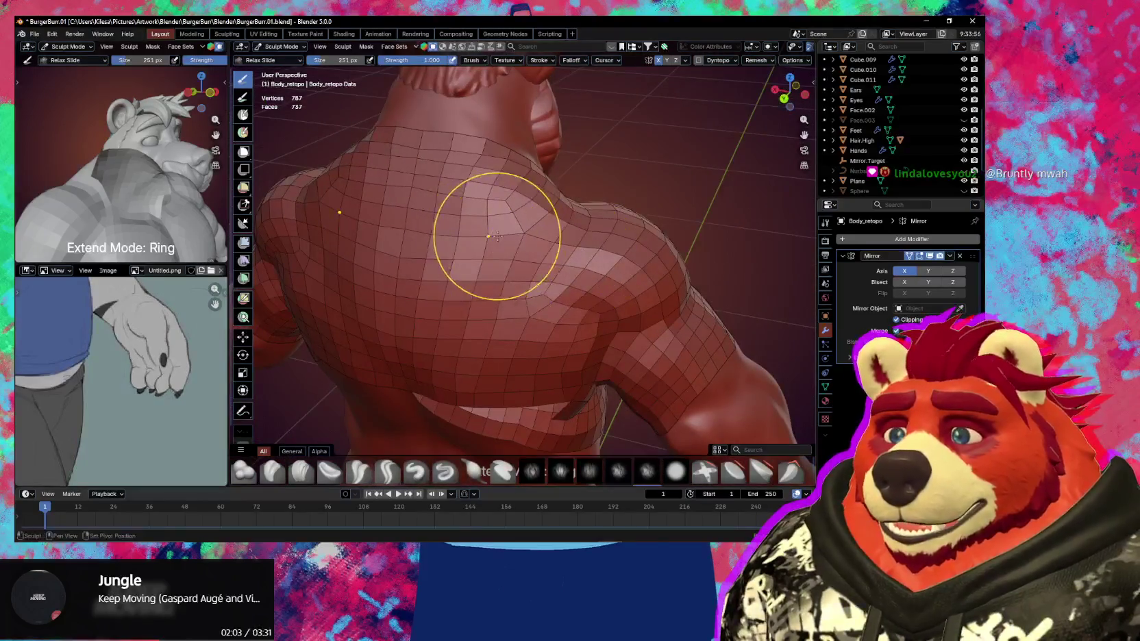
Relax the retopo quads across the upper back with the Relax Slide brush
{"action": "mouse_move", "coordinate": [498, 237]}
{"action": "middle_mouse_down"}
{"action": "mouse_move", "coordinate": [483, 306]}
{"action": "mouse_move", "coordinate": [536, 322]}
{"action": "middle_mouse_up"}
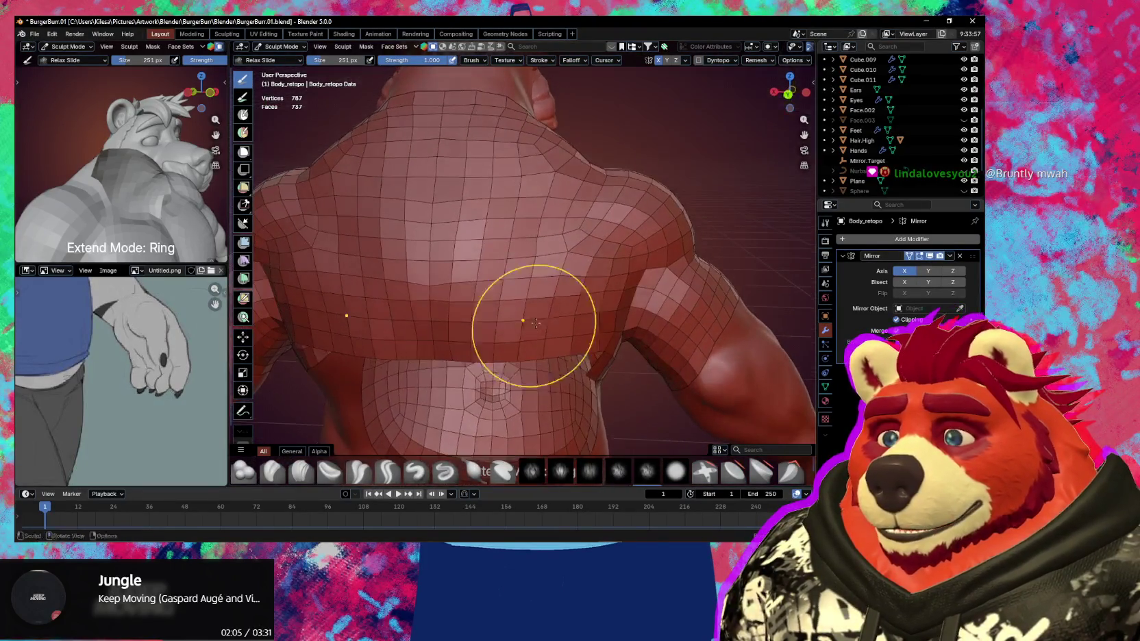
{"action": "left_click_drag", "start_coordinate": [535, 322], "coordinate": [580, 315]}
{"action": "mouse_move", "coordinate": [610, 292]}
{"action": "middle_mouse_down"}
{"action": "mouse_move", "coordinate": [600, 370]}
{"action": "mouse_move", "coordinate": [618, 368]}
{"action": "mouse_move", "coordinate": [601, 324]}
{"action": "mouse_move", "coordinate": [489, 316]}
{"action": "mouse_move", "coordinate": [539, 369]}
{"action": "mouse_move", "coordinate": [551, 349]}
{"action": "middle_mouse_up"}
{"action": "scroll", "coordinate": [527, 350], "scroll_direction": "down", "scroll_amount": 2}
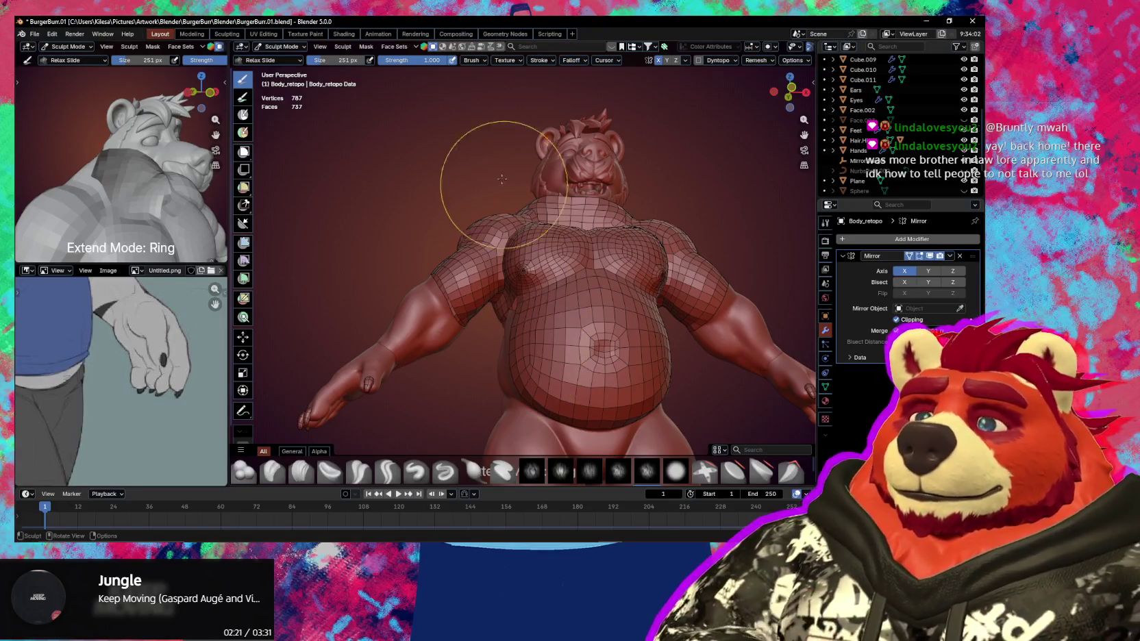
Relax the mesh across the belly after checking the shoulder, then return to Edit Mode
{"action": "middle_click_drag", "start_coordinate": [509, 207], "coordinate": [458, 327]}
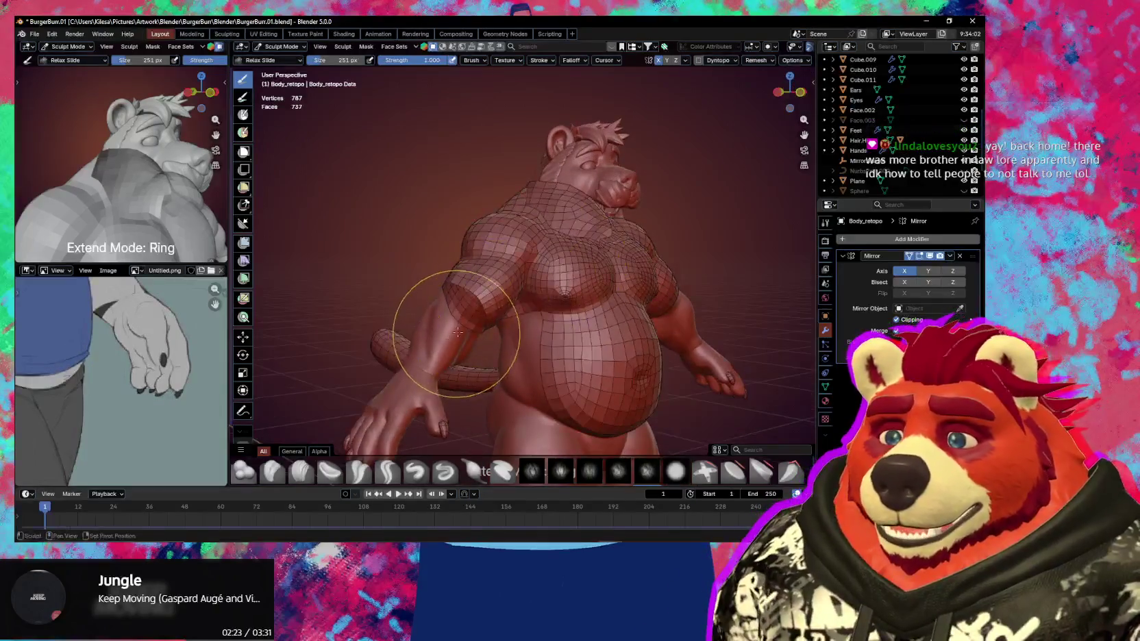
{"action": "scroll", "coordinate": [458, 328], "scroll_direction": "up", "scroll_amount": 3}
{"action": "scroll", "coordinate": [473, 260], "scroll_direction": "up", "scroll_amount": 2}
{"action": "middle_click_drag", "start_coordinate": [458, 218], "coordinate": [638, 259]}
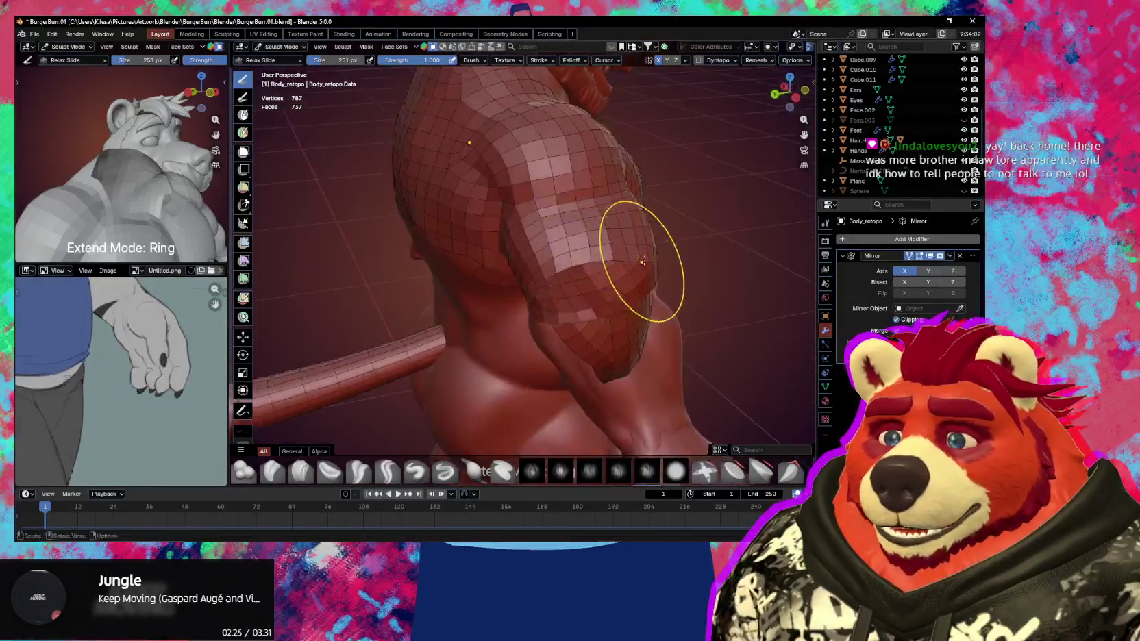
{"action": "mouse_move", "coordinate": [567, 255]}
{"action": "middle_mouse_down"}
{"action": "mouse_move", "coordinate": [580, 264]}
{"action": "mouse_move", "coordinate": [603, 243]}
{"action": "mouse_move", "coordinate": [582, 205]}
{"action": "mouse_move", "coordinate": [508, 171]}
{"action": "mouse_move", "coordinate": [560, 254]}
{"action": "middle_mouse_up"}
{"action": "scroll", "coordinate": [509, 172], "scroll_direction": "down", "scroll_amount": 4}
{"action": "left_click_drag", "start_coordinate": [581, 288], "coordinate": [587, 294]}
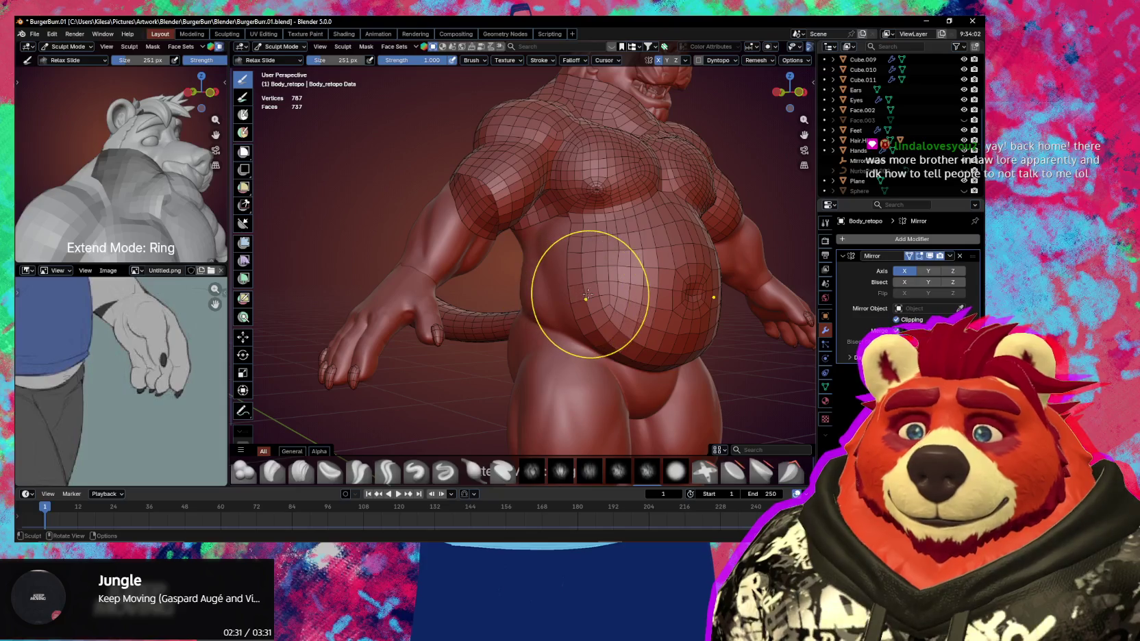
{"action": "key", "text": "Tab"}
Save BurgerBun.01.blend and switch from Select Box back toward the Poly Build tool
{"action": "middle_click_drag", "start_coordinate": [532, 294], "coordinate": [548, 298]}
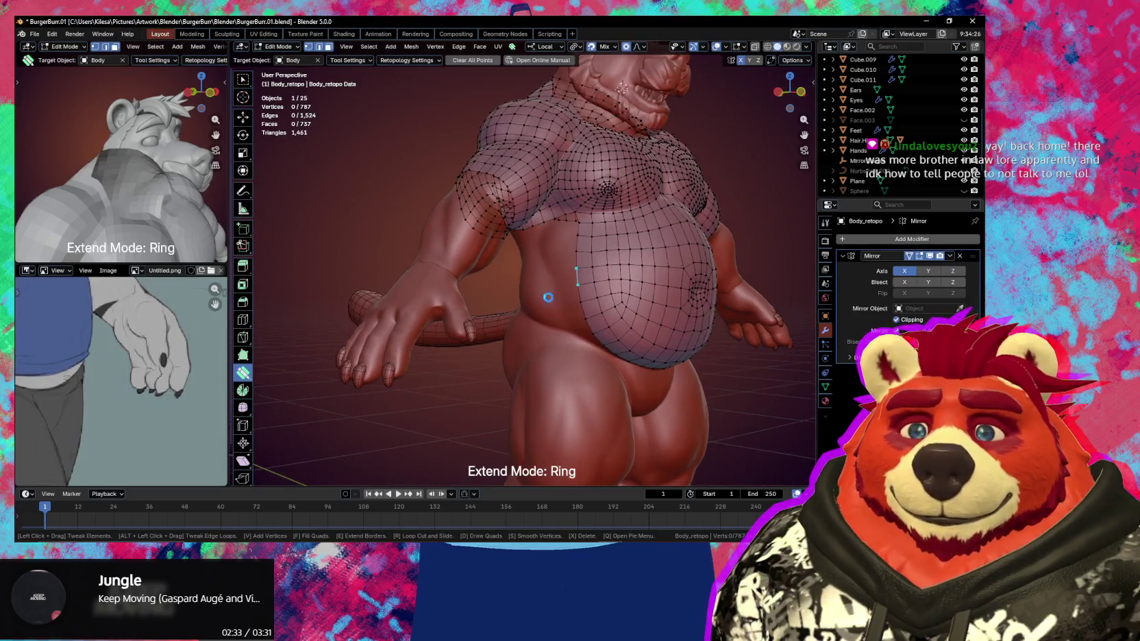
{"action": "key", "text": "ctrl+s"}
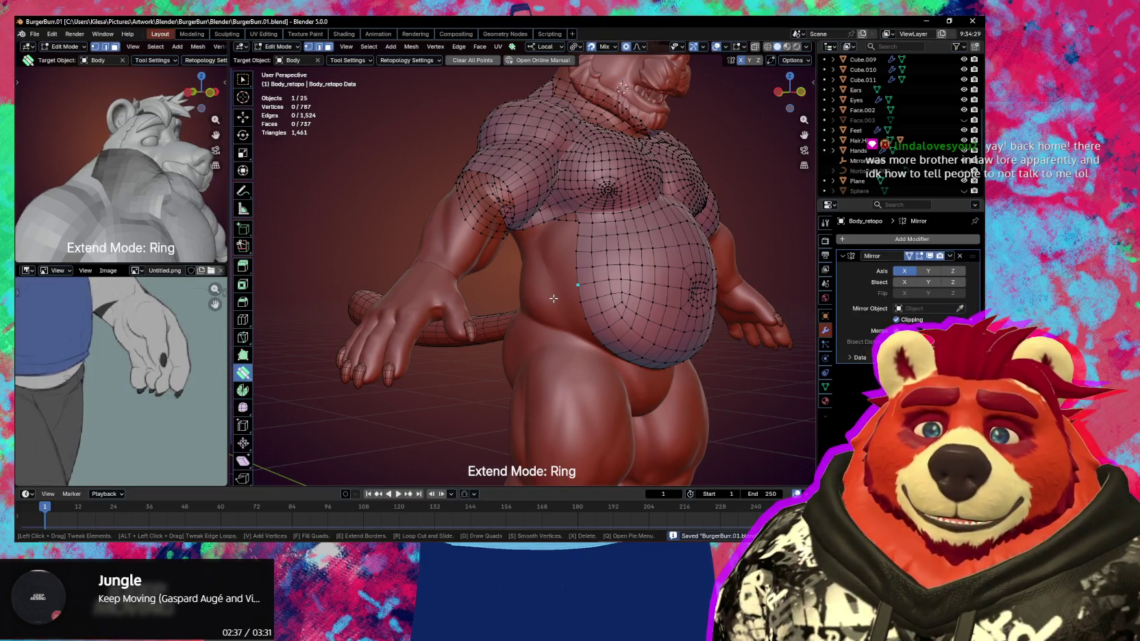
{"action": "mouse_move", "coordinate": [536, 282]}
{"action": "middle_mouse_down"}
{"action": "mouse_move", "coordinate": [537, 310]}
{"action": "mouse_move", "coordinate": [609, 307]}
{"action": "middle_mouse_up"}
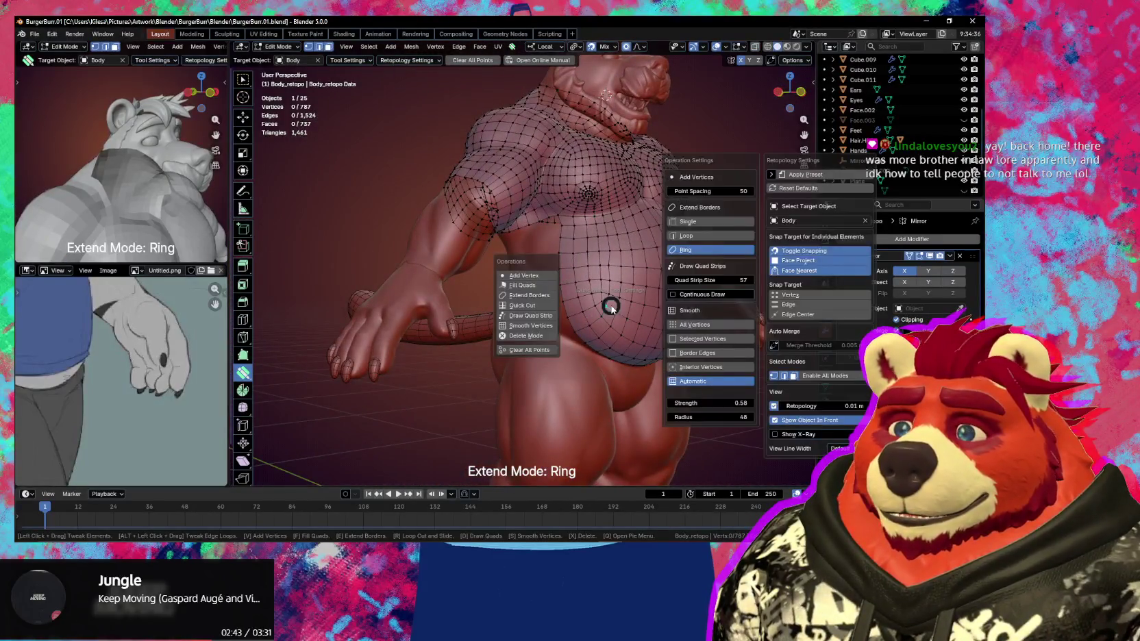
{"action": "key", "text": "w"}
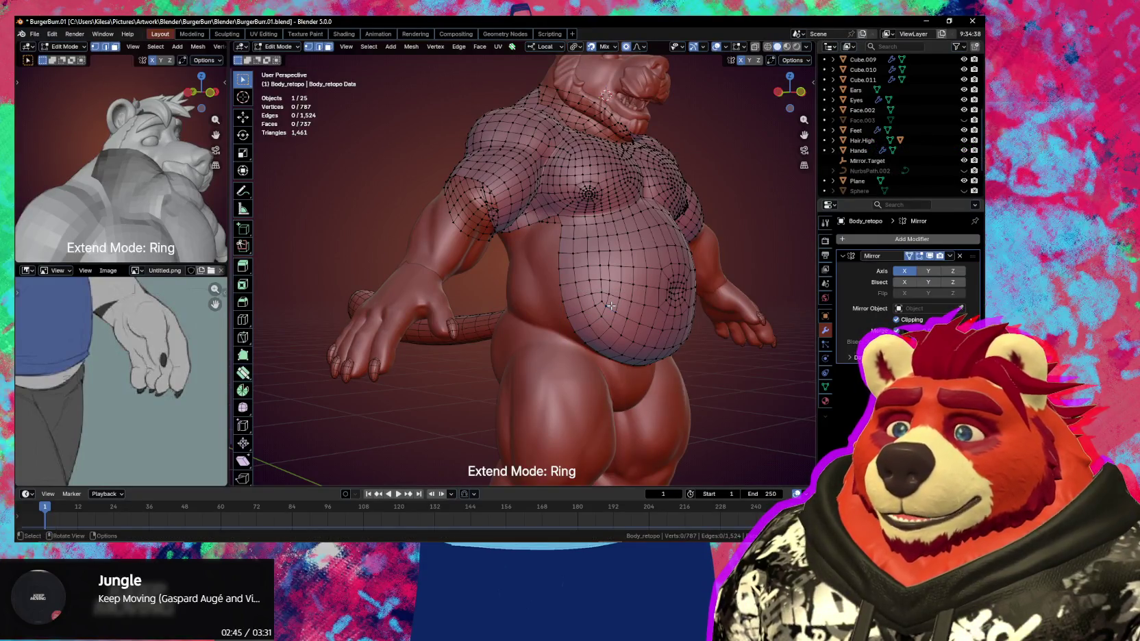
{"action": "right_click", "coordinate": [610, 307]}
{"action": "key", "text": "Escape"}
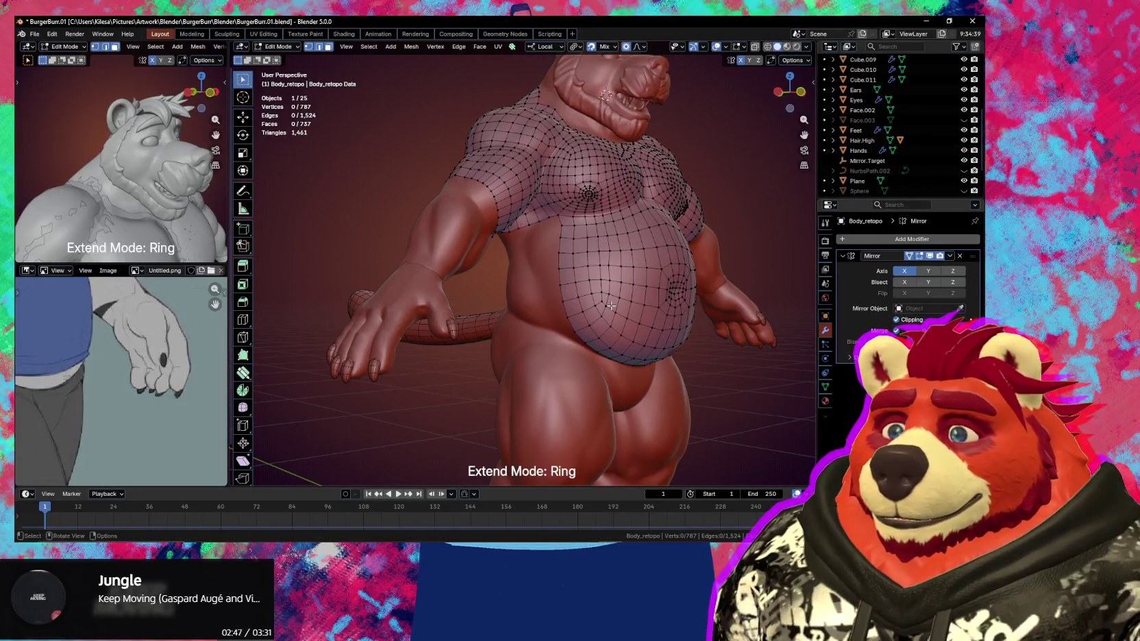
Set Extend Mode to Loop and extrude the side border loop under the arm down one row
{"action": "key", "text": "w"}
{"action": "mouse_move", "coordinate": [610, 307]}
{"action": "middle_mouse_down"}
{"action": "mouse_move", "coordinate": [561, 331]}
{"action": "mouse_move", "coordinate": [540, 276]}
{"action": "middle_mouse_up"}
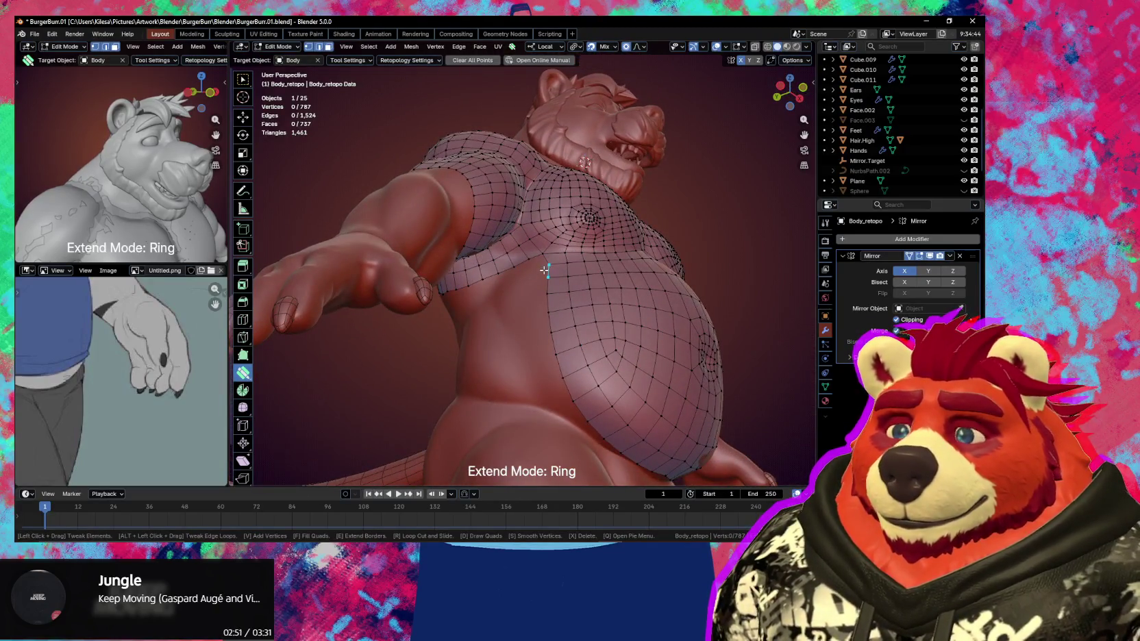
{"action": "mouse_move", "coordinate": [542, 275]}
{"action": "middle_mouse_down"}
{"action": "mouse_move", "coordinate": [555, 305]}
{"action": "mouse_move", "coordinate": [558, 296]}
{"action": "middle_mouse_up"}
{"action": "middle_click_drag", "start_coordinate": [465, 276], "coordinate": [479, 281]}
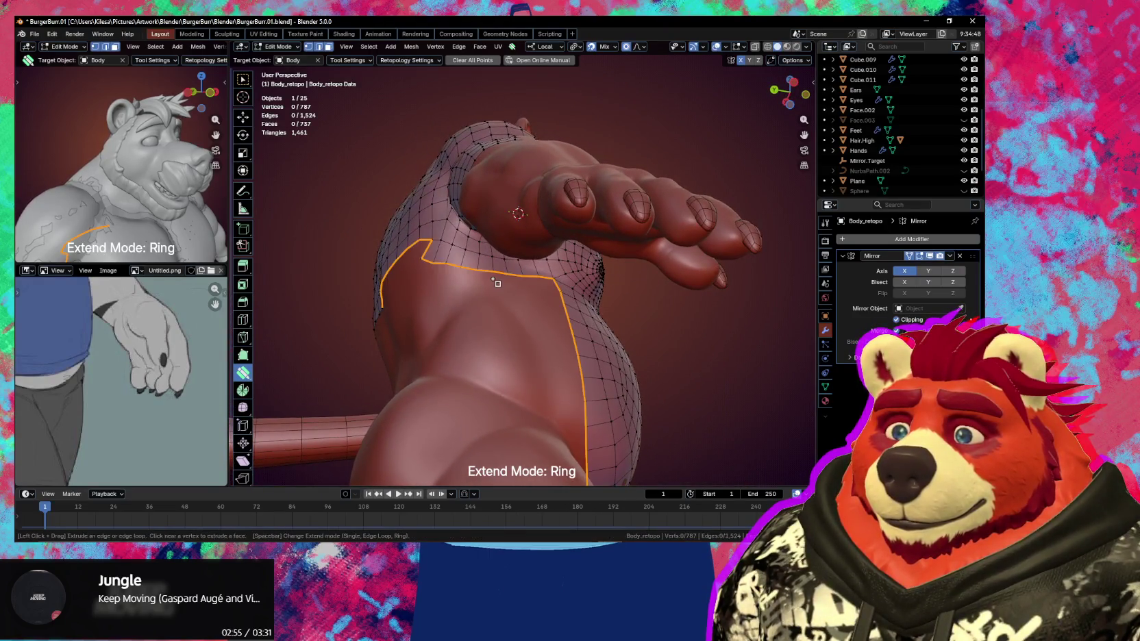
{"action": "key", "text": "space"}
{"action": "key", "text": "space"}
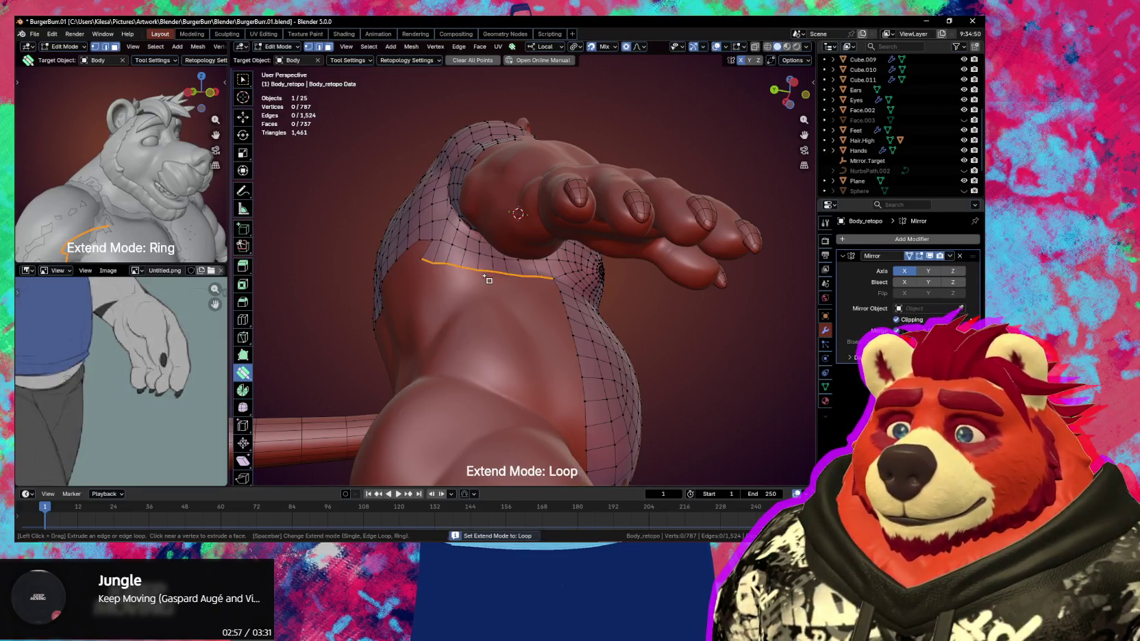
{"action": "left_click_drag", "start_coordinate": [489, 280], "coordinate": [489, 284]}
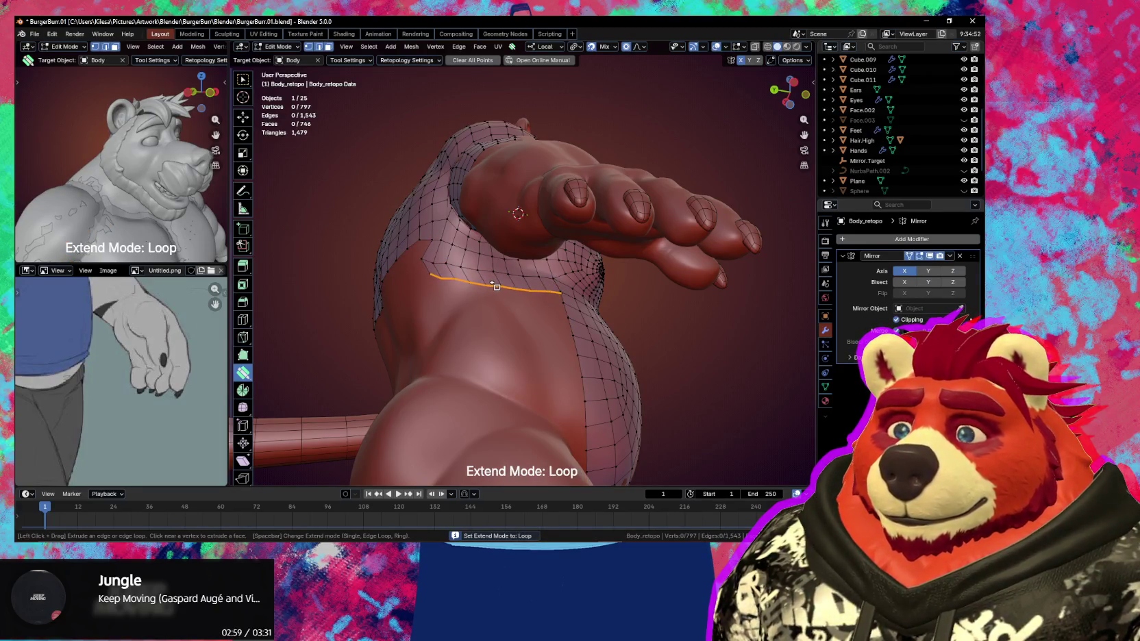
Extrude further rows down the bear's side, undoing one bad loop, and nudge a new vertex
{"action": "mouse_move", "coordinate": [542, 325]}
{"action": "middle_mouse_down"}
{"action": "mouse_move", "coordinate": [478, 369]}
{"action": "mouse_move", "coordinate": [563, 303]}
{"action": "middle_mouse_up"}
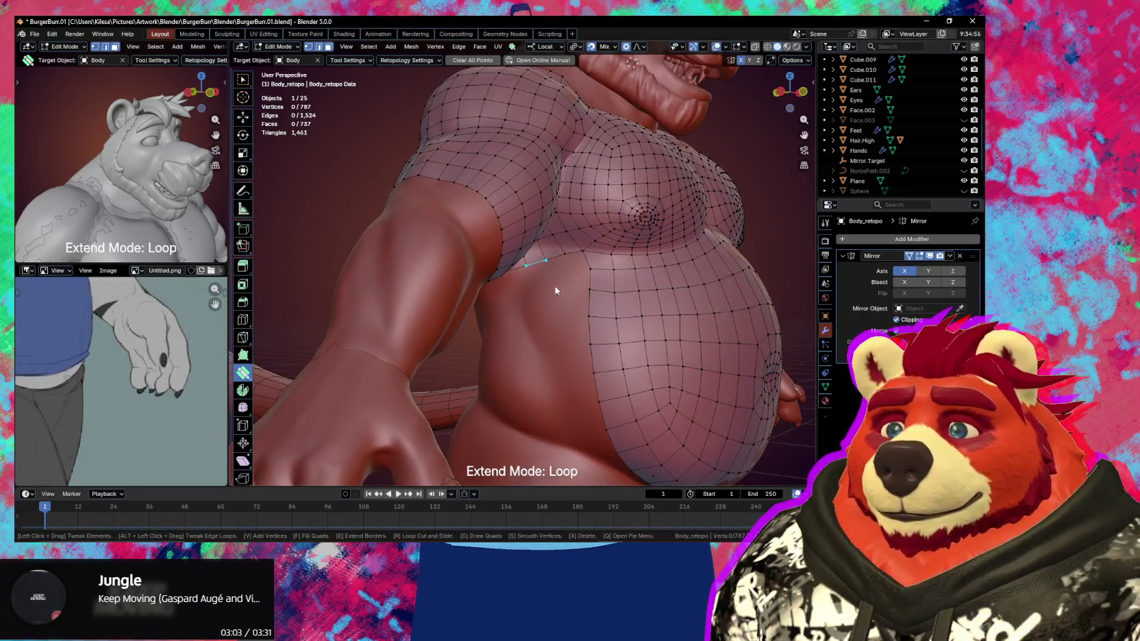
{"action": "left_click_drag", "start_coordinate": [541, 274], "coordinate": [542, 286]}
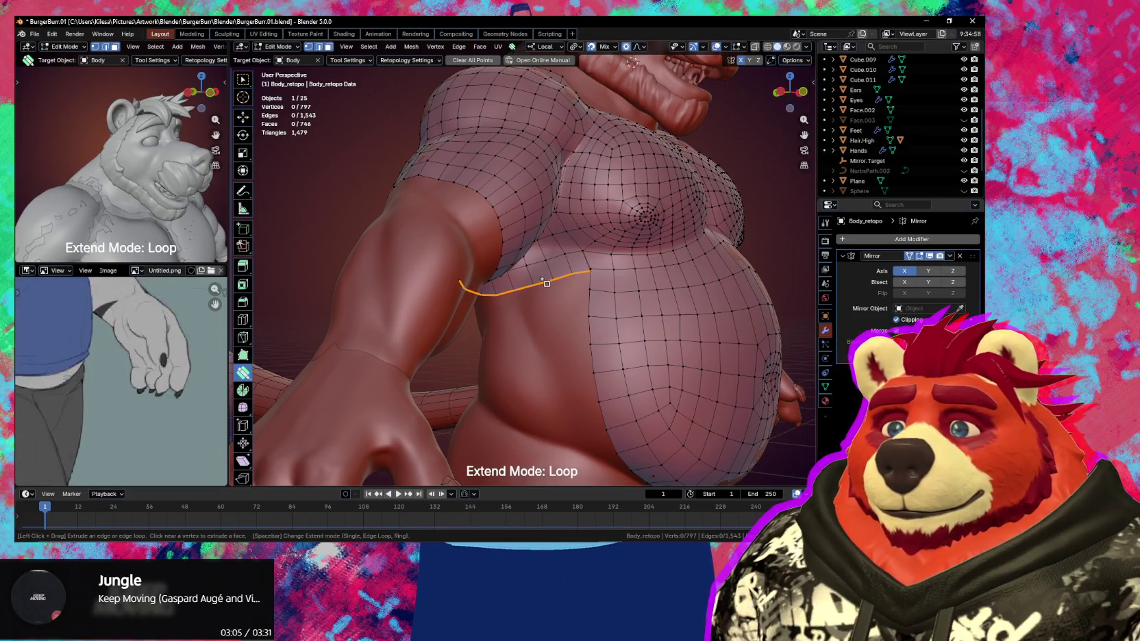
{"action": "key", "text": "ctrl+z"}
{"action": "middle_click_drag", "start_coordinate": [550, 289], "coordinate": [556, 260]}
{"action": "left_click_drag", "start_coordinate": [533, 280], "coordinate": [540, 291]}
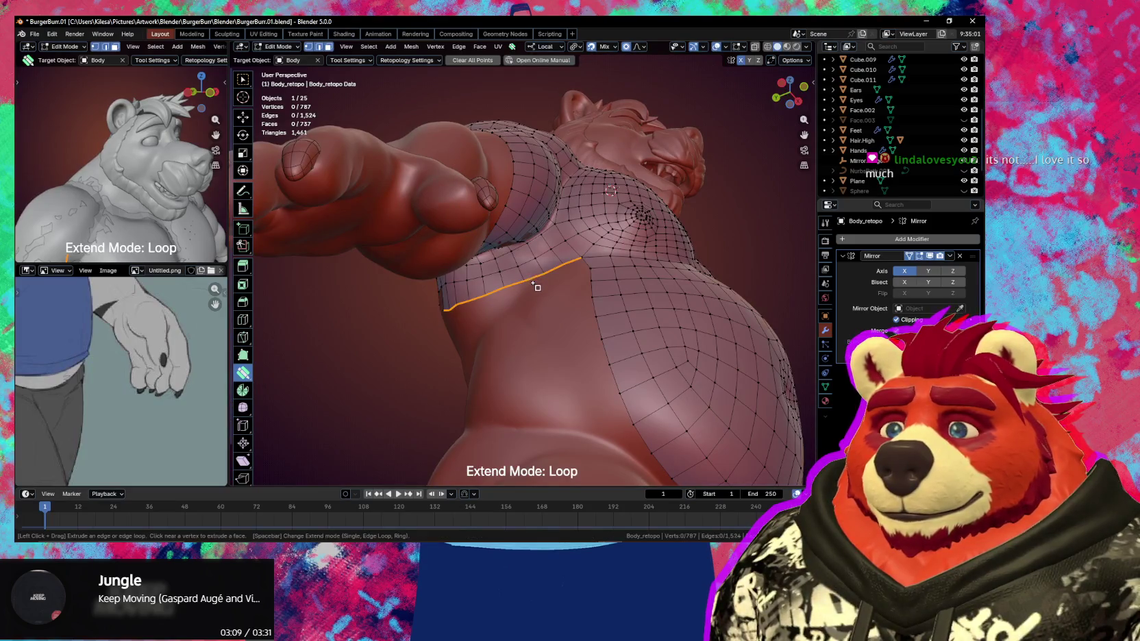
{"action": "middle_click_drag", "start_coordinate": [531, 309], "coordinate": [549, 303]}
{"action": "mouse_move", "coordinate": [548, 303]}
{"action": "left_mouse_down"}
{"action": "mouse_move", "coordinate": [545, 354]}
{"action": "mouse_move", "coordinate": [564, 402]}
{"action": "left_mouse_up"}
{"action": "middle_click_drag", "start_coordinate": [566, 405], "coordinate": [548, 427]}
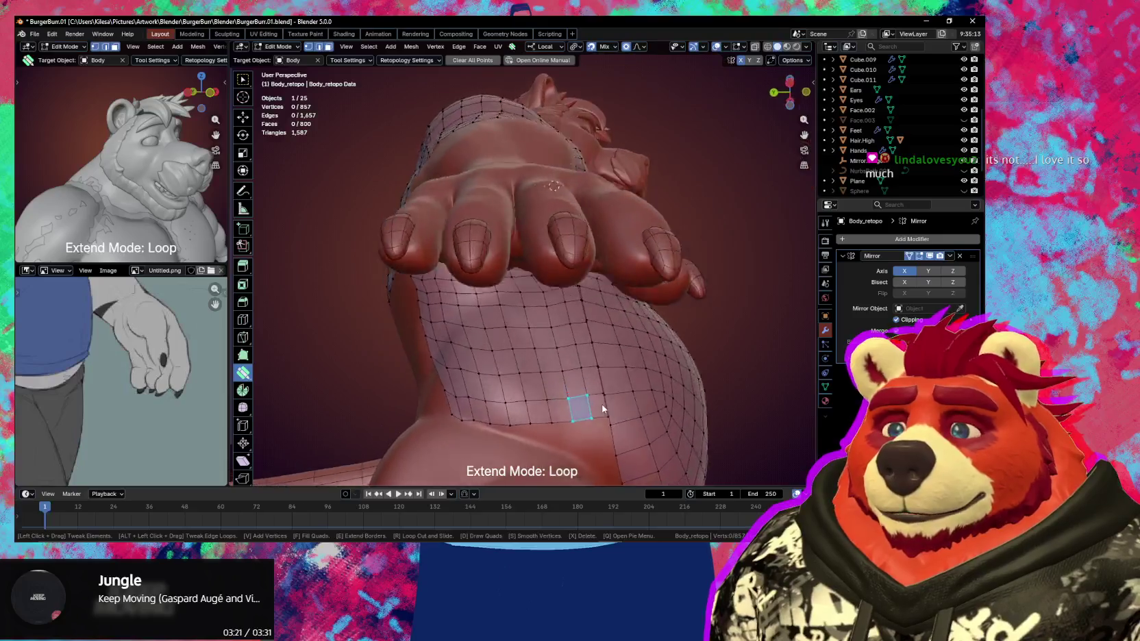
{"action": "scroll", "coordinate": [603, 281], "scroll_direction": "up", "scroll_amount": 2}
{"action": "left_click_drag", "start_coordinate": [643, 274], "coordinate": [635, 266]}
Merge four stray vertices on the lower side into their neighbours
{"action": "left_click_drag", "start_coordinate": [637, 348], "coordinate": [643, 362]}
{"action": "left_click_drag", "start_coordinate": [648, 417], "coordinate": [647, 415]}
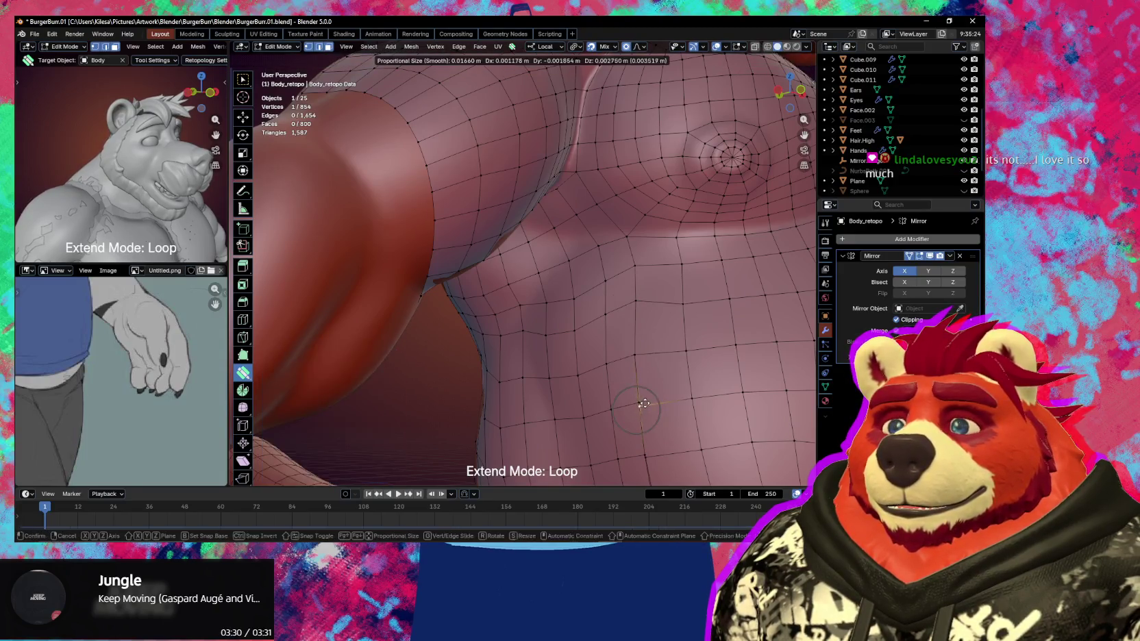
{"action": "middle_click_drag", "start_coordinate": [648, 415], "coordinate": [610, 346]}
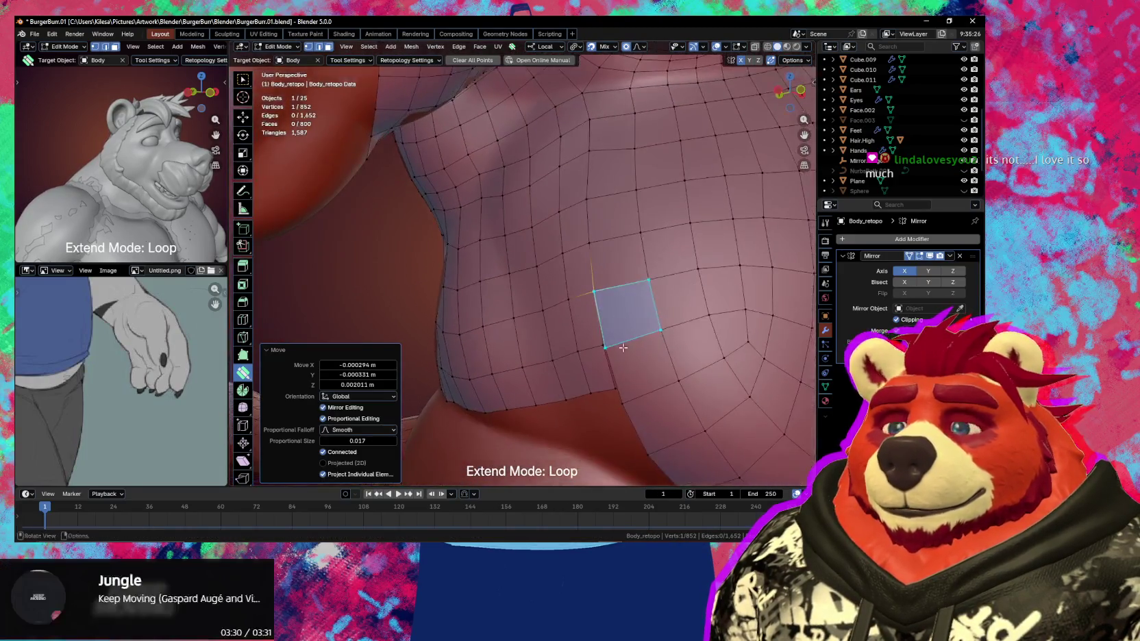
{"action": "left_click_drag", "start_coordinate": [611, 345], "coordinate": [626, 406]}
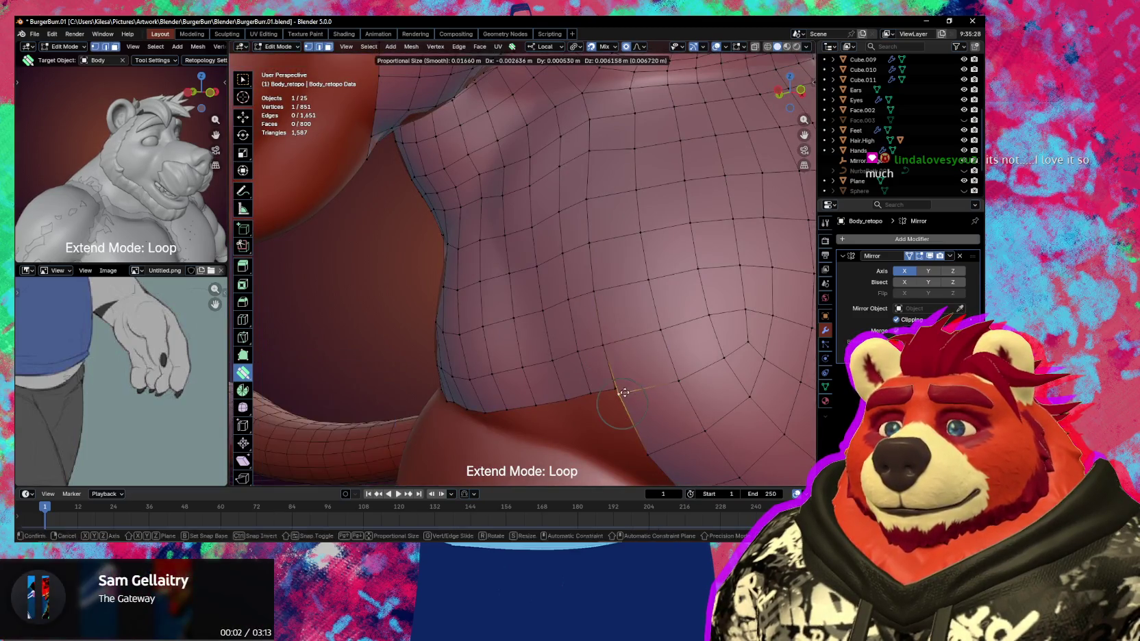
{"action": "mouse_move", "coordinate": [627, 406]}
{"action": "middle_mouse_down"}
{"action": "mouse_move", "coordinate": [650, 366]}
{"action": "mouse_move", "coordinate": [495, 410]}
{"action": "mouse_move", "coordinate": [428, 356]}
{"action": "mouse_move", "coordinate": [476, 399]}
{"action": "mouse_move", "coordinate": [519, 402]}
{"action": "middle_mouse_up"}
{"action": "scroll", "coordinate": [650, 366], "scroll_direction": "down", "scroll_amount": 5}
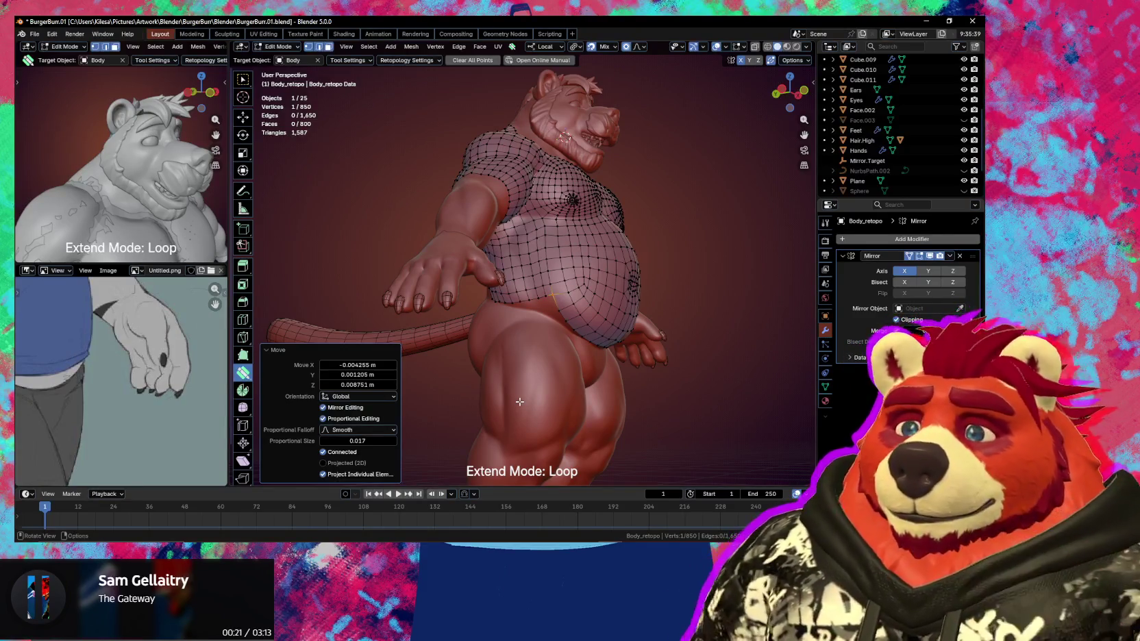
{"action": "scroll", "coordinate": [480, 337], "scroll_direction": "up", "scroll_amount": 3}
Smooth the belly grid with Smooth Vertices, then go back to Extend Mode
{"action": "middle_click_drag", "start_coordinate": [479, 337], "coordinate": [506, 245]}
{"action": "key", "text": "shift"}
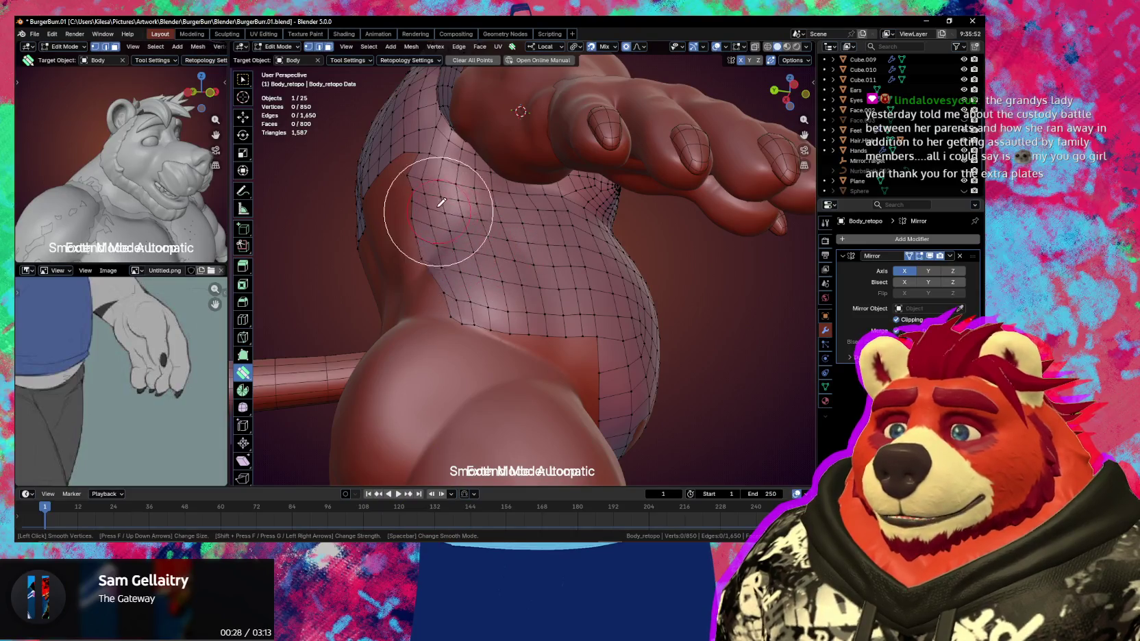
{"action": "mouse_move", "coordinate": [417, 235]}
{"action": "left_mouse_down"}
{"action": "mouse_move", "coordinate": [407, 234]}
{"action": "mouse_move", "coordinate": [414, 193]}
{"action": "mouse_move", "coordinate": [455, 298]}
{"action": "mouse_move", "coordinate": [452, 198]}
{"action": "mouse_move", "coordinate": [547, 293]}
{"action": "mouse_move", "coordinate": [484, 300]}
{"action": "mouse_move", "coordinate": [565, 290]}
{"action": "mouse_move", "coordinate": [496, 298]}
{"action": "mouse_move", "coordinate": [523, 293]}
{"action": "left_mouse_up"}
{"action": "key", "text": "Escape"}
{"action": "mouse_move", "coordinate": [523, 293]}
{"action": "middle_mouse_down"}
{"action": "mouse_move", "coordinate": [561, 347]}
{"action": "mouse_move", "coordinate": [517, 287]}
{"action": "middle_mouse_up"}
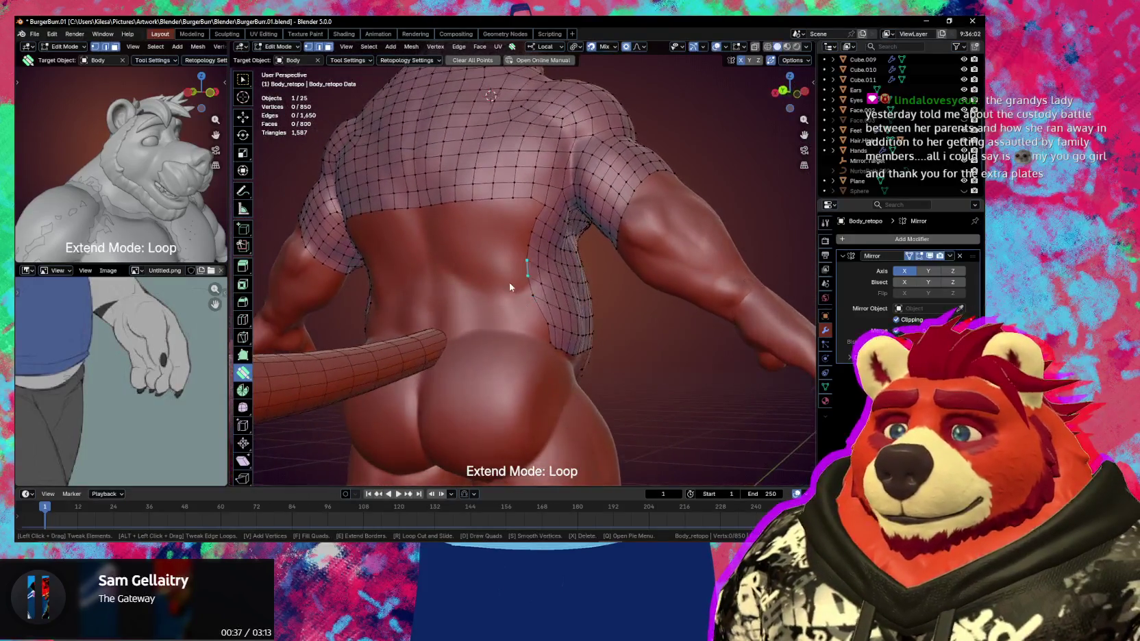
Extrude six rows of quads across the lower back and snap the last loop onto the centre line
{"action": "left_click_drag", "start_coordinate": [510, 284], "coordinate": [512, 278]}
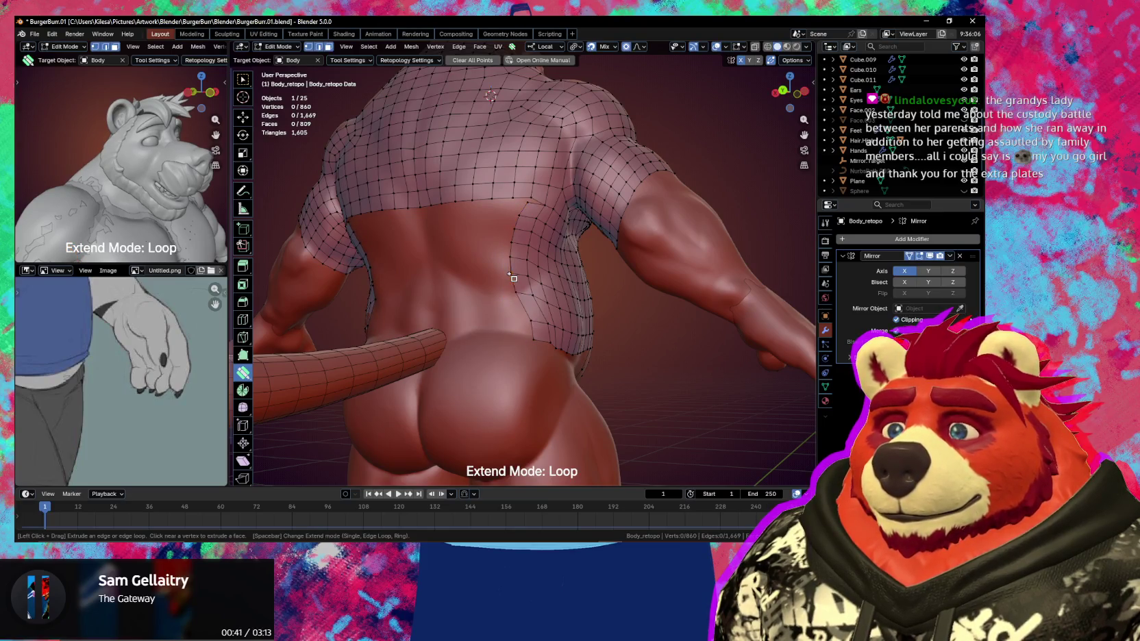
{"action": "middle_click_drag", "start_coordinate": [509, 279], "coordinate": [510, 281]}
{"action": "left_click_drag", "start_coordinate": [511, 281], "coordinate": [508, 280]}
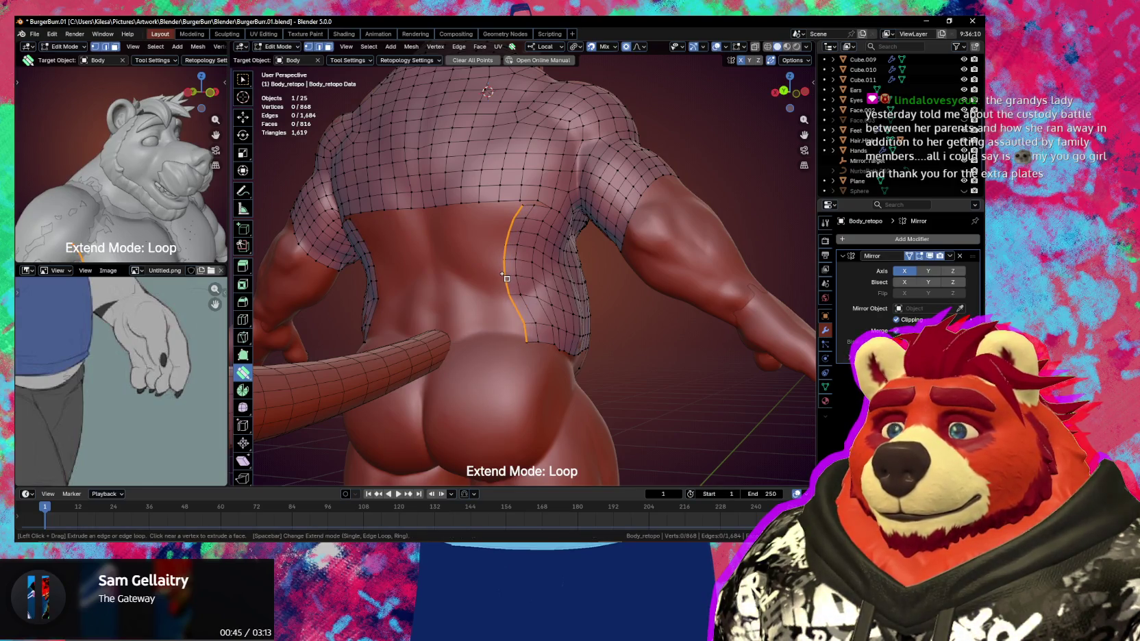
{"action": "left_click_drag", "start_coordinate": [496, 279], "coordinate": [485, 280]}
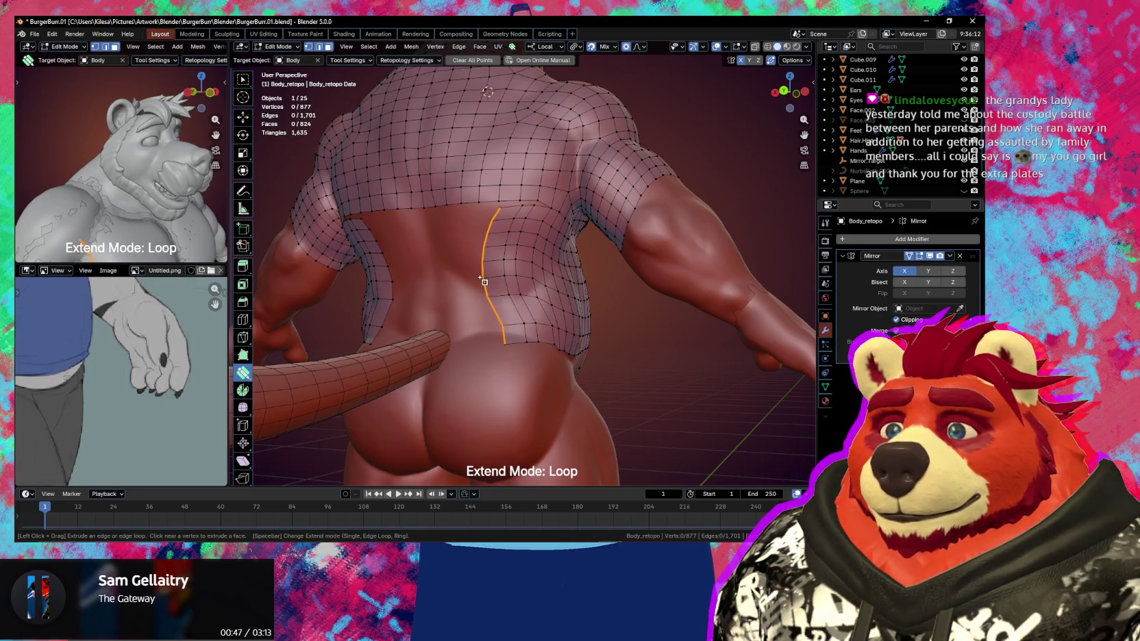
{"action": "middle_click_drag", "start_coordinate": [482, 283], "coordinate": [501, 287]}
{"action": "left_click_drag", "start_coordinate": [502, 287], "coordinate": [471, 285]}
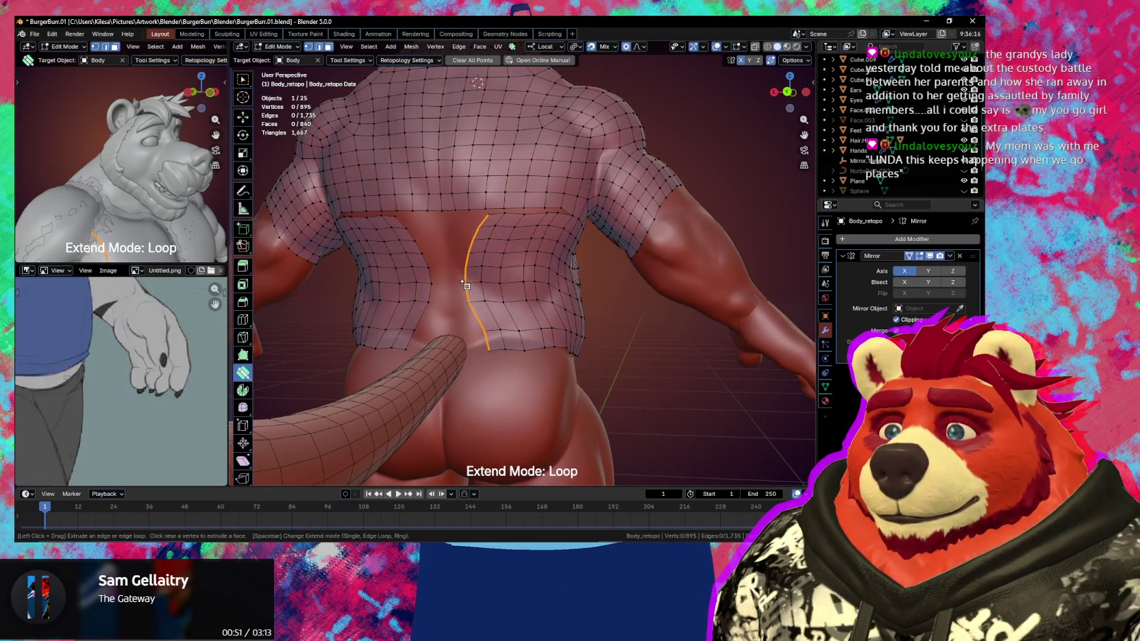
{"action": "middle_click_drag", "start_coordinate": [438, 281], "coordinate": [472, 280]}
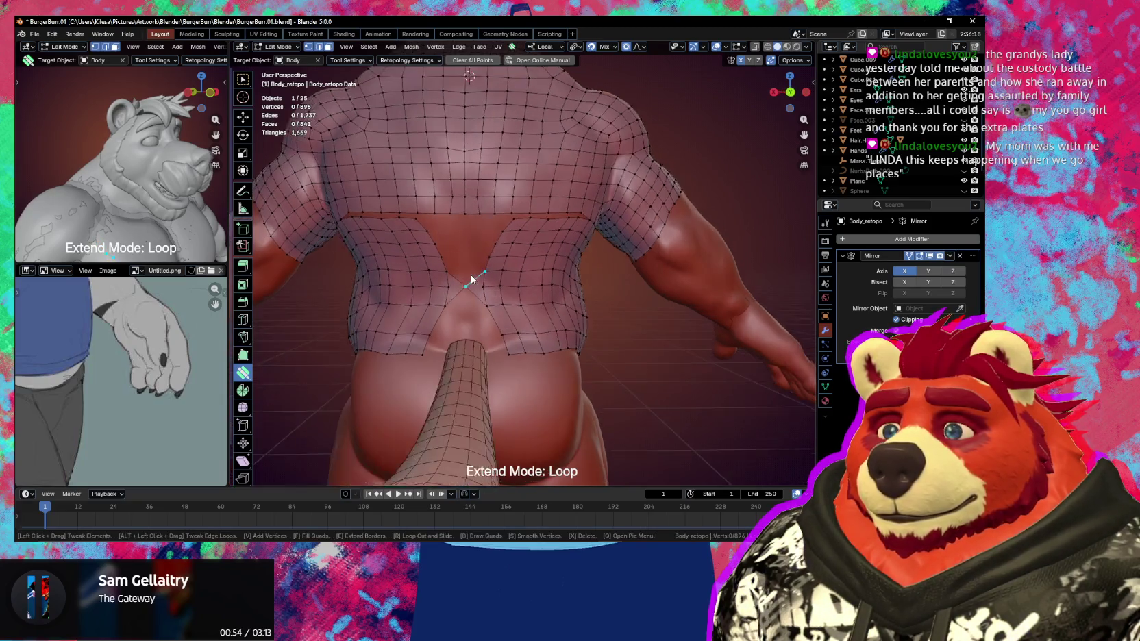
{"action": "left_click_drag", "start_coordinate": [481, 281], "coordinate": [438, 281]}
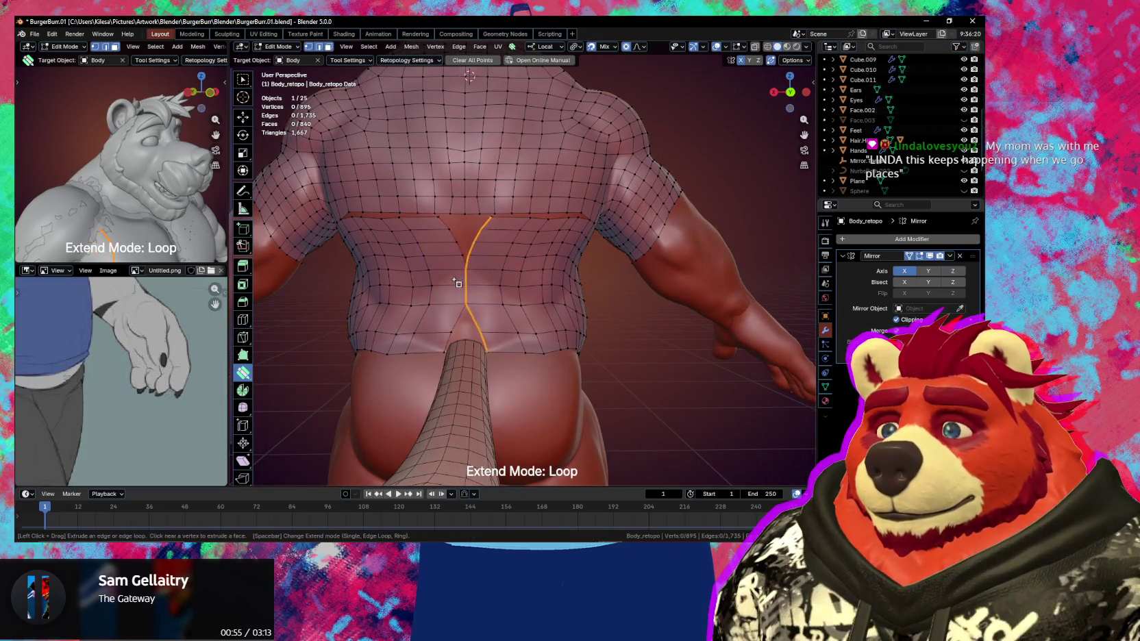
Merge stray back vertices and add a vertical edge loop across the back
{"action": "middle_click_drag", "start_coordinate": [498, 279], "coordinate": [493, 264]}
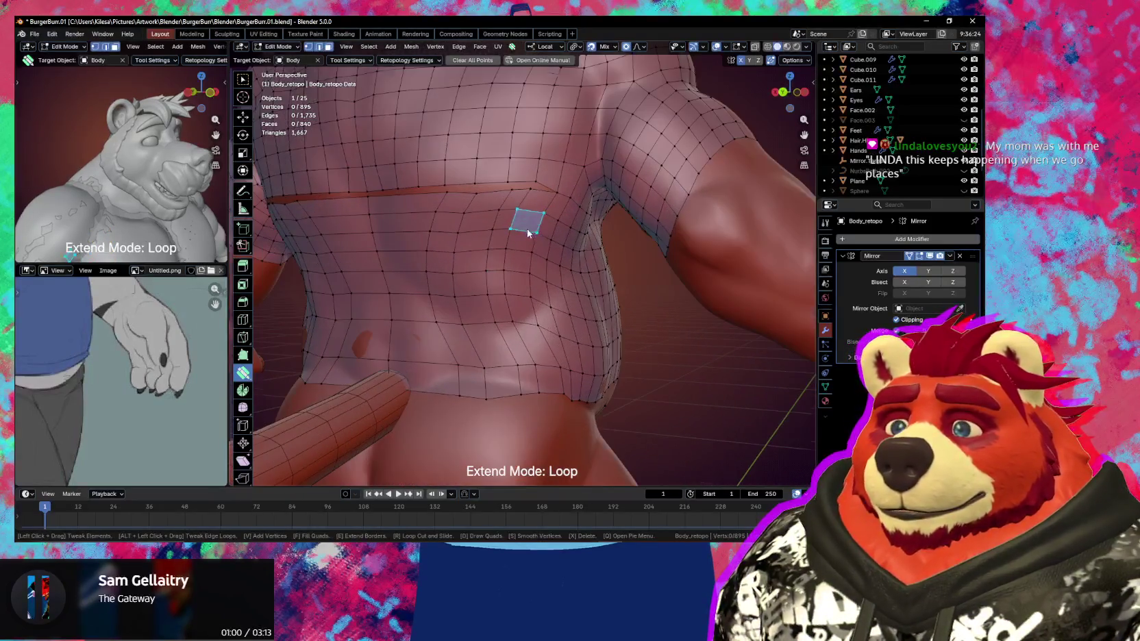
{"action": "left_click_drag", "start_coordinate": [532, 195], "coordinate": [535, 189]}
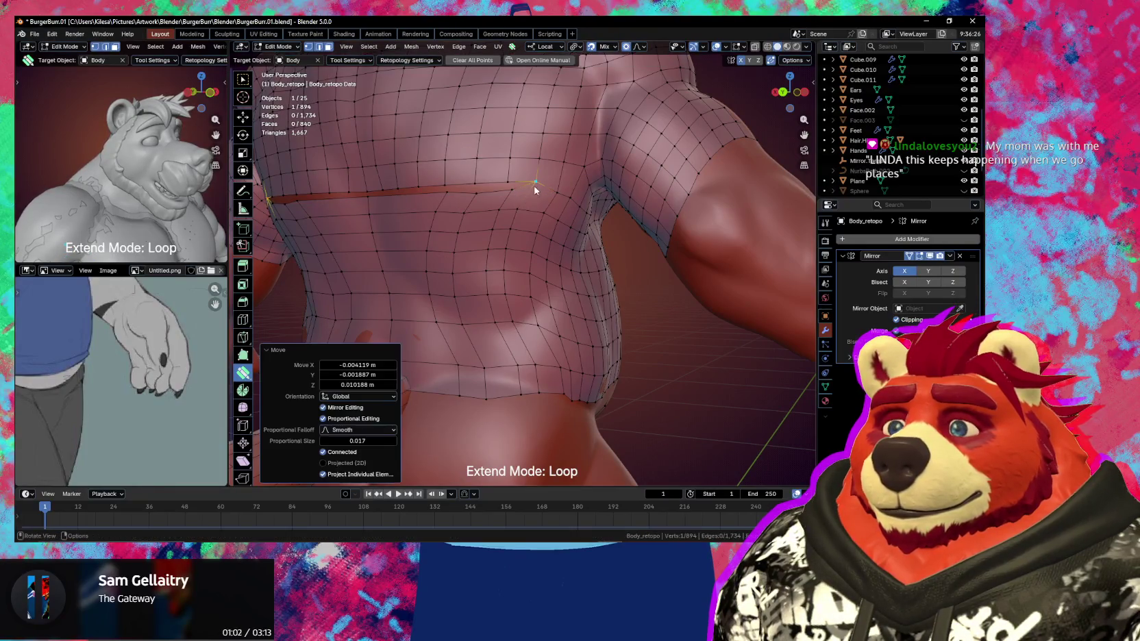
{"action": "left_click_drag", "start_coordinate": [453, 196], "coordinate": [450, 186]}
{"action": "middle_click_drag", "start_coordinate": [450, 186], "coordinate": [492, 229]}
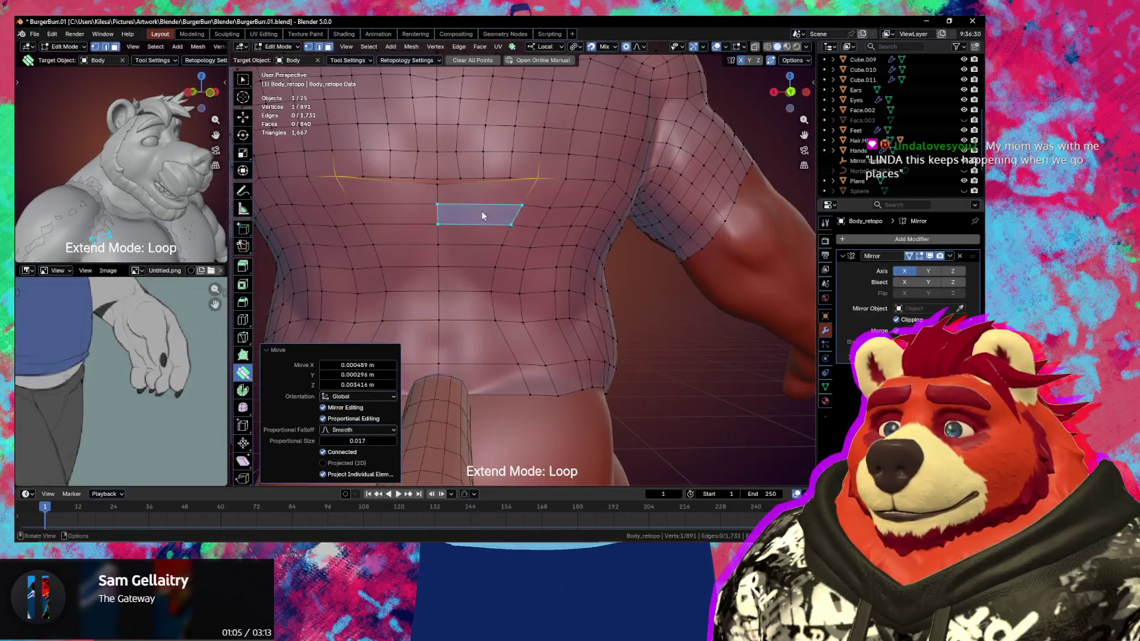
{"action": "left_click", "coordinate": [485, 199]}
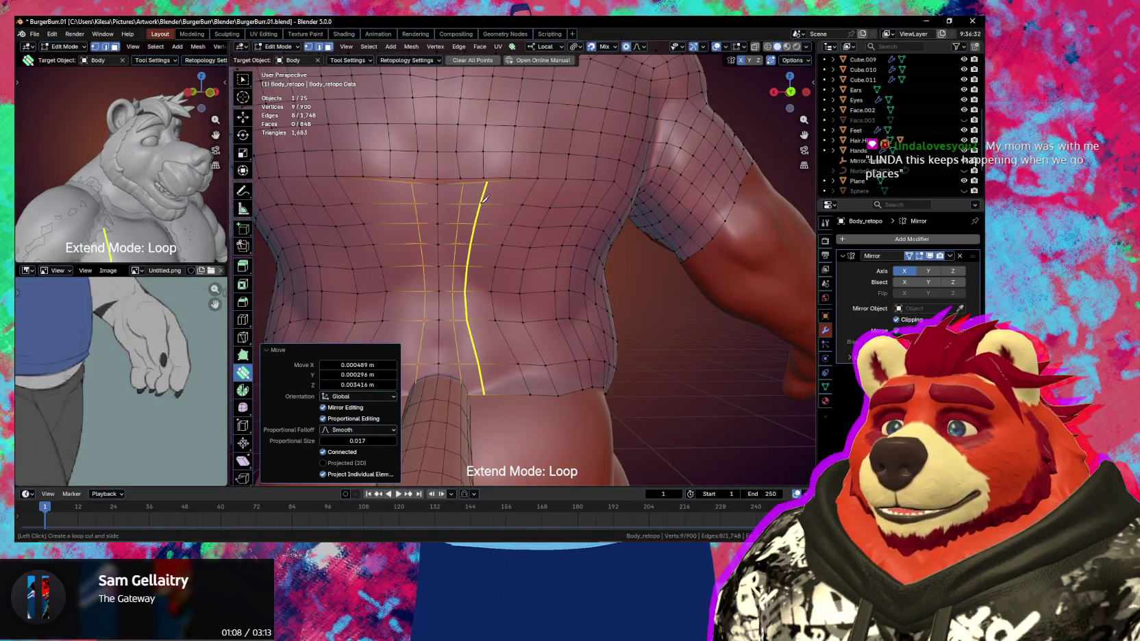
{"action": "left_click", "coordinate": [504, 198]}
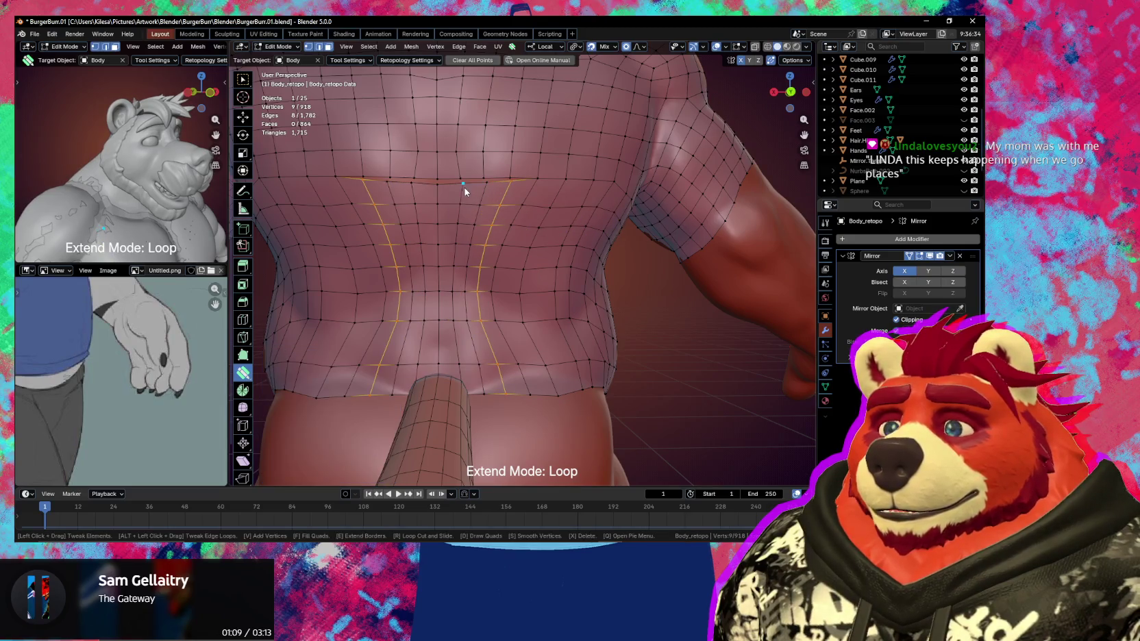
{"action": "mouse_move", "coordinate": [465, 187]}
{"action": "left_mouse_down"}
{"action": "mouse_move", "coordinate": [485, 182]}
{"action": "mouse_move", "coordinate": [437, 175]}
{"action": "left_mouse_up"}
{"action": "left_click_drag", "start_coordinate": [508, 185], "coordinate": [488, 179]}
Move the lower-back border 0.0388 m with an enlarged proportional-editing falloff, then clear the selection
{"action": "middle_click_drag", "start_coordinate": [487, 180], "coordinate": [490, 304]}
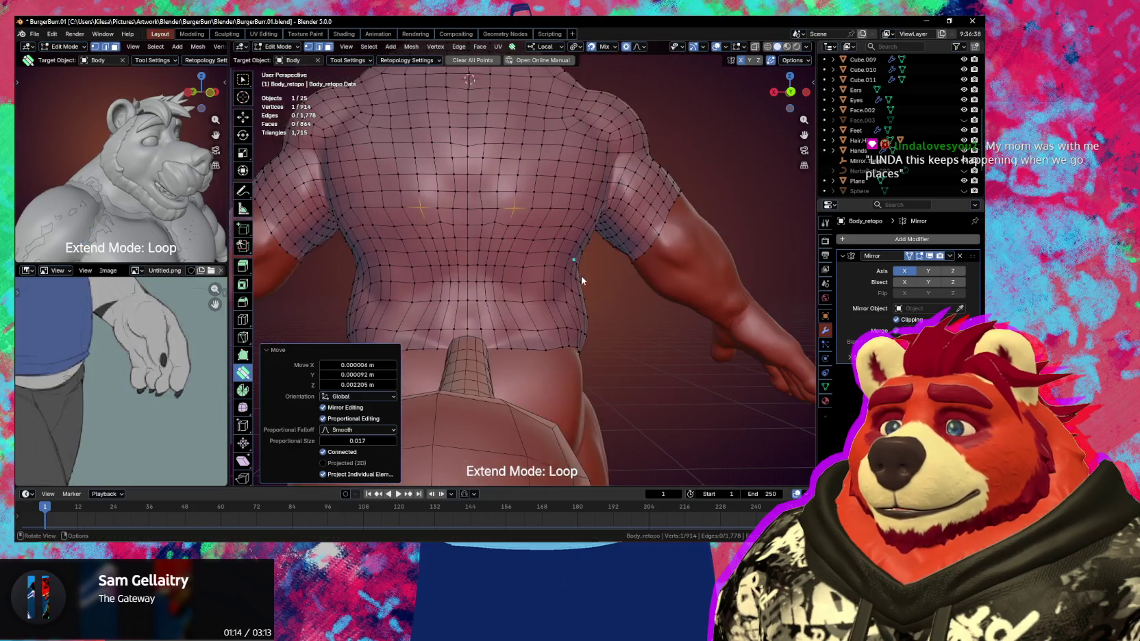
{"action": "key", "text": "s"}
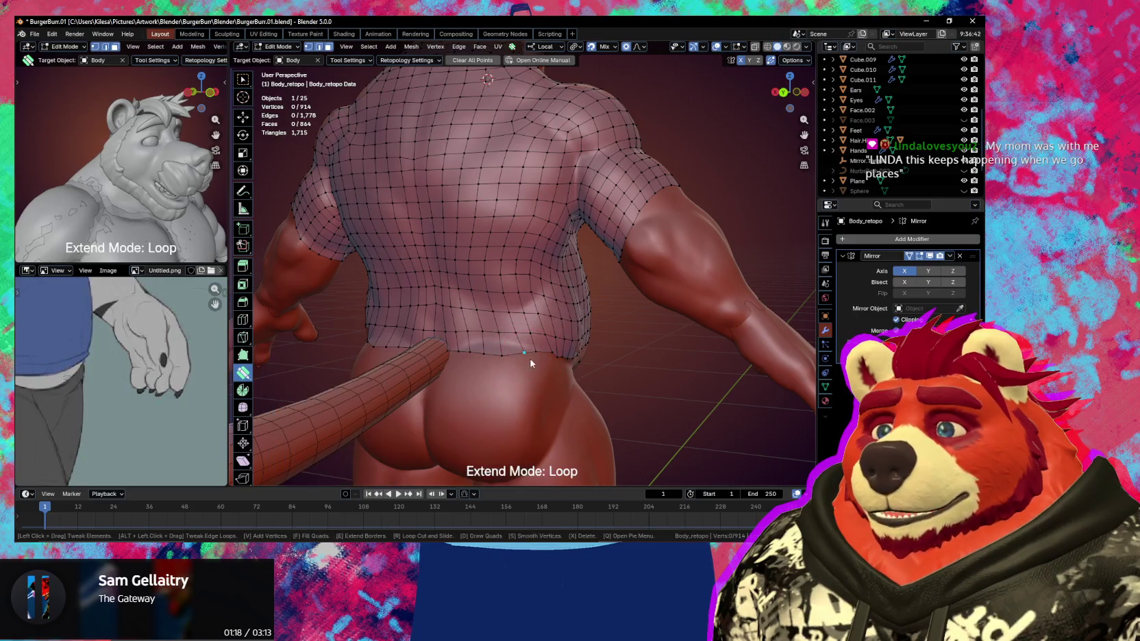
{"action": "middle_click_drag", "start_coordinate": [515, 350], "coordinate": [488, 354]}
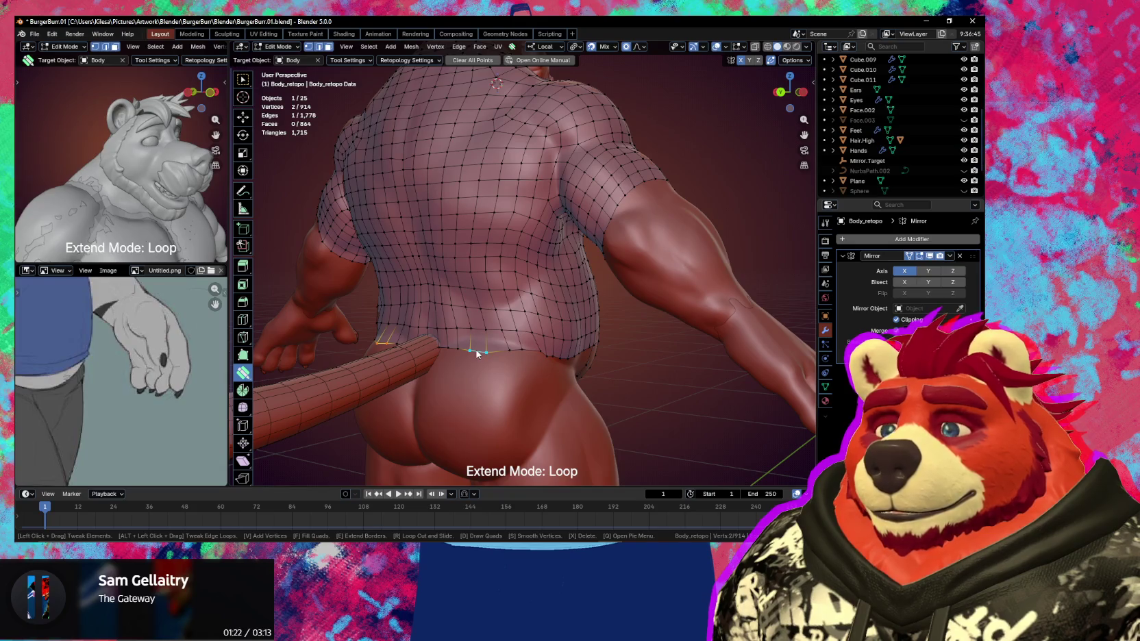
{"action": "left_click_drag", "start_coordinate": [477, 353], "coordinate": [476, 350]}
{"action": "scroll", "coordinate": [476, 341], "scroll_direction": "down", "scroll_amount": 4}
{"action": "scroll", "coordinate": [476, 339], "scroll_direction": "down", "scroll_amount": 5}
{"action": "scroll", "coordinate": [476, 336], "scroll_direction": "down", "scroll_amount": 4}
{"action": "scroll", "coordinate": [476, 334], "scroll_direction": "down", "scroll_amount": 5}
{"action": "scroll", "coordinate": [476, 333], "scroll_direction": "down", "scroll_amount": 2}
{"action": "scroll", "coordinate": [476, 327], "scroll_direction": "down", "scroll_amount": 1}
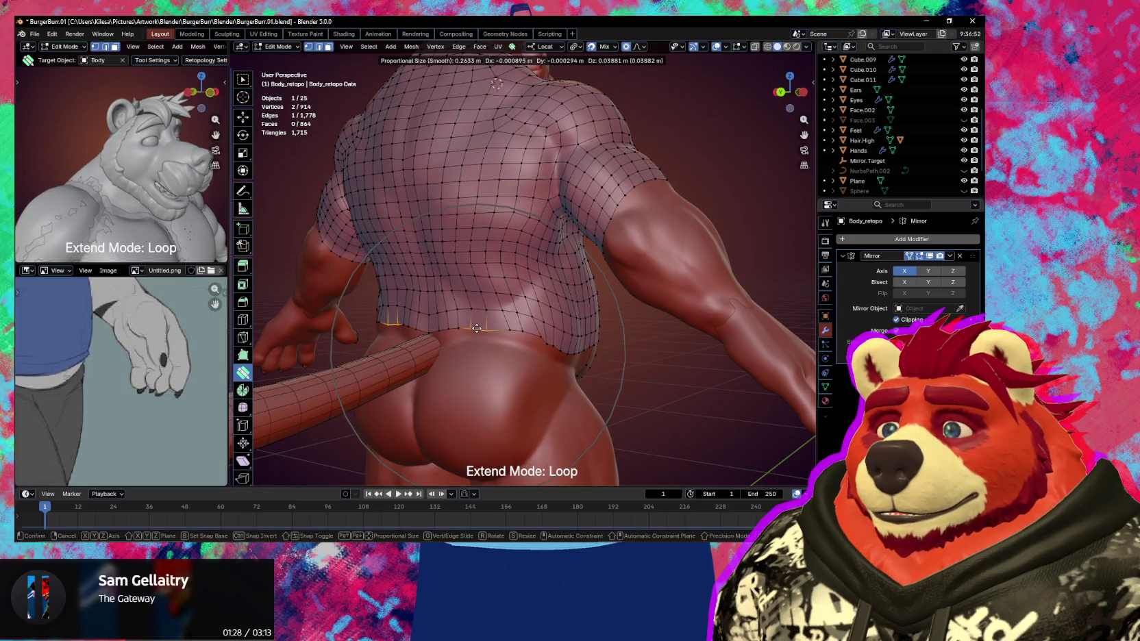
{"action": "left_click", "coordinate": [477, 332]}
{"action": "mouse_move", "coordinate": [477, 332]}
{"action": "middle_mouse_down"}
{"action": "mouse_move", "coordinate": [546, 350]}
{"action": "mouse_move", "coordinate": [512, 357]}
{"action": "mouse_move", "coordinate": [517, 344]}
{"action": "mouse_move", "coordinate": [568, 334]}
{"action": "middle_mouse_up"}
{"action": "left_click", "coordinate": [523, 351]}
{"action": "key", "text": "s"}
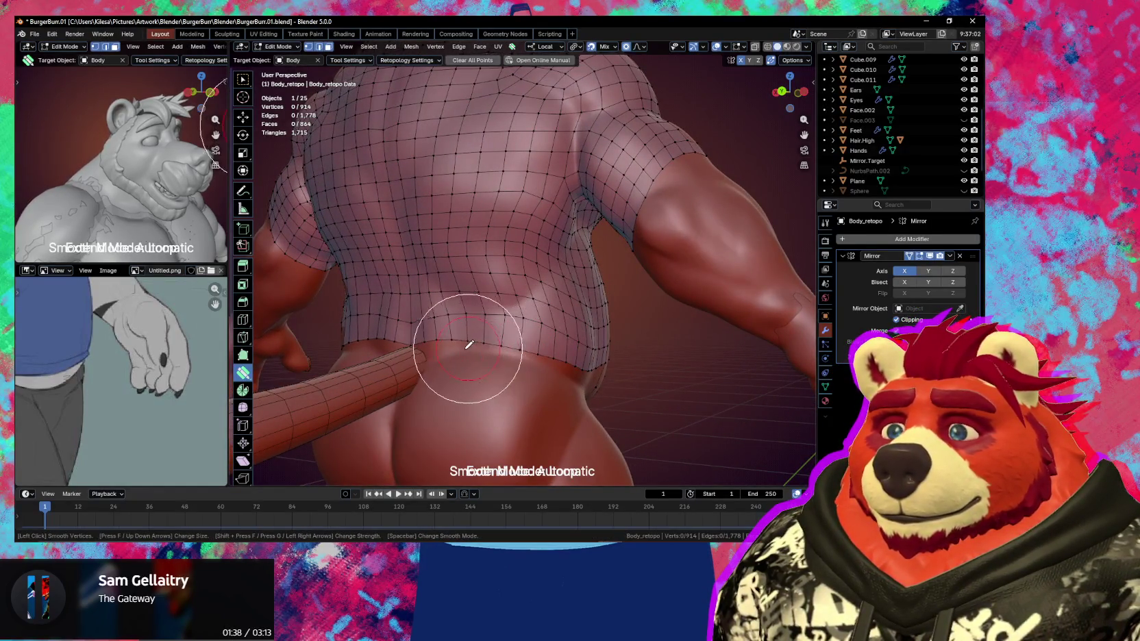
Brush Smooth Vertices over the lower-back grid, then return to Extend Mode
{"action": "mouse_move", "coordinate": [491, 370]}
{"action": "middle_mouse_down"}
{"action": "mouse_move", "coordinate": [537, 300]}
{"action": "mouse_move", "coordinate": [521, 254]}
{"action": "middle_mouse_up"}
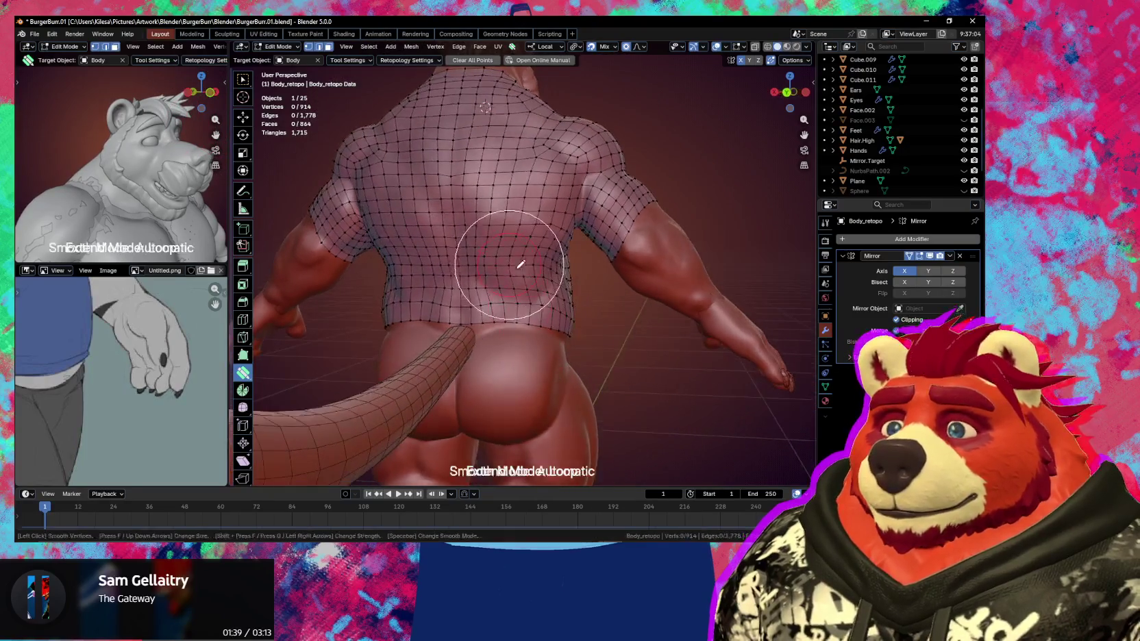
{"action": "key", "text": "s"}
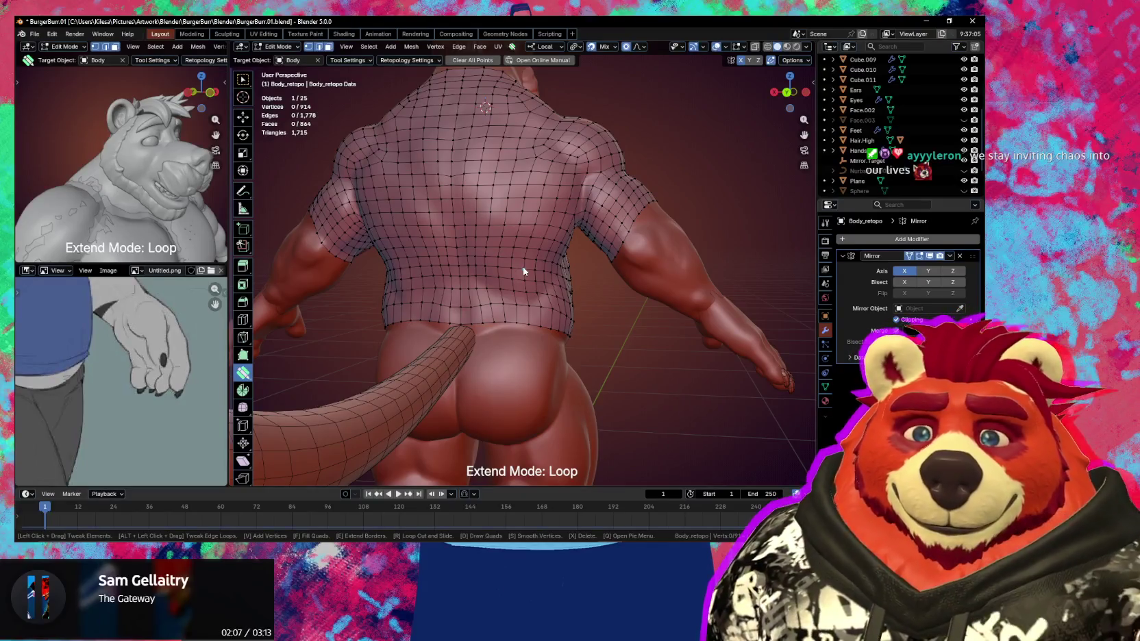
{"action": "mouse_move", "coordinate": [528, 228]}
{"action": "middle_mouse_down"}
{"action": "mouse_move", "coordinate": [580, 233]}
{"action": "mouse_move", "coordinate": [549, 234]}
{"action": "mouse_move", "coordinate": [575, 342]}
{"action": "mouse_move", "coordinate": [501, 359]}
{"action": "mouse_move", "coordinate": [356, 364]}
{"action": "mouse_move", "coordinate": [335, 326]}
{"action": "mouse_move", "coordinate": [348, 301]}
{"action": "mouse_move", "coordinate": [377, 338]}
{"action": "mouse_move", "coordinate": [432, 331]}
{"action": "middle_mouse_up"}
Pull a chest face near the upper arm and move the underarm edge with falloff
{"action": "scroll", "coordinate": [429, 315], "scroll_direction": "up", "scroll_amount": 3}
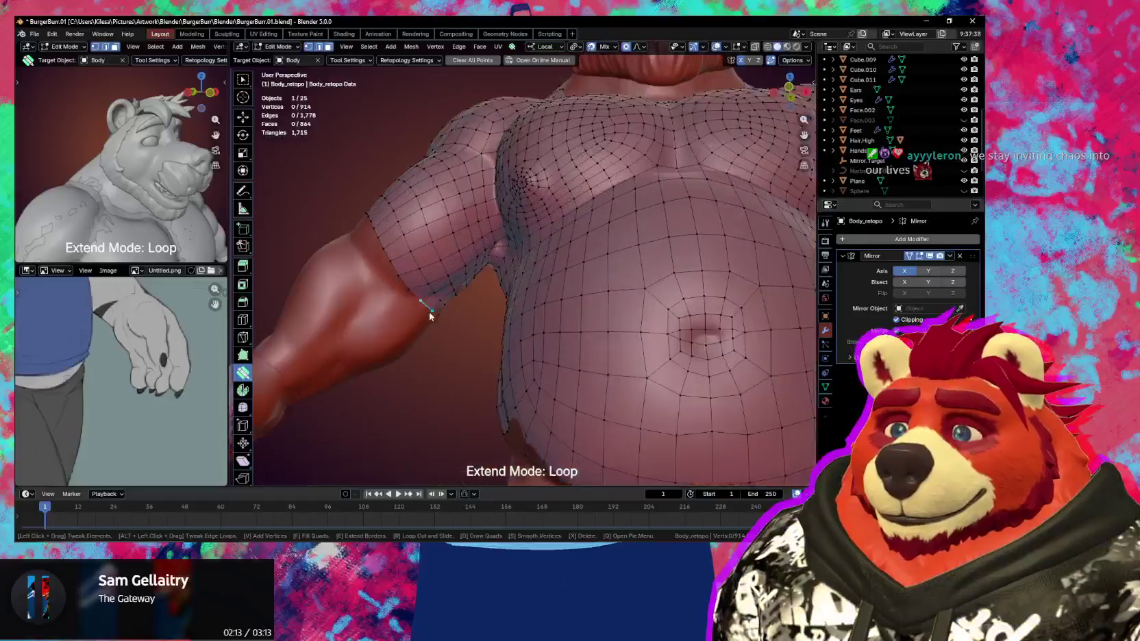
{"action": "left_click_drag", "start_coordinate": [441, 305], "coordinate": [437, 295]}
{"action": "scroll", "coordinate": [442, 295], "scroll_direction": "up", "scroll_amount": 5}
{"action": "scroll", "coordinate": [437, 294], "scroll_direction": "up", "scroll_amount": 7}
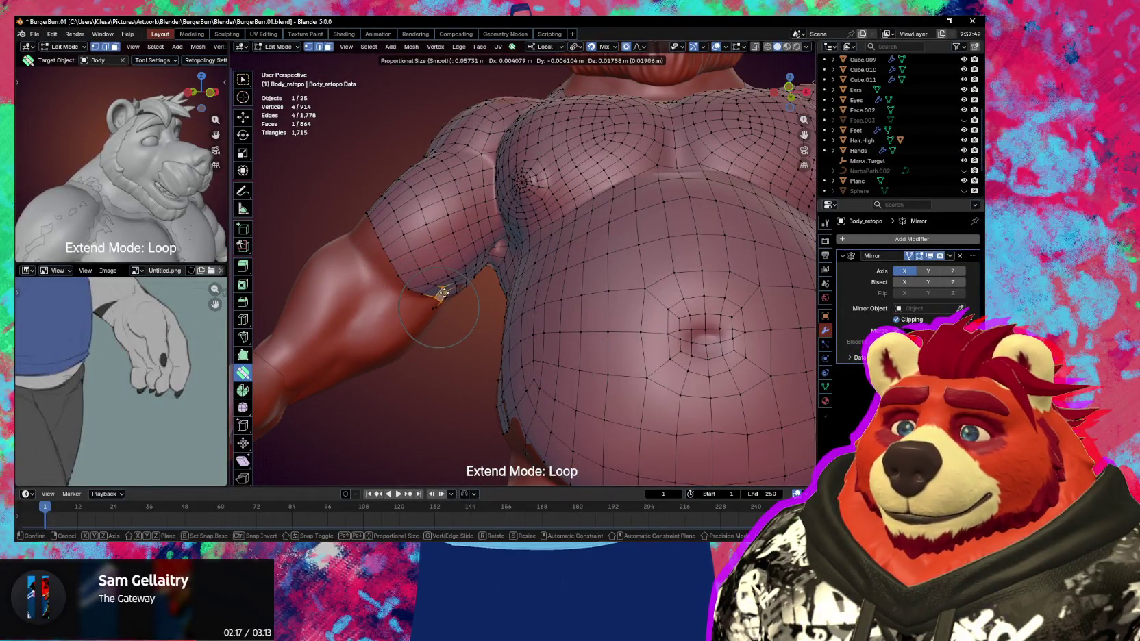
{"action": "left_click_drag", "start_coordinate": [444, 293], "coordinate": [438, 298]}
{"action": "mouse_move", "coordinate": [438, 298]}
{"action": "middle_mouse_down"}
{"action": "mouse_move", "coordinate": [474, 271]}
{"action": "mouse_move", "coordinate": [532, 276]}
{"action": "mouse_move", "coordinate": [559, 231]}
{"action": "middle_mouse_up"}
{"action": "left_click_drag", "start_coordinate": [520, 166], "coordinate": [511, 178]}
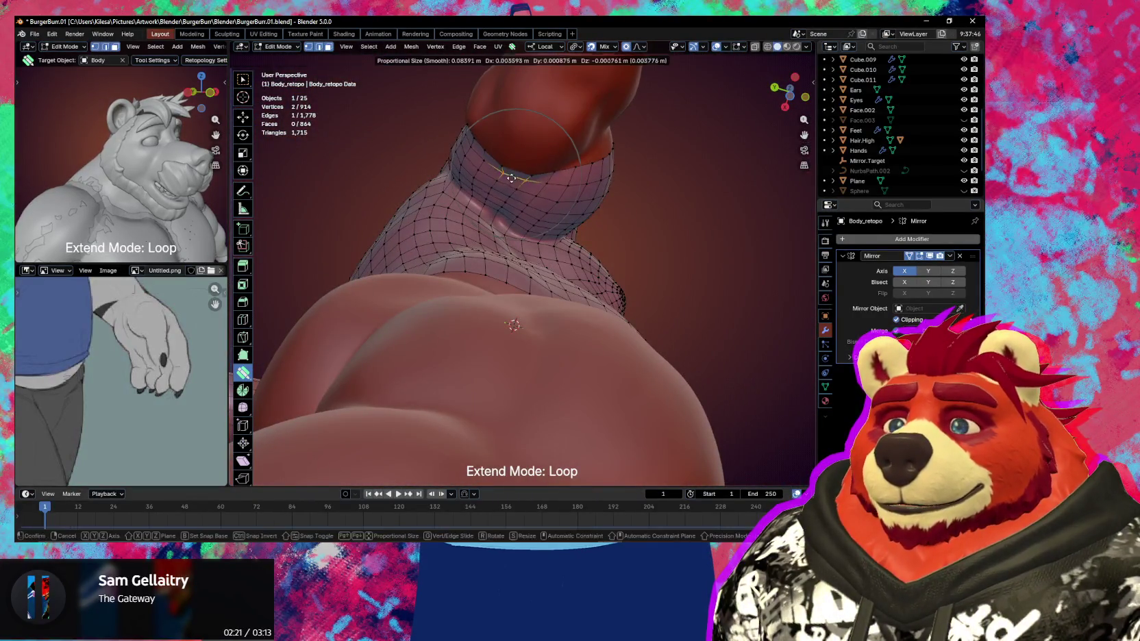
{"action": "left_click", "coordinate": [507, 188]}
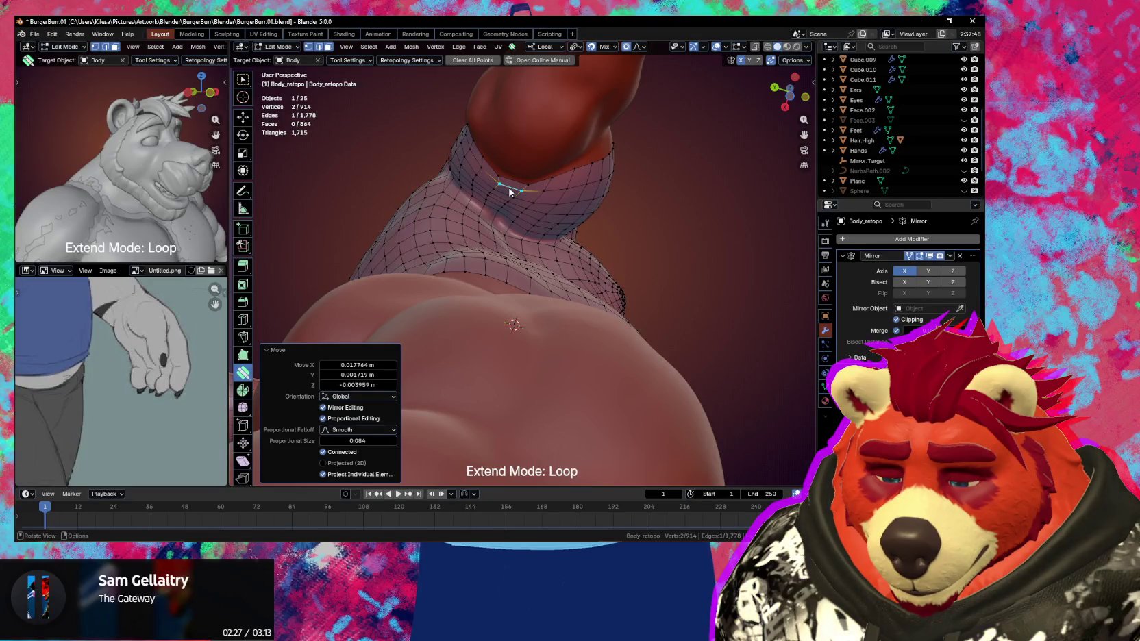
Reshape the arm seam, moving a sleeve-edge vertex about 0.025 m in Z with 0.029 proportional size
{"action": "mouse_move", "coordinate": [509, 192]}
{"action": "middle_mouse_down"}
{"action": "mouse_move", "coordinate": [474, 351]}
{"action": "mouse_move", "coordinate": [521, 283]}
{"action": "middle_mouse_up"}
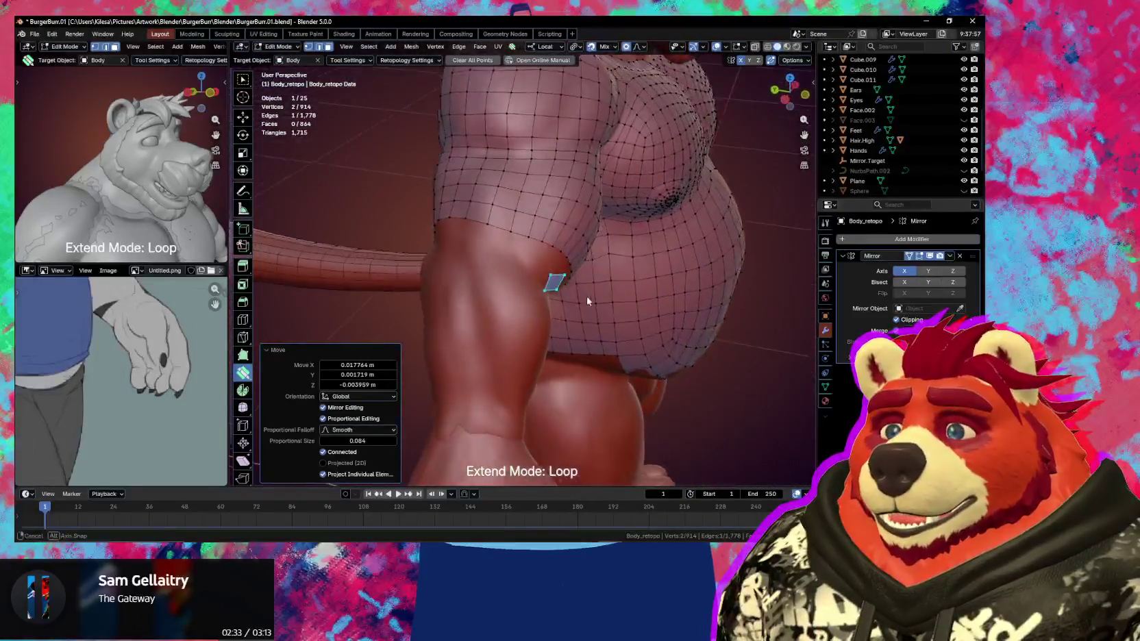
{"action": "middle_click_drag", "start_coordinate": [521, 284], "coordinate": [494, 219]}
{"action": "left_click_drag", "start_coordinate": [507, 252], "coordinate": [512, 241]}
{"action": "mouse_move", "coordinate": [512, 241]}
{"action": "middle_mouse_down"}
{"action": "mouse_move", "coordinate": [576, 282]}
{"action": "mouse_move", "coordinate": [544, 300]}
{"action": "middle_mouse_up"}
{"action": "left_click_drag", "start_coordinate": [539, 284], "coordinate": [534, 288]}
{"action": "middle_click_drag", "start_coordinate": [535, 288], "coordinate": [535, 288]}
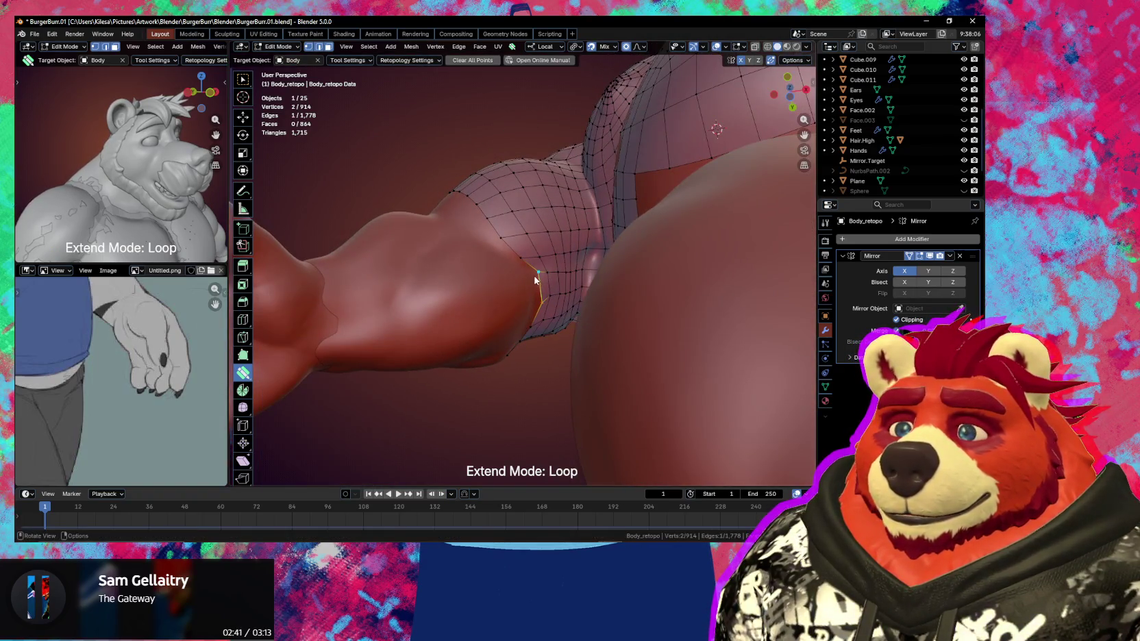
{"action": "left_click_drag", "start_coordinate": [537, 272], "coordinate": [532, 277]}
{"action": "mouse_move", "coordinate": [532, 277]}
{"action": "middle_mouse_down"}
{"action": "mouse_move", "coordinate": [549, 273]}
{"action": "mouse_move", "coordinate": [518, 369]}
{"action": "middle_mouse_up"}
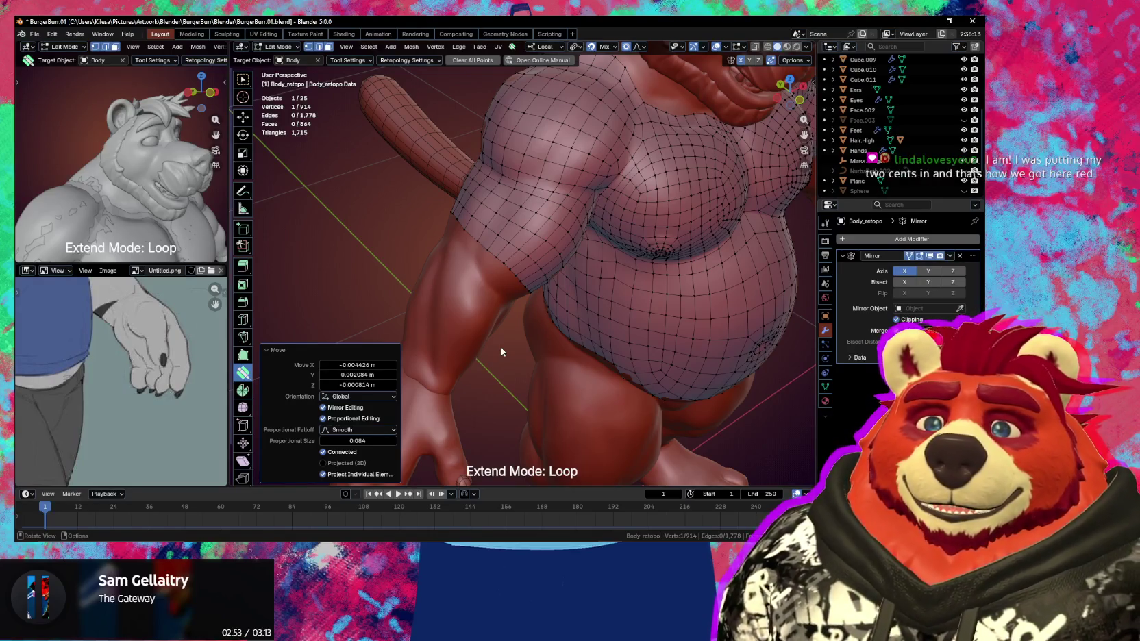
{"action": "mouse_move", "coordinate": [491, 331]}
{"action": "middle_mouse_down"}
{"action": "mouse_move", "coordinate": [534, 275]}
{"action": "mouse_move", "coordinate": [593, 268]}
{"action": "mouse_move", "coordinate": [537, 293]}
{"action": "mouse_move", "coordinate": [650, 241]}
{"action": "mouse_move", "coordinate": [546, 263]}
{"action": "middle_mouse_up"}
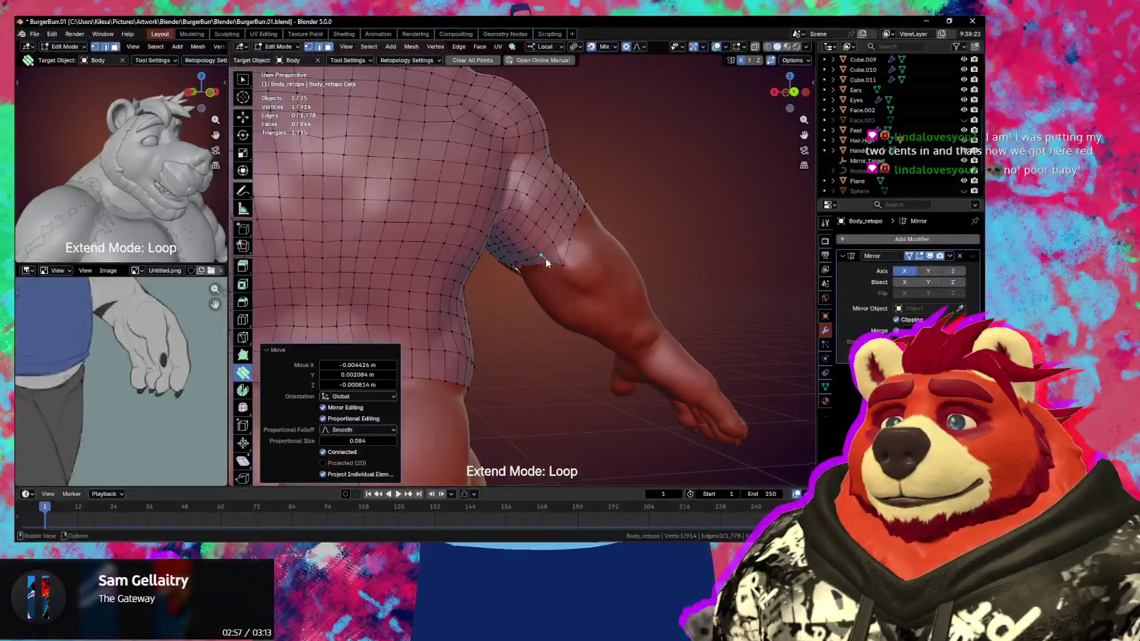
{"action": "left_click_drag", "start_coordinate": [564, 269], "coordinate": [563, 253]}
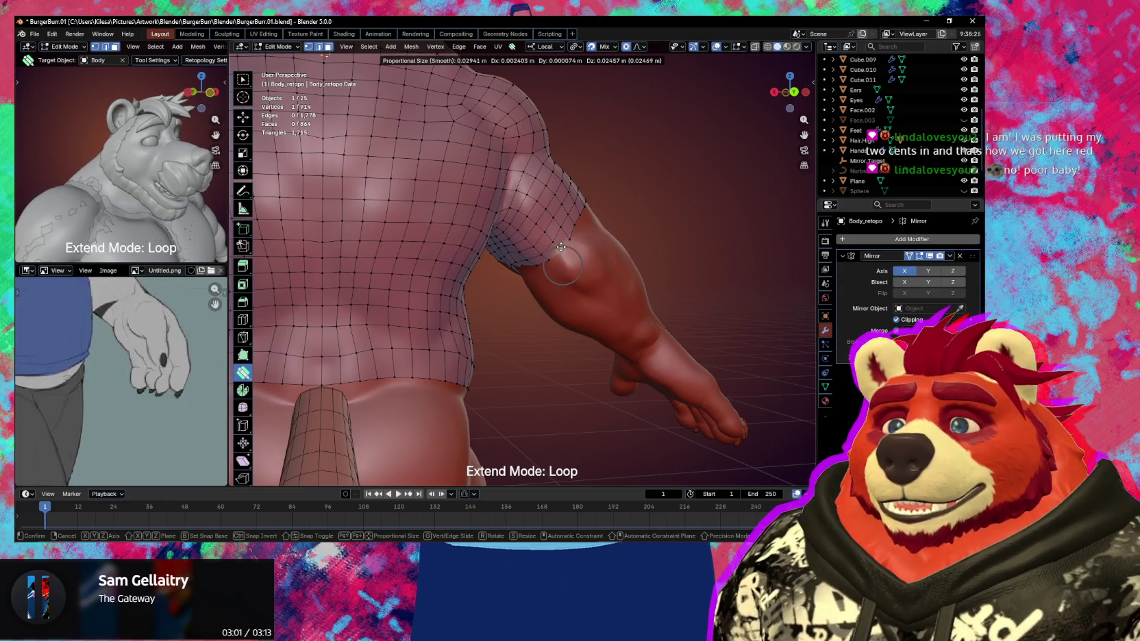
{"action": "left_click_drag", "start_coordinate": [560, 246], "coordinate": [561, 247]}
{"action": "scroll", "coordinate": [561, 260], "scroll_direction": "up", "scroll_amount": 3}
Extrude three new rings from the arm's border ring down toward the wrist
{"action": "mouse_move", "coordinate": [556, 288]}
{"action": "middle_mouse_down"}
{"action": "mouse_move", "coordinate": [569, 287]}
{"action": "mouse_move", "coordinate": [552, 236]}
{"action": "middle_mouse_up"}
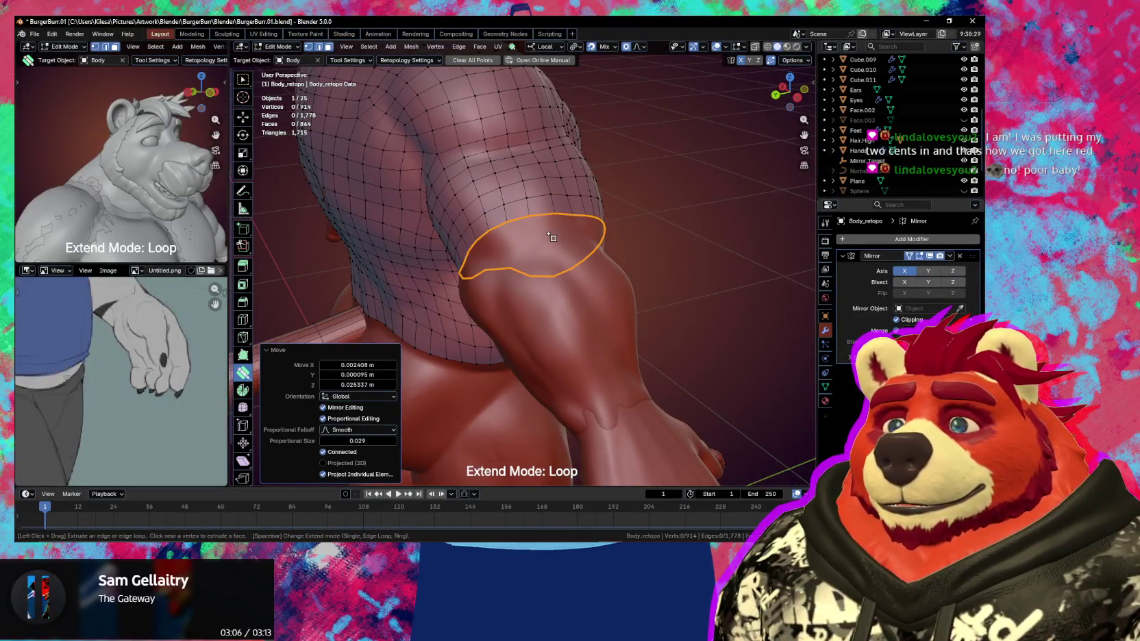
{"action": "left_click_drag", "start_coordinate": [552, 236], "coordinate": [589, 295]}
{"action": "middle_click_drag", "start_coordinate": [590, 301], "coordinate": [566, 339]}
{"action": "mouse_move", "coordinate": [563, 337]}
{"action": "left_mouse_down"}
{"action": "mouse_move", "coordinate": [585, 356]}
{"action": "mouse_move", "coordinate": [579, 383]}
{"action": "mouse_move", "coordinate": [601, 429]}
{"action": "left_mouse_up"}
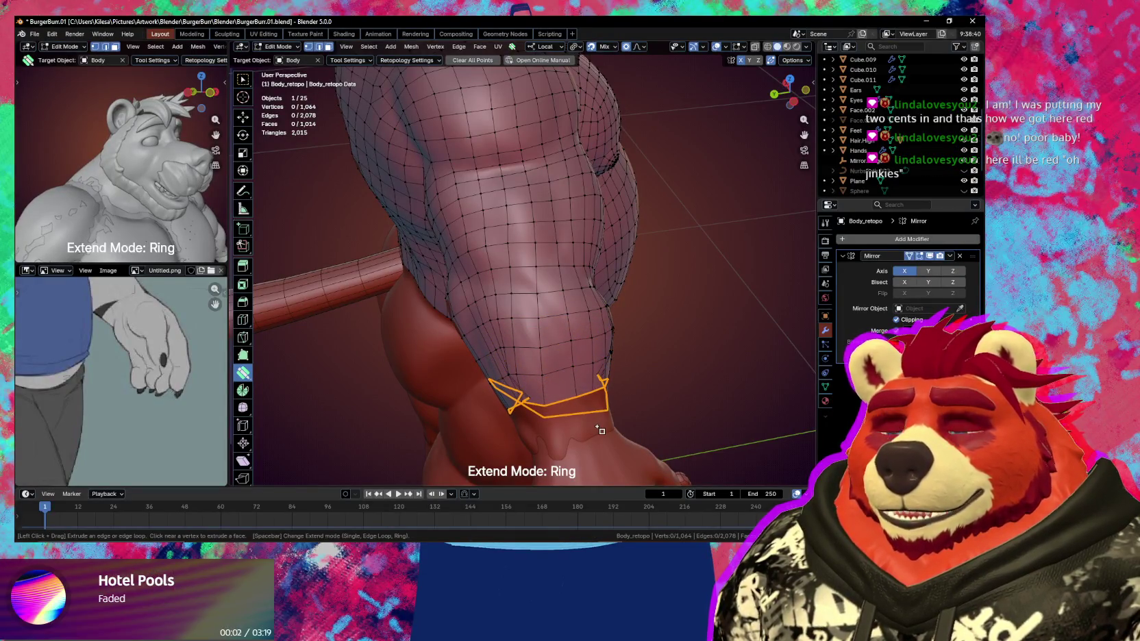
{"action": "mouse_move", "coordinate": [598, 430]}
{"action": "middle_mouse_down"}
{"action": "mouse_move", "coordinate": [510, 381]}
{"action": "mouse_move", "coordinate": [502, 234]}
{"action": "middle_mouse_up"}
Merge a duplicate vertex at the forearm border and smooth the mesh near the elbow
{"action": "key", "text": "s"}
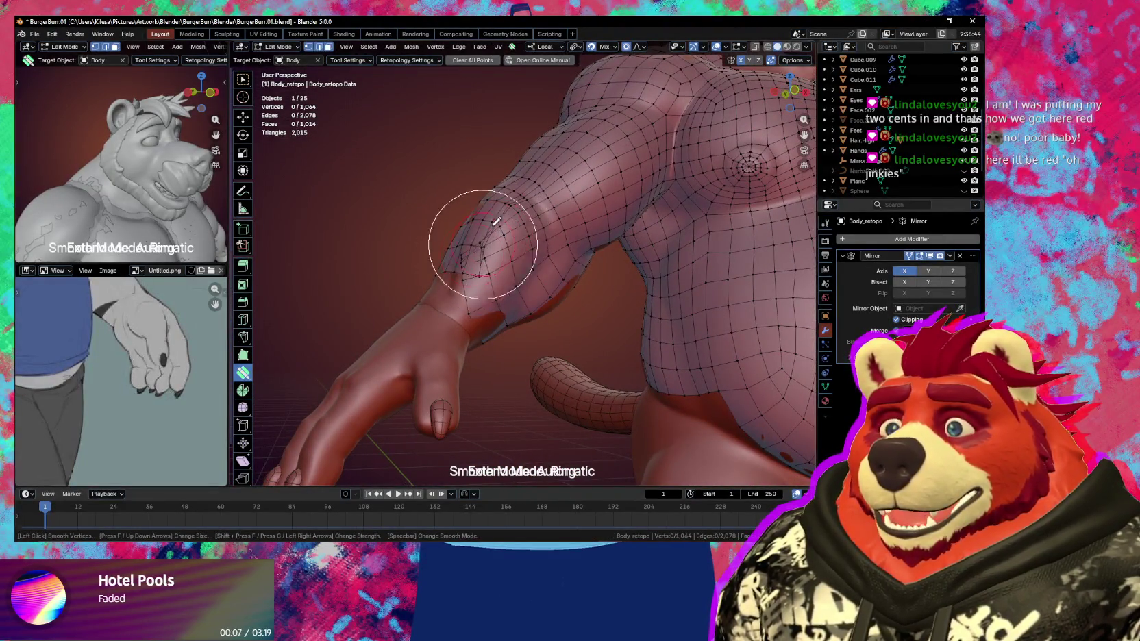
{"action": "middle_click_drag", "start_coordinate": [491, 231], "coordinate": [489, 243]}
{"action": "left_click", "coordinate": [489, 243]}
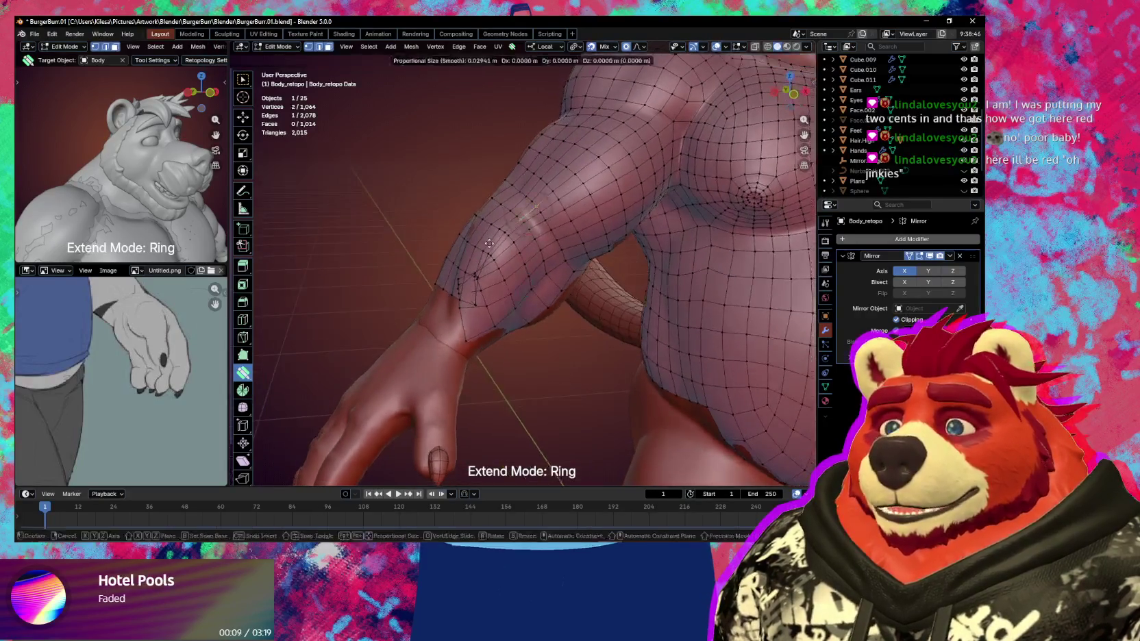
{"action": "left_click", "coordinate": [502, 233]}
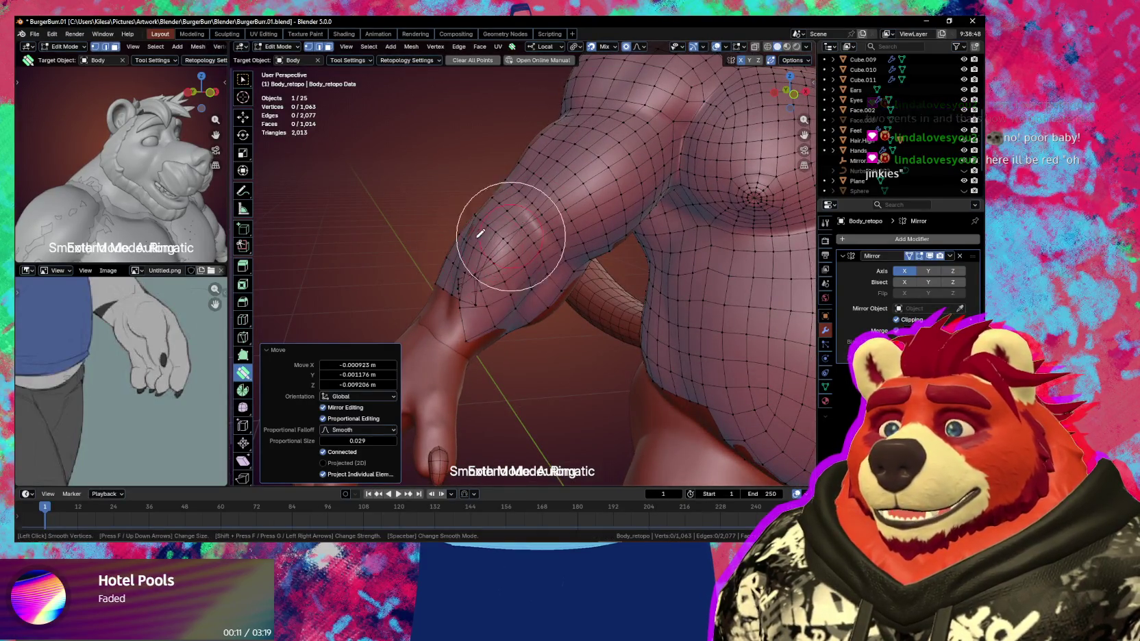
{"action": "left_click", "coordinate": [540, 283]}
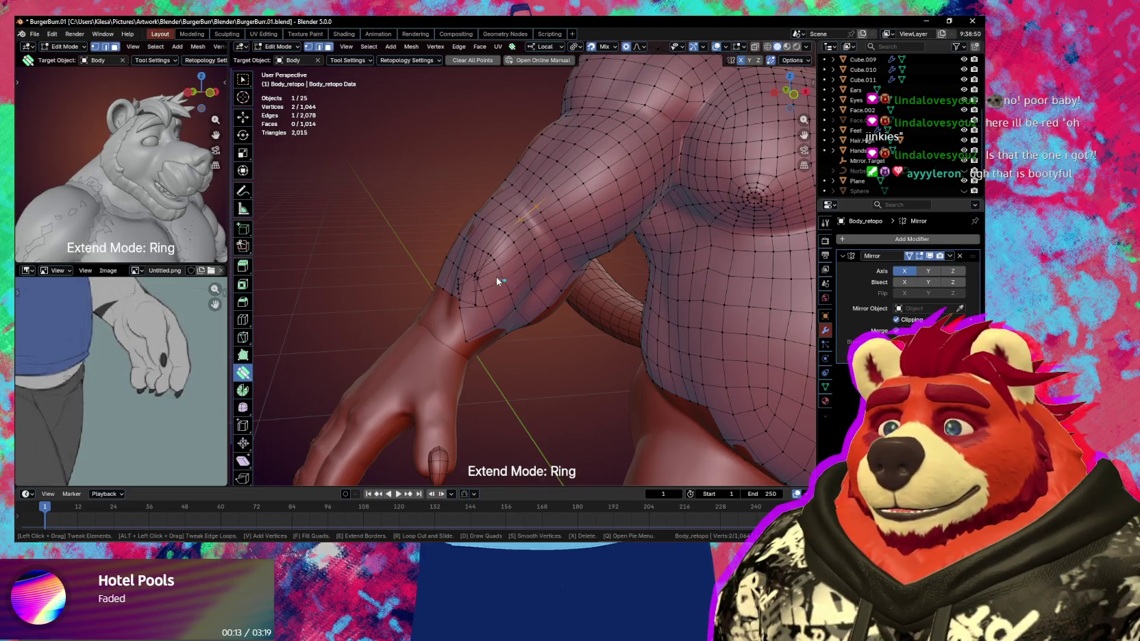
{"action": "key", "text": "s"}
{"action": "mouse_move", "coordinate": [484, 274]}
{"action": "middle_mouse_down"}
{"action": "mouse_move", "coordinate": [546, 300]}
{"action": "mouse_move", "coordinate": [435, 247]}
{"action": "middle_mouse_up"}
{"action": "key", "text": "s"}
{"action": "mouse_move", "coordinate": [408, 226]}
{"action": "left_mouse_down"}
{"action": "mouse_move", "coordinate": [500, 317]}
{"action": "mouse_move", "coordinate": [446, 284]}
{"action": "mouse_move", "coordinate": [504, 309]}
{"action": "left_mouse_up"}
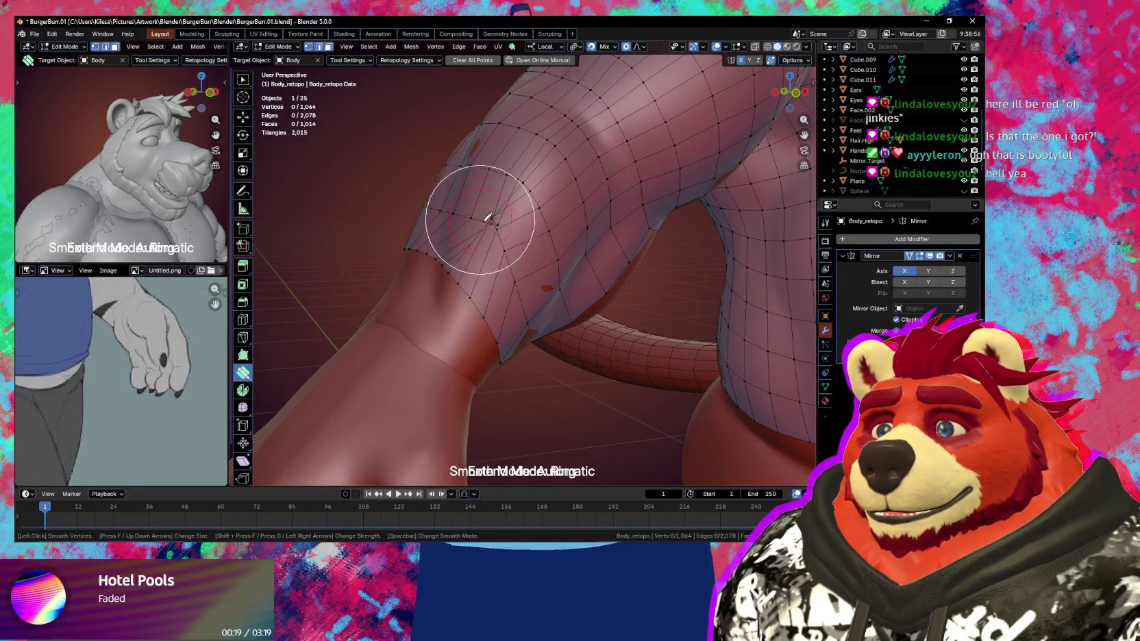
Undo an accidental wrist-border pull and smooth the wrist, forearm and upper arm
{"action": "middle_click_drag", "start_coordinate": [554, 310], "coordinate": [593, 274]}
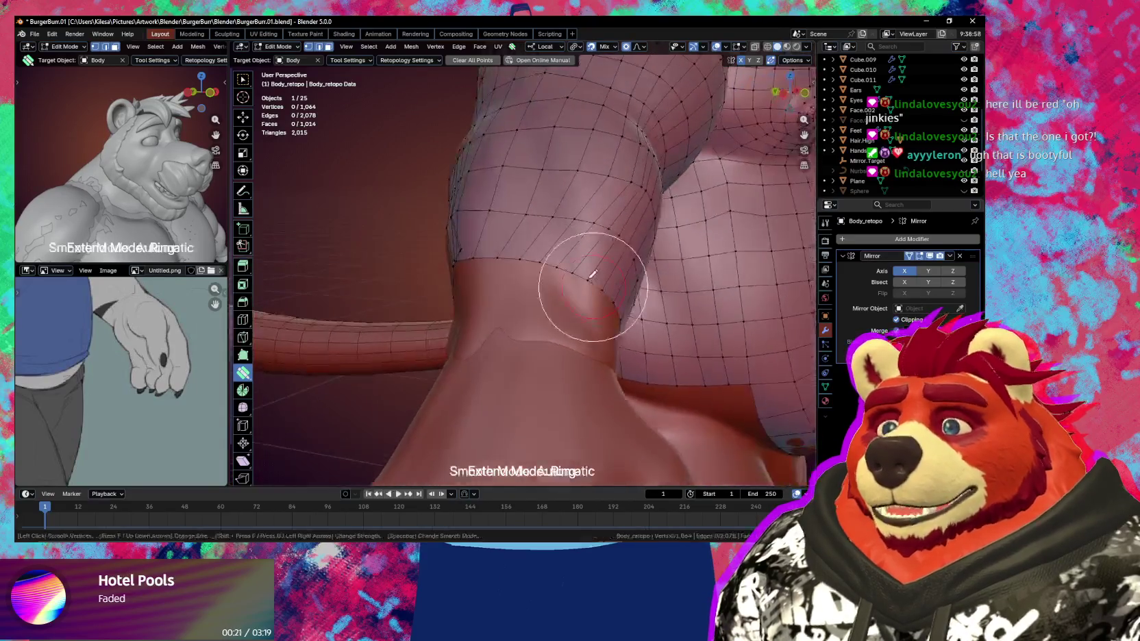
{"action": "middle_click_drag", "start_coordinate": [495, 254], "coordinate": [570, 289]}
{"action": "left_click_drag", "start_coordinate": [528, 260], "coordinate": [545, 282]}
{"action": "key", "text": "ctrl+z"}
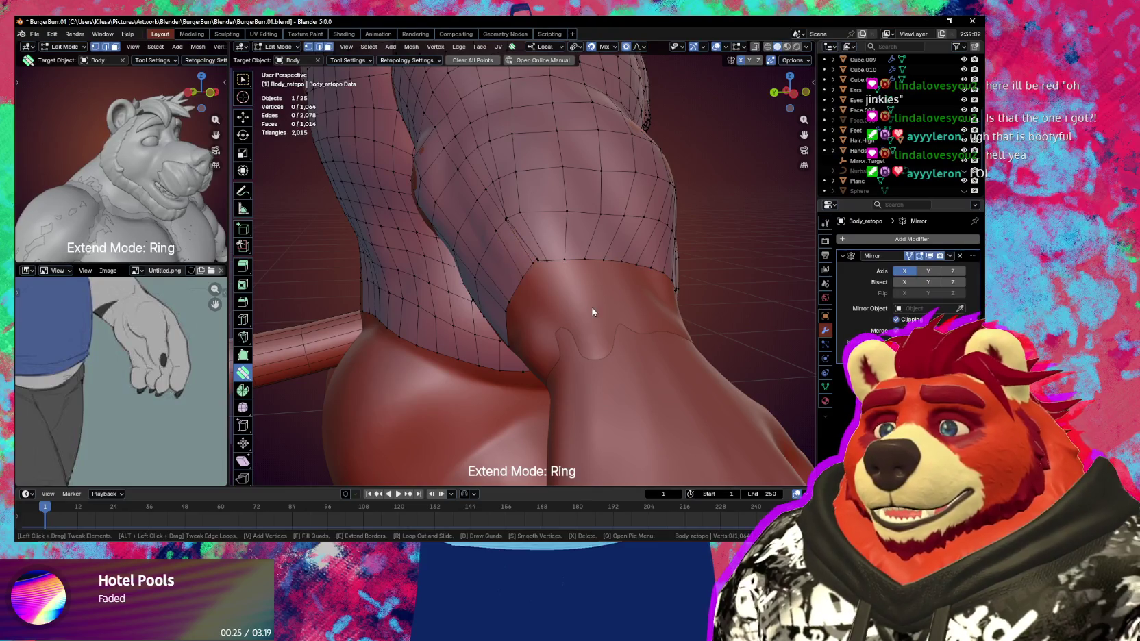
{"action": "key", "text": "s"}
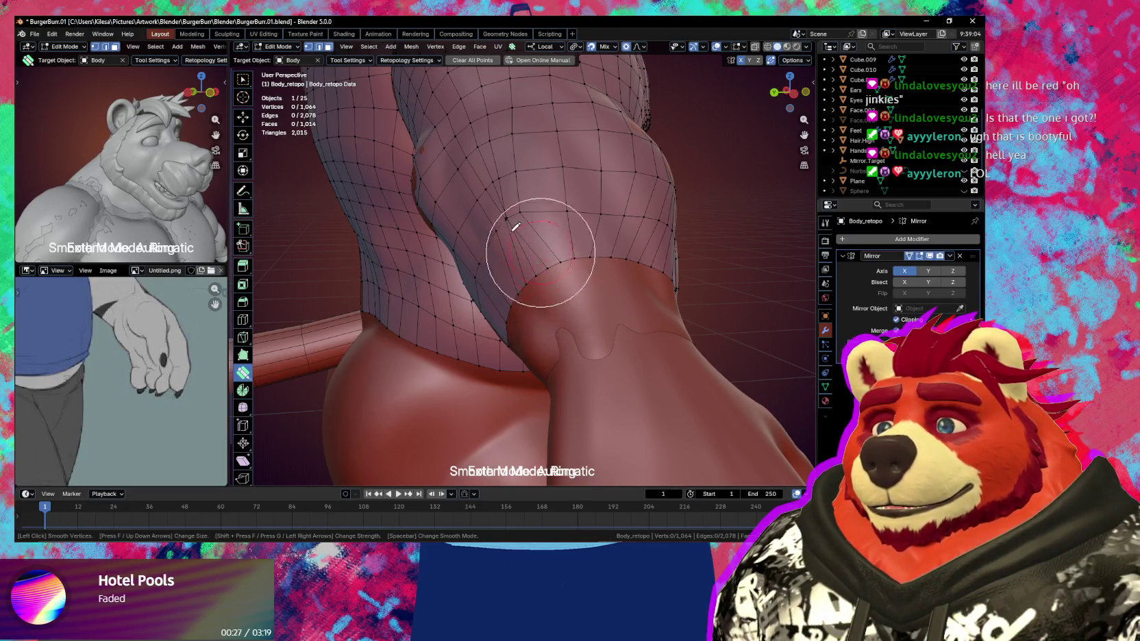
{"action": "left_click_drag", "start_coordinate": [523, 213], "coordinate": [623, 237]}
{"action": "mouse_move", "coordinate": [623, 237]}
{"action": "middle_mouse_down"}
{"action": "mouse_move", "coordinate": [660, 307]}
{"action": "mouse_move", "coordinate": [631, 270]}
{"action": "mouse_move", "coordinate": [545, 237]}
{"action": "middle_mouse_up"}
{"action": "key", "text": "s"}
{"action": "left_click_drag", "start_coordinate": [556, 294], "coordinate": [556, 300]}
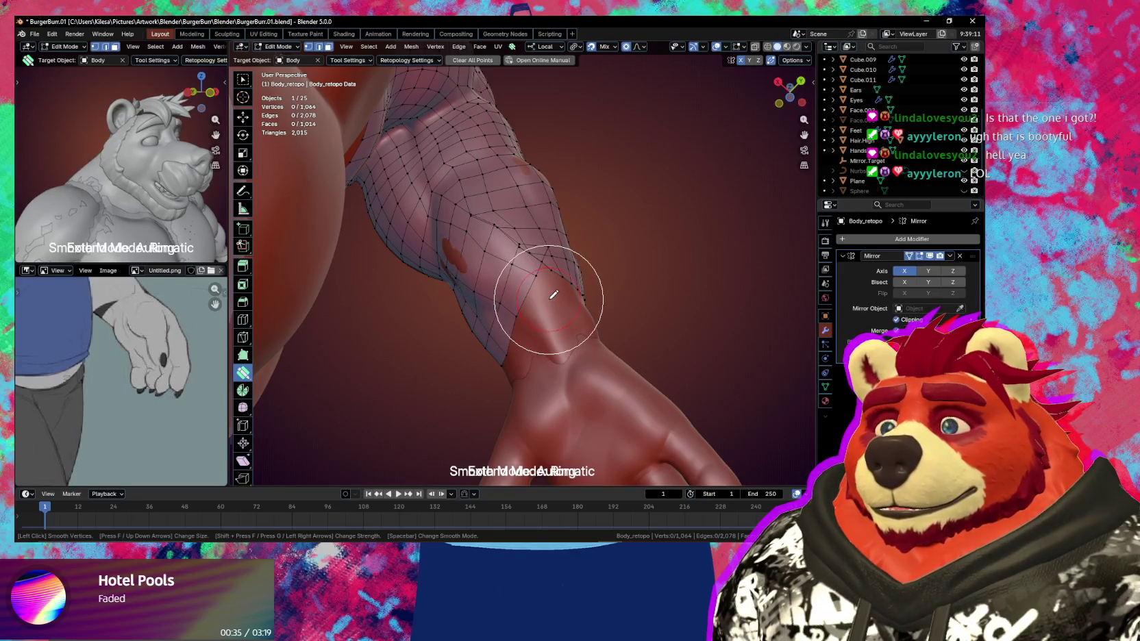
{"action": "mouse_move", "coordinate": [564, 299]}
{"action": "left_mouse_down"}
{"action": "mouse_move", "coordinate": [478, 226]}
{"action": "mouse_move", "coordinate": [521, 190]}
{"action": "left_mouse_up"}
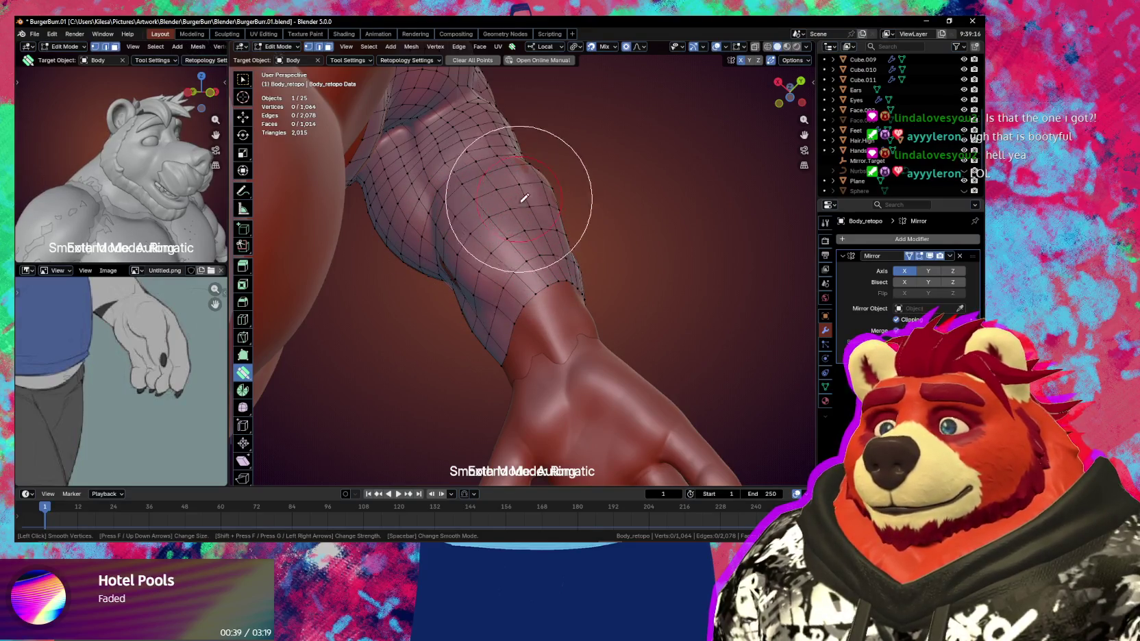
{"action": "middle_click_drag", "start_coordinate": [521, 190], "coordinate": [480, 311]}
Smooth the sleeve again from the wrist up to the upper arm, checking several angles
{"action": "key", "text": "s"}
{"action": "middle_click_drag", "start_coordinate": [580, 183], "coordinate": [575, 234]}
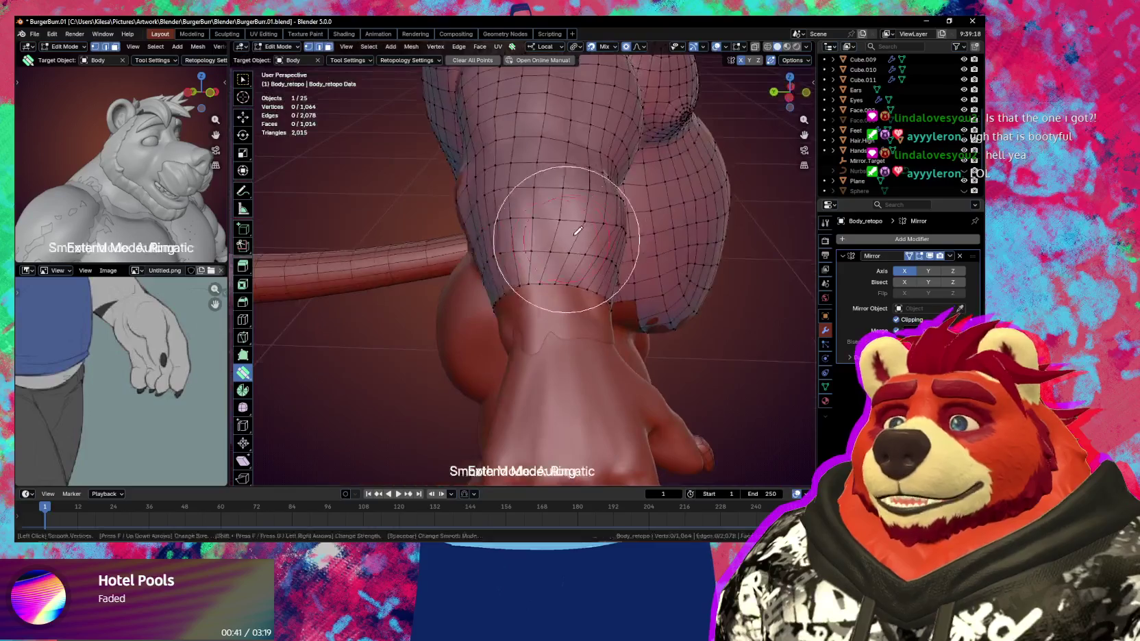
{"action": "mouse_move", "coordinate": [597, 258]}
{"action": "left_mouse_down"}
{"action": "mouse_move", "coordinate": [542, 307]}
{"action": "mouse_move", "coordinate": [555, 343]}
{"action": "left_mouse_up"}
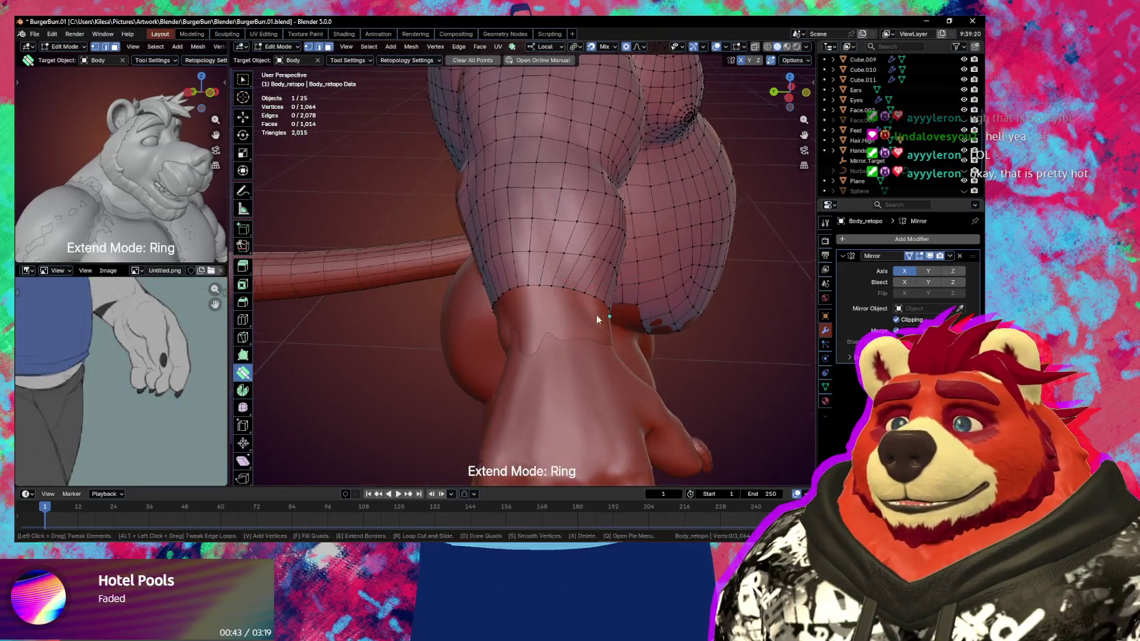
{"action": "middle_click_drag", "start_coordinate": [598, 315], "coordinate": [448, 290]}
{"action": "mouse_move", "coordinate": [526, 250]}
{"action": "left_mouse_down"}
{"action": "mouse_move", "coordinate": [559, 254]}
{"action": "mouse_move", "coordinate": [527, 191]}
{"action": "mouse_move", "coordinate": [560, 202]}
{"action": "left_mouse_up"}
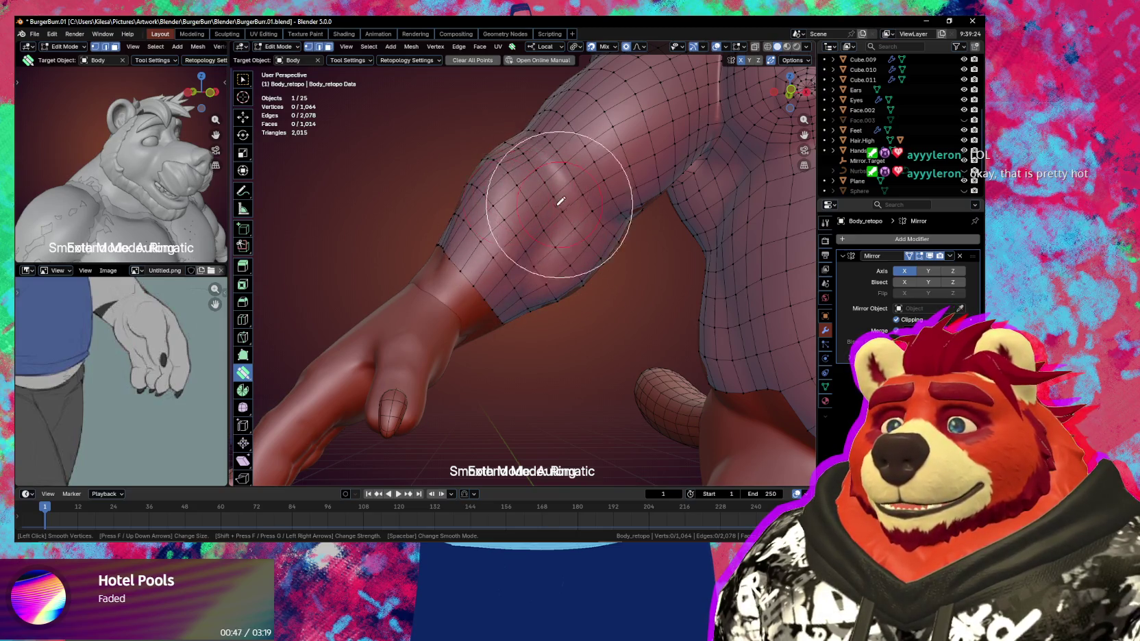
{"action": "mouse_move", "coordinate": [572, 221]}
{"action": "middle_mouse_down"}
{"action": "mouse_move", "coordinate": [580, 236]}
{"action": "mouse_move", "coordinate": [533, 262]}
{"action": "mouse_move", "coordinate": [564, 287]}
{"action": "mouse_move", "coordinate": [523, 251]}
{"action": "middle_mouse_up"}
{"action": "key", "text": "s"}
{"action": "middle_click_drag", "start_coordinate": [534, 291], "coordinate": [511, 264]}
{"action": "key", "text": "s"}
{"action": "left_click_drag", "start_coordinate": [525, 269], "coordinate": [527, 191]}
{"action": "mouse_move", "coordinate": [526, 191]}
{"action": "middle_mouse_down"}
{"action": "mouse_move", "coordinate": [562, 243]}
{"action": "mouse_move", "coordinate": [545, 109]}
{"action": "middle_mouse_up"}
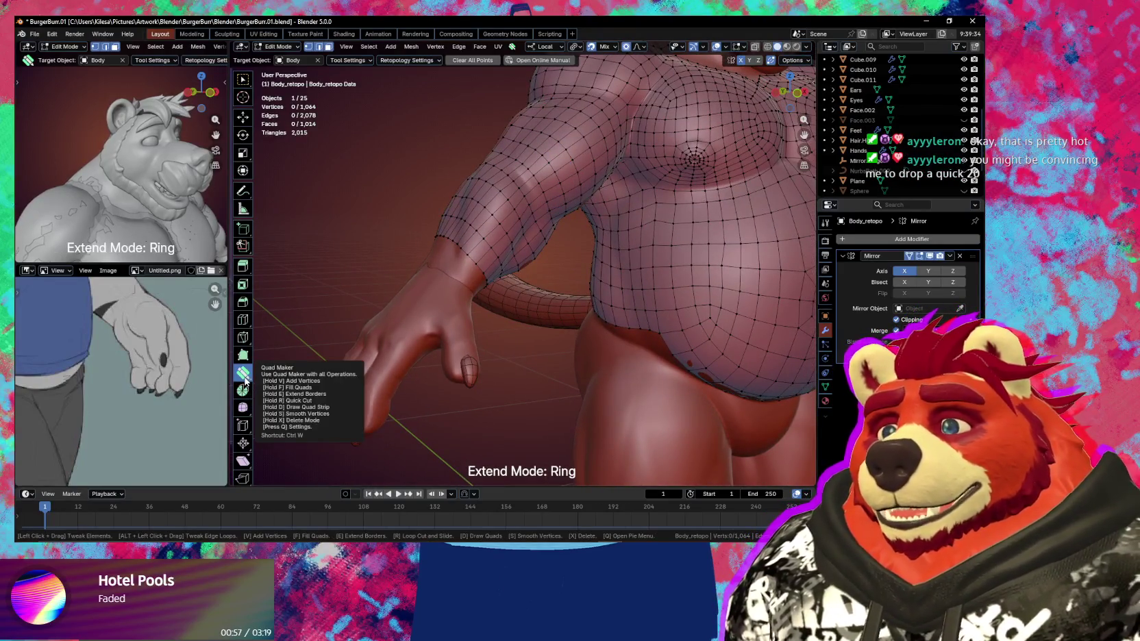
{"action": "mouse_move", "coordinate": [480, 288]}
{"action": "middle_mouse_down"}
{"action": "mouse_move", "coordinate": [510, 270]}
{"action": "mouse_move", "coordinate": [479, 301]}
{"action": "mouse_move", "coordinate": [683, 293]}
{"action": "middle_mouse_up"}
{"action": "scroll", "coordinate": [437, 335], "scroll_direction": "up", "scroll_amount": 3}
{"action": "key", "text": "ctrl+z"}
{"action": "mouse_move", "coordinate": [593, 259]}
{"action": "middle_mouse_down"}
{"action": "mouse_move", "coordinate": [631, 325]}
{"action": "mouse_move", "coordinate": [557, 282]}
{"action": "mouse_move", "coordinate": [662, 241]}
{"action": "mouse_move", "coordinate": [554, 338]}
{"action": "mouse_move", "coordinate": [639, 340]}
{"action": "middle_mouse_up"}
{"action": "scroll", "coordinate": [556, 293], "scroll_direction": "down", "scroll_amount": 2}
{"action": "key", "text": "ctrl+z"}
{"action": "key", "text": "ctrl+z"}
{"action": "scroll", "coordinate": [548, 335], "scroll_direction": "up", "scroll_amount": 2}
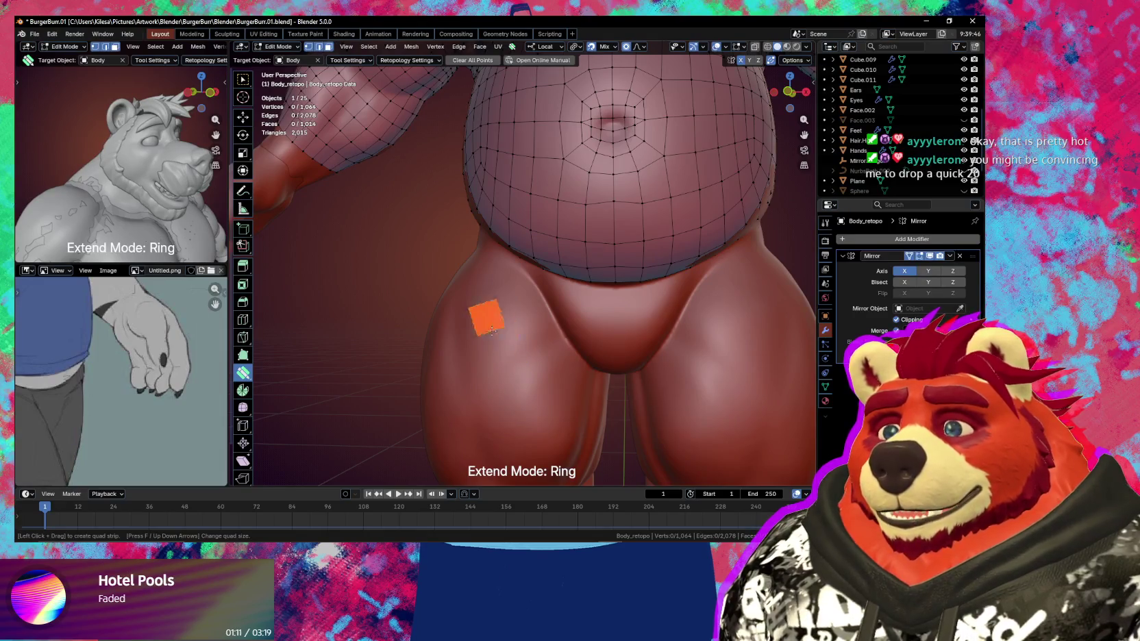
{"action": "left_click", "coordinate": [507, 337]}
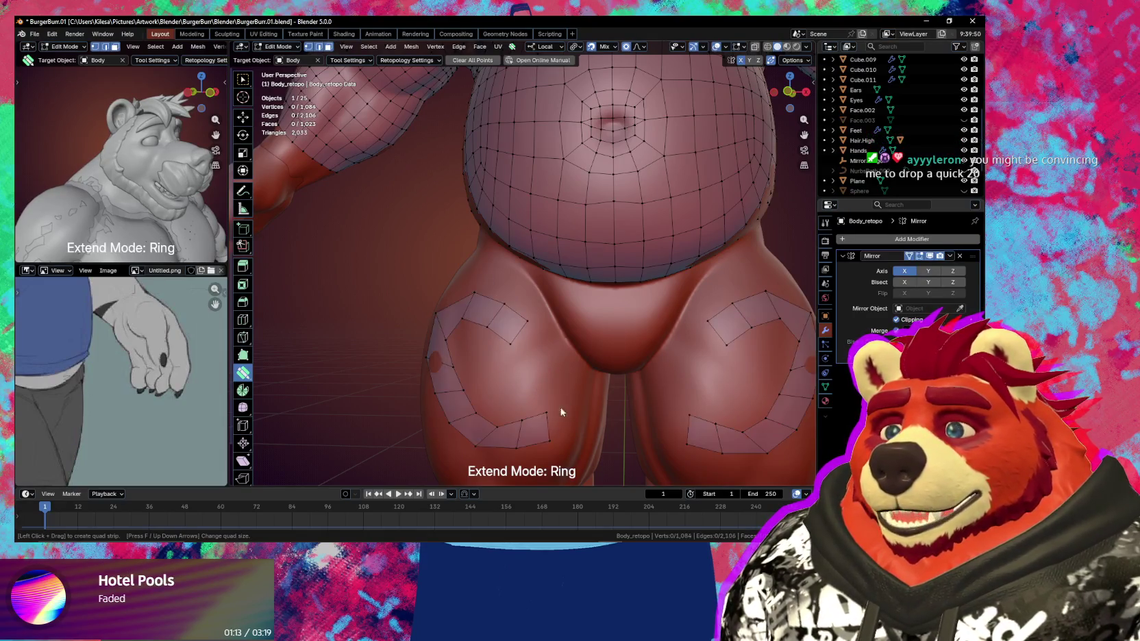
{"action": "key", "text": "ctrl+z"}
{"action": "key", "text": "ctrl+z"}
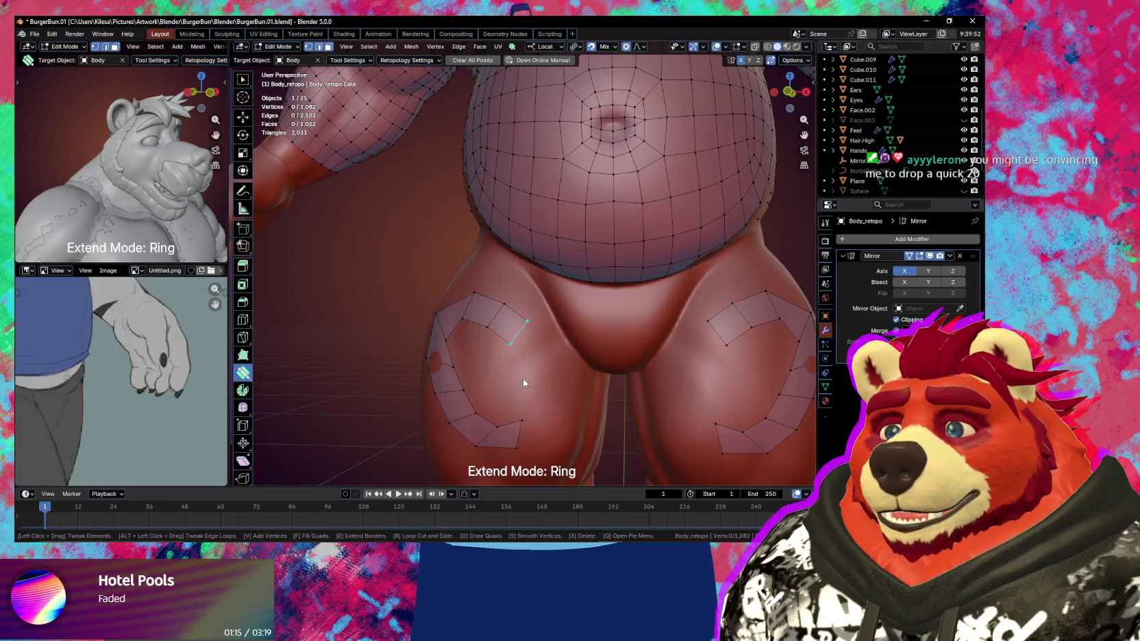
{"action": "key", "text": "ctrl+z"}
{"action": "key", "text": "ctrl+z"}
{"action": "key", "text": "ctrl+z"}
{"action": "key", "text": "ctrl+z"}
{"action": "key", "text": "ctrl+z"}
{"action": "middle_click_drag", "start_coordinate": [523, 380], "coordinate": [546, 374]}
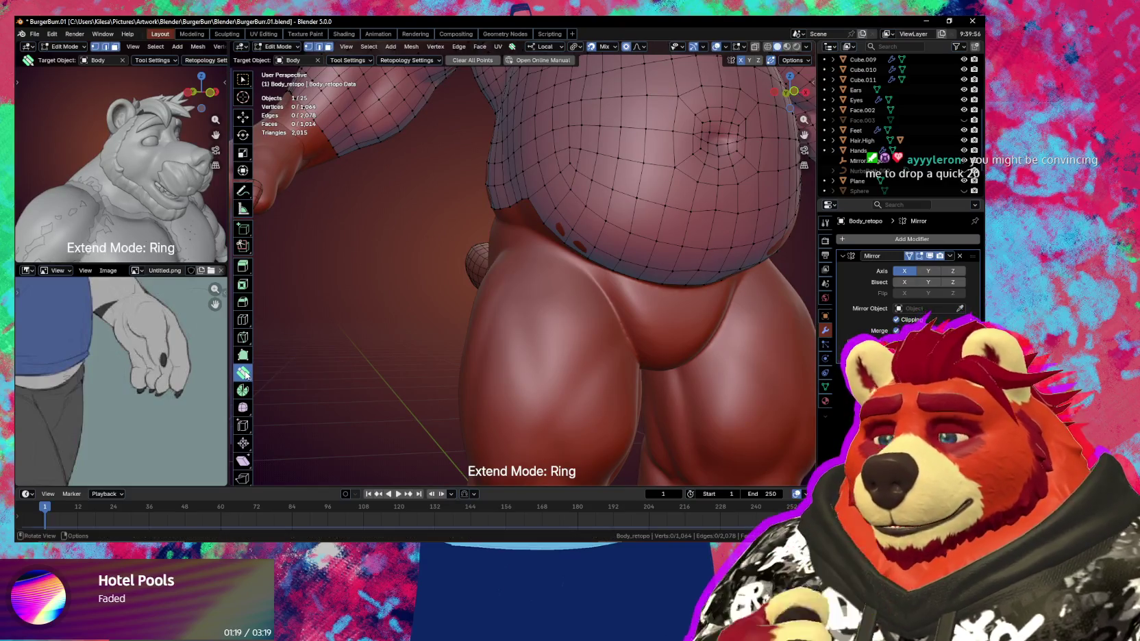
{"action": "middle_click_drag", "start_coordinate": [416, 346], "coordinate": [416, 346]}
Check the Quad Maker settings and cycle its Extend Mode to Loop
{"action": "right_click", "coordinate": [416, 346]}
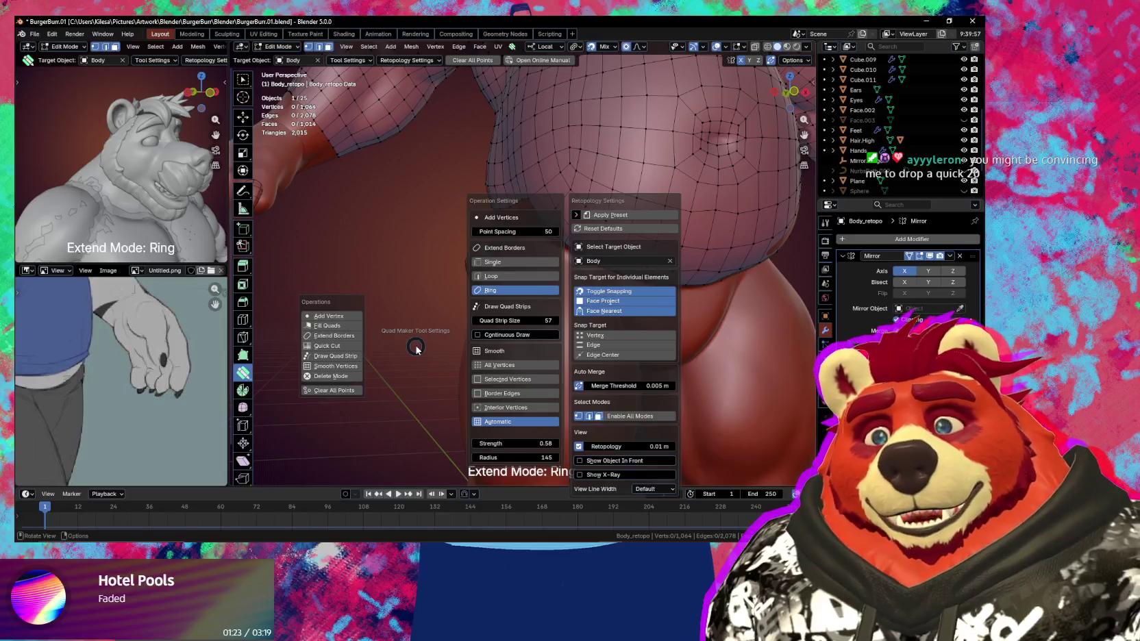
{"action": "mouse_move", "coordinate": [425, 181]}
{"action": "middle_mouse_down"}
{"action": "mouse_move", "coordinate": [563, 223]}
{"action": "mouse_move", "coordinate": [551, 224]}
{"action": "middle_mouse_up"}
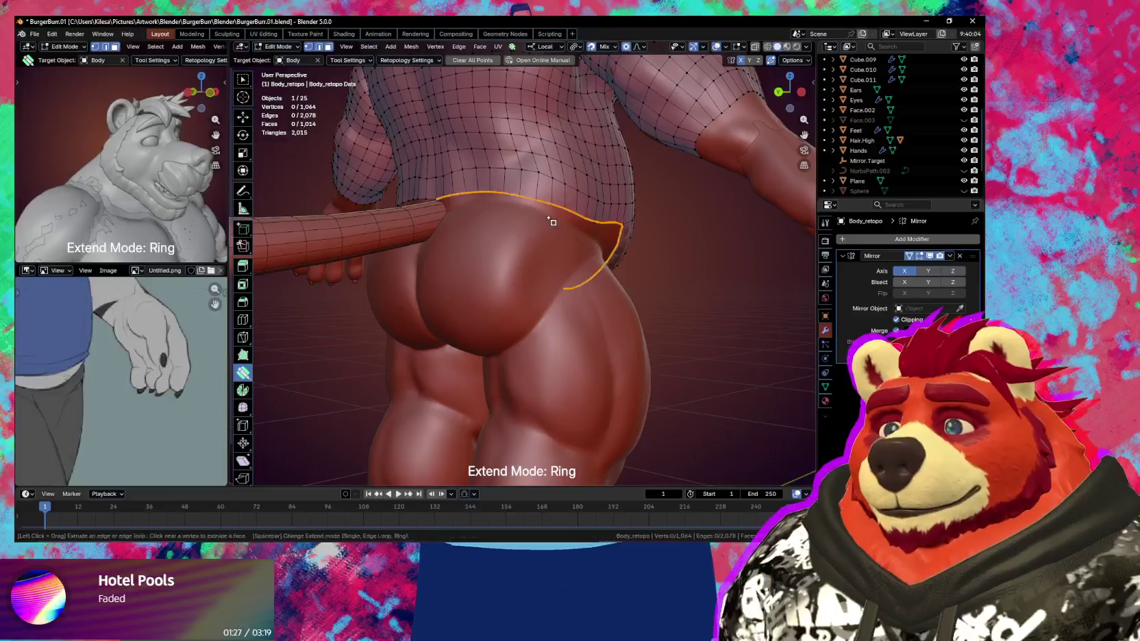
{"action": "key", "text": "w"}
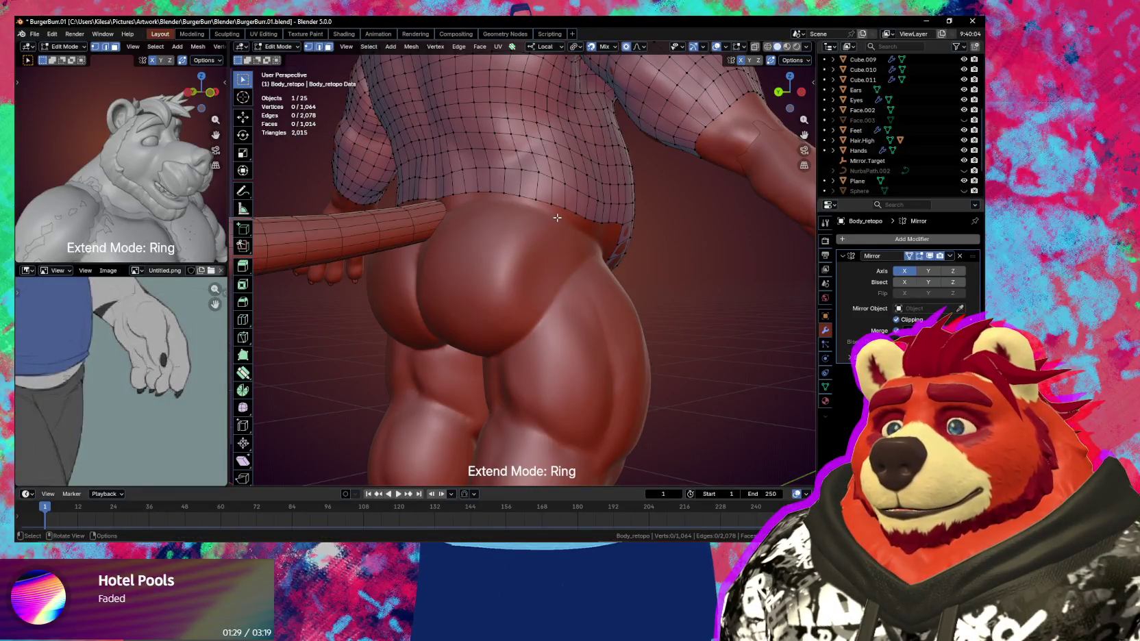
{"action": "right_click", "coordinate": [522, 221]}
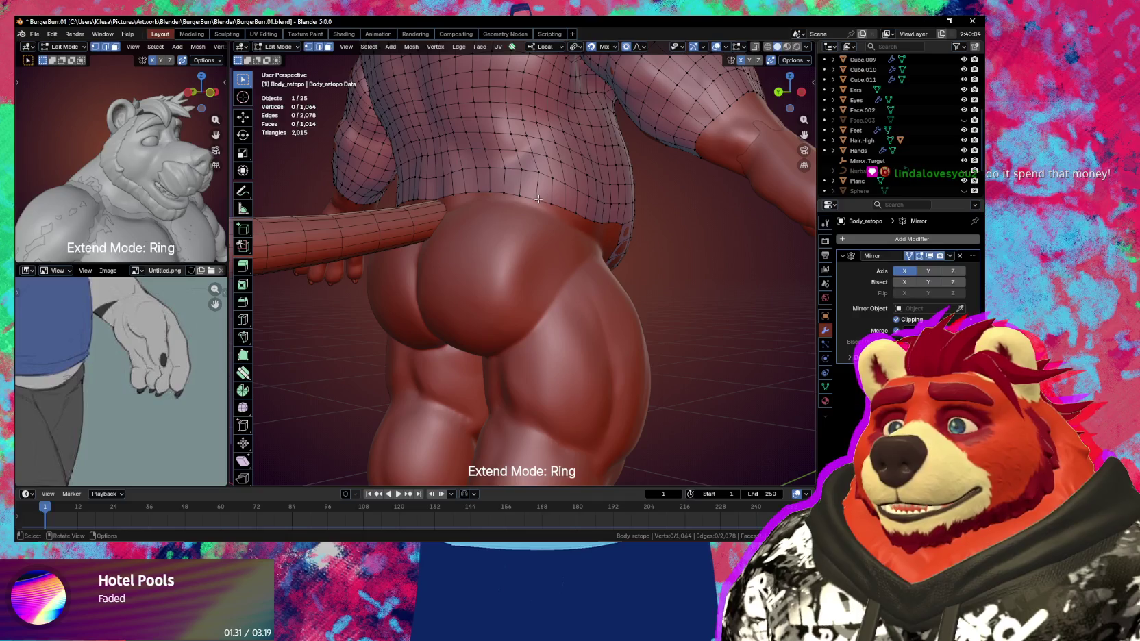
{"action": "key", "text": "e"}
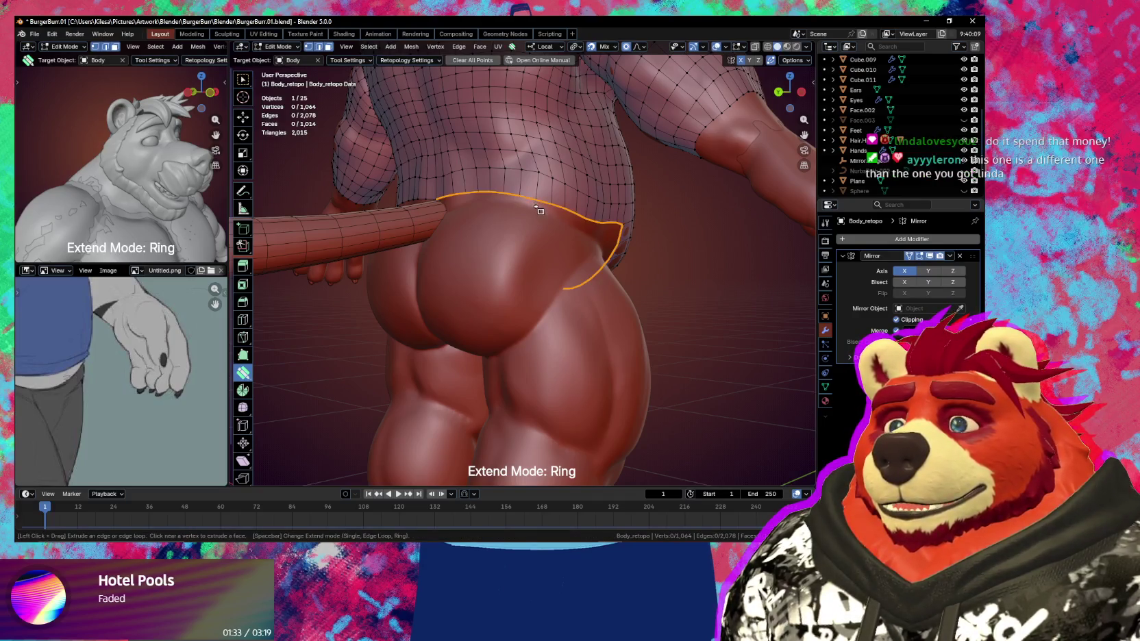
{"action": "key", "text": "space"}
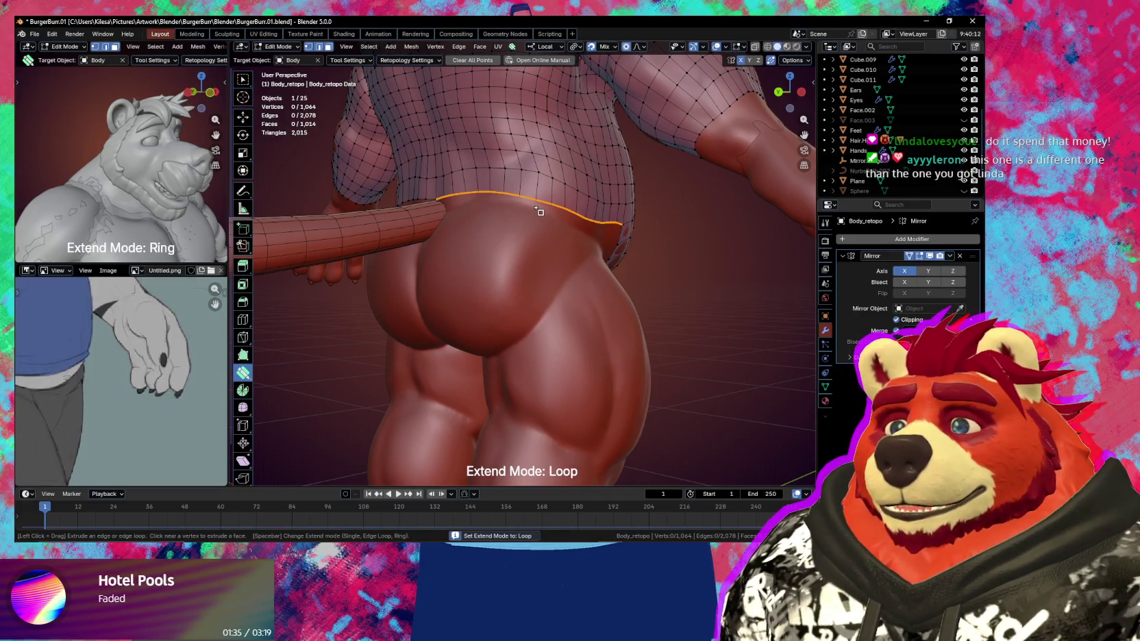
Test-extrude the lower back border down one row, undo it, then view the belly side-on
{"action": "left_click_drag", "start_coordinate": [539, 212], "coordinate": [546, 229]}
{"action": "key", "text": "ctrl+z"}
{"action": "mouse_move", "coordinate": [539, 227]}
{"action": "middle_mouse_down"}
{"action": "mouse_move", "coordinate": [523, 230]}
{"action": "mouse_move", "coordinate": [621, 280]}
{"action": "mouse_move", "coordinate": [552, 310]}
{"action": "mouse_move", "coordinate": [601, 336]}
{"action": "mouse_move", "coordinate": [584, 347]}
{"action": "middle_mouse_up"}
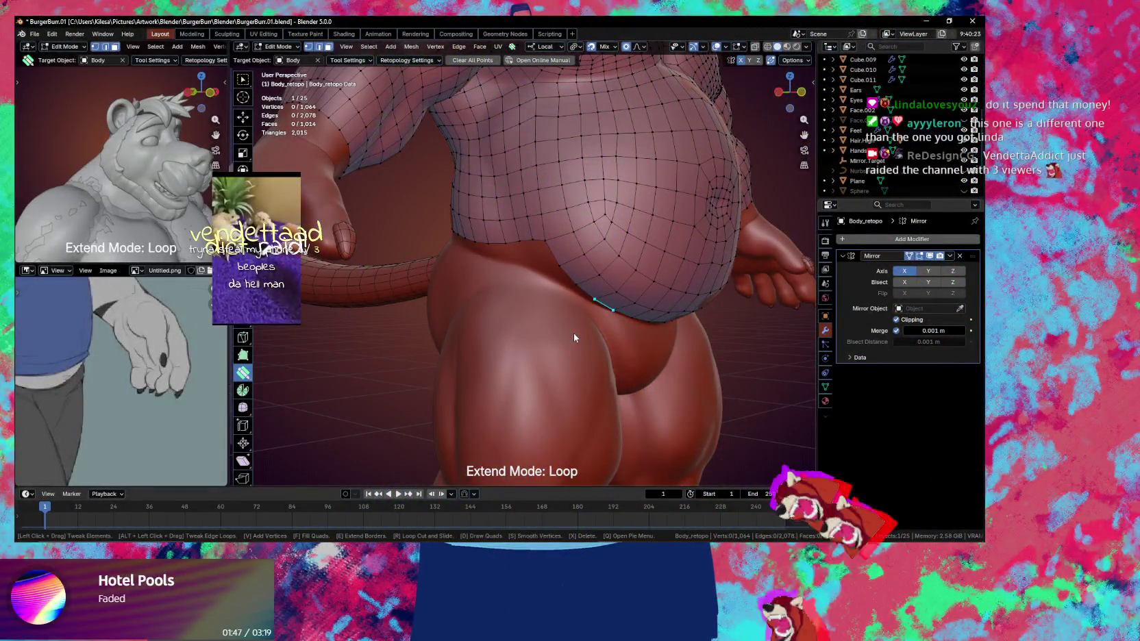
{"action": "mouse_move", "coordinate": [573, 342]}
{"action": "middle_mouse_down"}
{"action": "mouse_move", "coordinate": [523, 372]}
{"action": "mouse_move", "coordinate": [580, 285]}
{"action": "mouse_move", "coordinate": [512, 349]}
{"action": "mouse_move", "coordinate": [508, 373]}
{"action": "mouse_move", "coordinate": [439, 384]}
{"action": "mouse_move", "coordinate": [528, 378]}
{"action": "mouse_move", "coordinate": [460, 368]}
{"action": "middle_mouse_up"}
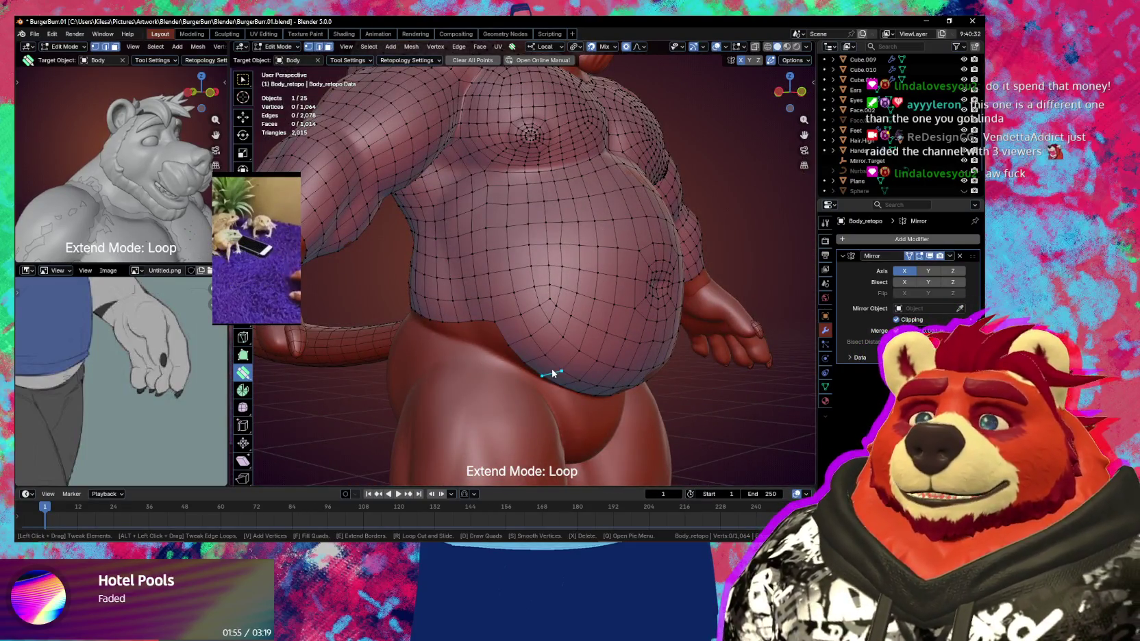
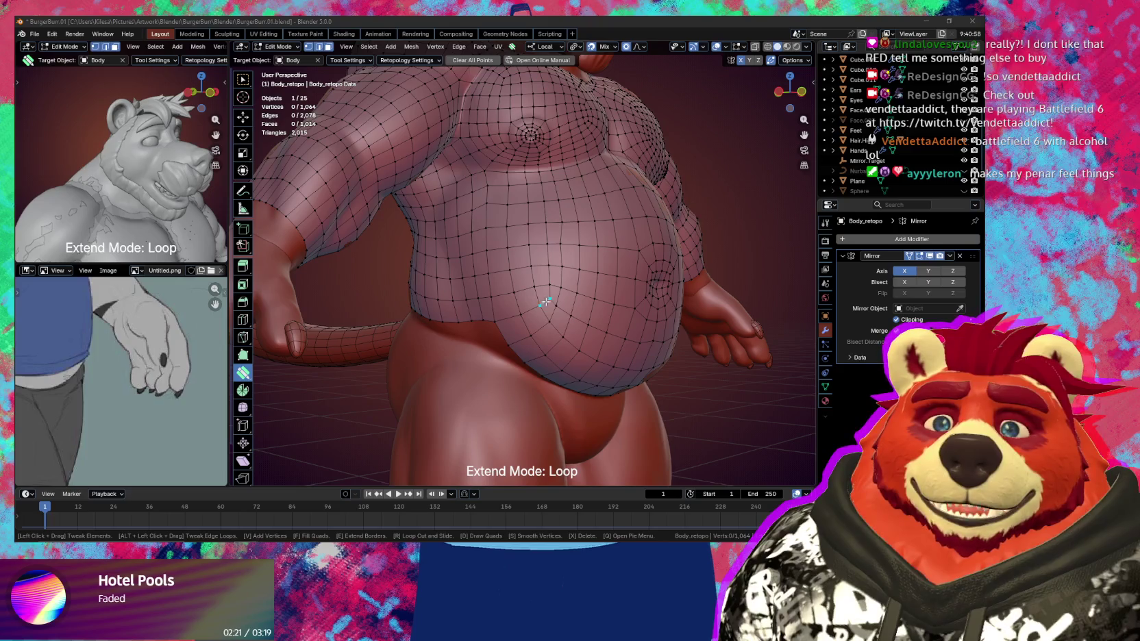
Nudge the belly's lower-edge vertices onto the body using mirrored proportional editing at size 0.029
{"action": "middle_click_drag", "start_coordinate": [592, 317], "coordinate": [546, 261]}
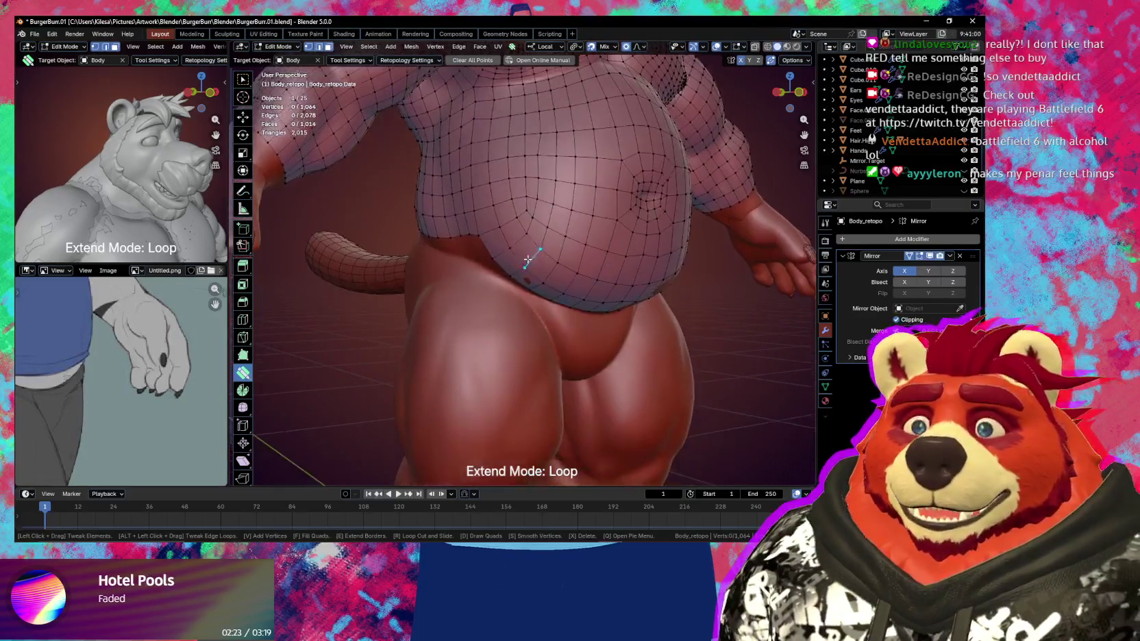
{"action": "scroll", "coordinate": [546, 262], "scroll_direction": "up", "scroll_amount": 5}
{"action": "scroll", "coordinate": [546, 261], "scroll_direction": "down", "scroll_amount": 3}
{"action": "scroll", "coordinate": [543, 219], "scroll_direction": "up", "scroll_amount": 4}
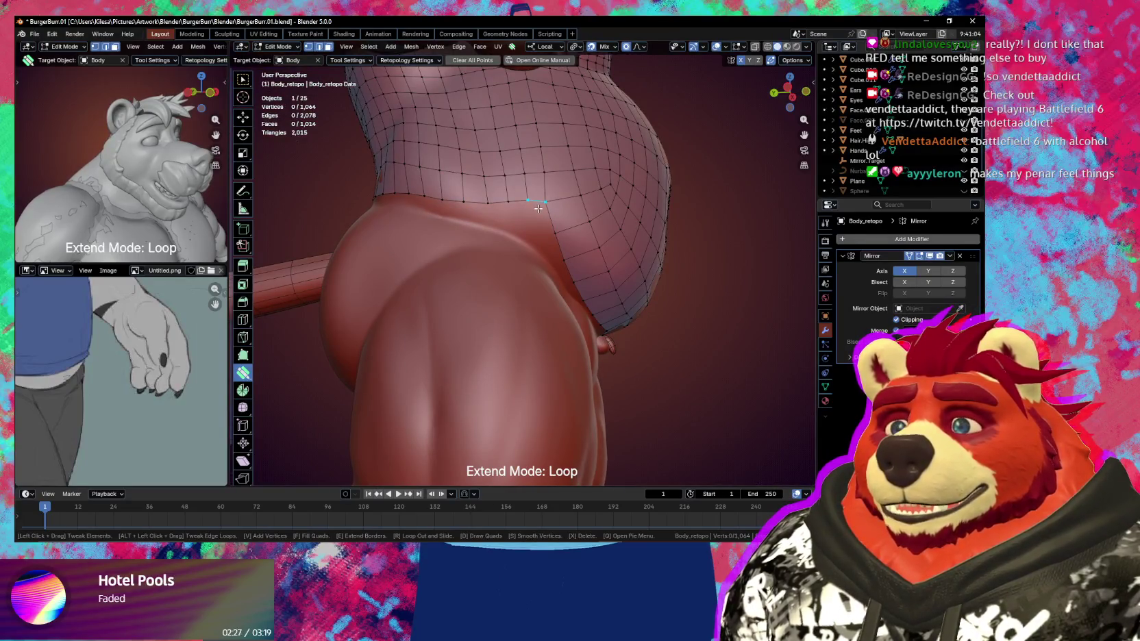
{"action": "left_click_drag", "start_coordinate": [545, 202], "coordinate": [550, 139]}
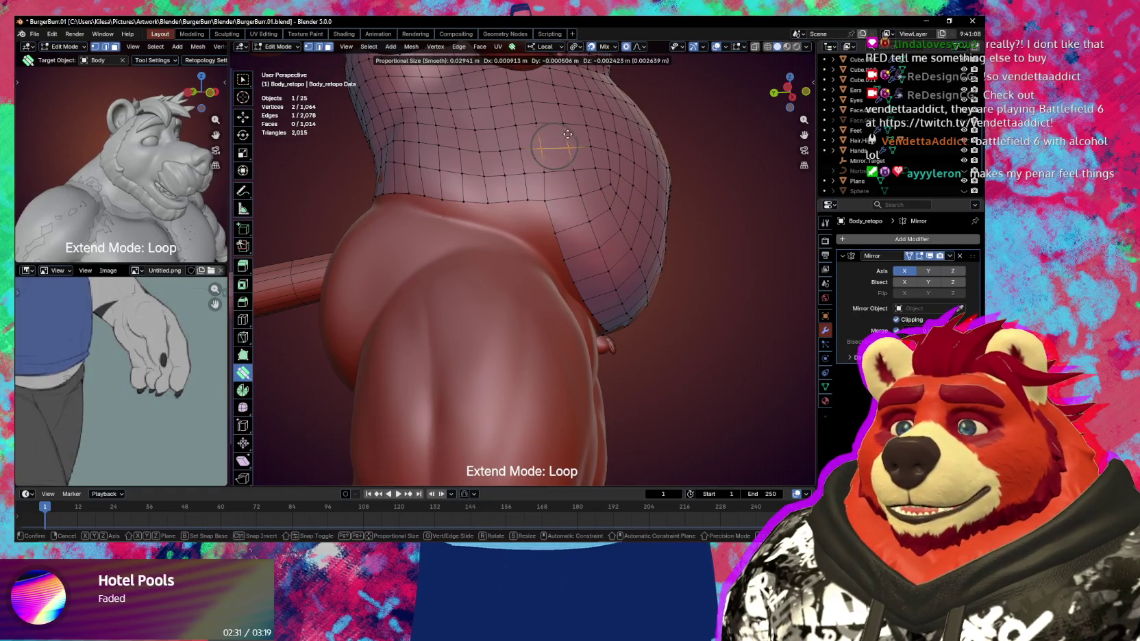
{"action": "mouse_move", "coordinate": [567, 134]}
{"action": "middle_mouse_down"}
{"action": "mouse_move", "coordinate": [619, 233]}
{"action": "mouse_move", "coordinate": [566, 254]}
{"action": "middle_mouse_up"}
{"action": "left_click_drag", "start_coordinate": [553, 238], "coordinate": [541, 232]}
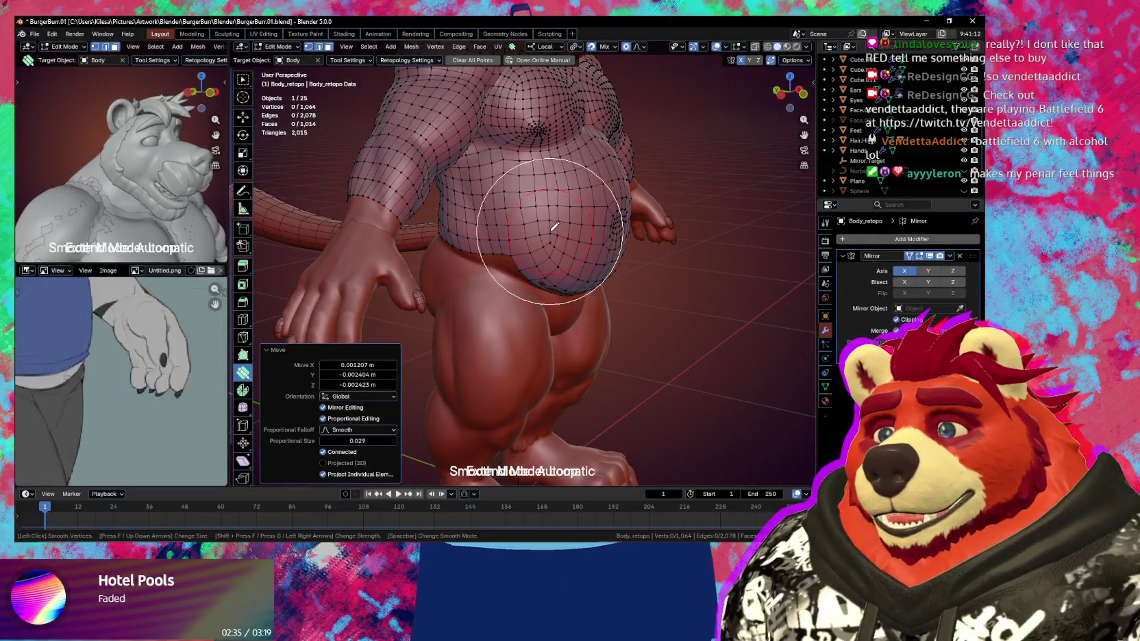
Smooth the retopology grid over the belly and along the back
{"action": "mouse_move", "coordinate": [542, 231]}
{"action": "middle_mouse_down"}
{"action": "mouse_move", "coordinate": [584, 226]}
{"action": "mouse_move", "coordinate": [513, 258]}
{"action": "middle_mouse_up"}
{"action": "key", "text": "s"}
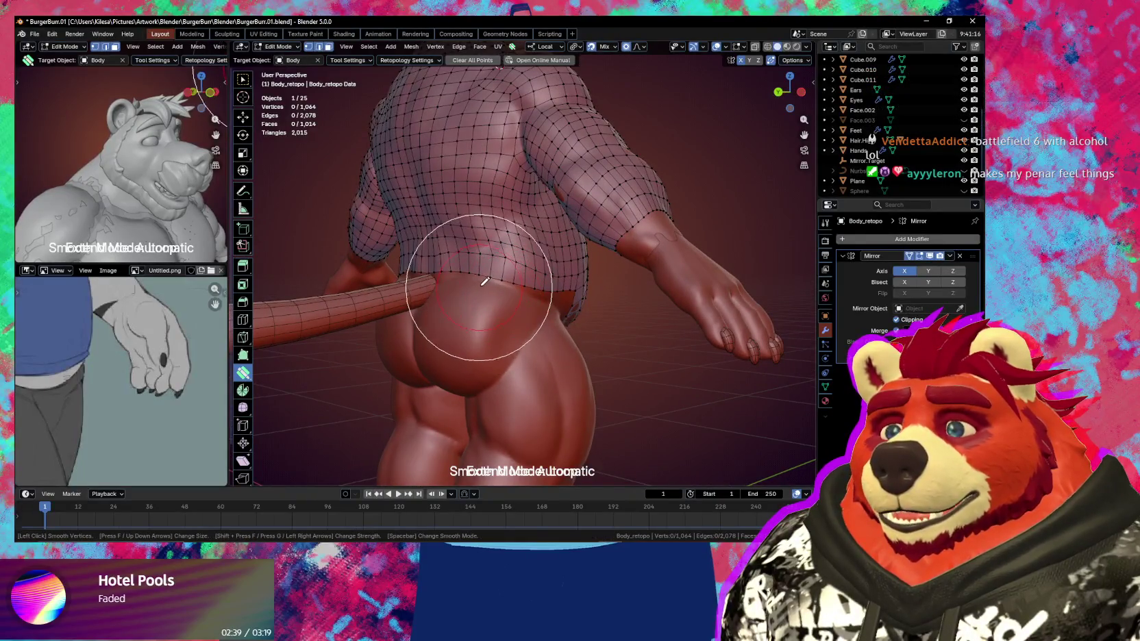
{"action": "left_click_drag", "start_coordinate": [491, 275], "coordinate": [486, 228]}
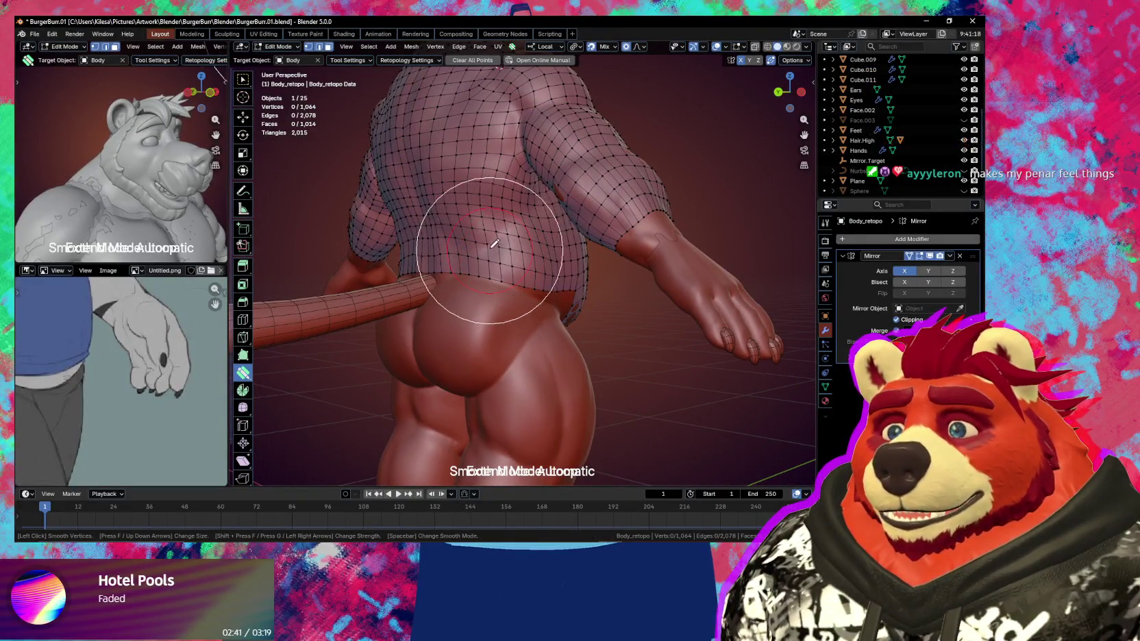
{"action": "middle_click_drag", "start_coordinate": [486, 228], "coordinate": [511, 182]}
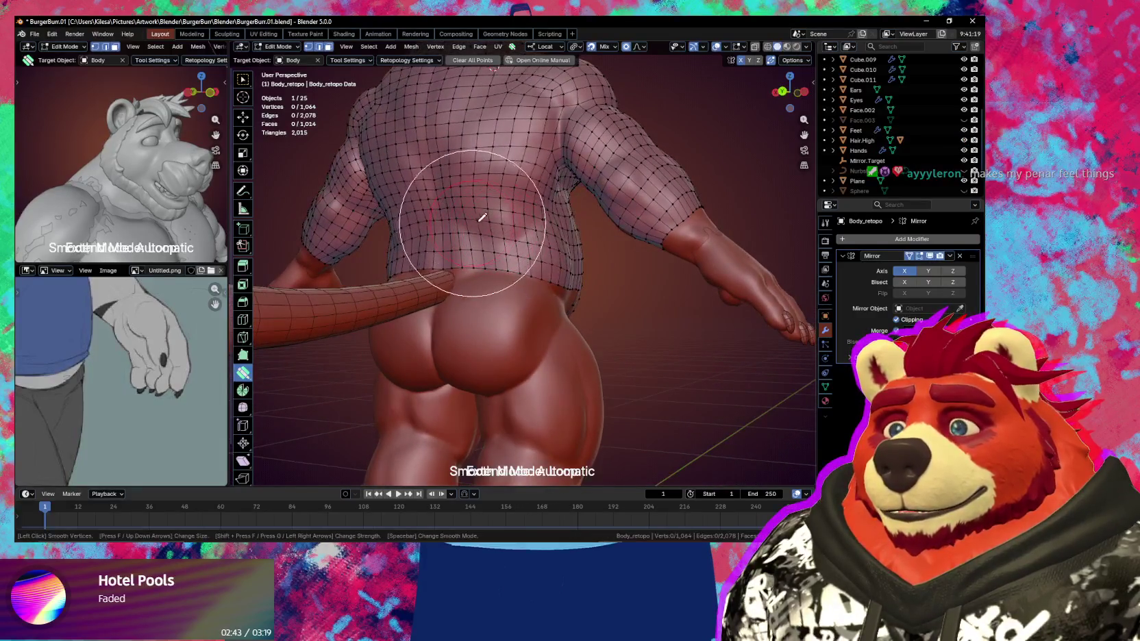
{"action": "mouse_move", "coordinate": [484, 223]}
{"action": "middle_mouse_down"}
{"action": "mouse_move", "coordinate": [458, 218]}
{"action": "mouse_move", "coordinate": [557, 246]}
{"action": "mouse_move", "coordinate": [491, 224]}
{"action": "middle_mouse_up"}
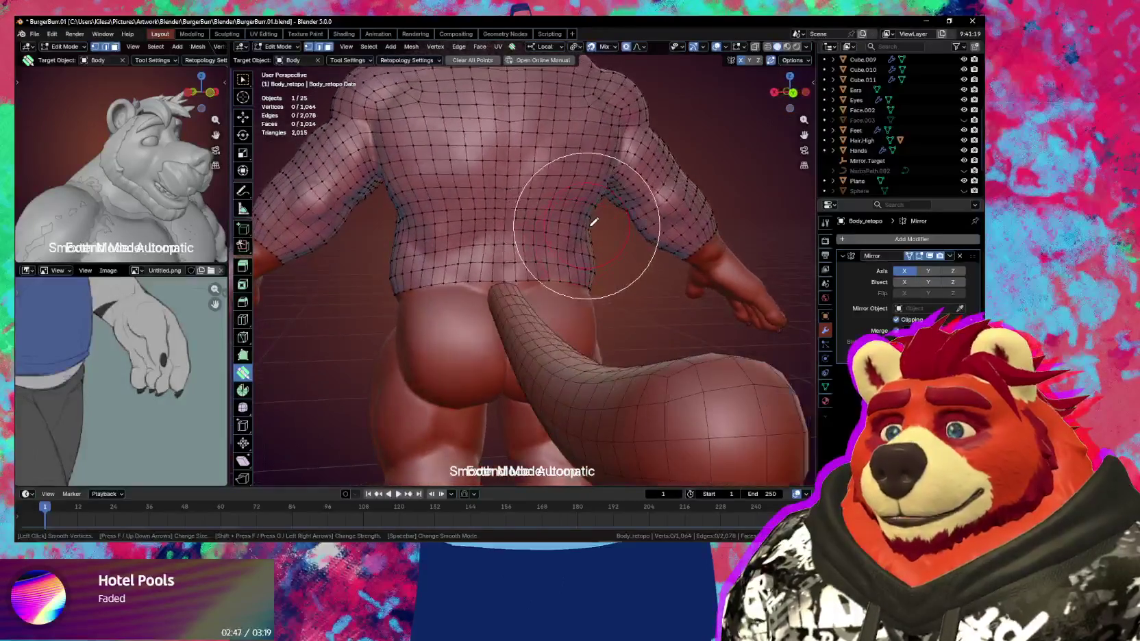
{"action": "mouse_move", "coordinate": [509, 179]}
{"action": "middle_mouse_down"}
{"action": "mouse_move", "coordinate": [557, 218]}
{"action": "mouse_move", "coordinate": [527, 241]}
{"action": "middle_mouse_up"}
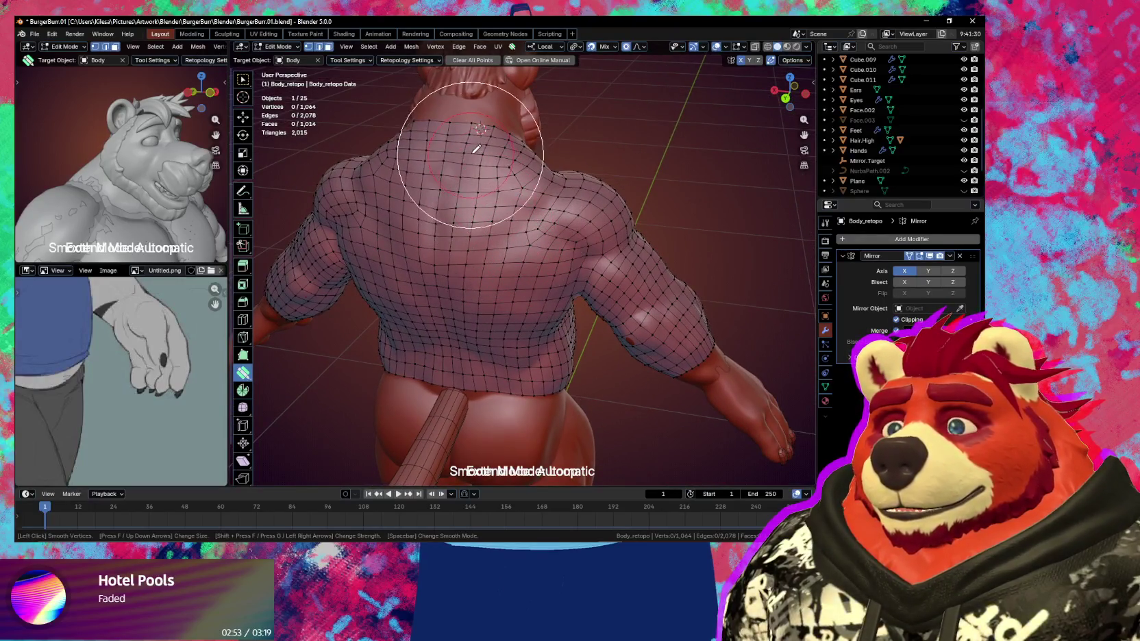
{"action": "key", "text": "Escape"}
Relax the retopology quads around the elbow and wrist with the smoothing brush
{"action": "mouse_move", "coordinate": [552, 180]}
{"action": "middle_mouse_down"}
{"action": "mouse_move", "coordinate": [508, 177]}
{"action": "mouse_move", "coordinate": [518, 246]}
{"action": "mouse_move", "coordinate": [497, 258]}
{"action": "mouse_move", "coordinate": [579, 230]}
{"action": "middle_mouse_up"}
{"action": "key", "text": "s"}
{"action": "key", "text": "Escape"}
{"action": "key", "text": "s"}
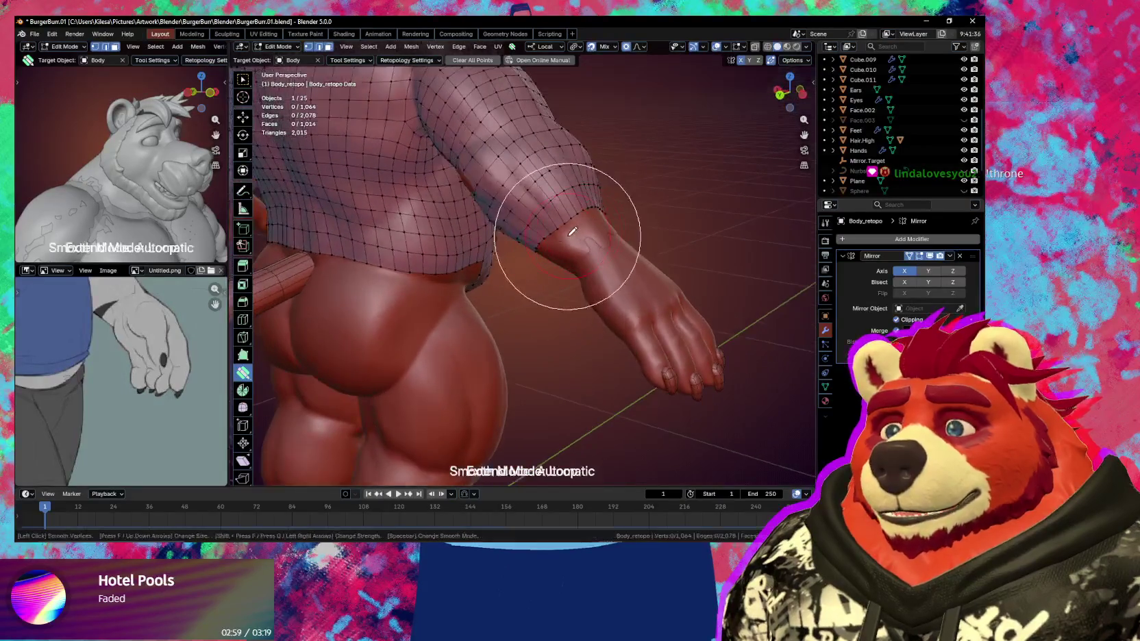
{"action": "key", "text": "Escape"}
{"action": "key", "text": "s"}
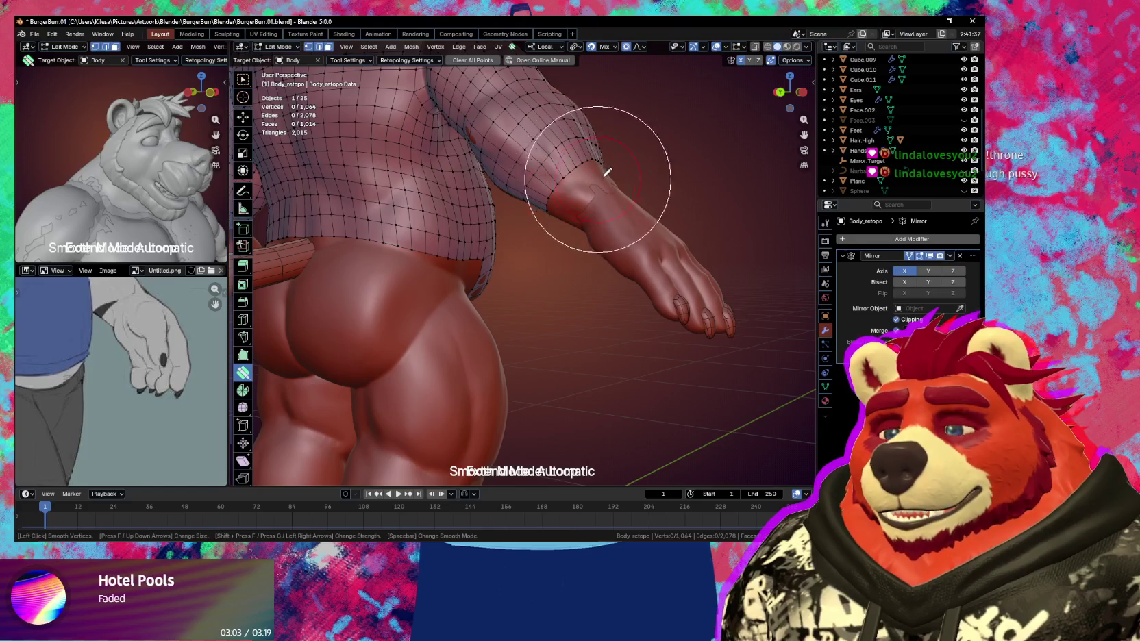
{"action": "left_click_drag", "start_coordinate": [600, 173], "coordinate": [506, 278]}
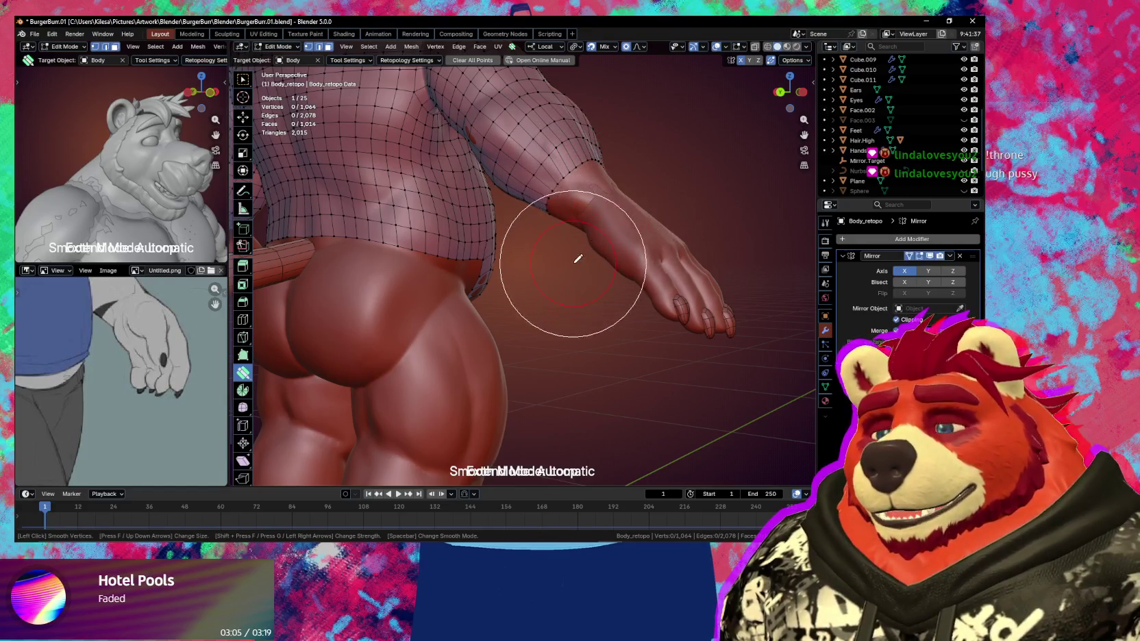
{"action": "mouse_move", "coordinate": [505, 278]}
{"action": "middle_mouse_down"}
{"action": "mouse_move", "coordinate": [421, 279]}
{"action": "mouse_move", "coordinate": [594, 321]}
{"action": "mouse_move", "coordinate": [541, 283]}
{"action": "middle_mouse_up"}
{"action": "mouse_move", "coordinate": [509, 216]}
{"action": "middle_mouse_down"}
{"action": "mouse_move", "coordinate": [529, 270]}
{"action": "mouse_move", "coordinate": [522, 288]}
{"action": "mouse_move", "coordinate": [583, 300]}
{"action": "mouse_move", "coordinate": [431, 241]}
{"action": "middle_mouse_up"}
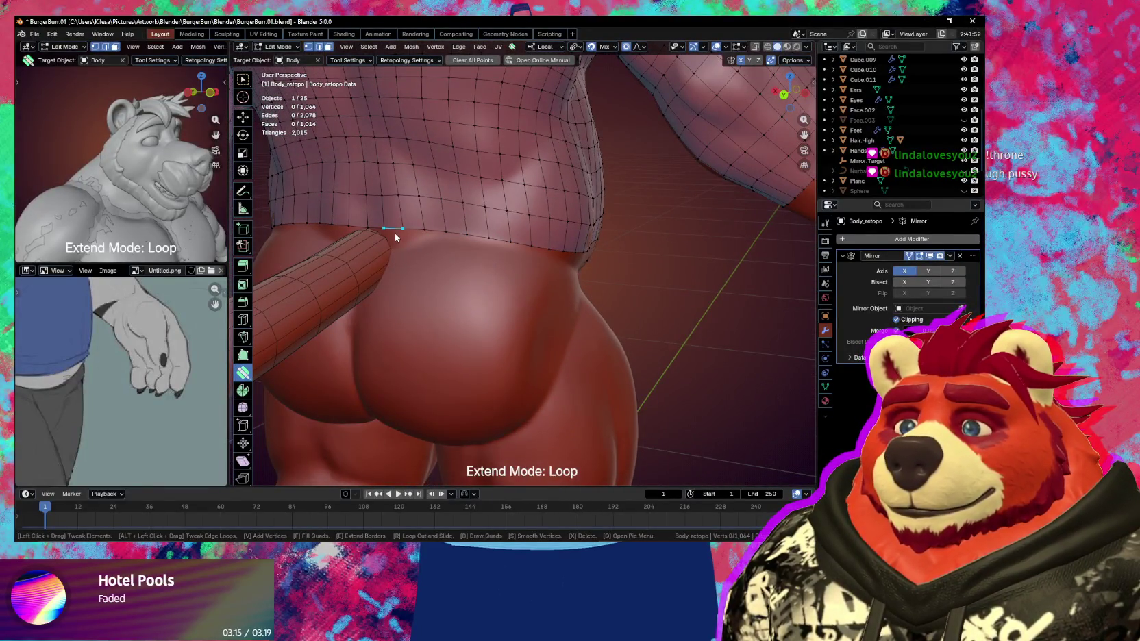
Lift the back waist edge with proportional editing at size 0.239, then deselect
{"action": "scroll", "coordinate": [395, 232], "scroll_direction": "down", "scroll_amount": 2}
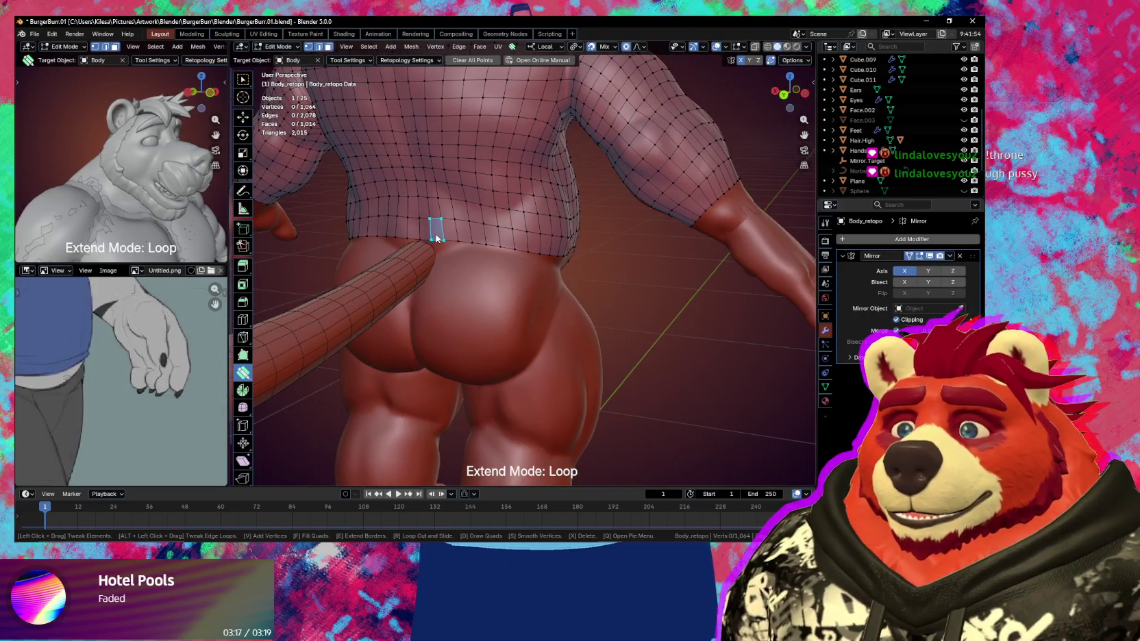
{"action": "scroll", "coordinate": [437, 239], "scroll_direction": "up", "scroll_amount": 2}
{"action": "scroll", "coordinate": [438, 239], "scroll_direction": "down", "scroll_amount": 2}
{"action": "left_click_drag", "start_coordinate": [438, 239], "coordinate": [441, 212]}
{"action": "scroll", "coordinate": [435, 223], "scroll_direction": "down", "scroll_amount": 10}
{"action": "scroll", "coordinate": [439, 215], "scroll_direction": "down", "scroll_amount": 1}
{"action": "scroll", "coordinate": [440, 212], "scroll_direction": "down", "scroll_amount": 2}
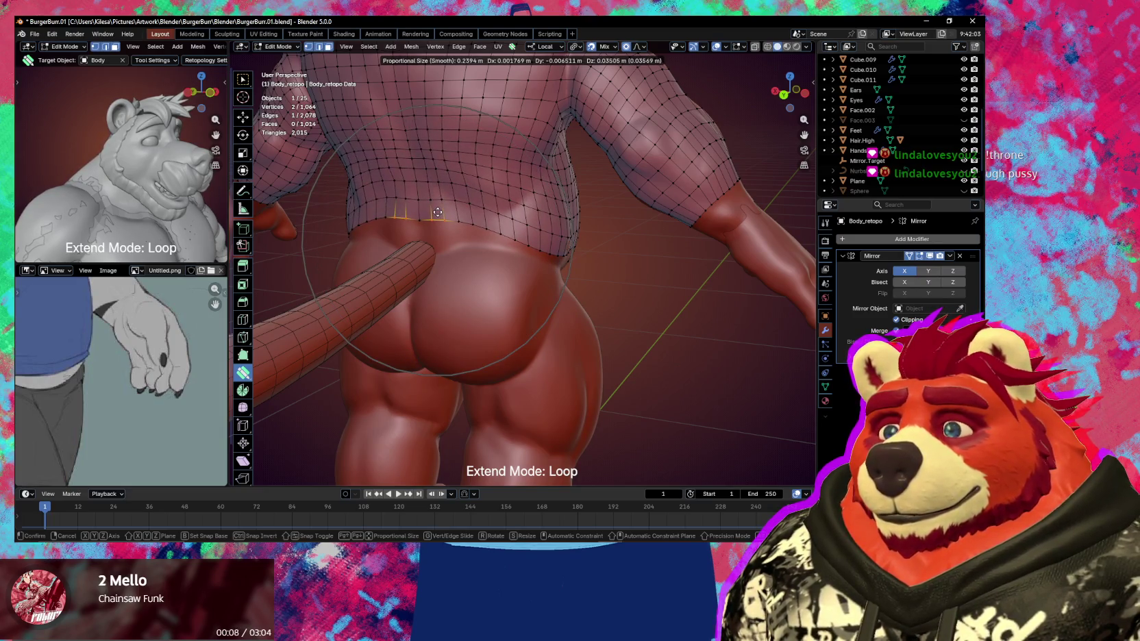
{"action": "left_click_drag", "start_coordinate": [439, 217], "coordinate": [443, 221]}
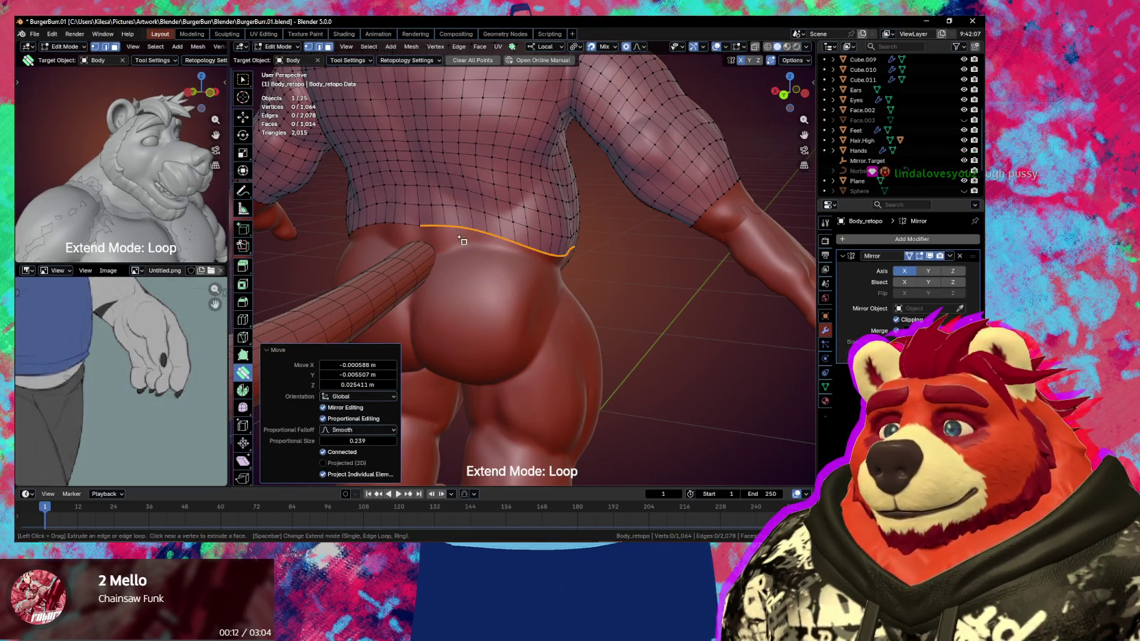
{"action": "key", "text": "alt+a"}
Extrude the lower-back boundary loop one row down over the buttocks
{"action": "middle_click_drag", "start_coordinate": [463, 239], "coordinate": [418, 216]}
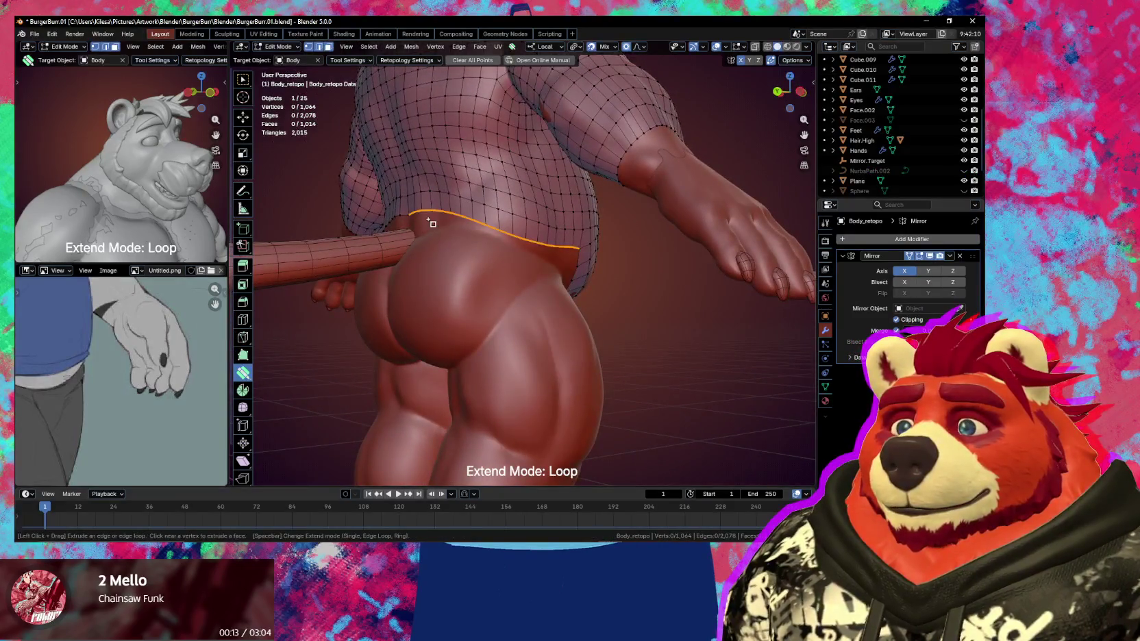
{"action": "left_click_drag", "start_coordinate": [425, 224], "coordinate": [432, 232]}
{"action": "middle_click_drag", "start_coordinate": [429, 224], "coordinate": [483, 283]}
{"action": "key", "text": "KP_Divide"}
{"action": "key", "text": "KP_Divide"}
{"action": "key", "text": "Tab"}
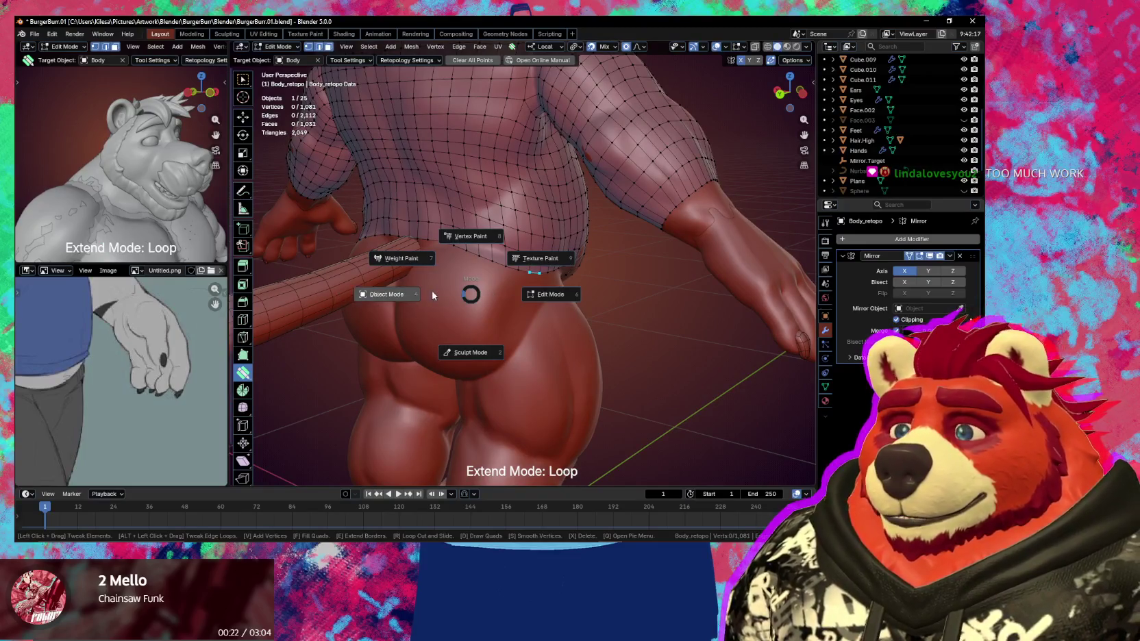
Isolate Body and Body_retopo in local view and resume editing Body_retopo
{"action": "left_click", "coordinate": [325, 266]}
{"action": "left_click", "coordinate": [477, 284], "text": "shift"}
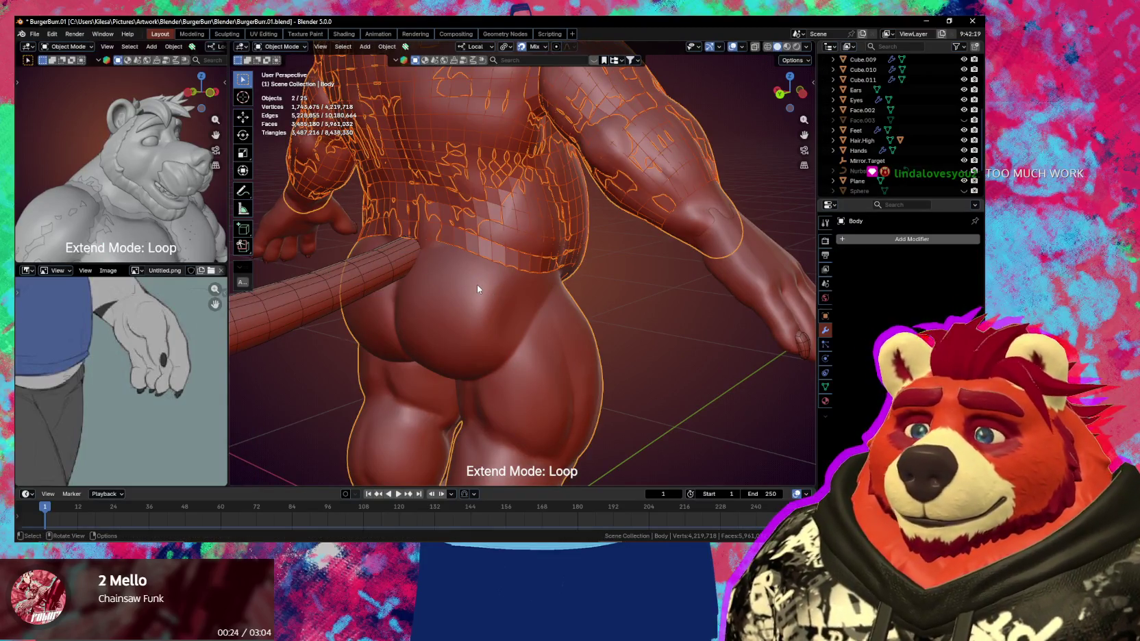
{"action": "key", "text": "KP_Divide"}
{"action": "scroll", "coordinate": [541, 284], "scroll_direction": "up", "scroll_amount": 5}
{"action": "left_click", "coordinate": [556, 287]}
{"action": "key", "text": "Tab"}
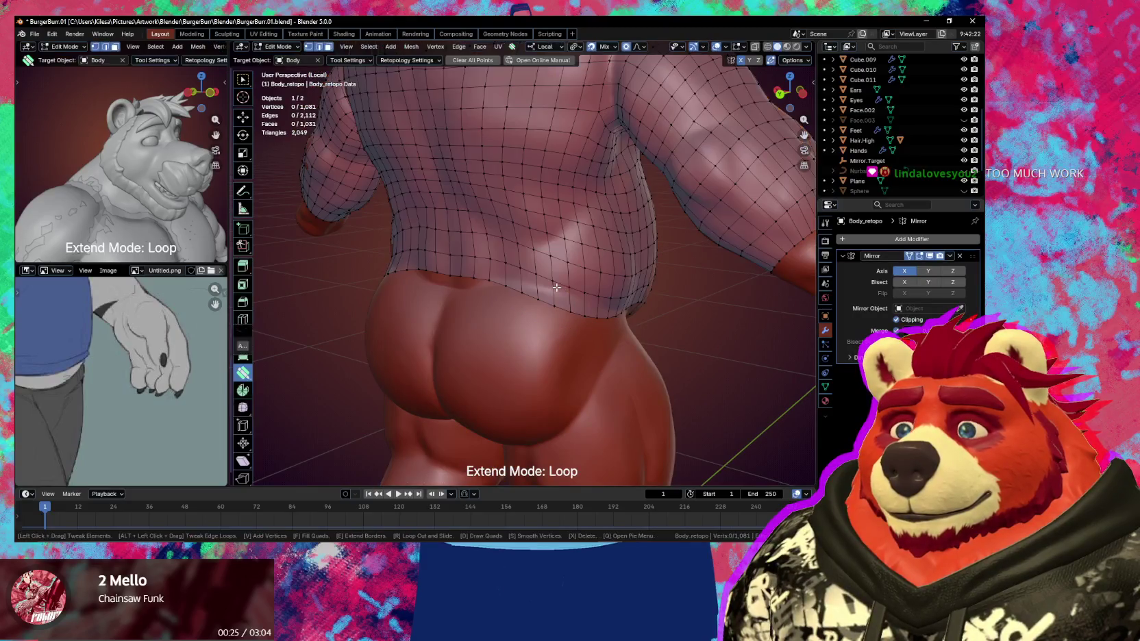
Pull the waist and lower-edge vertices onto the hip with proportional falloff
{"action": "middle_click_drag", "start_coordinate": [565, 308], "coordinate": [518, 288]}
{"action": "left_click_drag", "start_coordinate": [518, 288], "coordinate": [535, 271]}
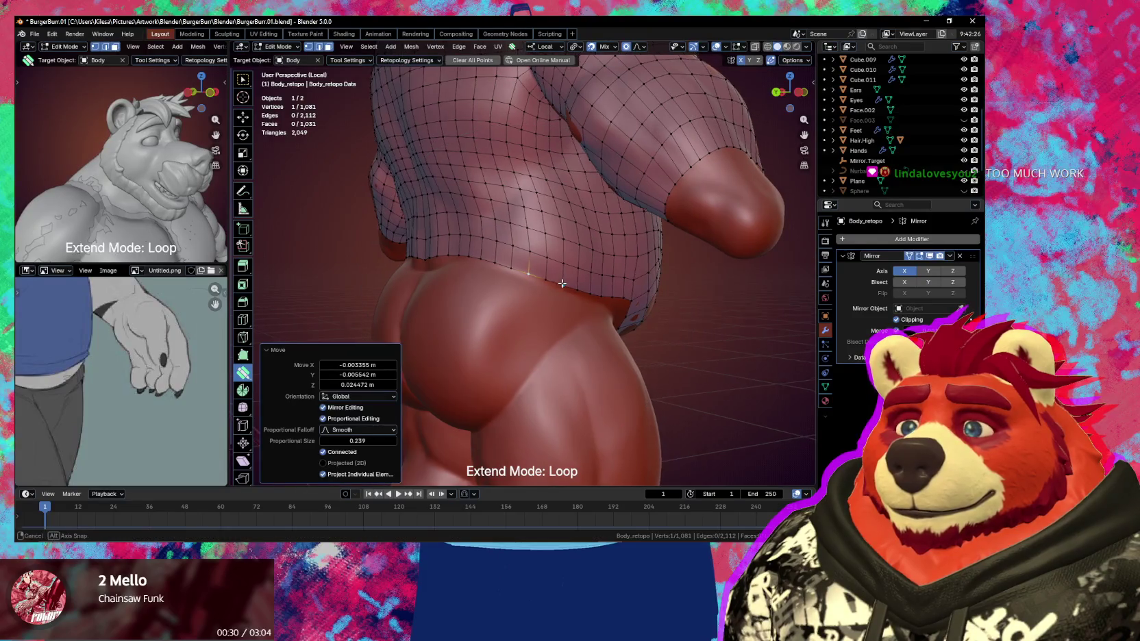
{"action": "middle_click_drag", "start_coordinate": [535, 271], "coordinate": [554, 279]}
{"action": "left_click_drag", "start_coordinate": [458, 254], "coordinate": [460, 261]}
{"action": "middle_click_drag", "start_coordinate": [460, 260], "coordinate": [534, 287]}
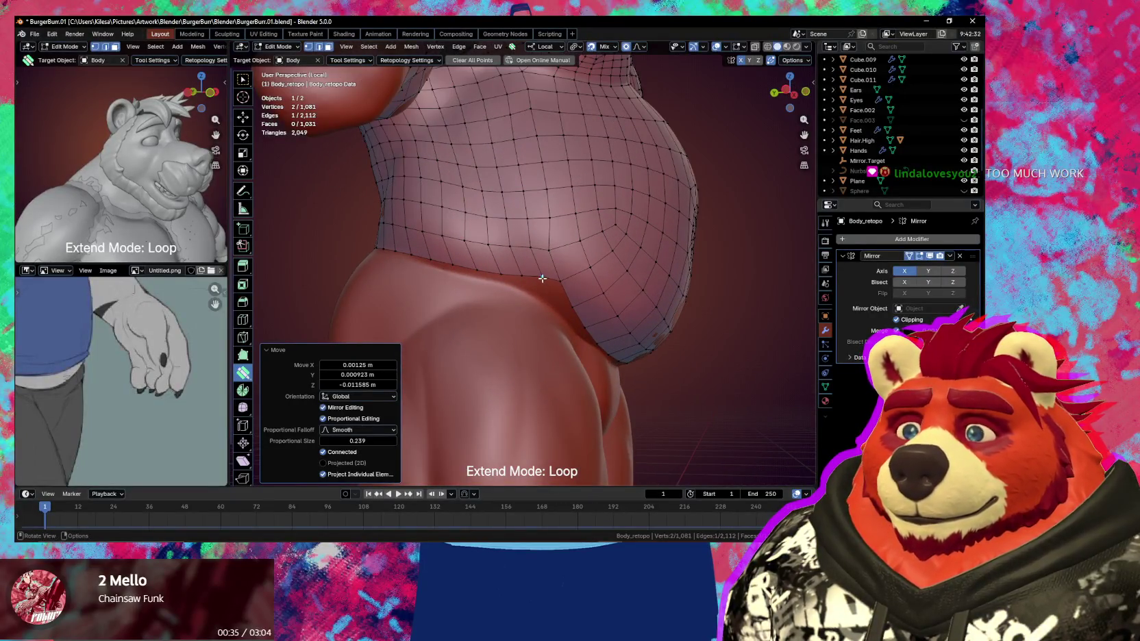
{"action": "mouse_move", "coordinate": [541, 278]}
{"action": "left_mouse_down"}
{"action": "mouse_move", "coordinate": [497, 284]}
{"action": "mouse_move", "coordinate": [538, 280]}
{"action": "mouse_move", "coordinate": [496, 270]}
{"action": "left_mouse_up"}
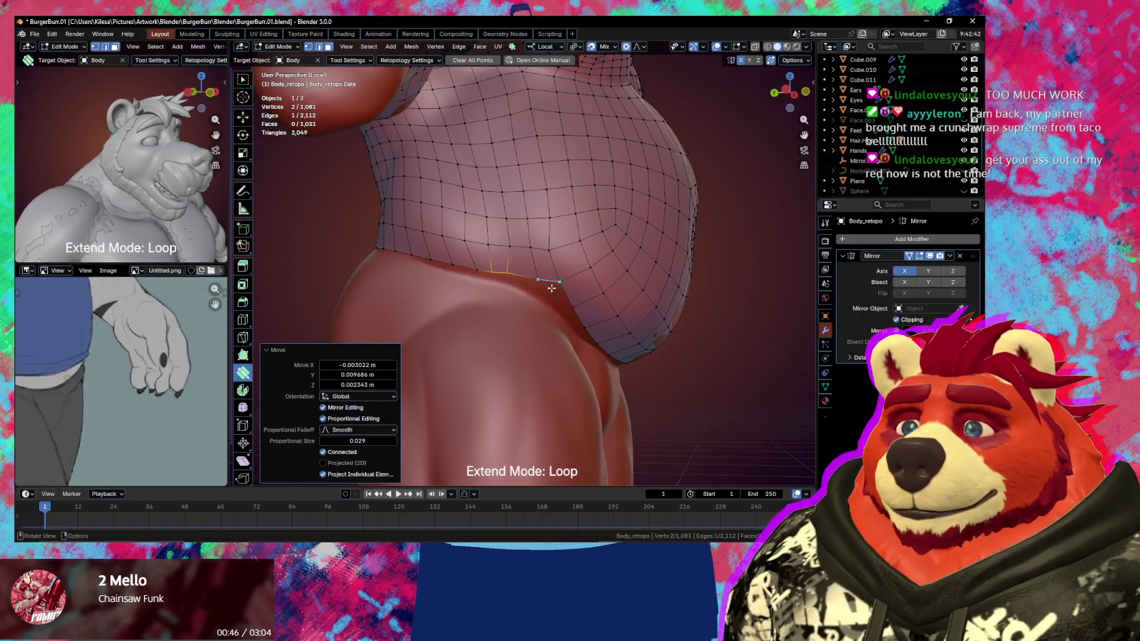
{"action": "middle_click_drag", "start_coordinate": [552, 287], "coordinate": [555, 255]}
{"action": "left_click", "coordinate": [554, 253]}
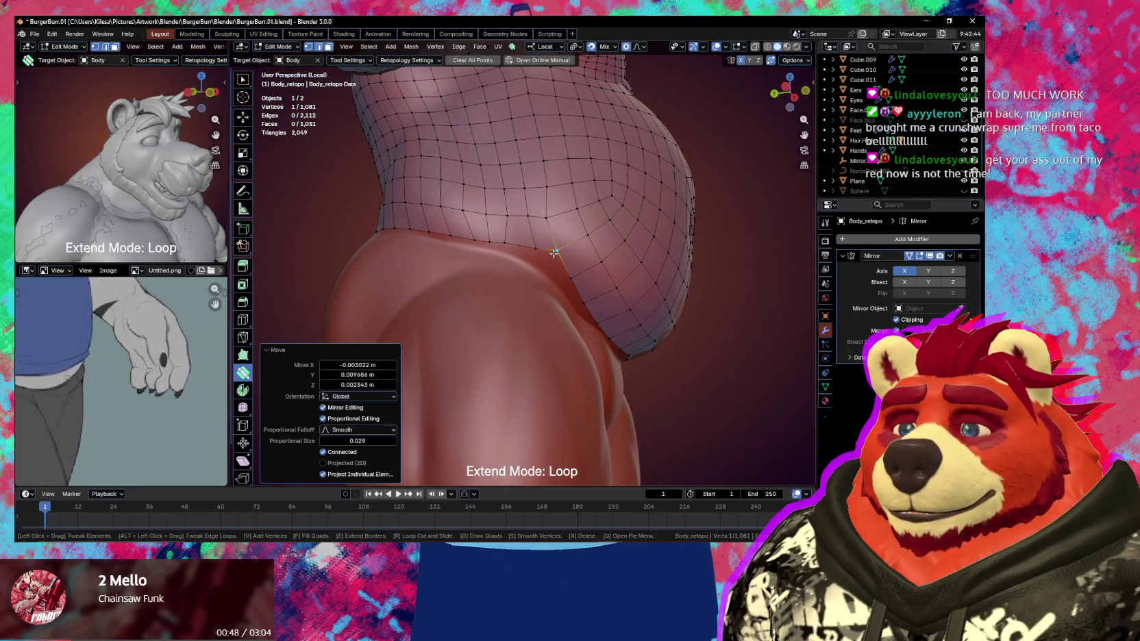
{"action": "left_click", "coordinate": [548, 267]}
Extend the lower boundary down the cheek in Ring mode and smooth the new faces
{"action": "scroll", "coordinate": [548, 268], "scroll_direction": "up", "scroll_amount": 1}
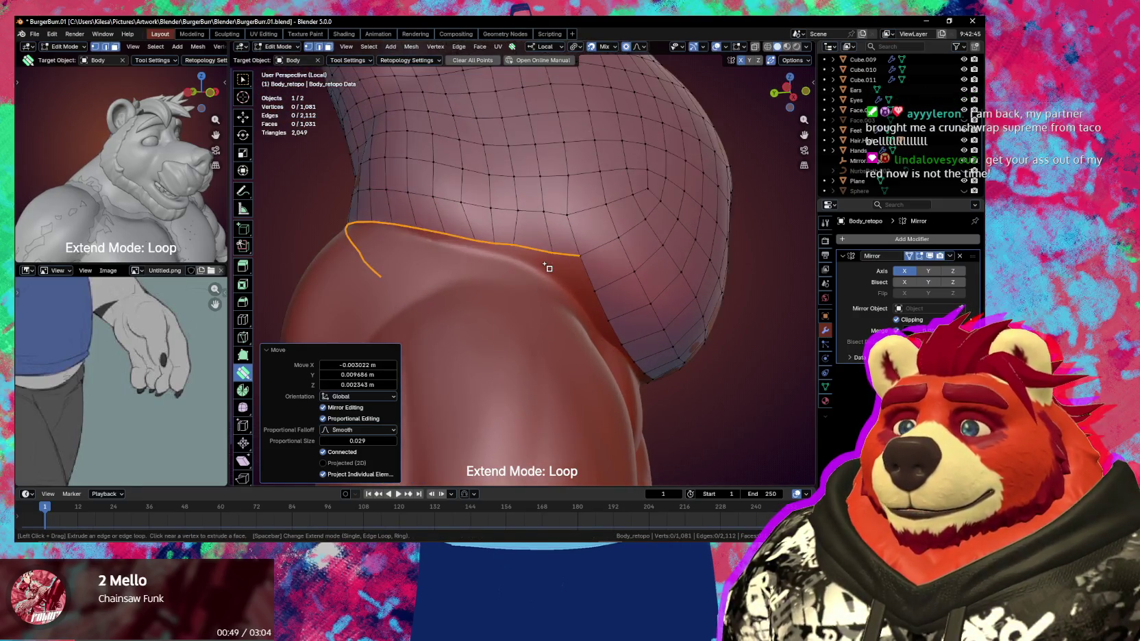
{"action": "left_click", "coordinate": [554, 277]}
{"action": "key", "text": "space"}
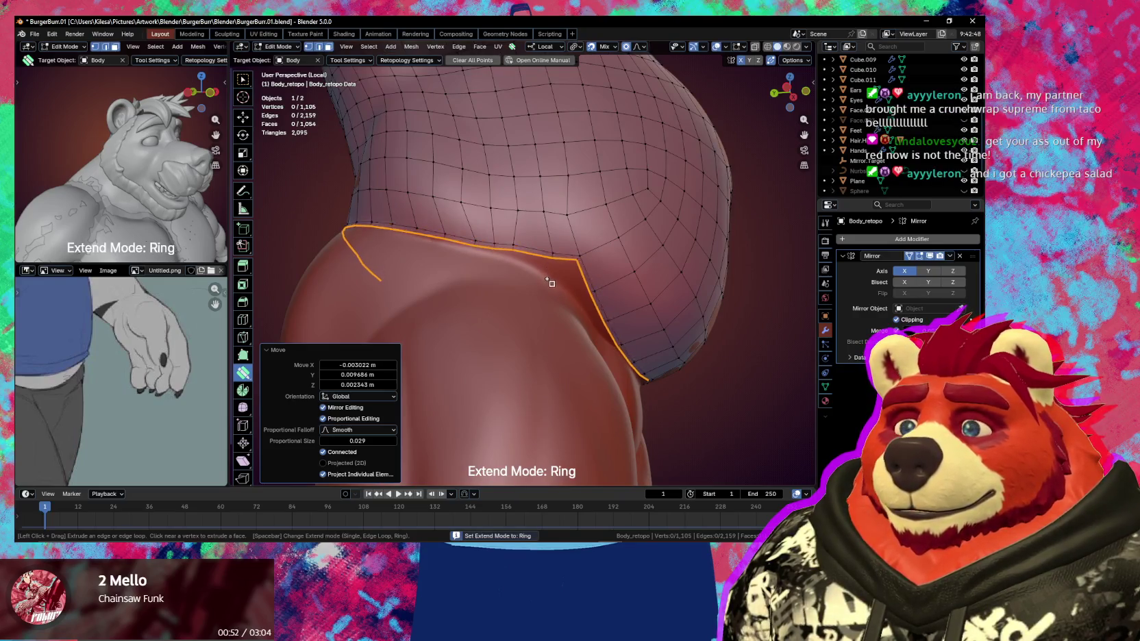
{"action": "mouse_move", "coordinate": [546, 289]}
{"action": "middle_mouse_down"}
{"action": "mouse_move", "coordinate": [489, 278]}
{"action": "mouse_move", "coordinate": [526, 270]}
{"action": "middle_mouse_up"}
{"action": "key", "text": "s"}
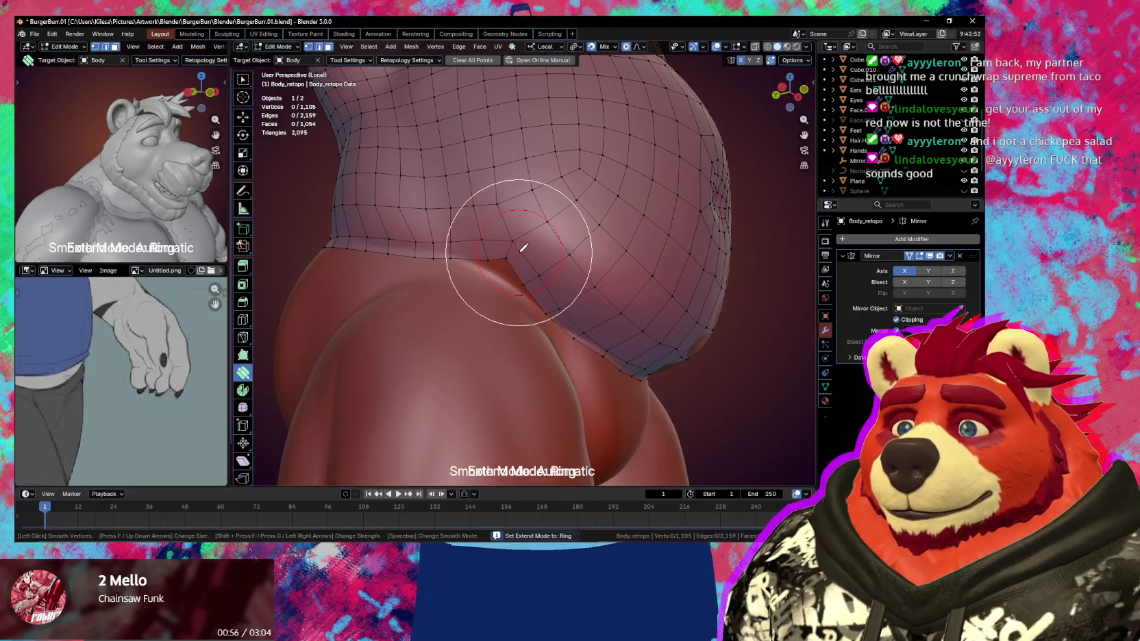
{"action": "mouse_move", "coordinate": [566, 315]}
{"action": "left_mouse_down"}
{"action": "mouse_move", "coordinate": [580, 325]}
{"action": "mouse_move", "coordinate": [586, 263]}
{"action": "mouse_move", "coordinate": [642, 333]}
{"action": "mouse_move", "coordinate": [611, 382]}
{"action": "mouse_move", "coordinate": [623, 387]}
{"action": "mouse_move", "coordinate": [585, 371]}
{"action": "mouse_move", "coordinate": [633, 370]}
{"action": "mouse_move", "coordinate": [649, 337]}
{"action": "left_mouse_up"}
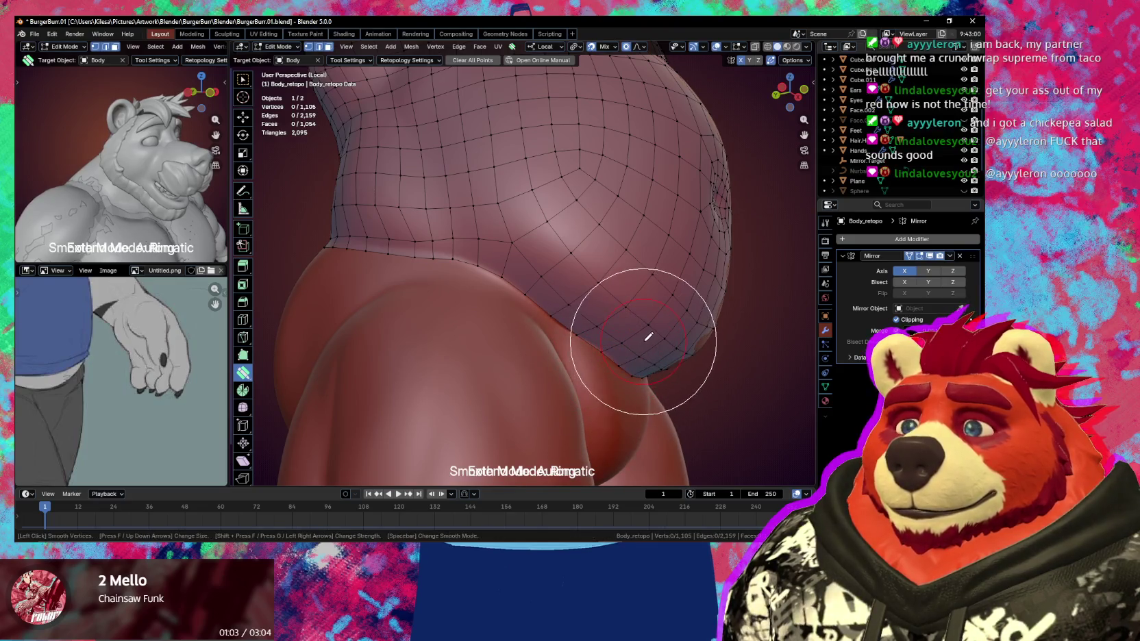
{"action": "key", "text": "Escape"}
{"action": "scroll", "coordinate": [644, 336], "scroll_direction": "down", "scroll_amount": 3}
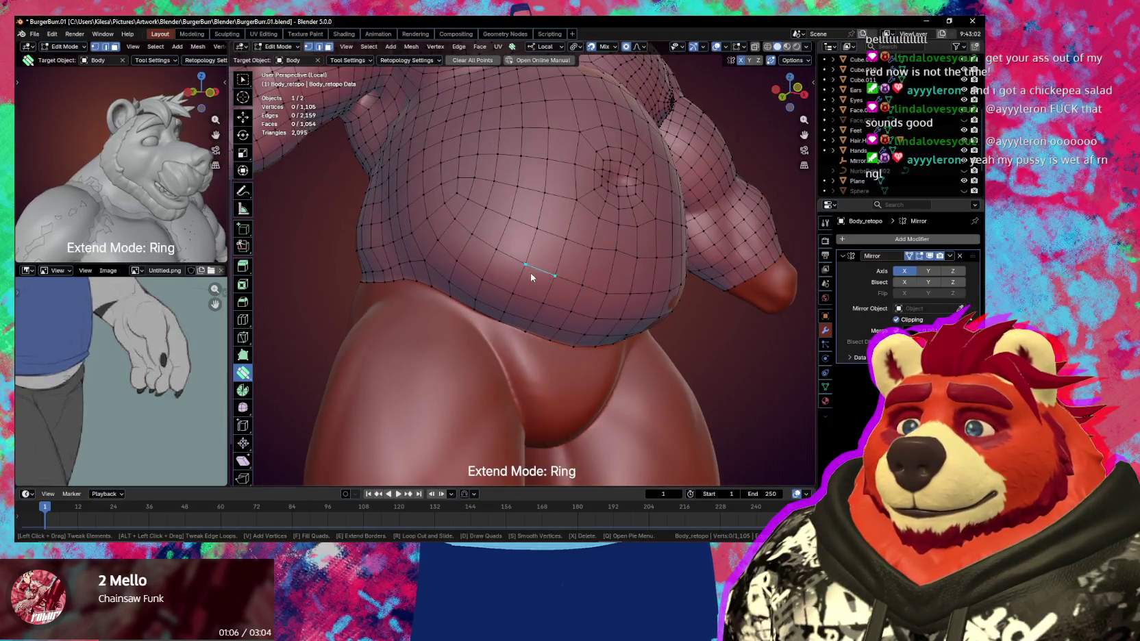
Smooth the lower-back retopology border above the buttocks with the Poly Build smoothing brush
{"action": "mouse_move", "coordinate": [532, 277]}
{"action": "middle_mouse_down"}
{"action": "mouse_move", "coordinate": [600, 291]}
{"action": "mouse_move", "coordinate": [546, 283]}
{"action": "middle_mouse_up"}
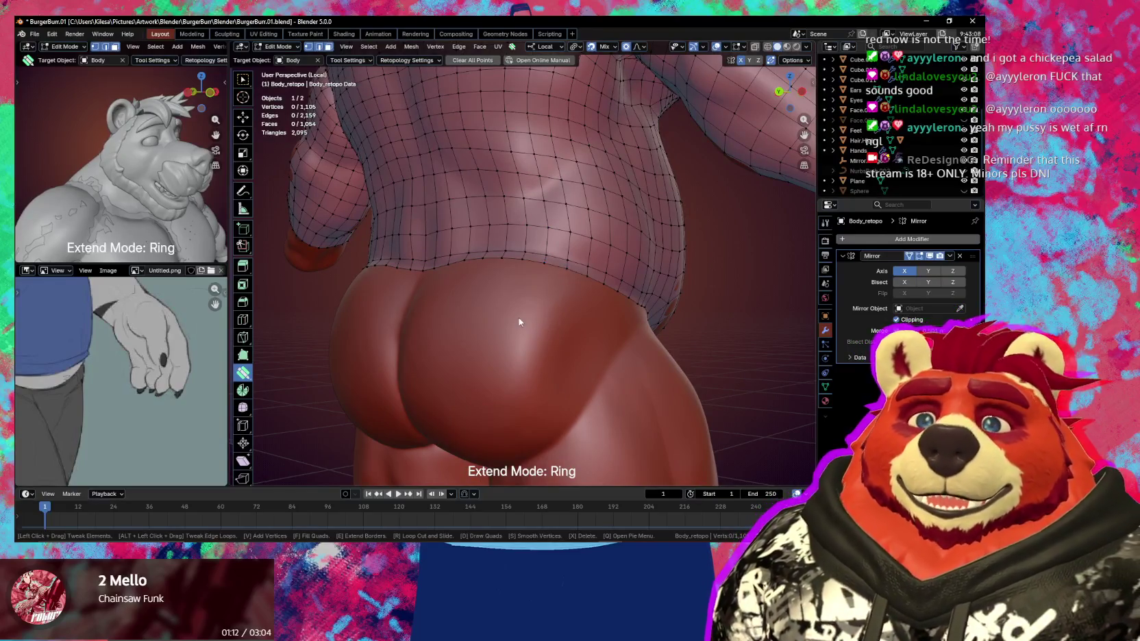
{"action": "mouse_move", "coordinate": [543, 300]}
{"action": "middle_mouse_down"}
{"action": "mouse_move", "coordinate": [576, 282]}
{"action": "mouse_move", "coordinate": [592, 305]}
{"action": "middle_mouse_up"}
{"action": "key", "text": "s"}
{"action": "mouse_move", "coordinate": [559, 245]}
{"action": "left_mouse_down"}
{"action": "mouse_move", "coordinate": [635, 267]}
{"action": "mouse_move", "coordinate": [521, 254]}
{"action": "mouse_move", "coordinate": [495, 261]}
{"action": "mouse_move", "coordinate": [521, 287]}
{"action": "mouse_move", "coordinate": [498, 294]}
{"action": "mouse_move", "coordinate": [528, 262]}
{"action": "mouse_move", "coordinate": [570, 267]}
{"action": "mouse_move", "coordinate": [509, 300]}
{"action": "mouse_move", "coordinate": [478, 298]}
{"action": "left_mouse_up"}
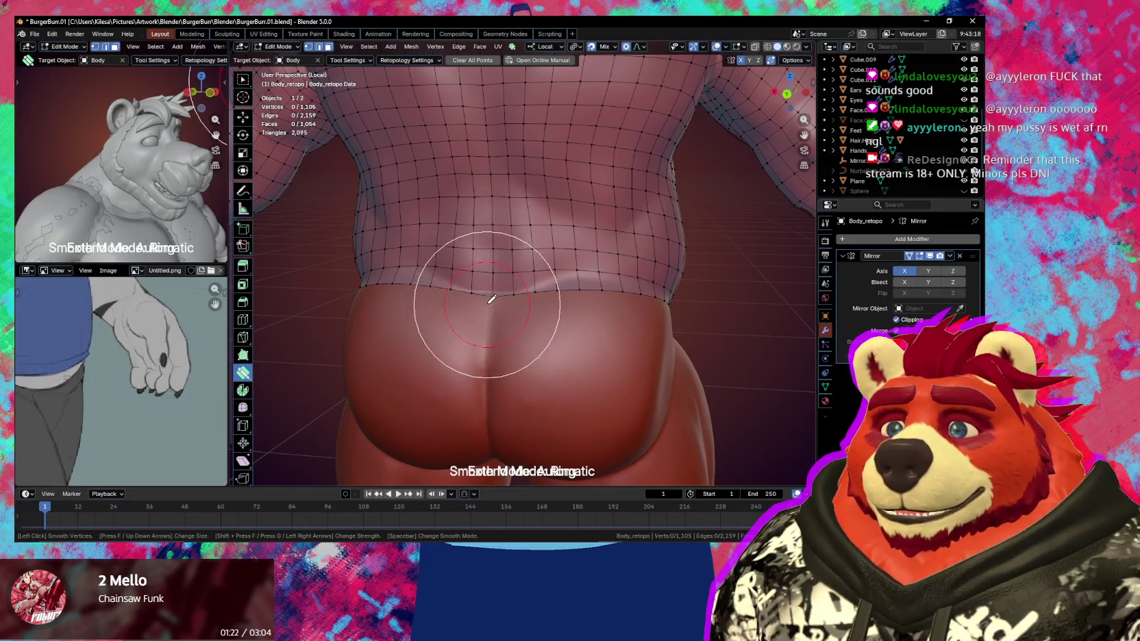
{"action": "middle_click_drag", "start_coordinate": [521, 307], "coordinate": [499, 299]}
{"action": "mouse_move", "coordinate": [500, 300]}
{"action": "left_mouse_down"}
{"action": "mouse_move", "coordinate": [511, 283]}
{"action": "mouse_move", "coordinate": [585, 283]}
{"action": "mouse_move", "coordinate": [540, 260]}
{"action": "left_mouse_up"}
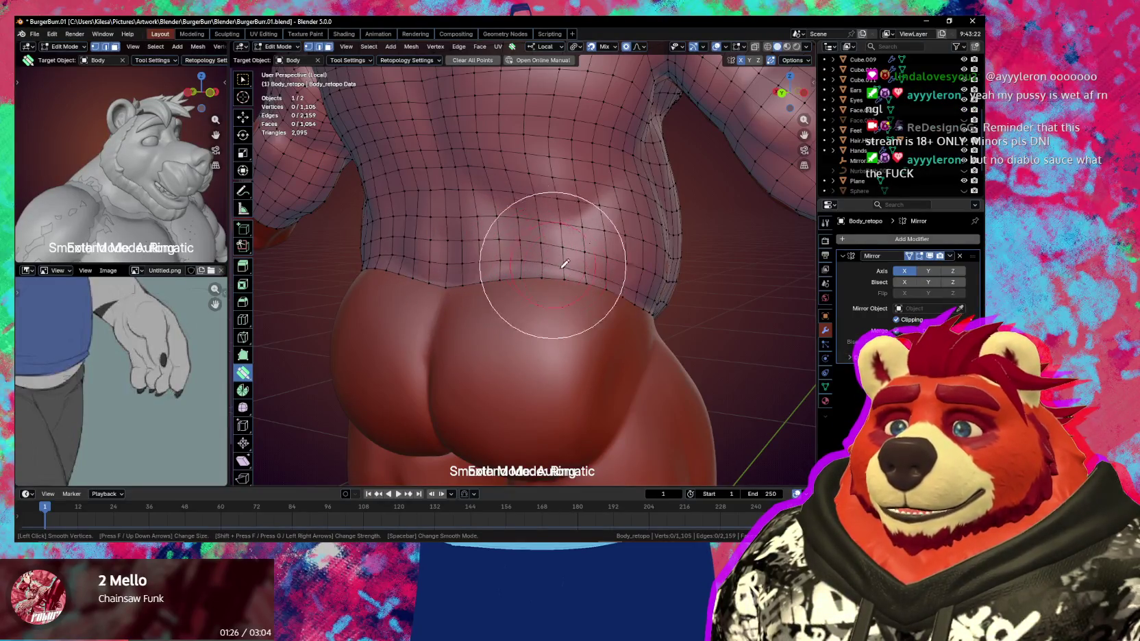
{"action": "mouse_move", "coordinate": [478, 254]}
{"action": "middle_mouse_down"}
{"action": "mouse_move", "coordinate": [530, 267]}
{"action": "mouse_move", "coordinate": [537, 312]}
{"action": "mouse_move", "coordinate": [590, 324]}
{"action": "mouse_move", "coordinate": [582, 300]}
{"action": "mouse_move", "coordinate": [525, 285]}
{"action": "mouse_move", "coordinate": [541, 287]}
{"action": "middle_mouse_up"}
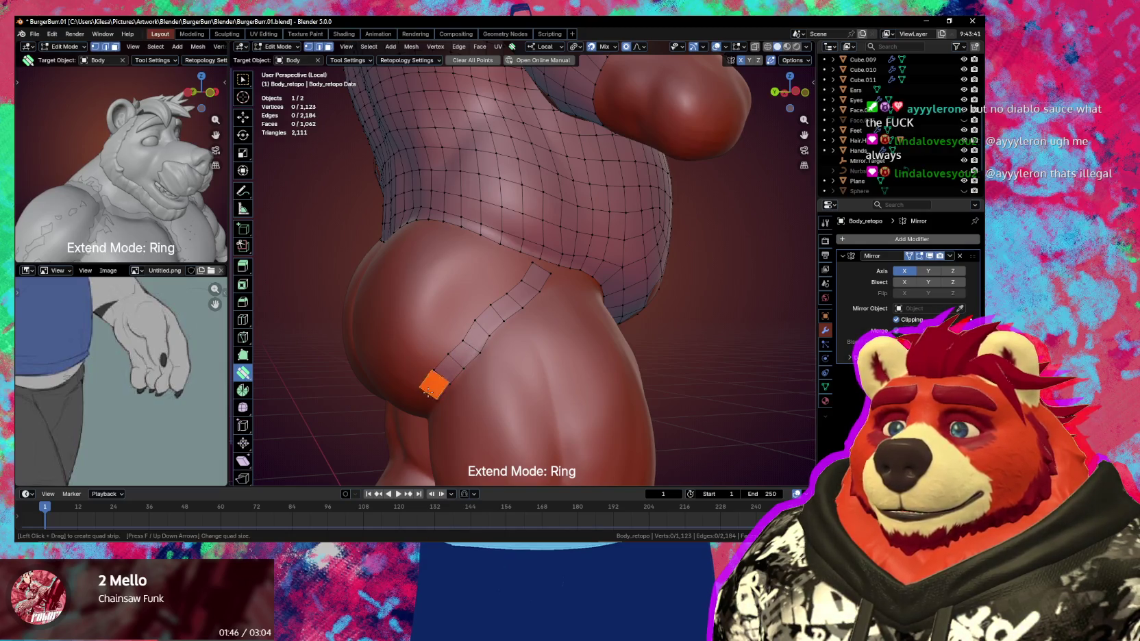
Fit the under-cheek strip's edges and vertices into the thigh crease
{"action": "middle_click_drag", "start_coordinate": [428, 392], "coordinate": [637, 314]}
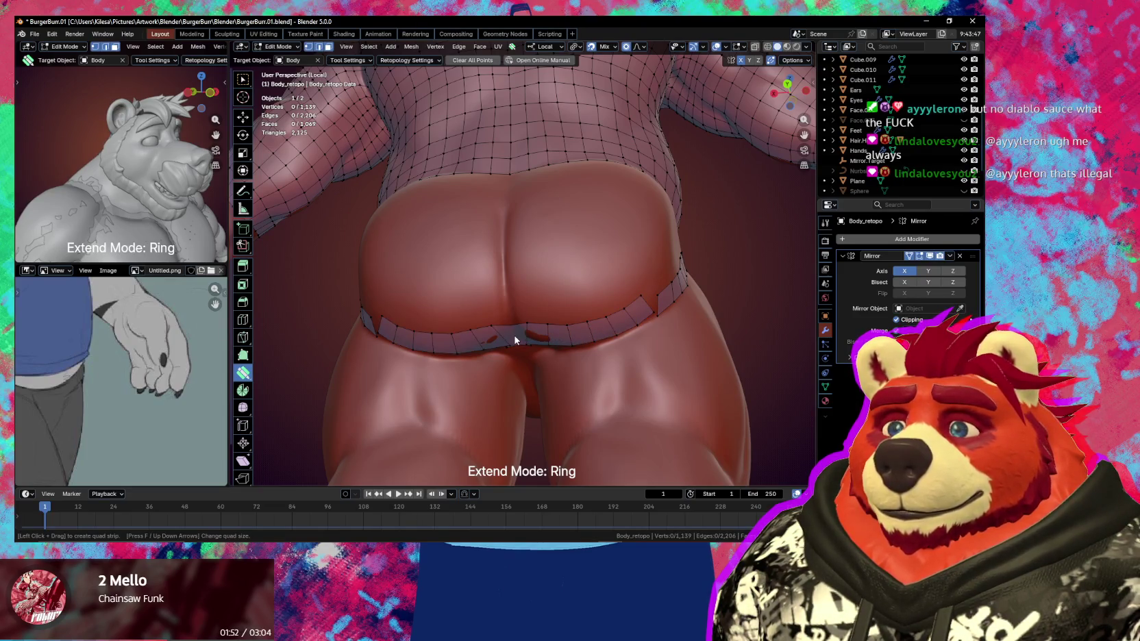
{"action": "middle_click_drag", "start_coordinate": [514, 334], "coordinate": [517, 297]}
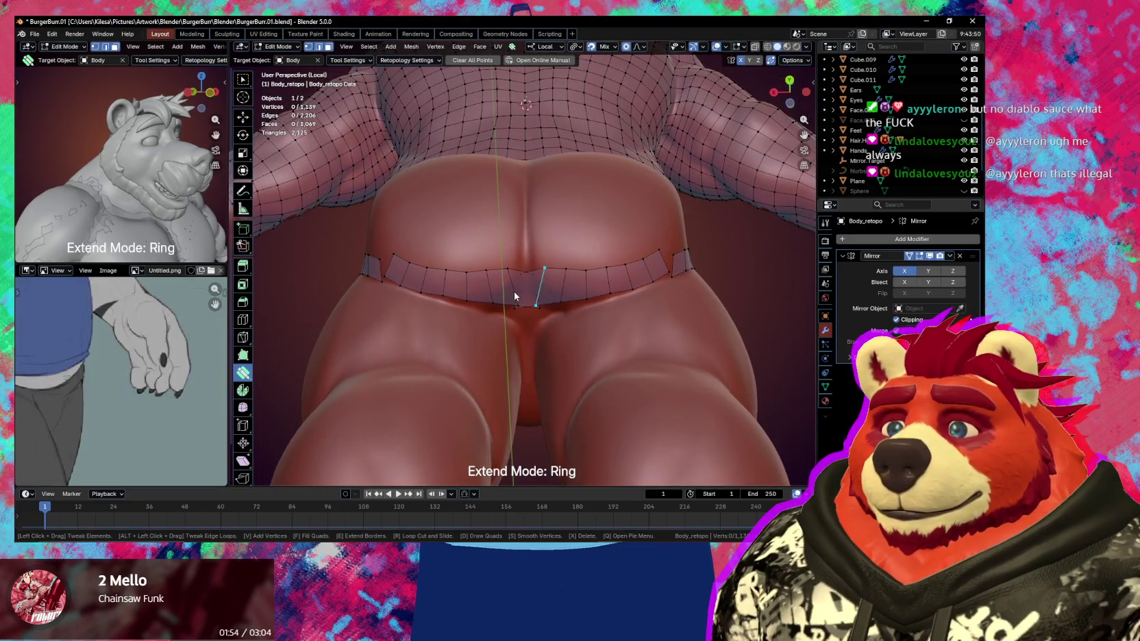
{"action": "left_click_drag", "start_coordinate": [519, 296], "coordinate": [542, 301]}
{"action": "middle_click_drag", "start_coordinate": [542, 305], "coordinate": [569, 278]}
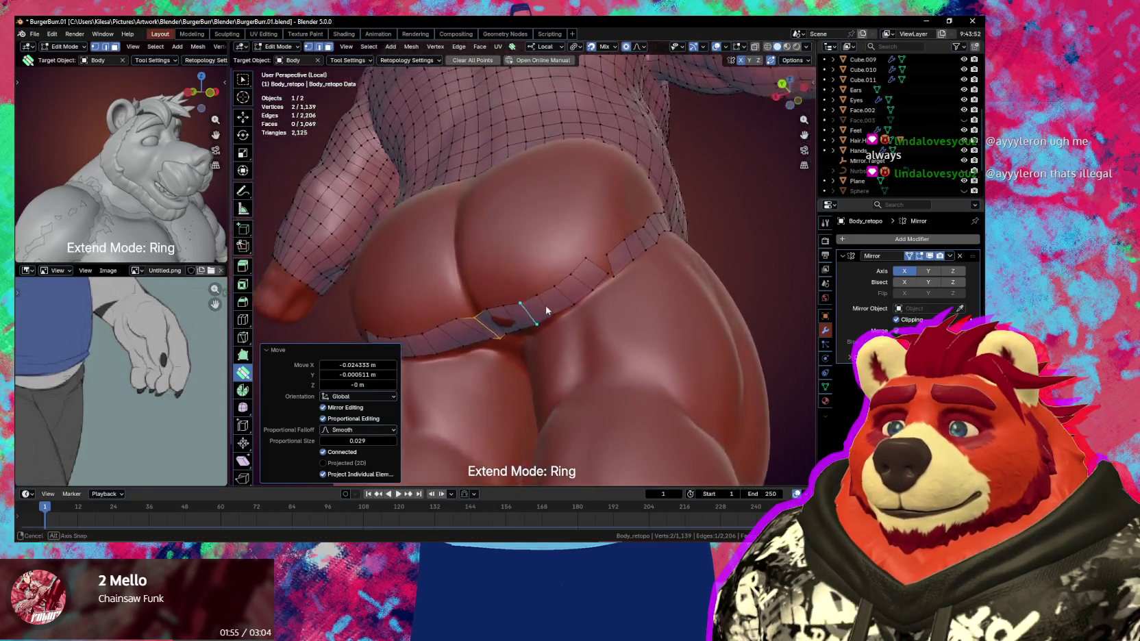
{"action": "mouse_move", "coordinate": [576, 275]}
{"action": "left_mouse_down"}
{"action": "mouse_move", "coordinate": [596, 276]}
{"action": "mouse_move", "coordinate": [589, 283]}
{"action": "mouse_move", "coordinate": [581, 263]}
{"action": "mouse_move", "coordinate": [590, 268]}
{"action": "left_mouse_up"}
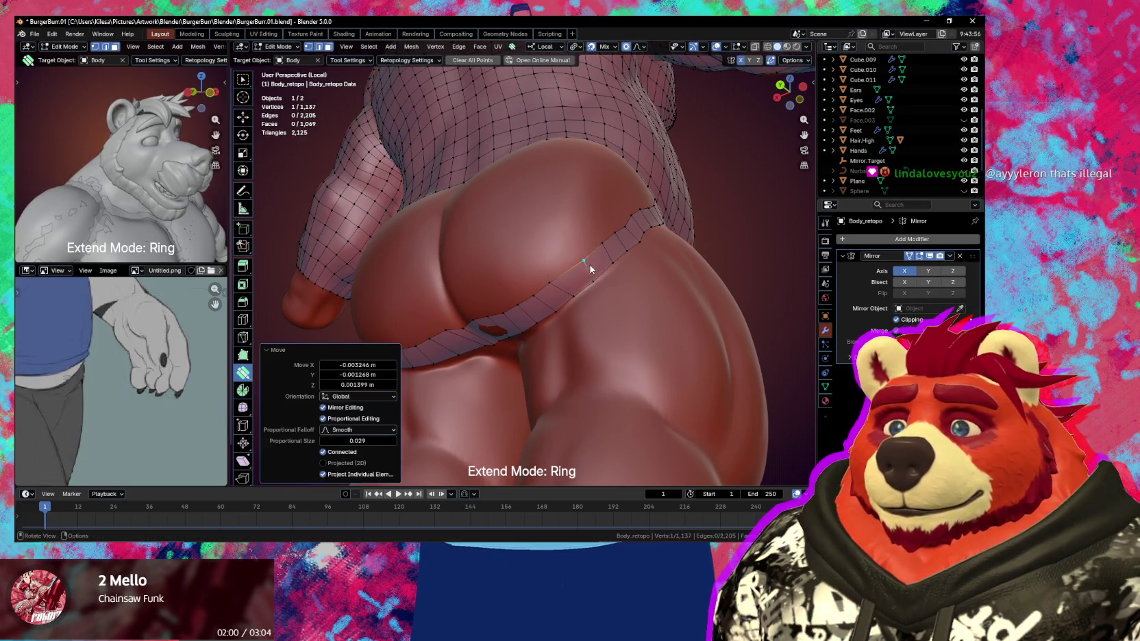
{"action": "middle_click_drag", "start_coordinate": [591, 267], "coordinate": [598, 272]}
{"action": "left_click_drag", "start_coordinate": [539, 293], "coordinate": [512, 301]}
{"action": "left_click", "coordinate": [511, 298]}
{"action": "mouse_move", "coordinate": [514, 301]}
{"action": "middle_mouse_down"}
{"action": "mouse_move", "coordinate": [556, 339]}
{"action": "mouse_move", "coordinate": [545, 269]}
{"action": "middle_mouse_up"}
{"action": "left_click_drag", "start_coordinate": [535, 258], "coordinate": [563, 250]}
Reshape the strip's vertices along the hip curve up toward the waist with soft falloff
{"action": "middle_click_drag", "start_coordinate": [564, 251], "coordinate": [605, 262]}
{"action": "left_click_drag", "start_coordinate": [605, 262], "coordinate": [583, 290]}
{"action": "middle_click_drag", "start_coordinate": [583, 291], "coordinate": [553, 300]}
{"action": "left_click_drag", "start_coordinate": [553, 300], "coordinate": [542, 293]}
{"action": "middle_click_drag", "start_coordinate": [572, 291], "coordinate": [524, 303]}
{"action": "mouse_move", "coordinate": [505, 301]}
{"action": "left_mouse_down"}
{"action": "mouse_move", "coordinate": [527, 291]}
{"action": "mouse_move", "coordinate": [490, 313]}
{"action": "mouse_move", "coordinate": [537, 274]}
{"action": "left_mouse_up"}
{"action": "left_click_drag", "start_coordinate": [465, 323], "coordinate": [473, 321]}
{"action": "middle_click_drag", "start_coordinate": [480, 322], "coordinate": [523, 313]}
{"action": "mouse_move", "coordinate": [524, 310]}
{"action": "left_mouse_down"}
{"action": "mouse_move", "coordinate": [531, 304]}
{"action": "mouse_move", "coordinate": [519, 283]}
{"action": "left_mouse_up"}
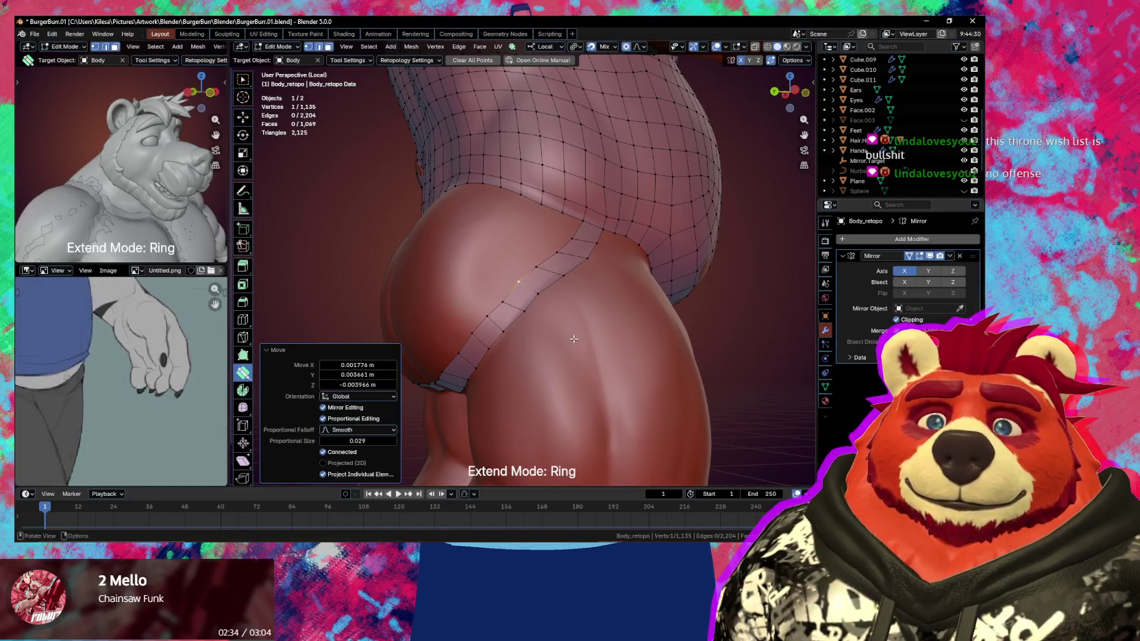
{"action": "middle_click_drag", "start_coordinate": [598, 334], "coordinate": [580, 320]}
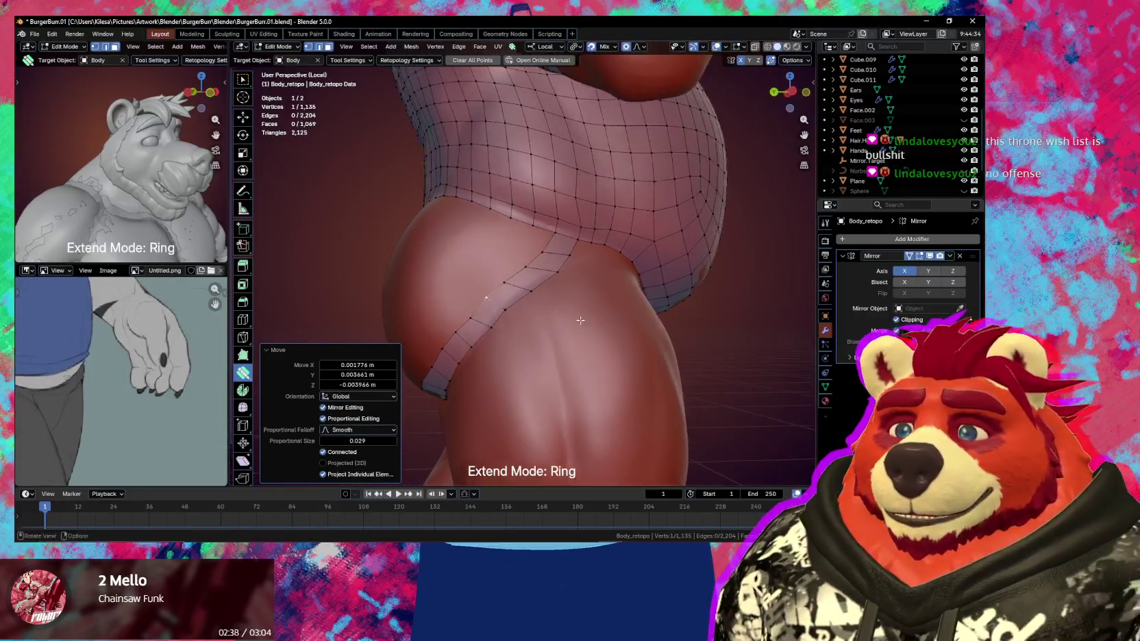
{"action": "mouse_move", "coordinate": [532, 306]}
{"action": "left_mouse_down"}
{"action": "mouse_move", "coordinate": [521, 282]}
{"action": "mouse_move", "coordinate": [546, 274]}
{"action": "left_mouse_up"}
{"action": "mouse_move", "coordinate": [545, 274]}
{"action": "middle_mouse_down"}
{"action": "mouse_move", "coordinate": [635, 254]}
{"action": "mouse_move", "coordinate": [617, 298]}
{"action": "mouse_move", "coordinate": [618, 276]}
{"action": "mouse_move", "coordinate": [571, 274]}
{"action": "middle_mouse_up"}
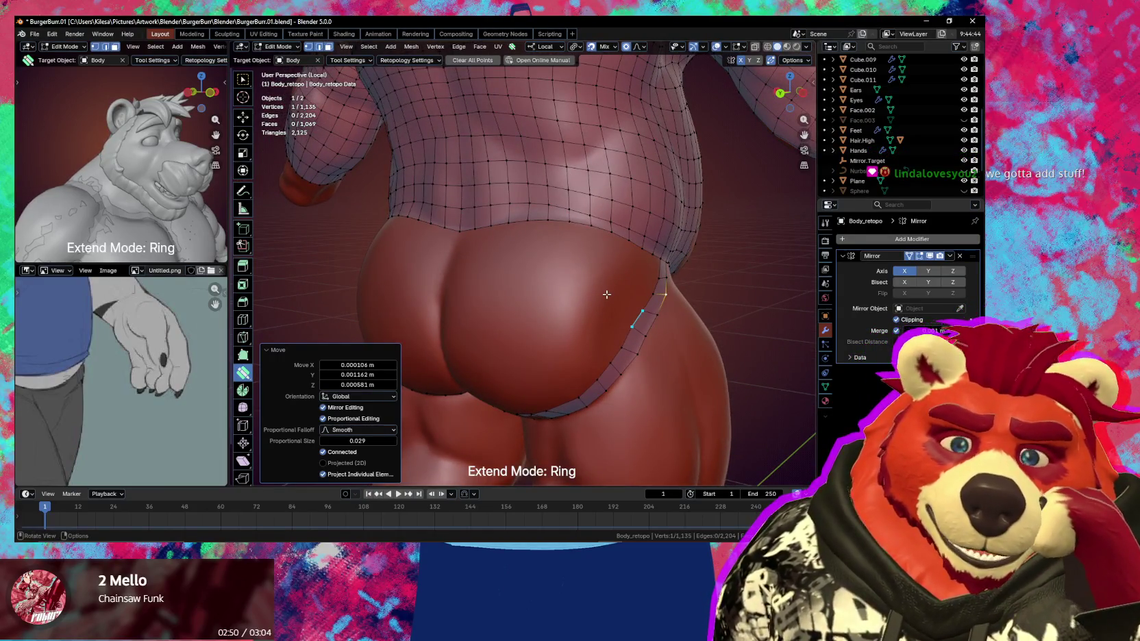
{"action": "middle_click_drag", "start_coordinate": [659, 282], "coordinate": [513, 233]}
Reposition the two waist vertices at the top of the cheek band
{"action": "key", "text": "g"}
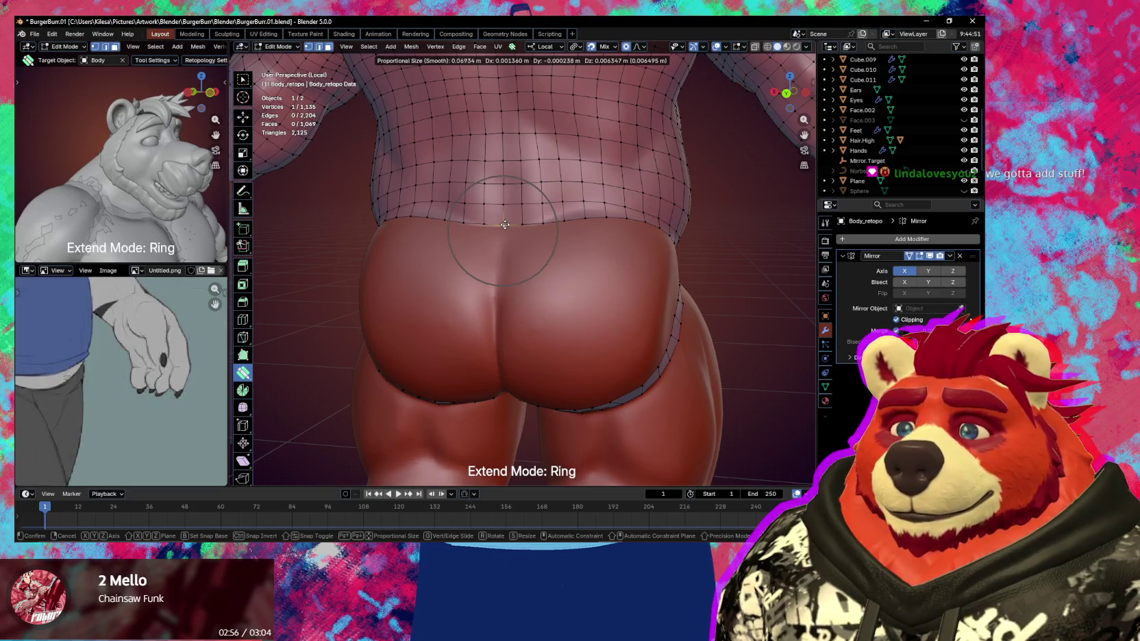
{"action": "left_click", "coordinate": [505, 224]}
{"action": "middle_click_drag", "start_coordinate": [505, 225], "coordinate": [538, 247]}
{"action": "left_click", "coordinate": [538, 246], "text": "shift"}
{"action": "key", "text": "g"}
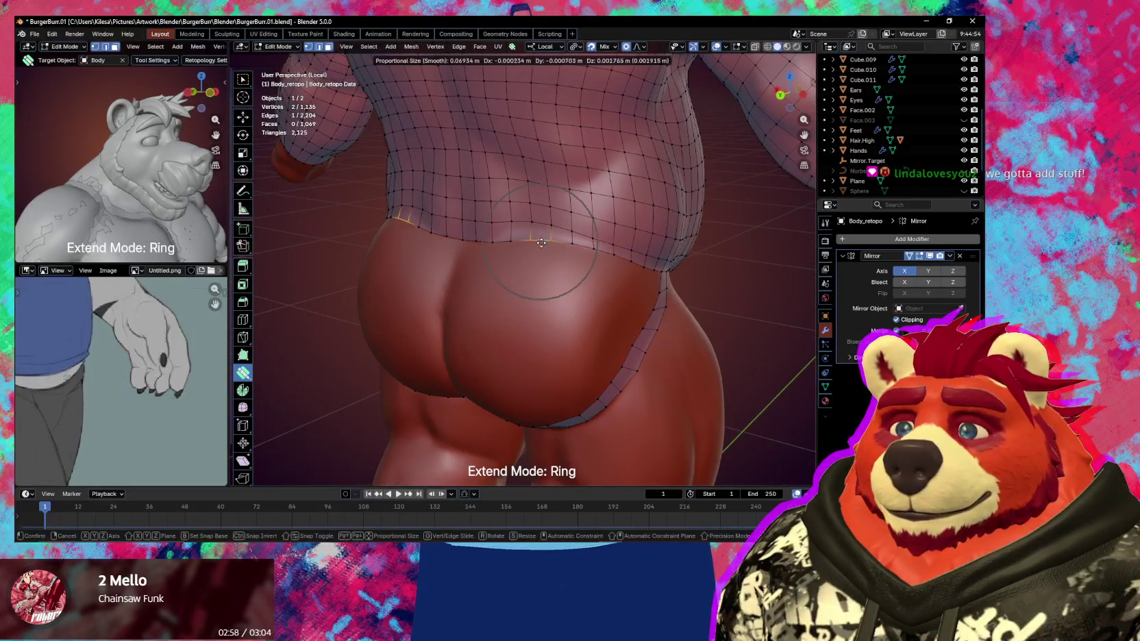
{"action": "left_click", "coordinate": [541, 238]}
{"action": "mouse_move", "coordinate": [542, 238]}
{"action": "middle_mouse_down"}
{"action": "mouse_move", "coordinate": [569, 233]}
{"action": "mouse_move", "coordinate": [597, 248]}
{"action": "middle_mouse_up"}
Extrude two new rings of quads into the cheek gap and relax them around the hip
{"action": "left_click", "coordinate": [589, 254]}
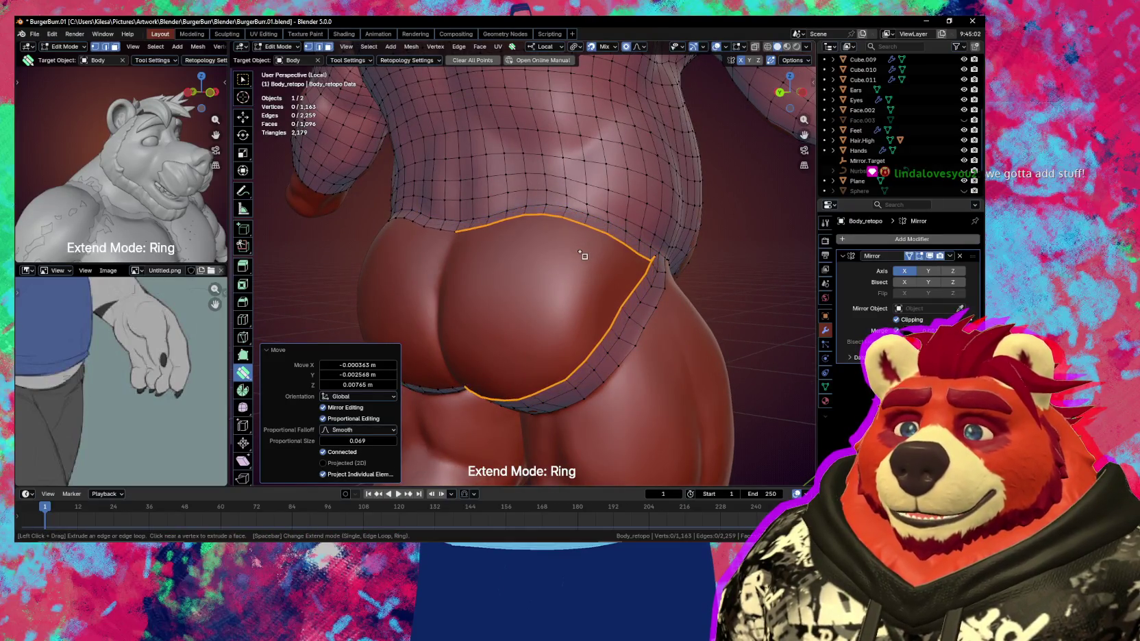
{"action": "left_click", "coordinate": [578, 260]}
{"action": "mouse_move", "coordinate": [579, 260]}
{"action": "middle_mouse_down"}
{"action": "mouse_move", "coordinate": [521, 242]}
{"action": "mouse_move", "coordinate": [536, 261]}
{"action": "mouse_move", "coordinate": [567, 260]}
{"action": "middle_mouse_up"}
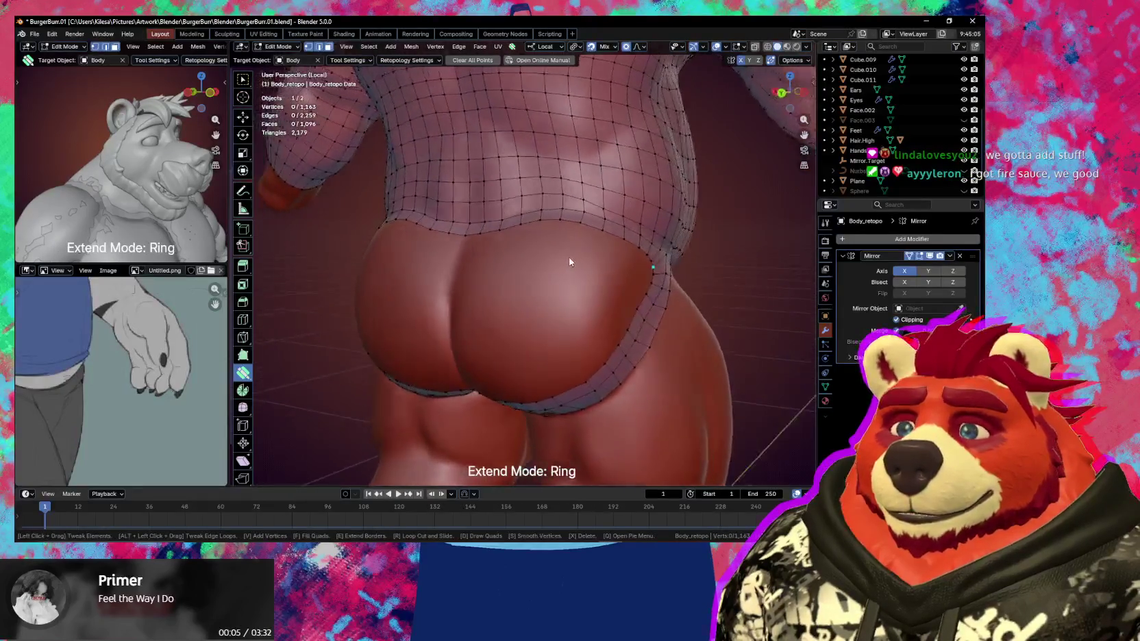
{"action": "left_click_drag", "start_coordinate": [563, 262], "coordinate": [547, 261]}
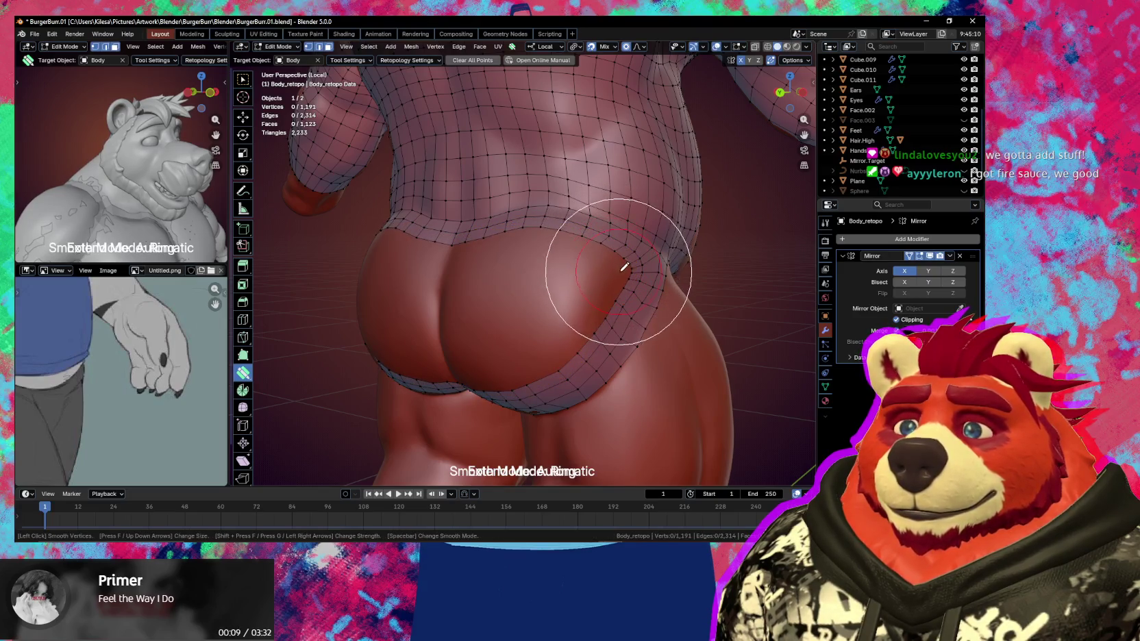
{"action": "middle_click_drag", "start_coordinate": [616, 250], "coordinate": [619, 276]}
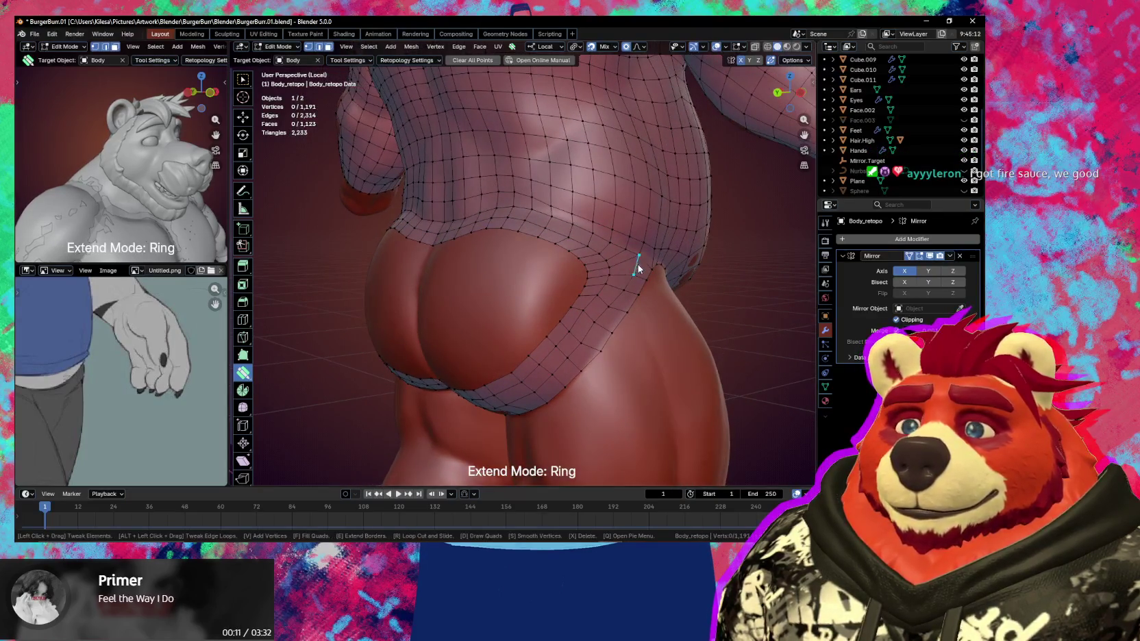
{"action": "key", "text": "s"}
{"action": "scroll", "coordinate": [600, 254], "scroll_direction": "up", "scroll_amount": 4}
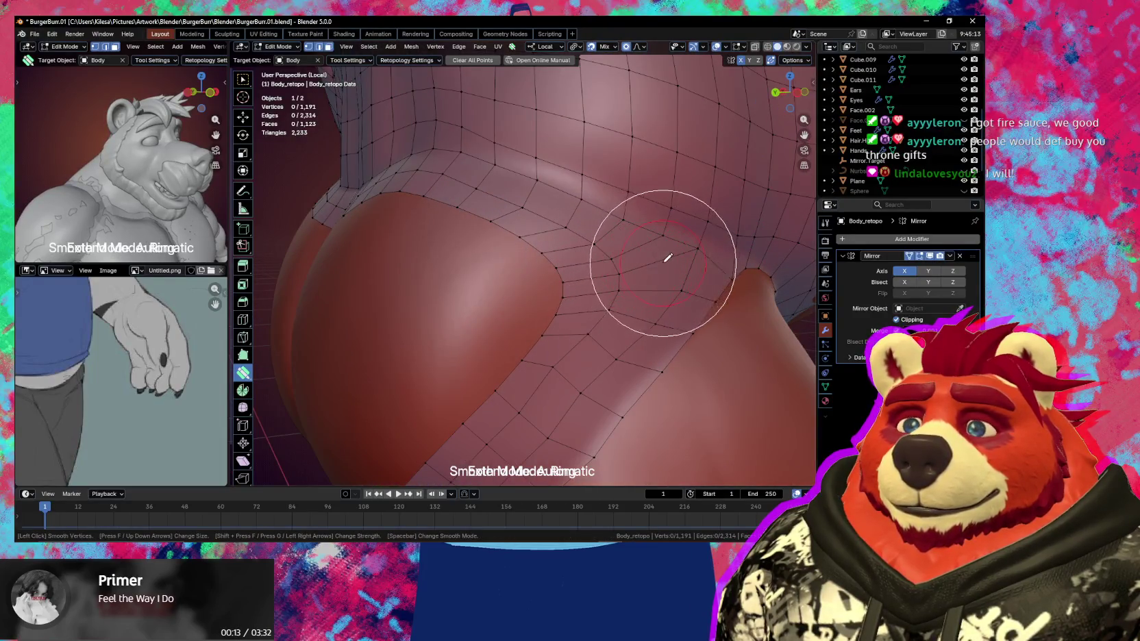
{"action": "key", "text": "s"}
{"action": "scroll", "coordinate": [667, 254], "scroll_direction": "down", "scroll_amount": 2}
{"action": "middle_click_drag", "start_coordinate": [666, 254], "coordinate": [568, 238]}
Adjust the new ring vertices around the hip with proportional falloff
{"action": "left_click_drag", "start_coordinate": [568, 233], "coordinate": [606, 248]}
{"action": "mouse_move", "coordinate": [606, 248]}
{"action": "middle_mouse_down"}
{"action": "mouse_move", "coordinate": [587, 257]}
{"action": "mouse_move", "coordinate": [521, 247]}
{"action": "middle_mouse_up"}
{"action": "mouse_move", "coordinate": [493, 250]}
{"action": "left_mouse_down"}
{"action": "mouse_move", "coordinate": [487, 223]}
{"action": "mouse_move", "coordinate": [539, 238]}
{"action": "left_mouse_up"}
{"action": "scroll", "coordinate": [489, 226], "scroll_direction": "up", "scroll_amount": 7}
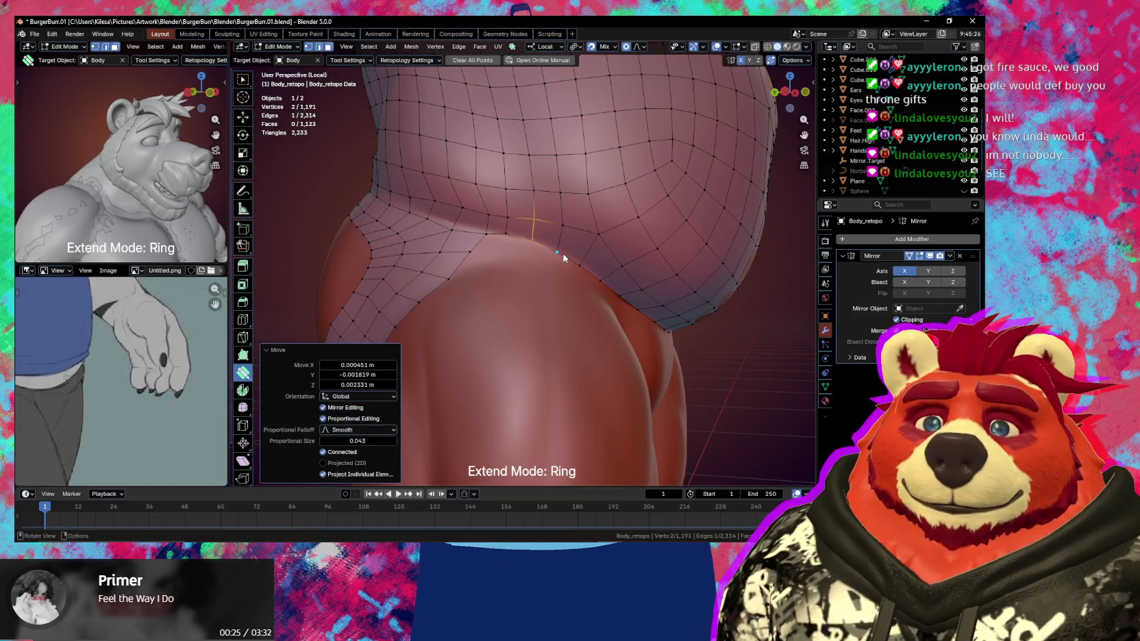
{"action": "middle_click_drag", "start_coordinate": [566, 270], "coordinate": [583, 267]}
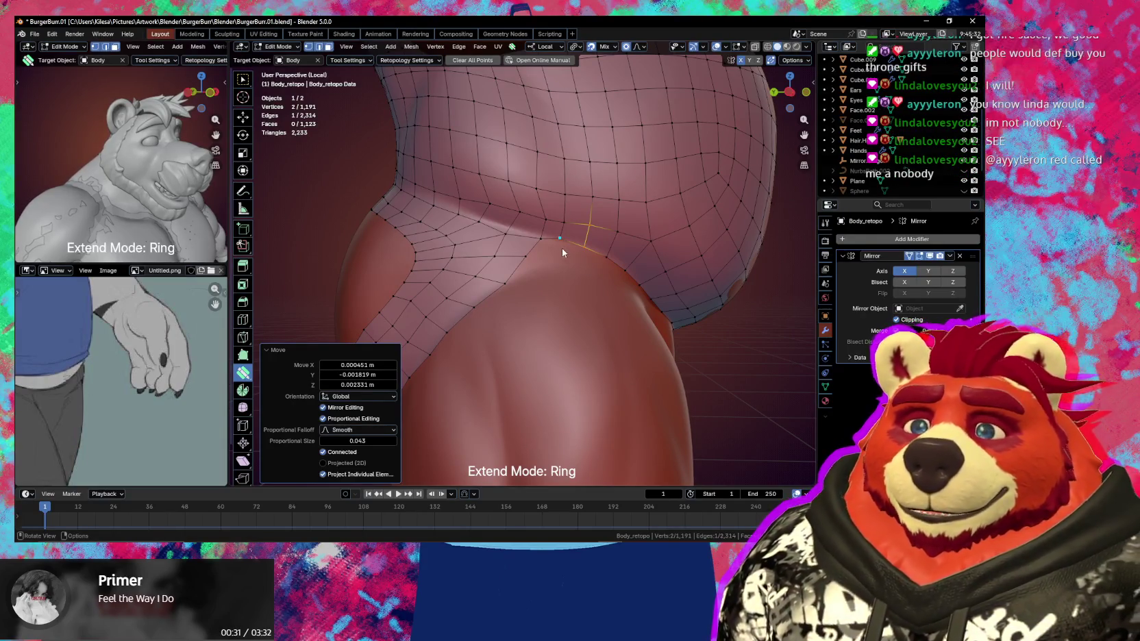
{"action": "middle_click_drag", "start_coordinate": [556, 247], "coordinate": [587, 255]}
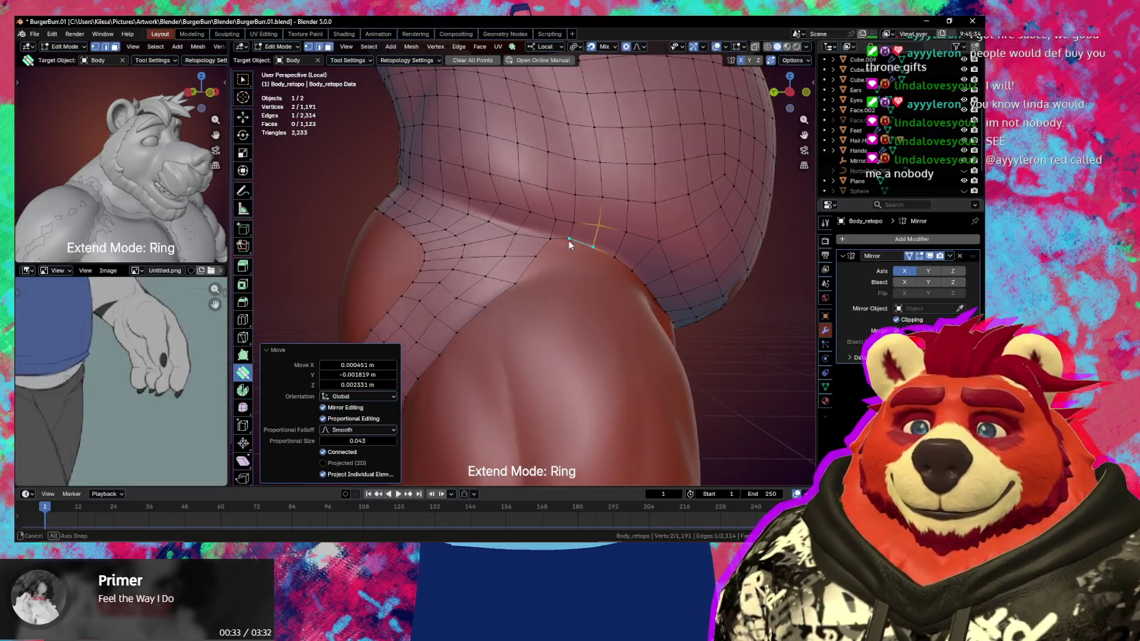
{"action": "left_click_drag", "start_coordinate": [544, 270], "coordinate": [535, 264]}
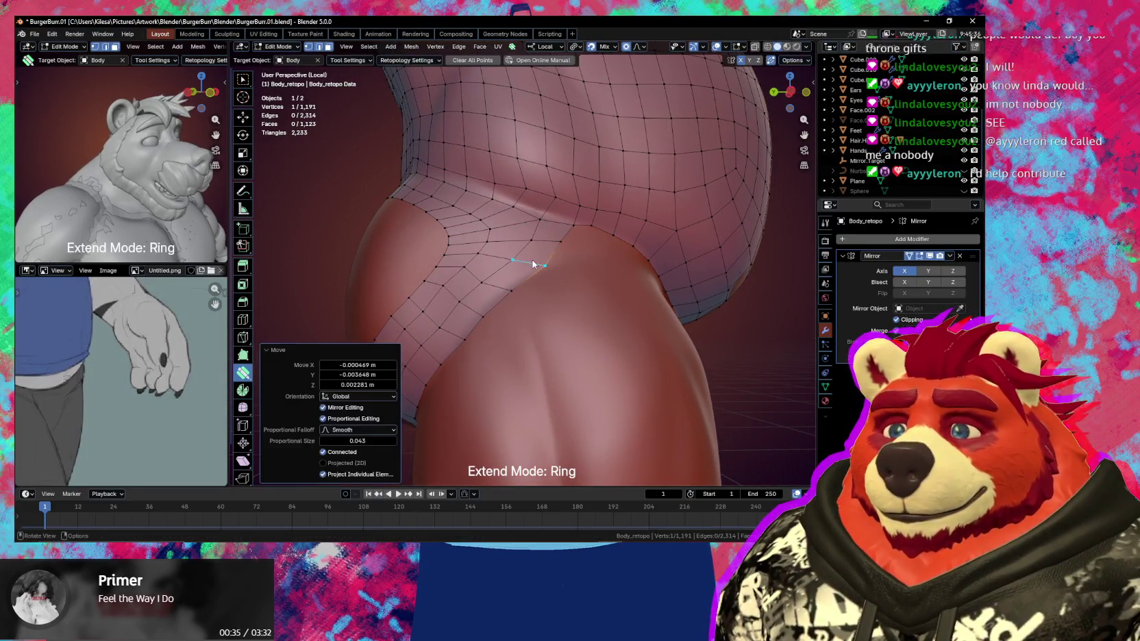
{"action": "middle_click_drag", "start_coordinate": [532, 260], "coordinate": [517, 267]}
{"action": "key", "text": "ctrl+z"}
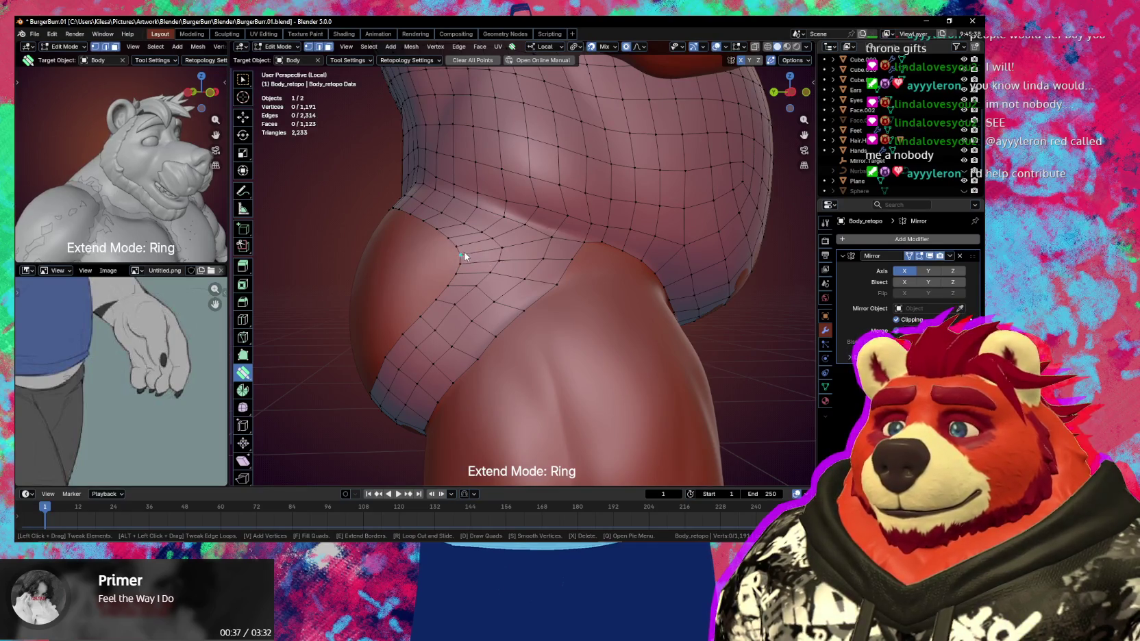
{"action": "left_click_drag", "start_coordinate": [461, 259], "coordinate": [507, 248]}
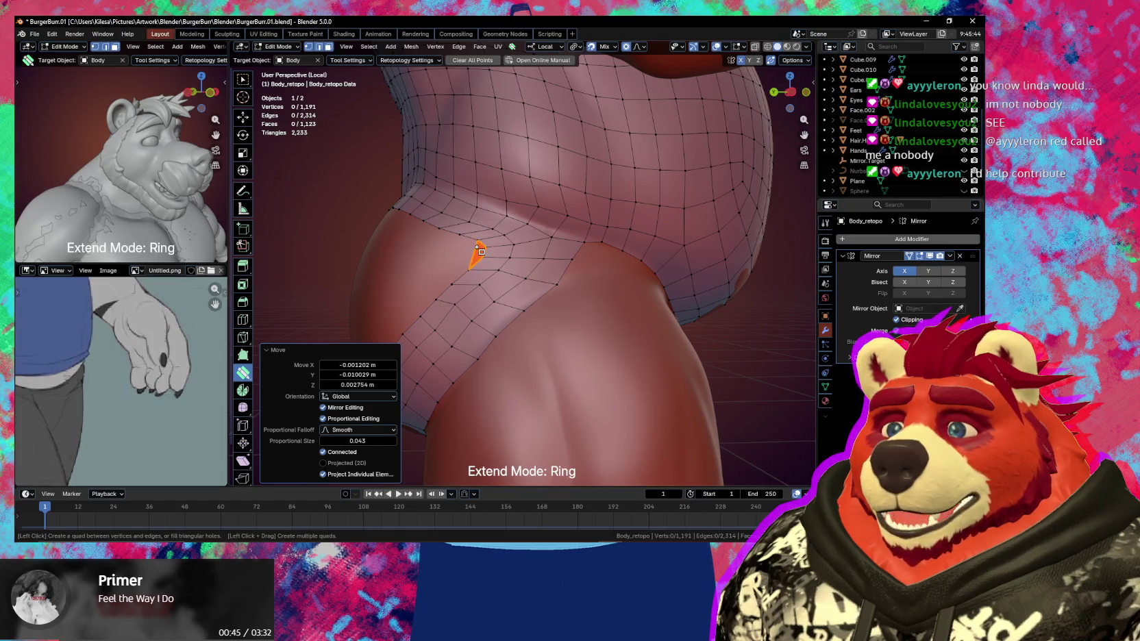
Fill the small triangular hole with a face and nudge its vertex into place
{"action": "left_click", "coordinate": [461, 250]}
{"action": "middle_click_drag", "start_coordinate": [461, 250], "coordinate": [487, 256]}
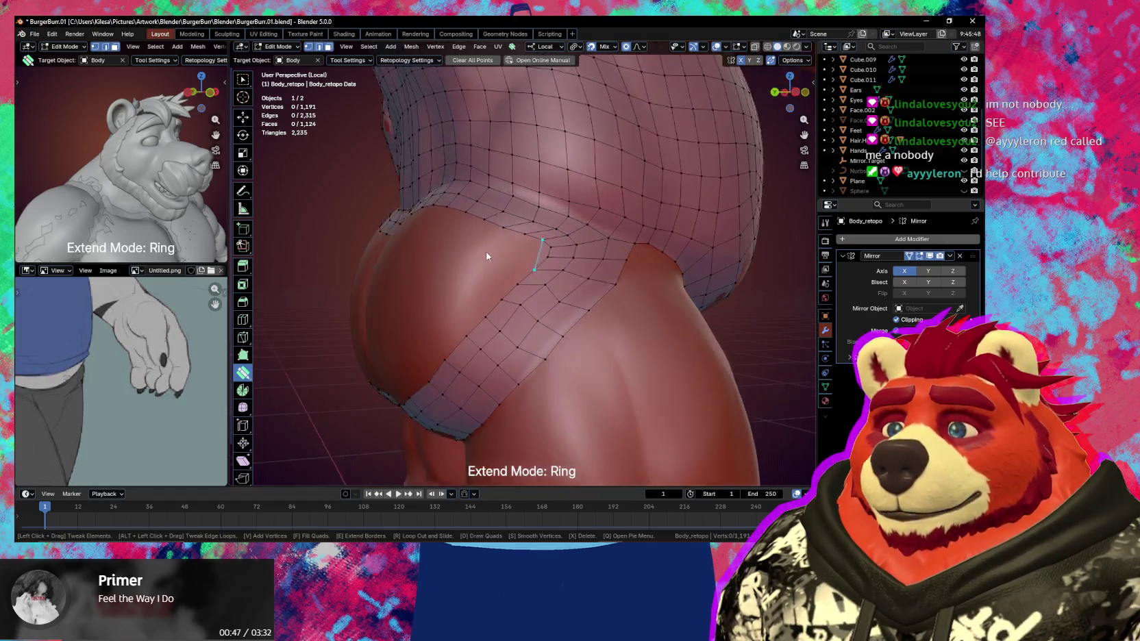
{"action": "left_click_drag", "start_coordinate": [537, 271], "coordinate": [541, 270]}
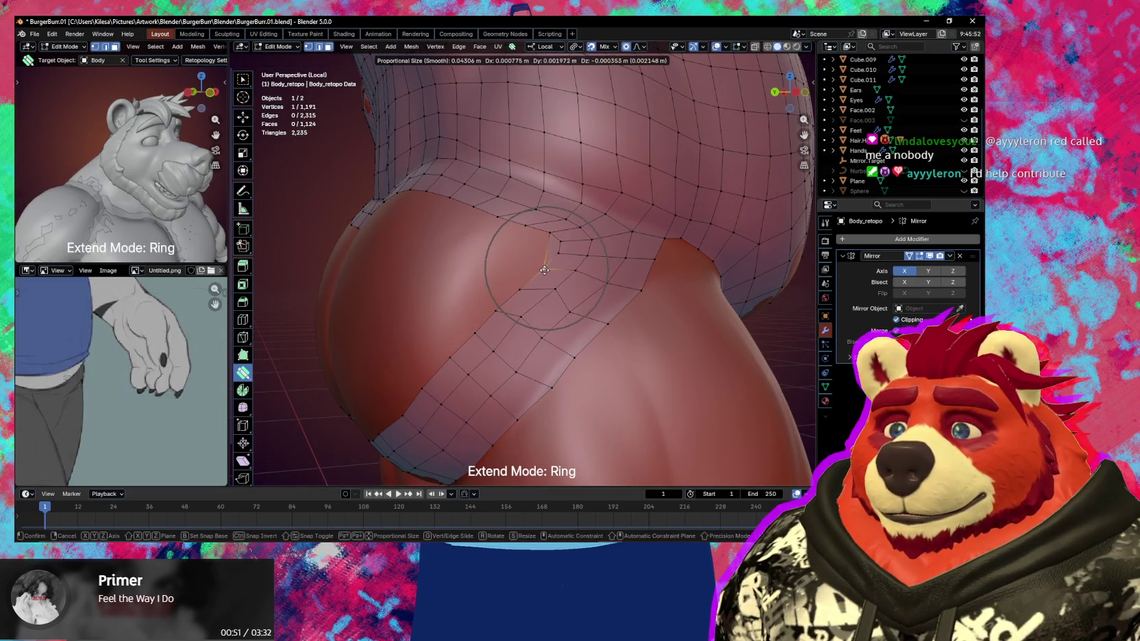
{"action": "mouse_move", "coordinate": [541, 272]}
{"action": "middle_mouse_down"}
{"action": "mouse_move", "coordinate": [601, 293]}
{"action": "mouse_move", "coordinate": [595, 284]}
{"action": "middle_mouse_up"}
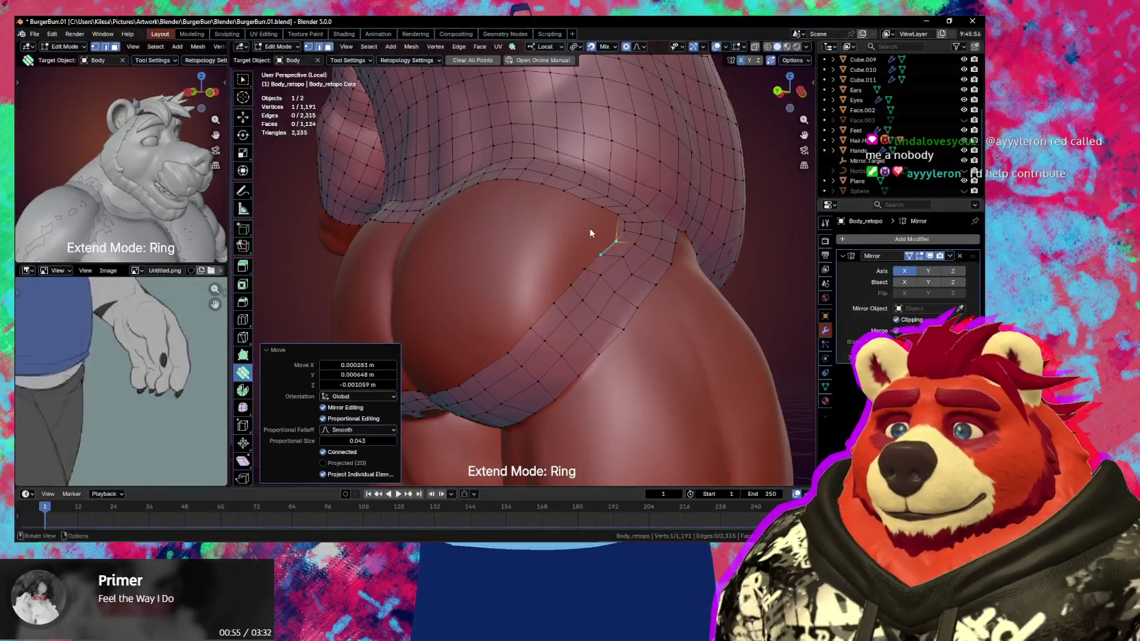
{"action": "middle_click_drag", "start_coordinate": [596, 230], "coordinate": [588, 241]}
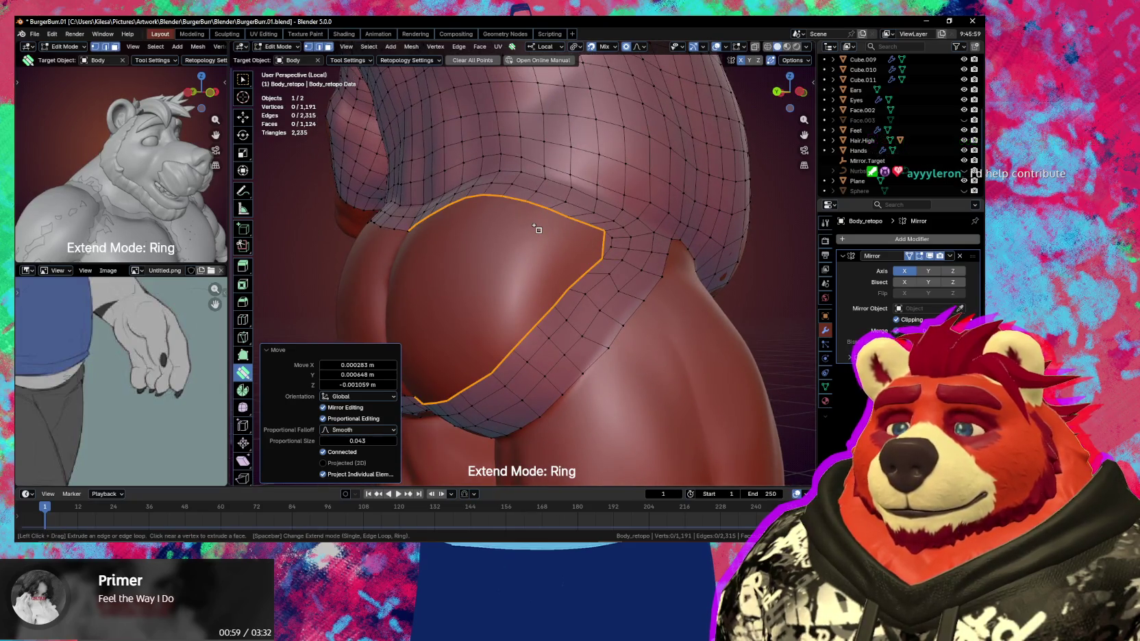
Extrude the band's edge loop one row down over the cheek and fit its new vertices to the body
{"action": "key", "text": "space"}
{"action": "key", "text": "space"}
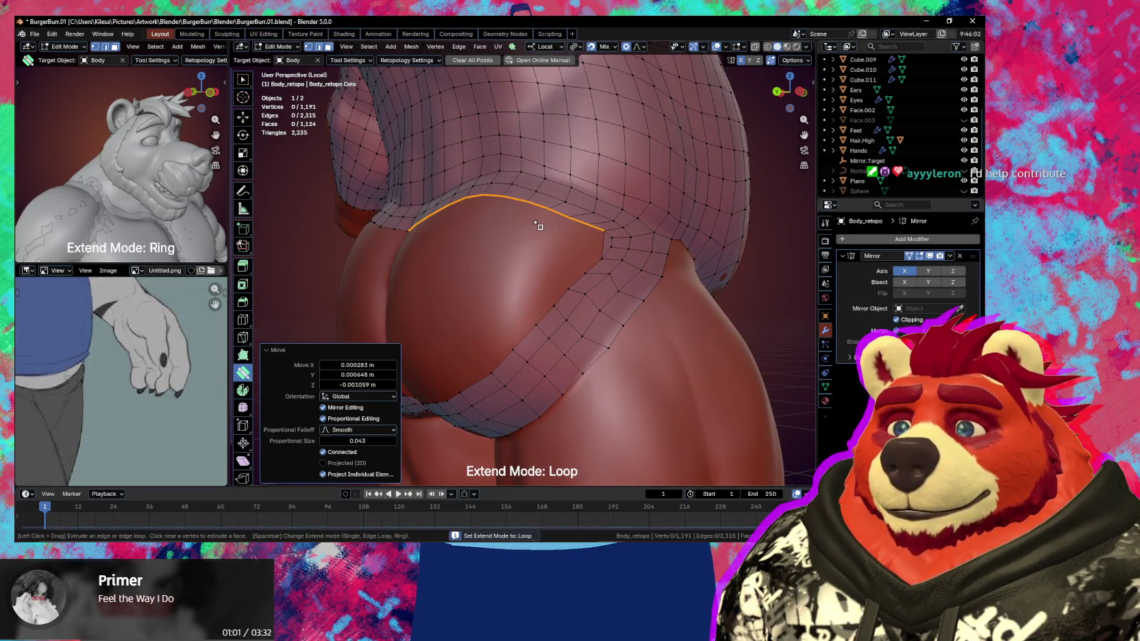
{"action": "left_click_drag", "start_coordinate": [539, 226], "coordinate": [533, 231]}
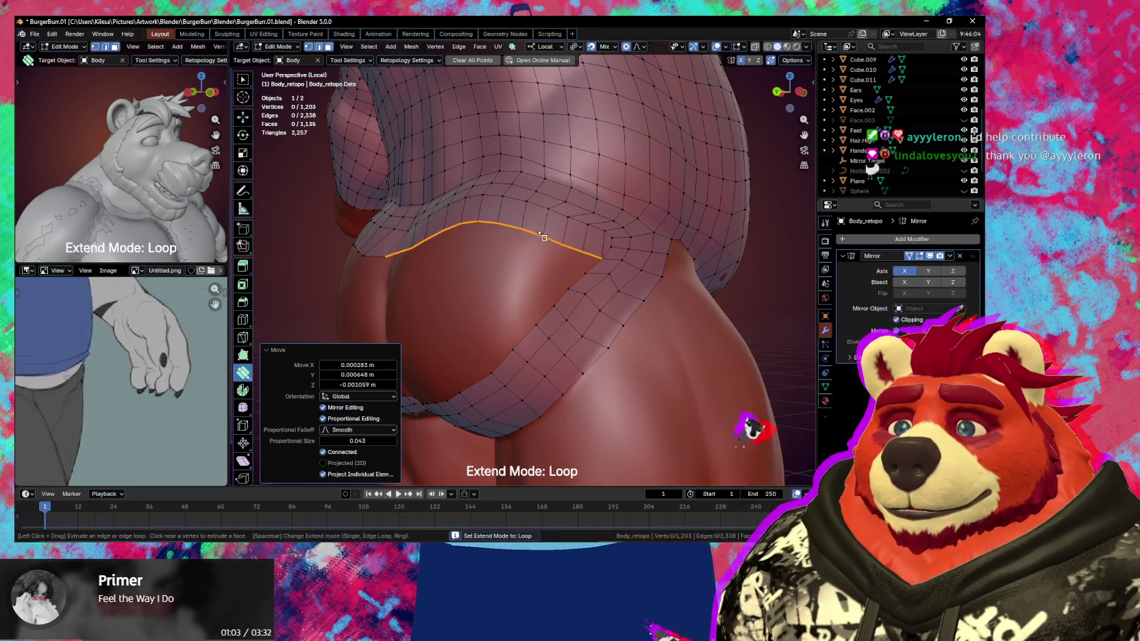
{"action": "middle_click_drag", "start_coordinate": [534, 242], "coordinate": [582, 263]}
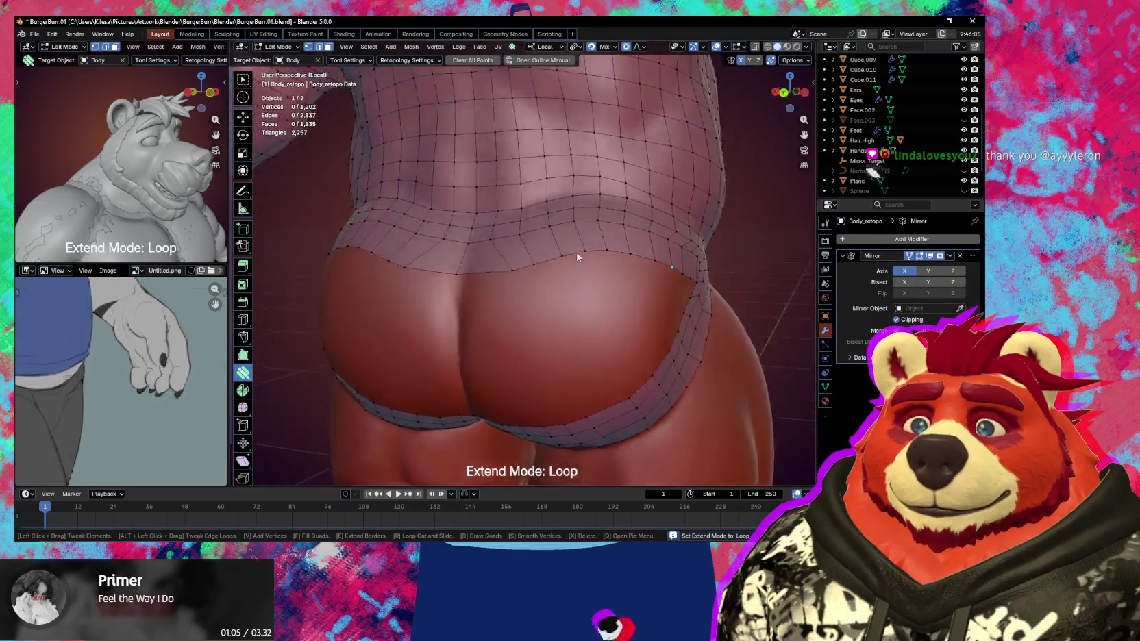
{"action": "left_click_drag", "start_coordinate": [543, 281], "coordinate": [502, 281]}
{"action": "left_click_drag", "start_coordinate": [607, 279], "coordinate": [597, 289]}
{"action": "middle_click_drag", "start_coordinate": [597, 289], "coordinate": [548, 291]}
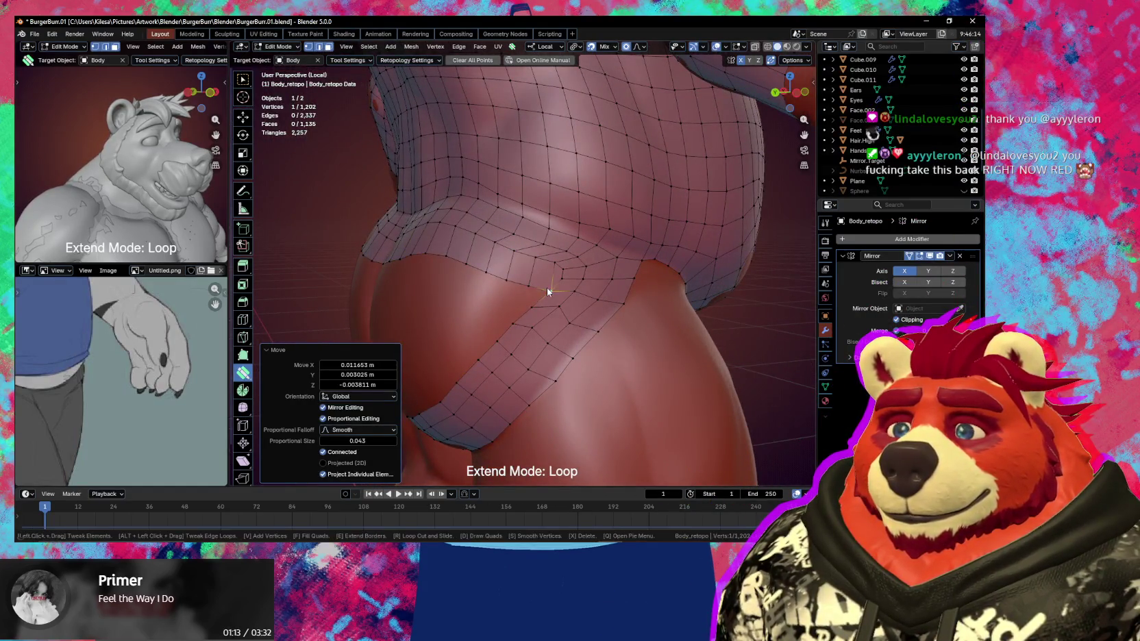
{"action": "middle_click_drag", "start_coordinate": [526, 288], "coordinate": [541, 294]}
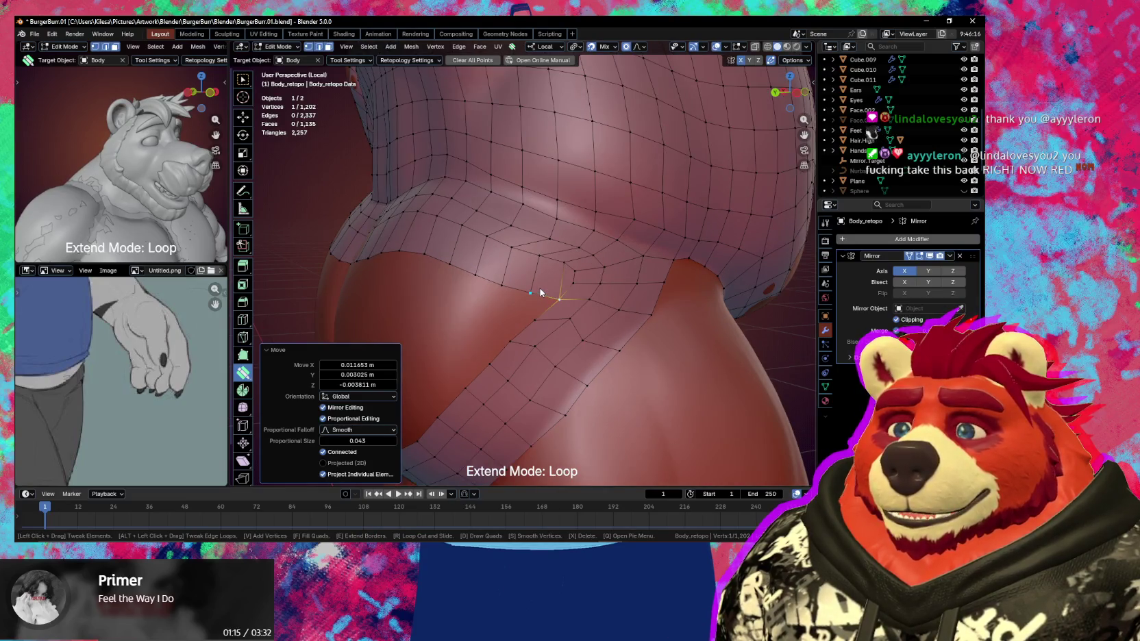
Extrude a new vertex with proportional editing on, then reposition it and a quad face on the band edge
{"action": "key", "text": "w"}
{"action": "key", "text": "e"}
{"action": "key", "text": "o"}
{"action": "left_click", "coordinate": [522, 278]}
{"action": "key", "text": "g"}
{"action": "left_click", "coordinate": [483, 278]}
{"action": "key", "text": "g"}
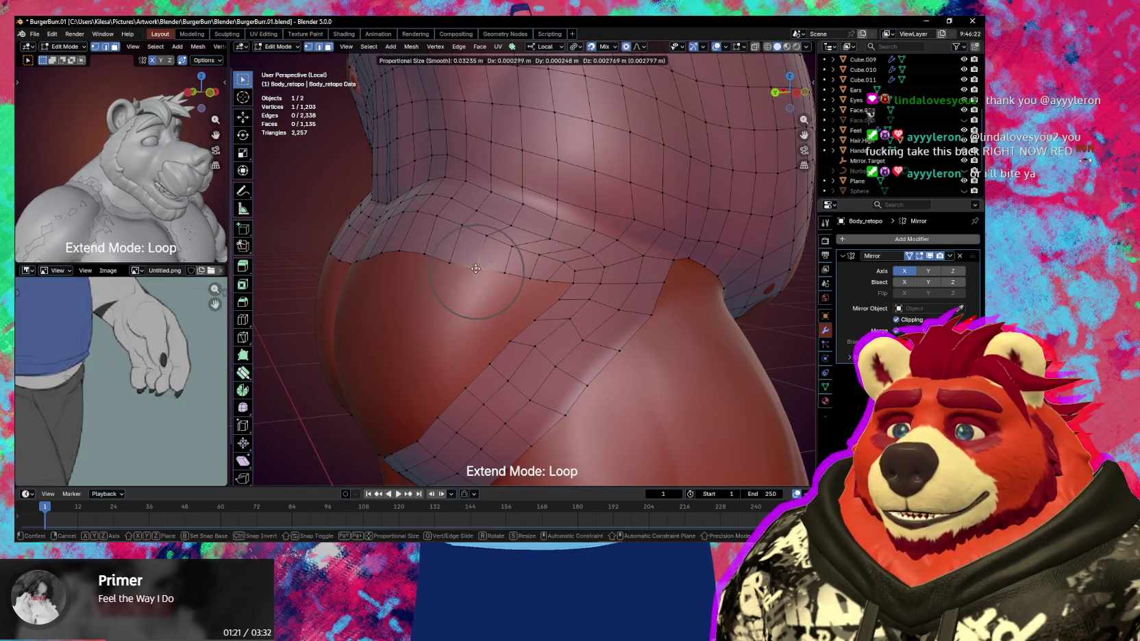
{"action": "left_click", "coordinate": [475, 268]}
{"action": "left_click", "coordinate": [449, 234]}
{"action": "key", "text": "g"}
{"action": "left_click", "coordinate": [493, 272]}
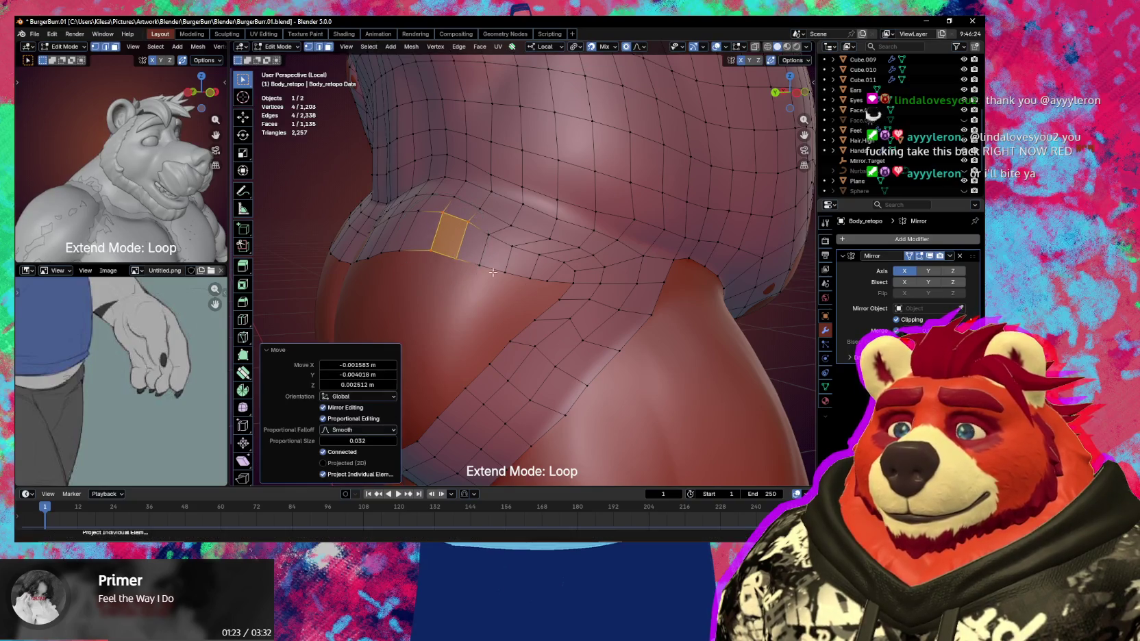
Check the underside of the band and save the blend file
{"action": "left_click", "coordinate": [560, 292]}
{"action": "middle_click_drag", "start_coordinate": [550, 308], "coordinate": [563, 266]}
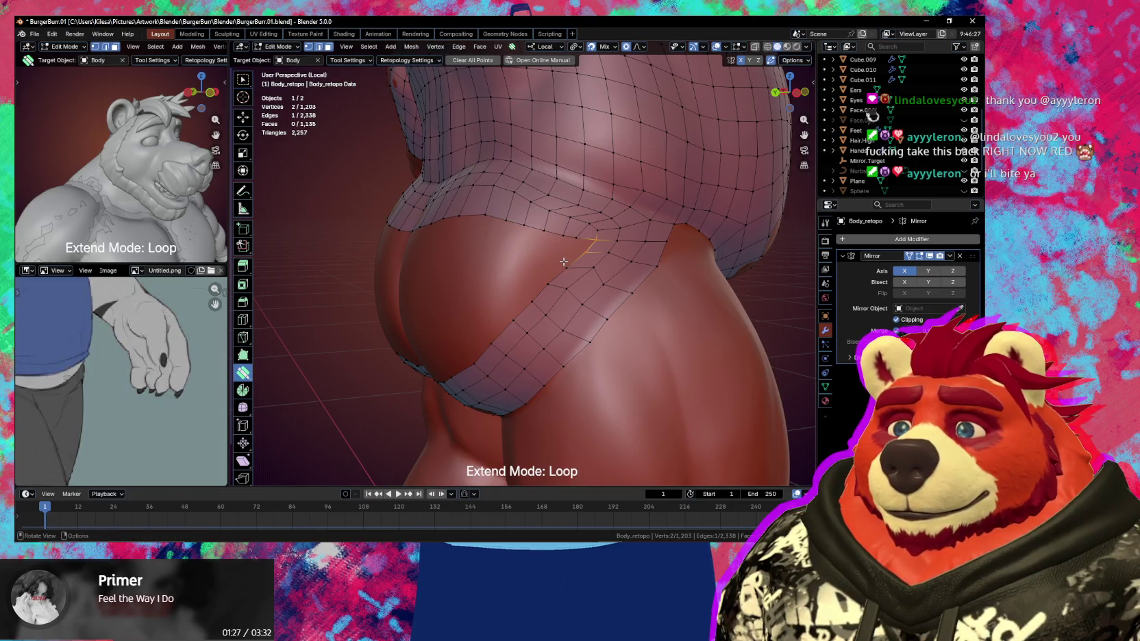
{"action": "key", "text": "ctrl+s"}
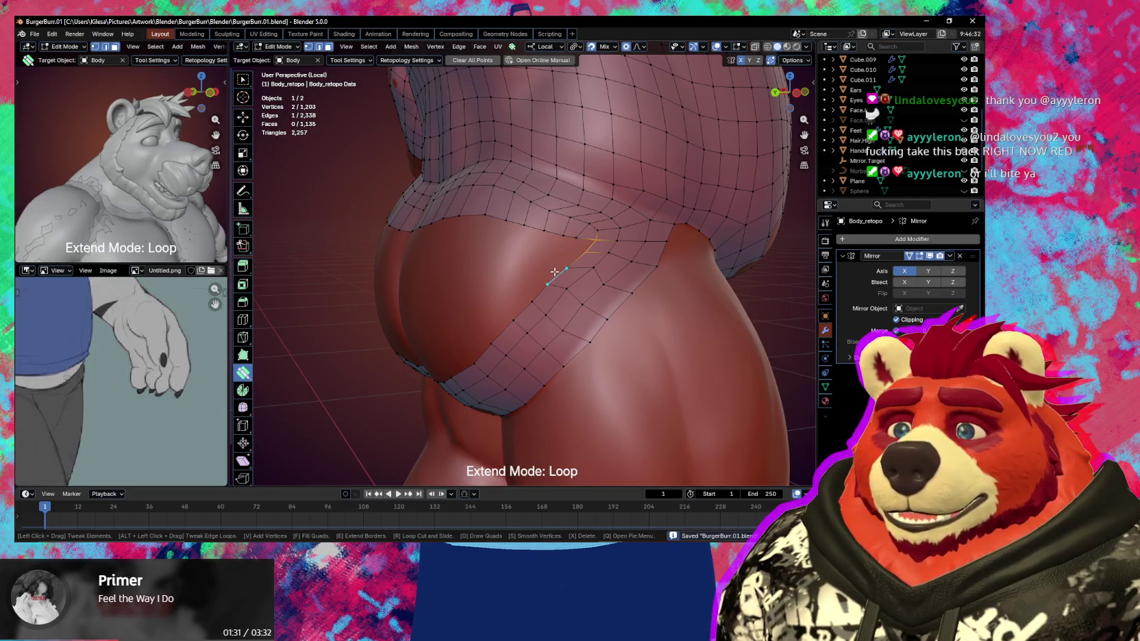
Try extruding two extra strips of faces across the cheek, then undo them
{"action": "right_click", "coordinate": [546, 277]}
{"action": "left_click", "coordinate": [543, 268]}
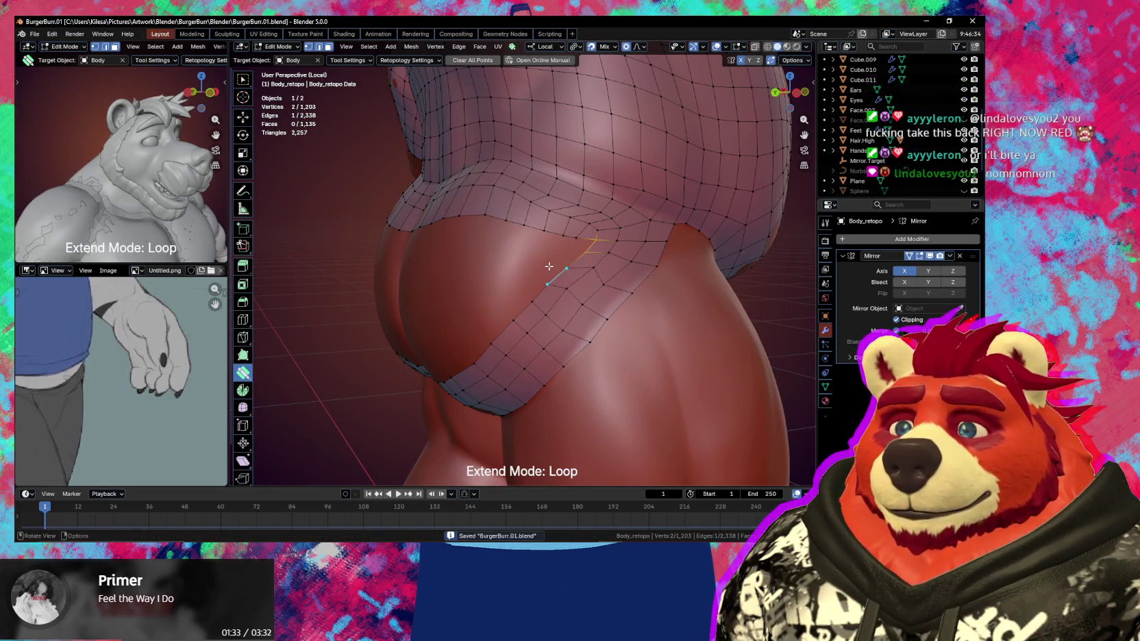
{"action": "left_click_drag", "start_coordinate": [543, 267], "coordinate": [525, 264]}
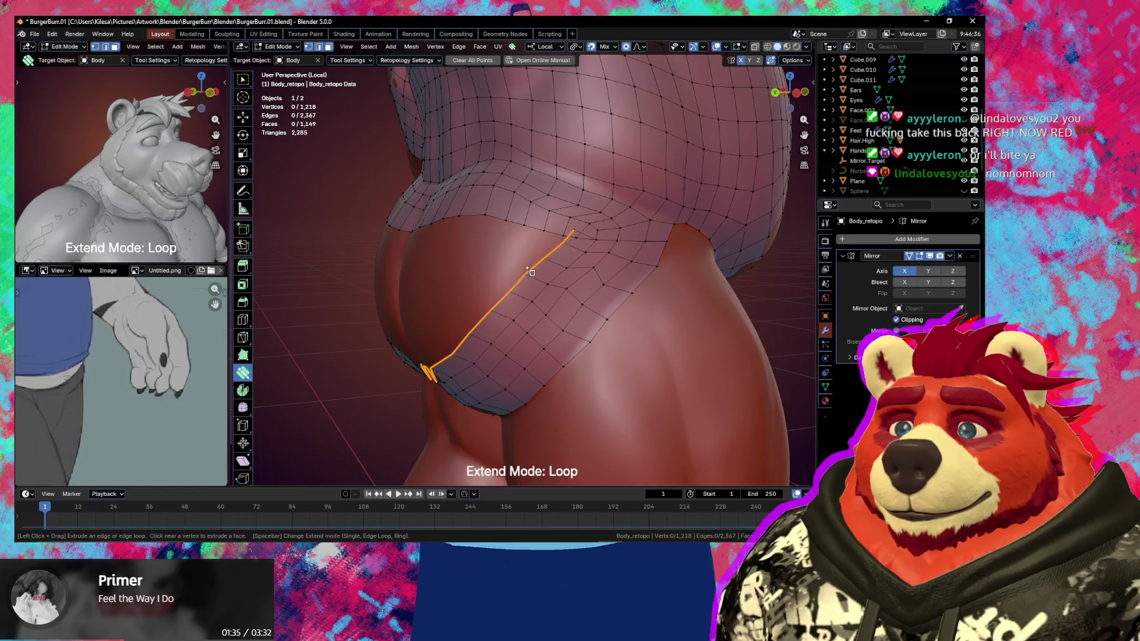
{"action": "middle_click_drag", "start_coordinate": [525, 263], "coordinate": [555, 260]}
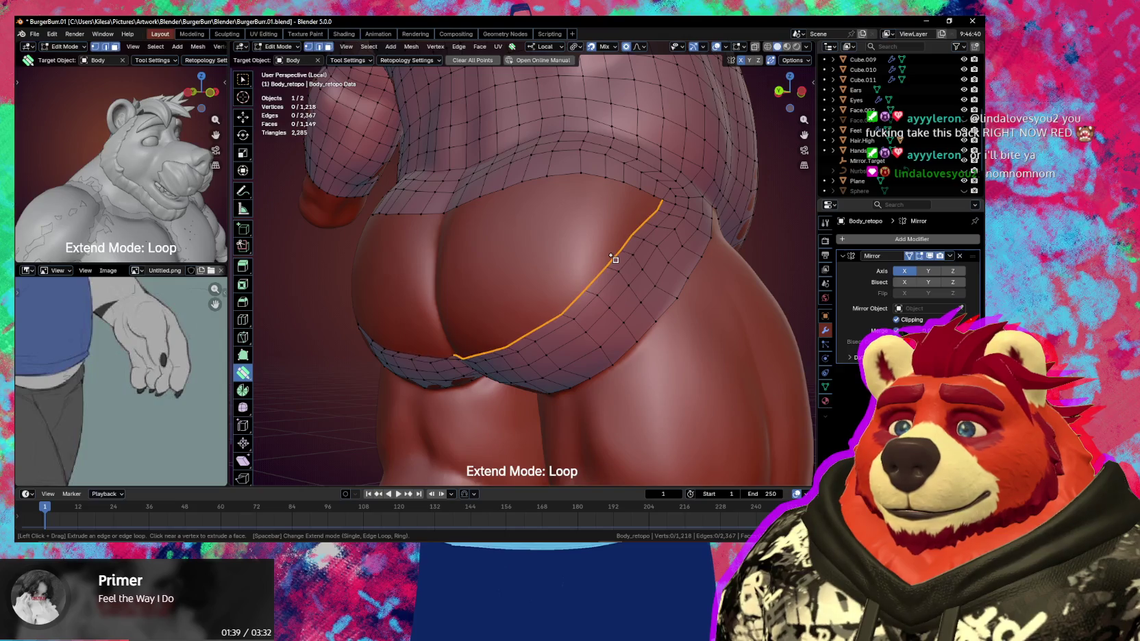
{"action": "left_click_drag", "start_coordinate": [612, 259], "coordinate": [586, 253]}
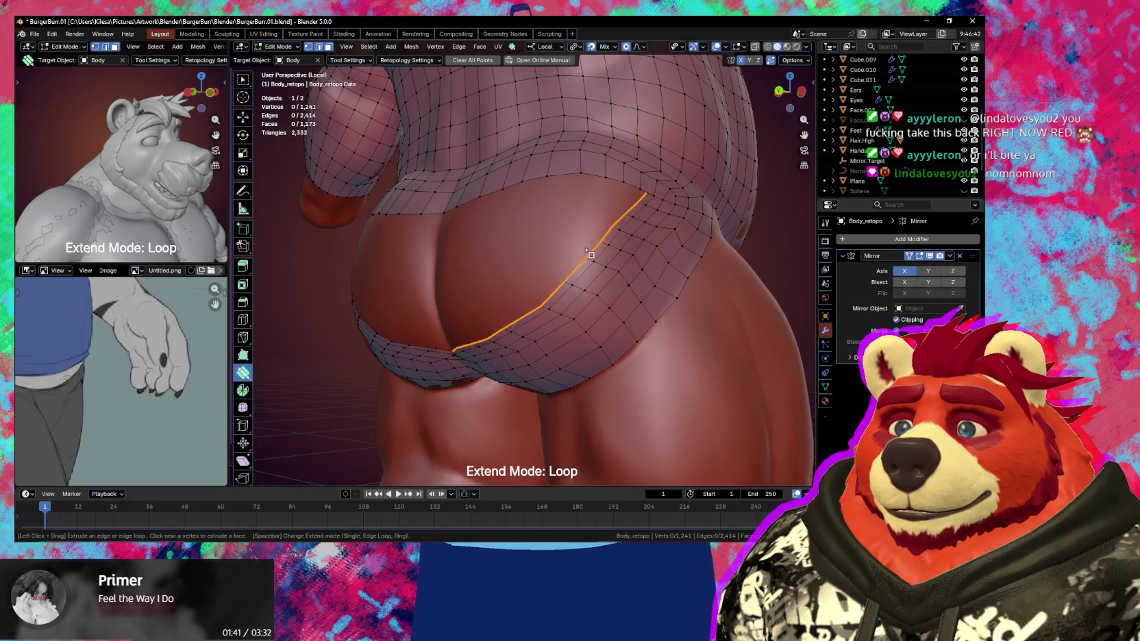
{"action": "key", "text": "ctrl+z"}
{"action": "key", "text": "ctrl+z"}
{"action": "key", "text": "ctrl+z"}
{"action": "mouse_move", "coordinate": [550, 256]}
{"action": "middle_mouse_down"}
{"action": "mouse_move", "coordinate": [614, 242]}
{"action": "mouse_move", "coordinate": [568, 314]}
{"action": "middle_mouse_up"}
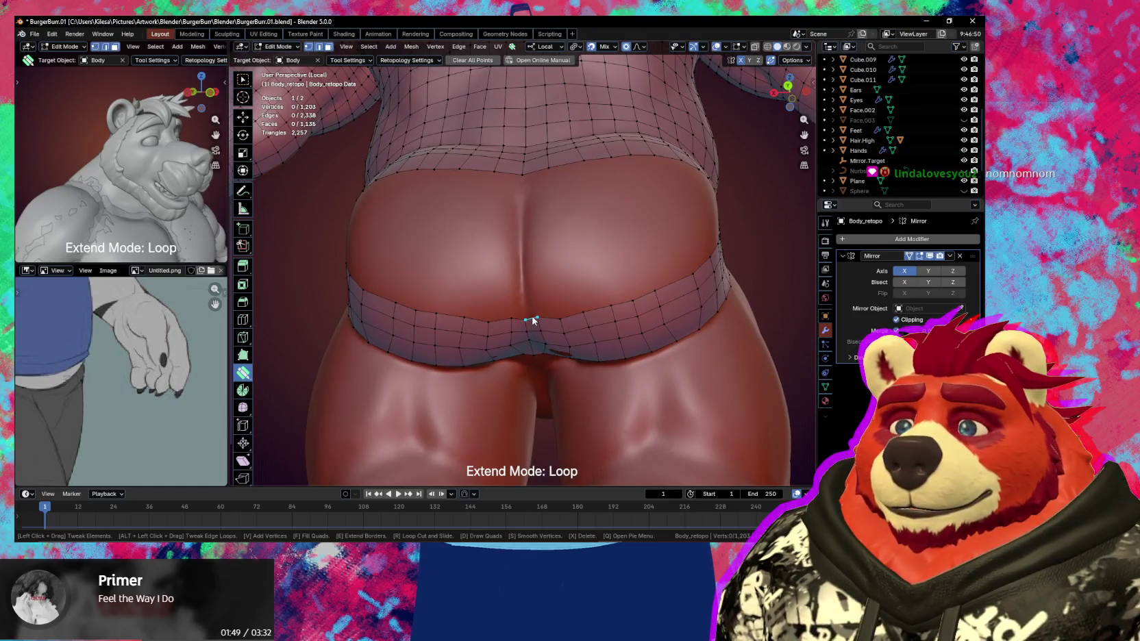
{"action": "key", "text": "space"}
{"action": "key", "text": "space"}
Extrude faces up from the band along the centre crease, adjusting a vertex with proportional falloff
{"action": "left_click_drag", "start_coordinate": [529, 315], "coordinate": [533, 301]}
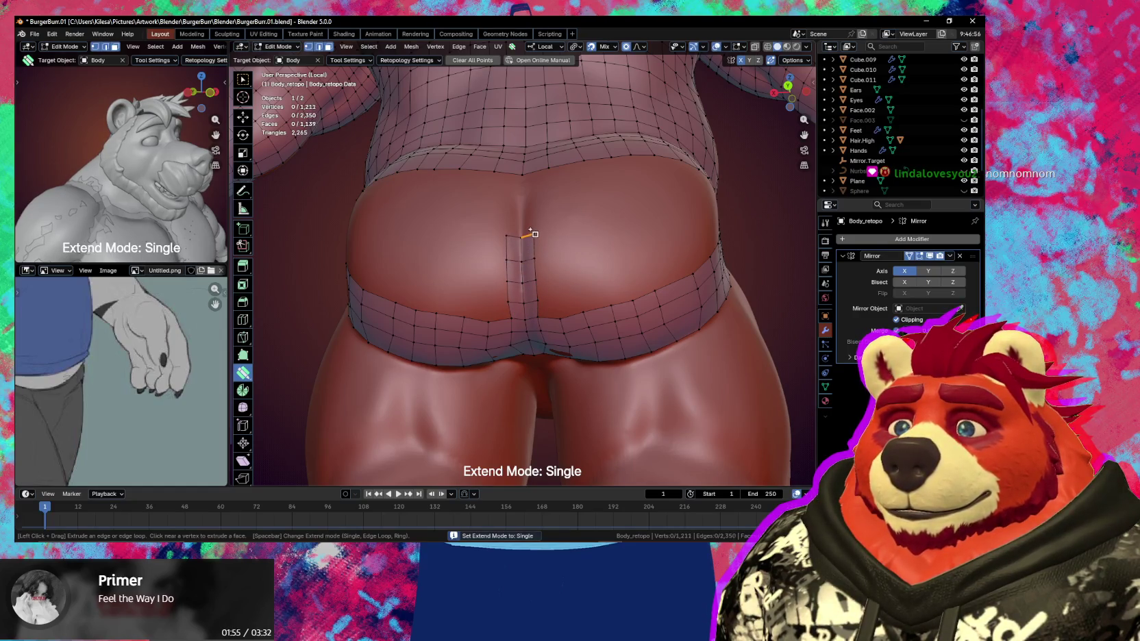
{"action": "middle_click_drag", "start_coordinate": [533, 215], "coordinate": [542, 253]}
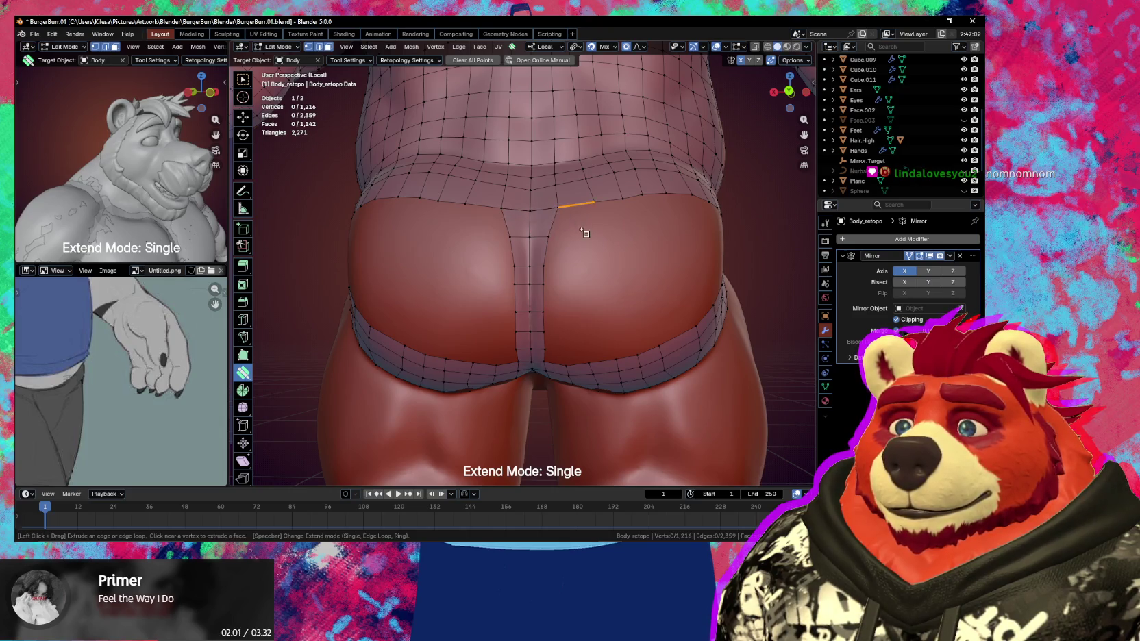
{"action": "scroll", "coordinate": [580, 266], "scroll_direction": "up", "scroll_amount": 2}
{"action": "left_click_drag", "start_coordinate": [539, 238], "coordinate": [538, 237]}
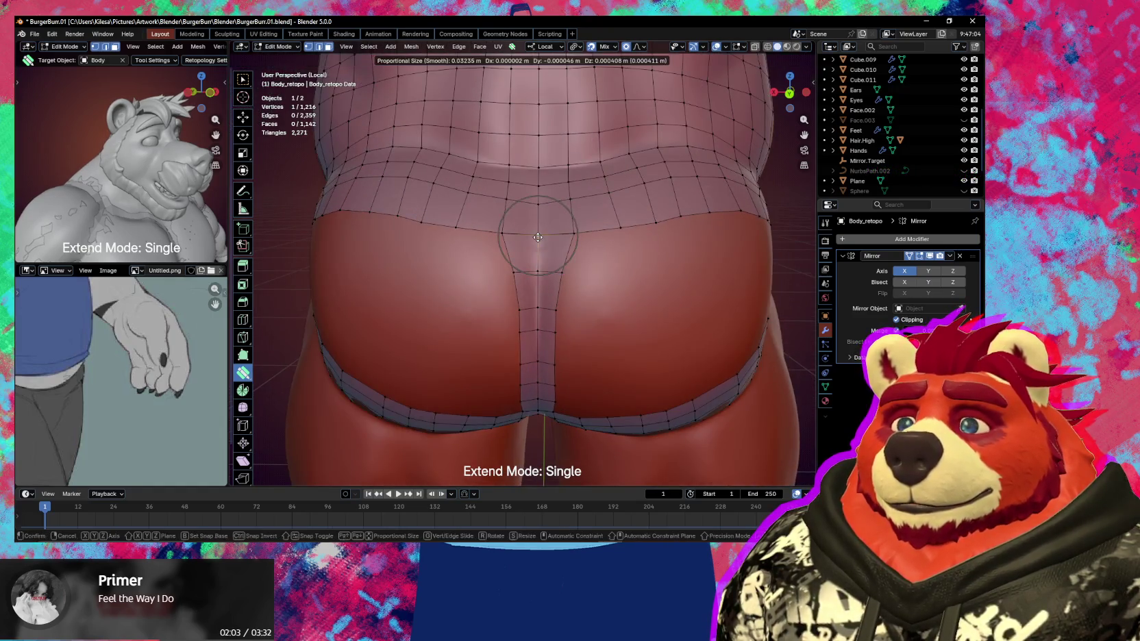
{"action": "middle_click_drag", "start_coordinate": [585, 264], "coordinate": [503, 294]}
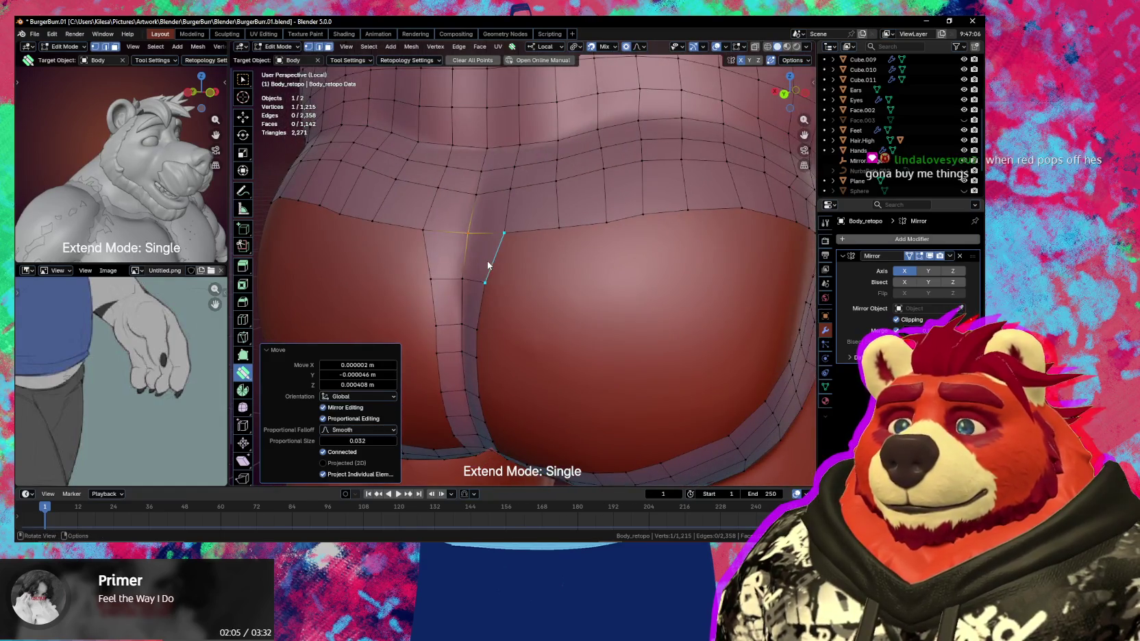
{"action": "left_click_drag", "start_coordinate": [488, 264], "coordinate": [476, 257]}
{"action": "middle_click_drag", "start_coordinate": [493, 265], "coordinate": [567, 300]}
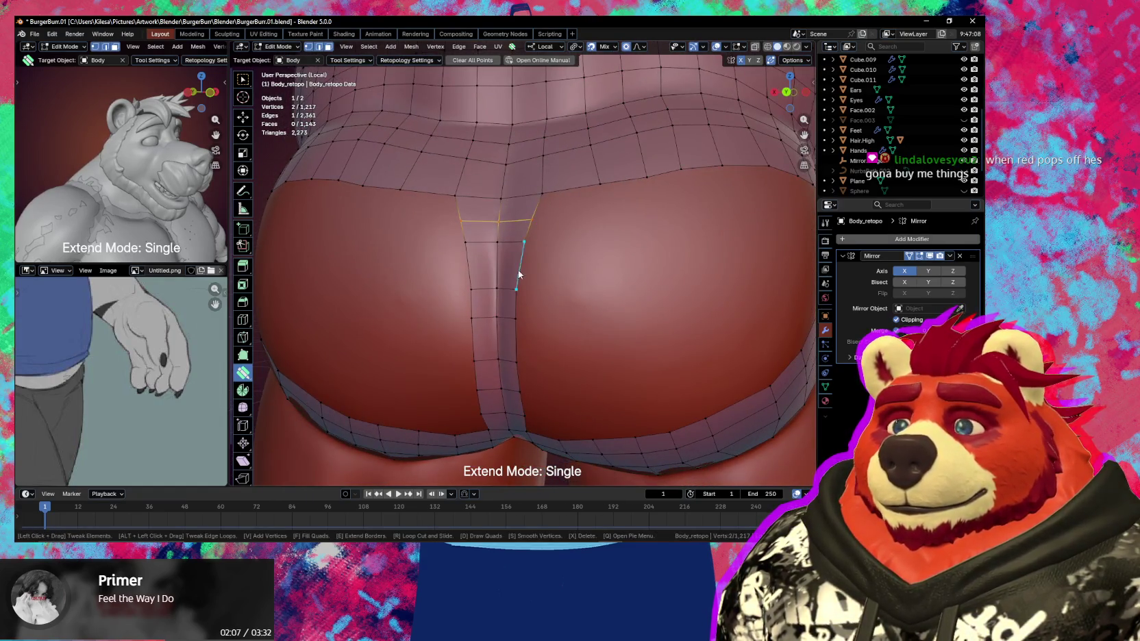
Smooth the centre strip's vertices and the band on the right side
{"action": "left_click_drag", "start_coordinate": [506, 246], "coordinate": [506, 349], "text": "shift"}
{"action": "mouse_move", "coordinate": [506, 348]}
{"action": "middle_mouse_down"}
{"action": "mouse_move", "coordinate": [587, 400]}
{"action": "mouse_move", "coordinate": [573, 346]}
{"action": "mouse_move", "coordinate": [563, 349]}
{"action": "middle_mouse_up"}
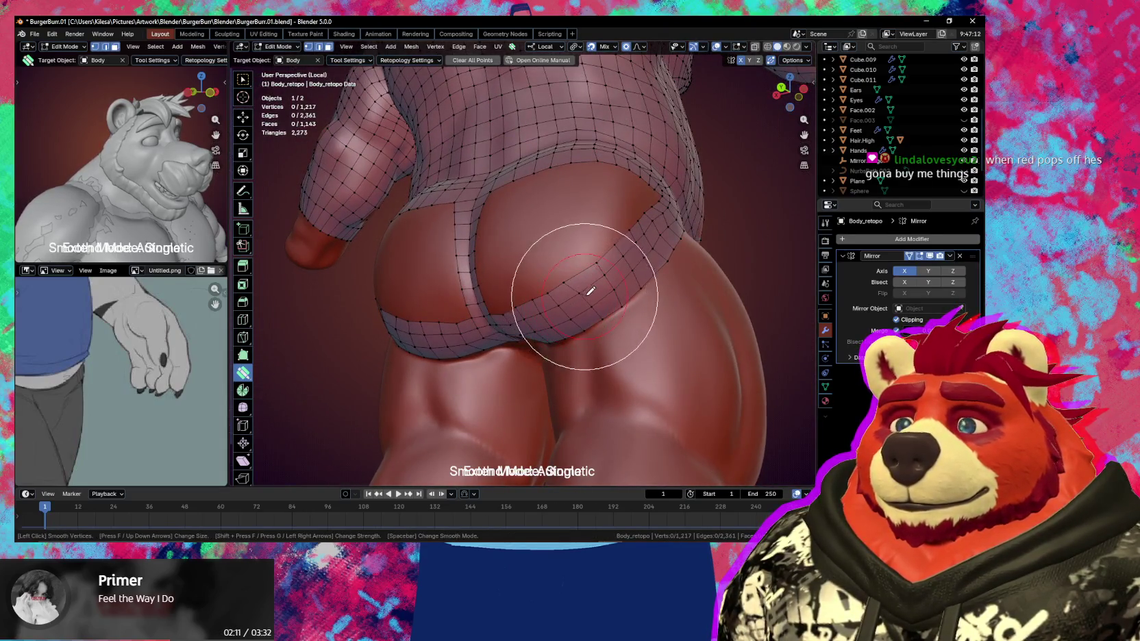
{"action": "left_click_drag", "start_coordinate": [590, 291], "coordinate": [665, 241], "text": "shift"}
Smooth the left side of the strap
{"action": "mouse_move", "coordinate": [664, 241]}
{"action": "middle_mouse_down"}
{"action": "mouse_move", "coordinate": [656, 257]}
{"action": "mouse_move", "coordinate": [591, 199]}
{"action": "middle_mouse_up"}
{"action": "left_click_drag", "start_coordinate": [563, 248], "coordinate": [521, 217], "text": "shift"}
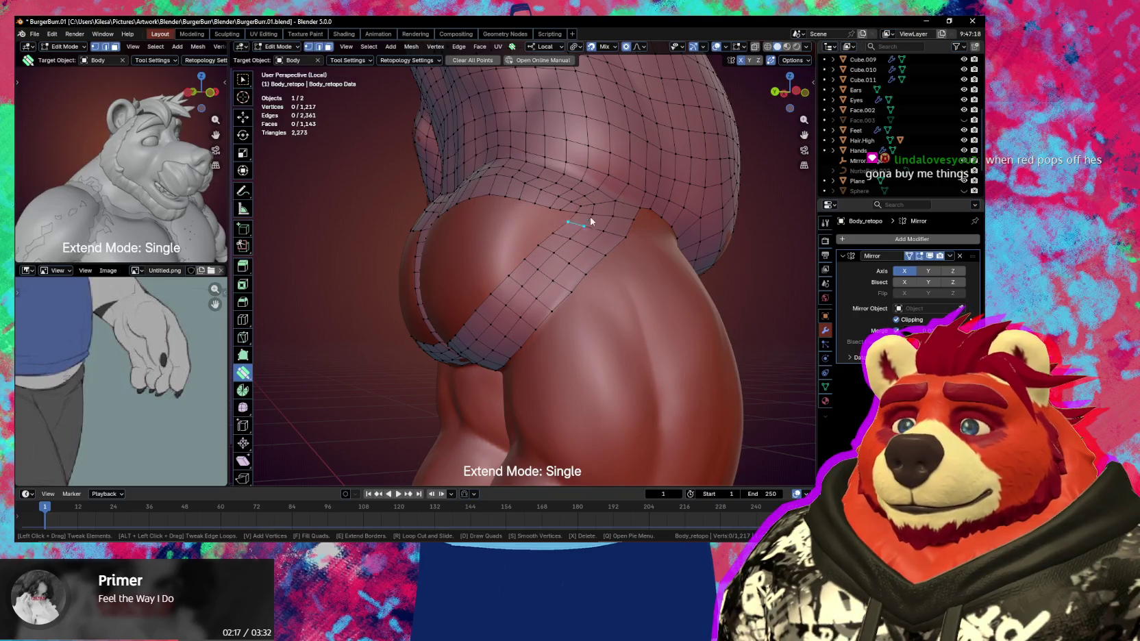
{"action": "middle_click_drag", "start_coordinate": [594, 197], "coordinate": [601, 232]}
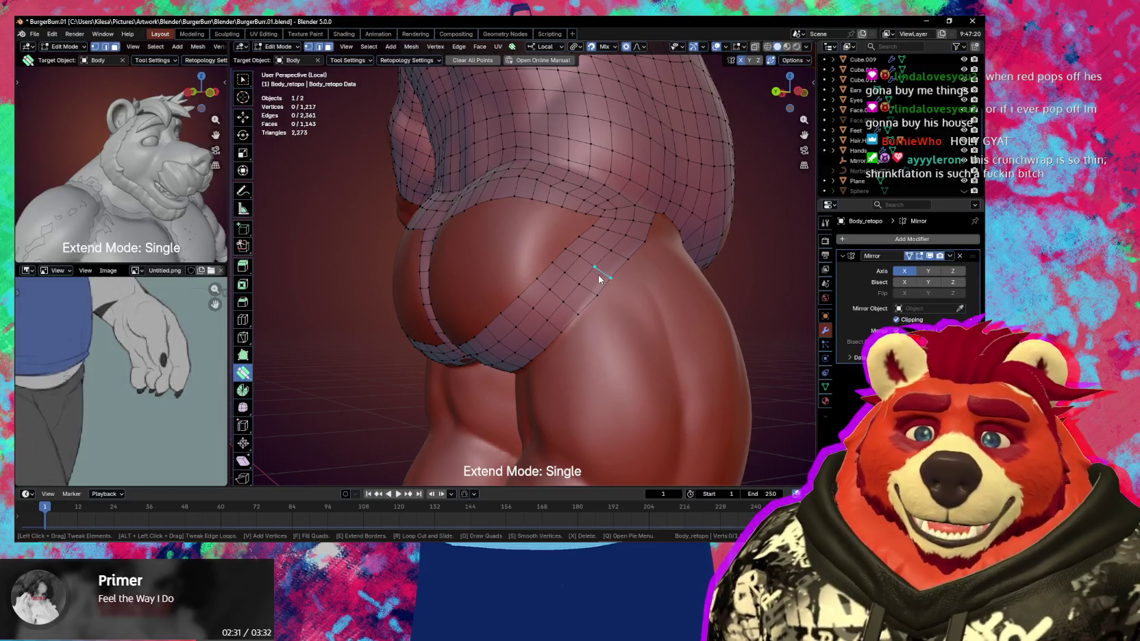
{"action": "mouse_move", "coordinate": [587, 181]}
{"action": "middle_mouse_down"}
{"action": "mouse_move", "coordinate": [621, 294]}
{"action": "mouse_move", "coordinate": [648, 300]}
{"action": "mouse_move", "coordinate": [627, 259]}
{"action": "mouse_move", "coordinate": [620, 274]}
{"action": "mouse_move", "coordinate": [600, 251]}
{"action": "middle_mouse_up"}
Pull the strap's border edge and the vertices near the centre seam down onto the cheek
{"action": "mouse_move", "coordinate": [605, 270]}
{"action": "left_mouse_down"}
{"action": "mouse_move", "coordinate": [604, 294]}
{"action": "mouse_move", "coordinate": [604, 262]}
{"action": "mouse_move", "coordinate": [610, 272]}
{"action": "left_mouse_up"}
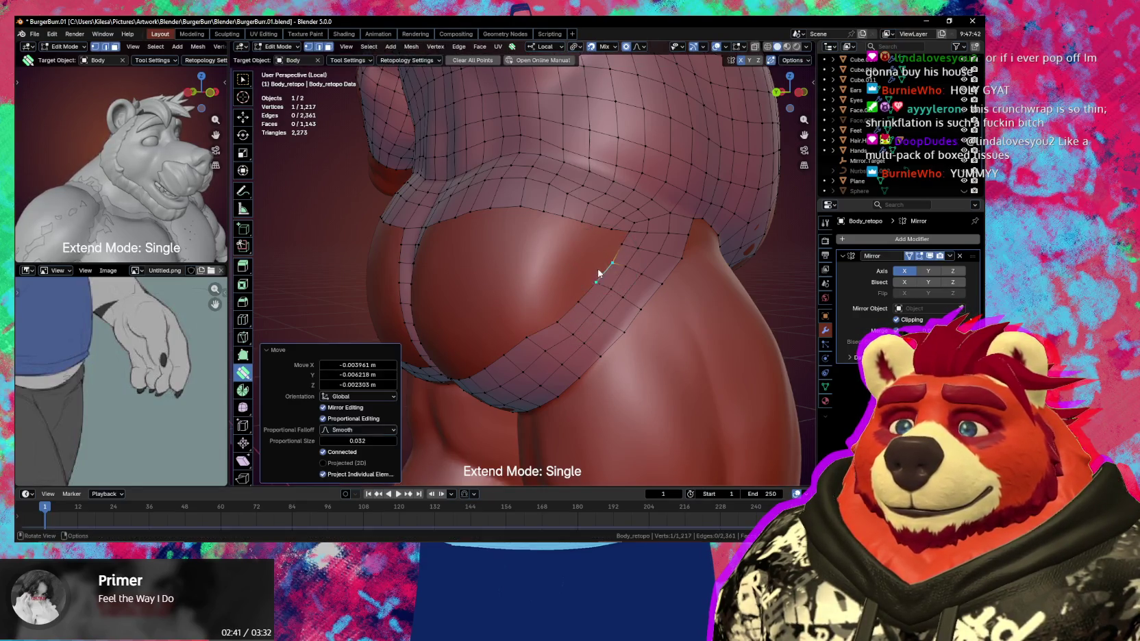
{"action": "middle_click_drag", "start_coordinate": [598, 270], "coordinate": [635, 265]}
{"action": "mouse_move", "coordinate": [508, 222]}
{"action": "left_mouse_down"}
{"action": "mouse_move", "coordinate": [533, 205]}
{"action": "mouse_move", "coordinate": [618, 200]}
{"action": "left_mouse_up"}
{"action": "middle_click_drag", "start_coordinate": [618, 200], "coordinate": [567, 240]}
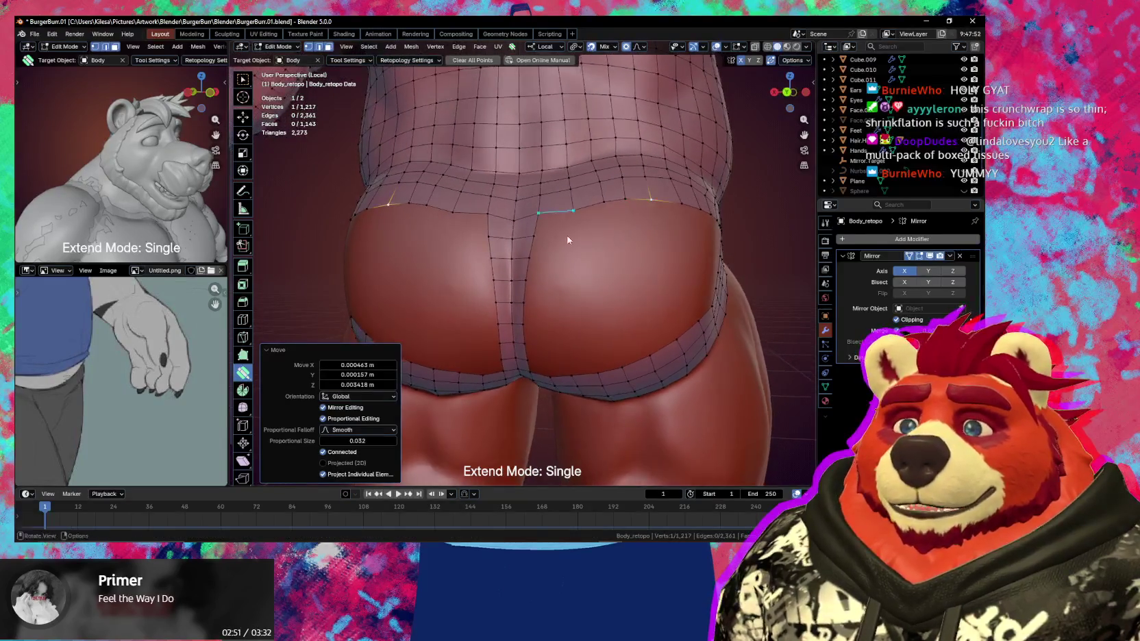
{"action": "left_click_drag", "start_coordinate": [539, 223], "coordinate": [534, 223]}
{"action": "middle_click_drag", "start_coordinate": [534, 223], "coordinate": [590, 260]}
{"action": "left_click_drag", "start_coordinate": [560, 254], "coordinate": [600, 252]}
{"action": "mouse_move", "coordinate": [601, 254]}
{"action": "middle_mouse_down"}
{"action": "mouse_move", "coordinate": [517, 256]}
{"action": "mouse_move", "coordinate": [550, 229]}
{"action": "middle_mouse_up"}
{"action": "left_click_drag", "start_coordinate": [561, 267], "coordinate": [559, 292]}
{"action": "mouse_move", "coordinate": [559, 292]}
{"action": "middle_mouse_down"}
{"action": "mouse_move", "coordinate": [561, 323]}
{"action": "mouse_move", "coordinate": [525, 333]}
{"action": "mouse_move", "coordinate": [594, 345]}
{"action": "mouse_move", "coordinate": [552, 318]}
{"action": "mouse_move", "coordinate": [550, 258]}
{"action": "mouse_move", "coordinate": [576, 249]}
{"action": "mouse_move", "coordinate": [610, 262]}
{"action": "mouse_move", "coordinate": [600, 249]}
{"action": "mouse_move", "coordinate": [618, 247]}
{"action": "mouse_move", "coordinate": [552, 257]}
{"action": "middle_mouse_up"}
Extrude the centre edge loop into two new strips, merging away an extra vertex
{"action": "key", "text": "alt+a"}
{"action": "key", "text": "space"}
{"action": "left_click_drag", "start_coordinate": [536, 258], "coordinate": [548, 255]}
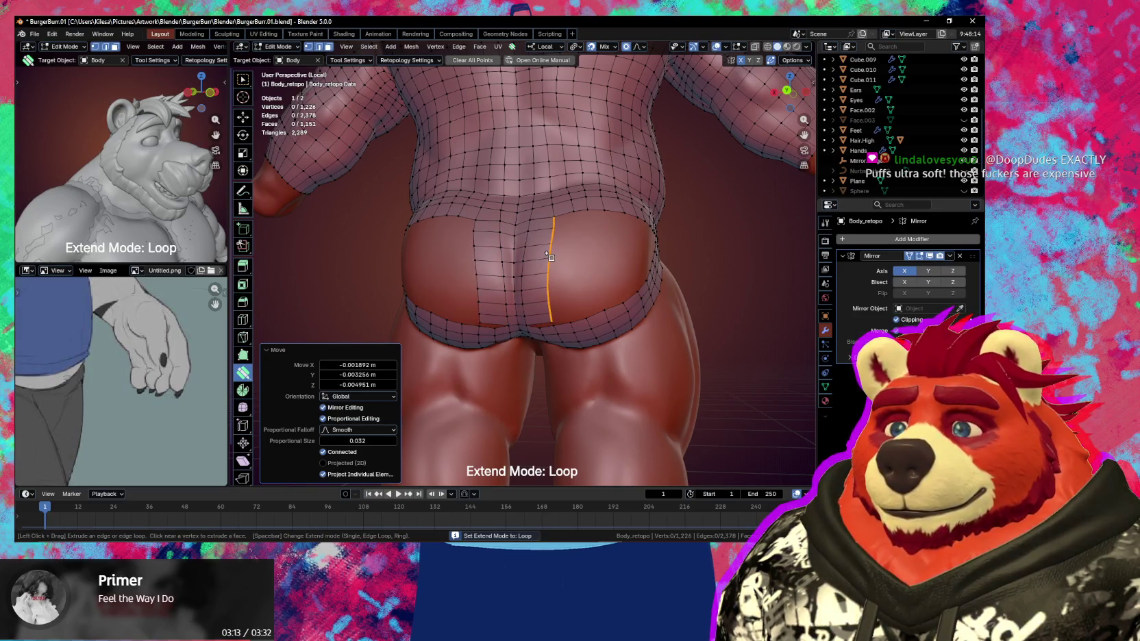
{"action": "left_click", "coordinate": [553, 306], "text": "shift"}
{"action": "left_click_drag", "start_coordinate": [552, 324], "coordinate": [567, 321]}
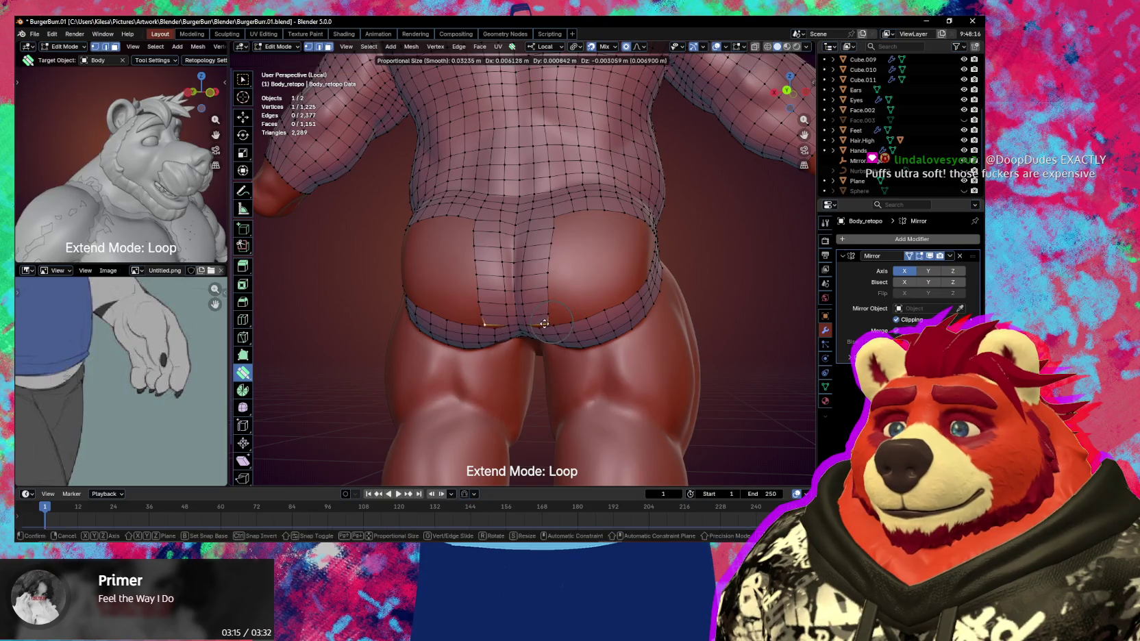
{"action": "left_click_drag", "start_coordinate": [546, 274], "coordinate": [566, 265]}
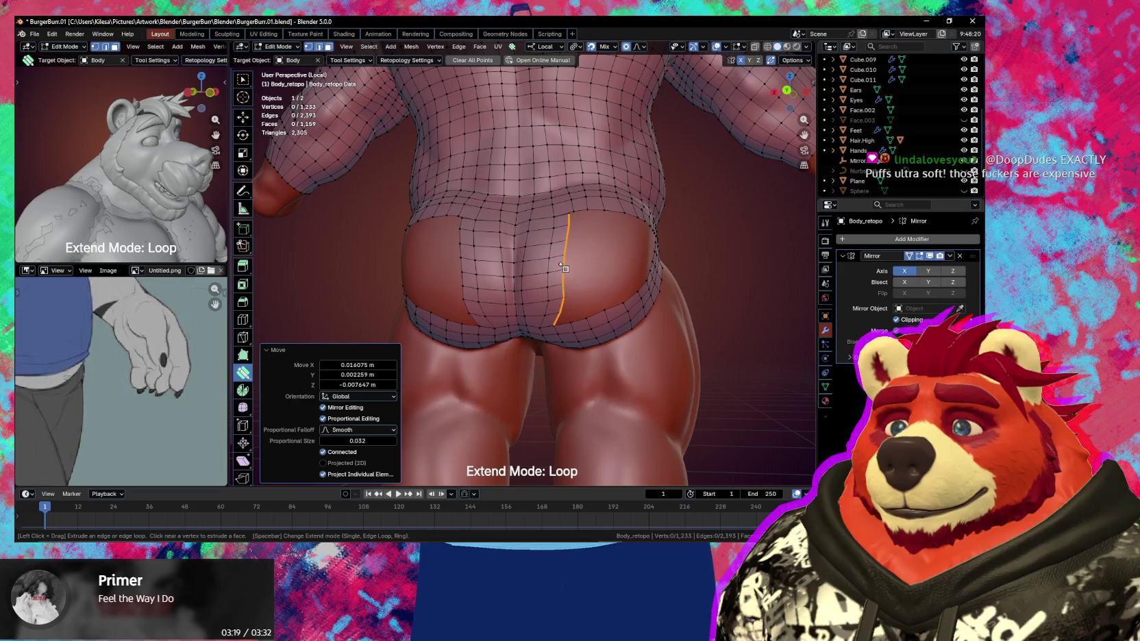
{"action": "left_click", "coordinate": [571, 230], "text": "shift"}
Extrude two new columns of faces across the cheek and reshape the border vertices smoothly
{"action": "left_click_drag", "start_coordinate": [568, 215], "coordinate": [577, 235]}
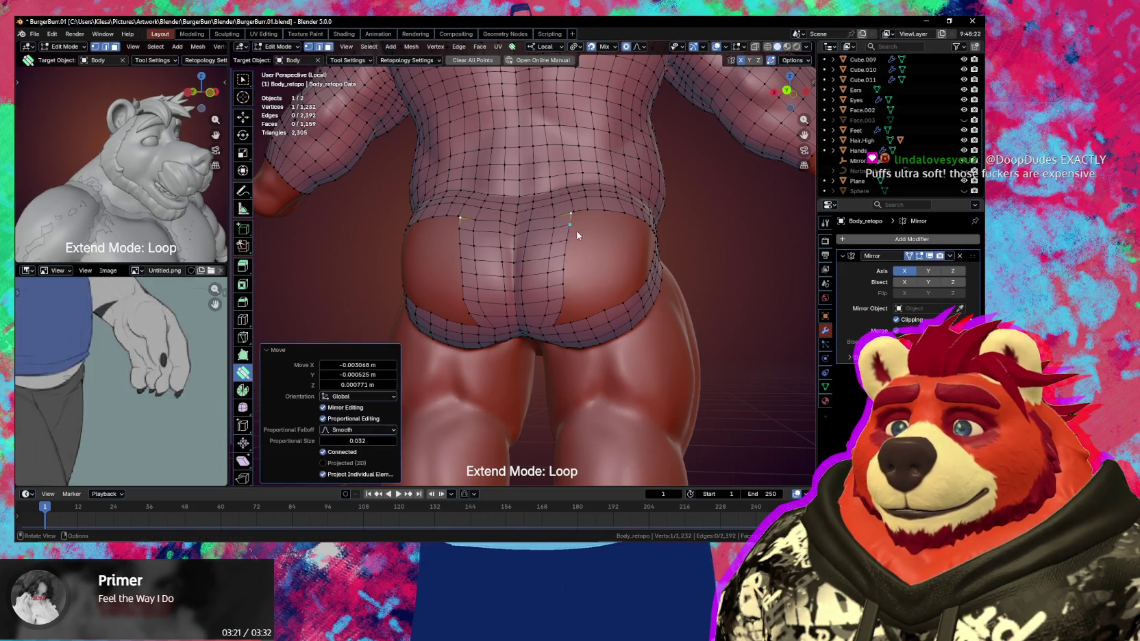
{"action": "middle_click_drag", "start_coordinate": [574, 223], "coordinate": [572, 228]}
{"action": "left_click_drag", "start_coordinate": [570, 238], "coordinate": [585, 235]}
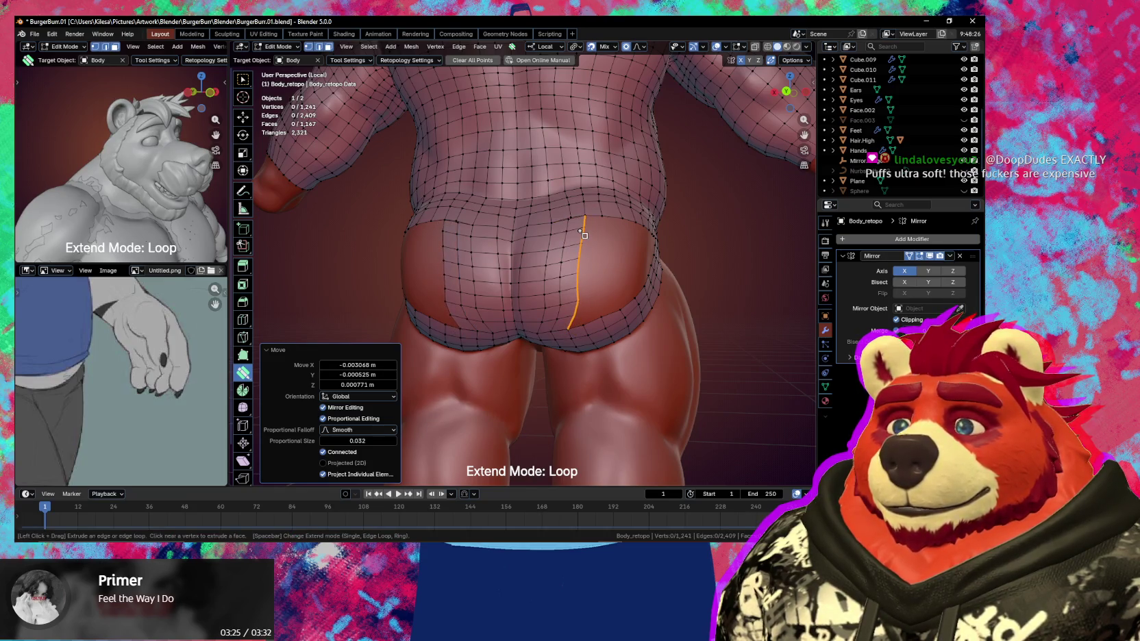
{"action": "left_click_drag", "start_coordinate": [584, 235], "coordinate": [601, 233]}
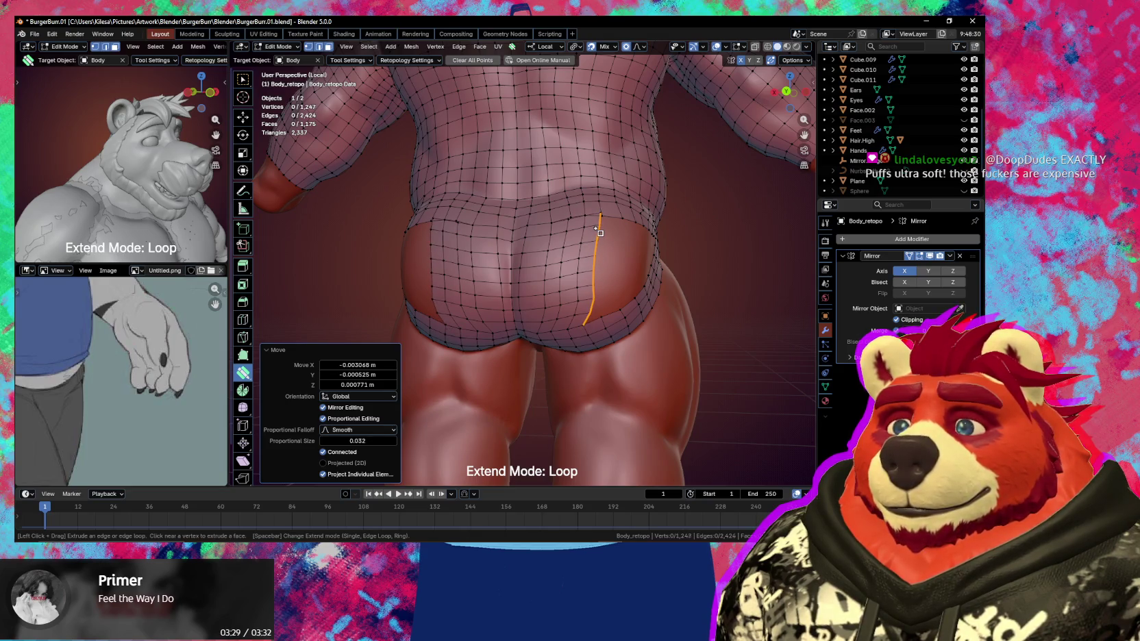
{"action": "middle_click_drag", "start_coordinate": [611, 236], "coordinate": [597, 252]}
{"action": "left_click_drag", "start_coordinate": [581, 236], "coordinate": [578, 244]}
{"action": "scroll", "coordinate": [575, 241], "scroll_direction": "up", "scroll_amount": 2}
{"action": "middle_click_drag", "start_coordinate": [594, 254], "coordinate": [572, 279]}
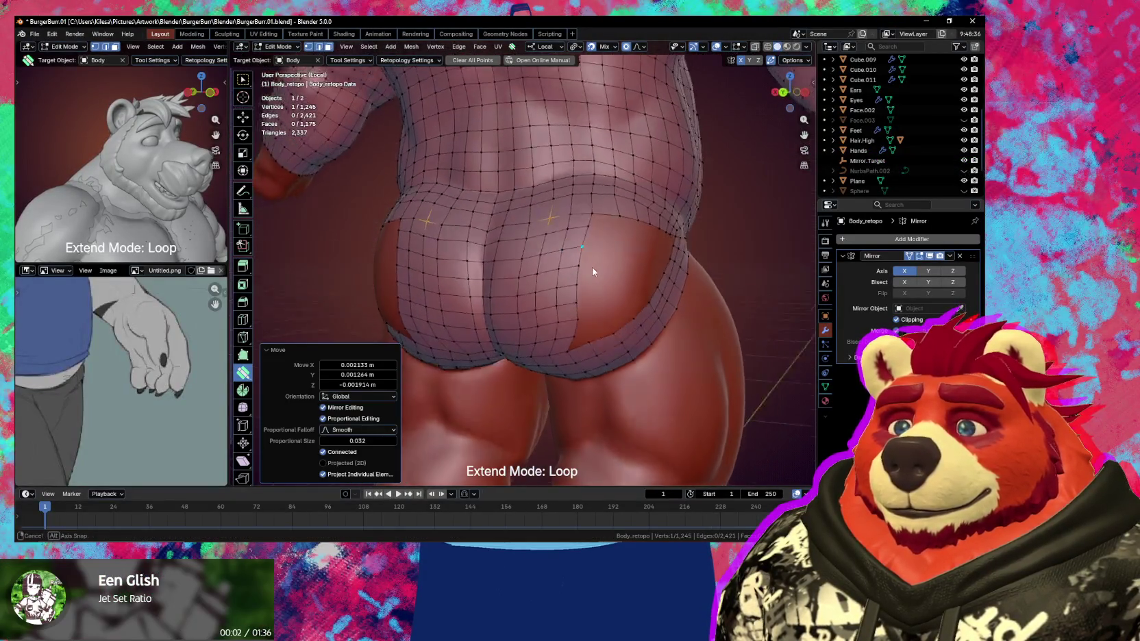
{"action": "left_click_drag", "start_coordinate": [564, 272], "coordinate": [554, 251]}
{"action": "left_click_drag", "start_coordinate": [572, 204], "coordinate": [565, 212]}
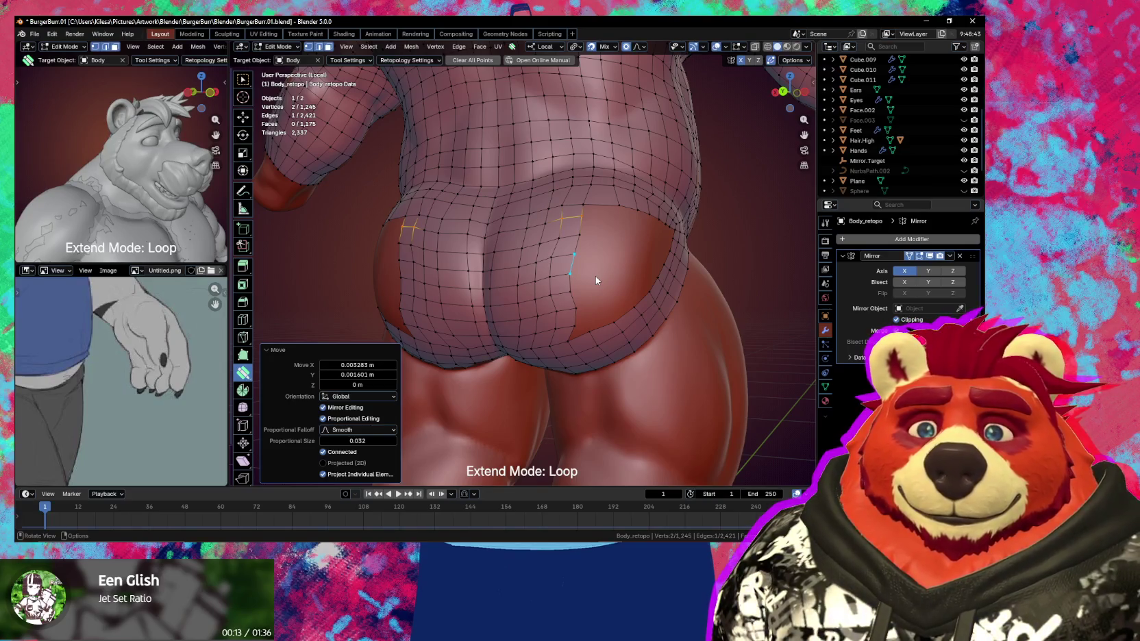
{"action": "mouse_move", "coordinate": [596, 280]}
{"action": "middle_mouse_down"}
{"action": "mouse_move", "coordinate": [626, 291]}
{"action": "mouse_move", "coordinate": [580, 300]}
{"action": "mouse_move", "coordinate": [602, 285]}
{"action": "mouse_move", "coordinate": [612, 299]}
{"action": "mouse_move", "coordinate": [584, 297]}
{"action": "middle_mouse_up"}
Reposition vertices with smooth falloff and extrude a new loop along the strip's lower edge
{"action": "key", "text": "g"}
{"action": "left_click", "coordinate": [565, 303]}
{"action": "key", "text": "g"}
{"action": "left_click", "coordinate": [538, 270]}
{"action": "mouse_move", "coordinate": [545, 265]}
{"action": "middle_mouse_down"}
{"action": "mouse_move", "coordinate": [563, 284]}
{"action": "mouse_move", "coordinate": [485, 265]}
{"action": "mouse_move", "coordinate": [610, 274]}
{"action": "mouse_move", "coordinate": [541, 284]}
{"action": "middle_mouse_up"}
{"action": "key", "text": "g"}
{"action": "left_click", "coordinate": [557, 256]}
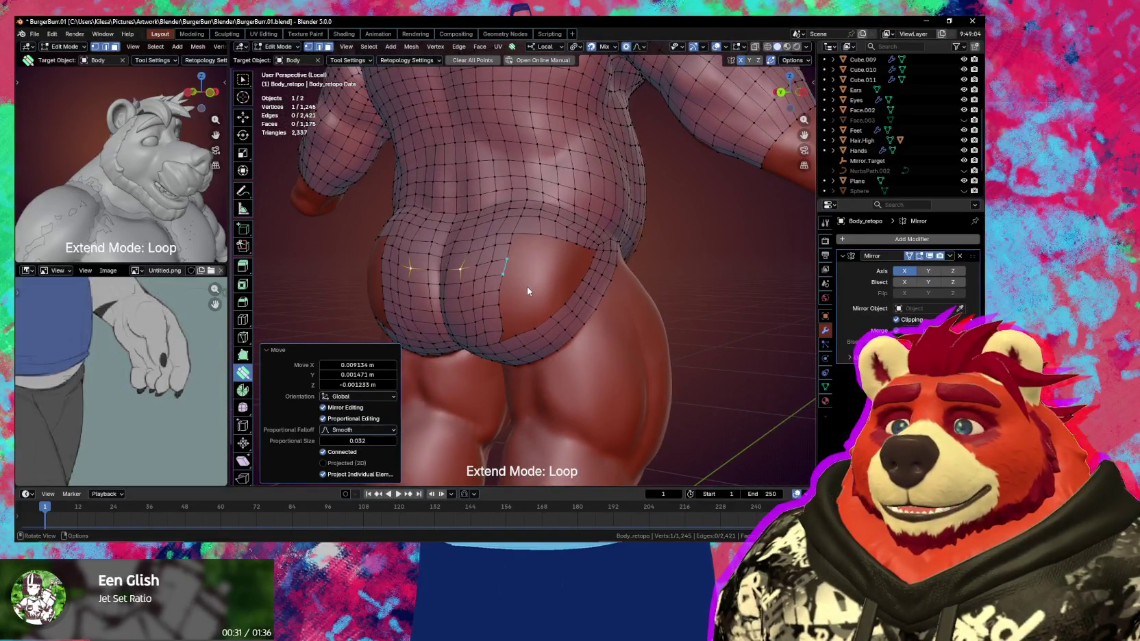
{"action": "left_click_drag", "start_coordinate": [502, 324], "coordinate": [493, 335]}
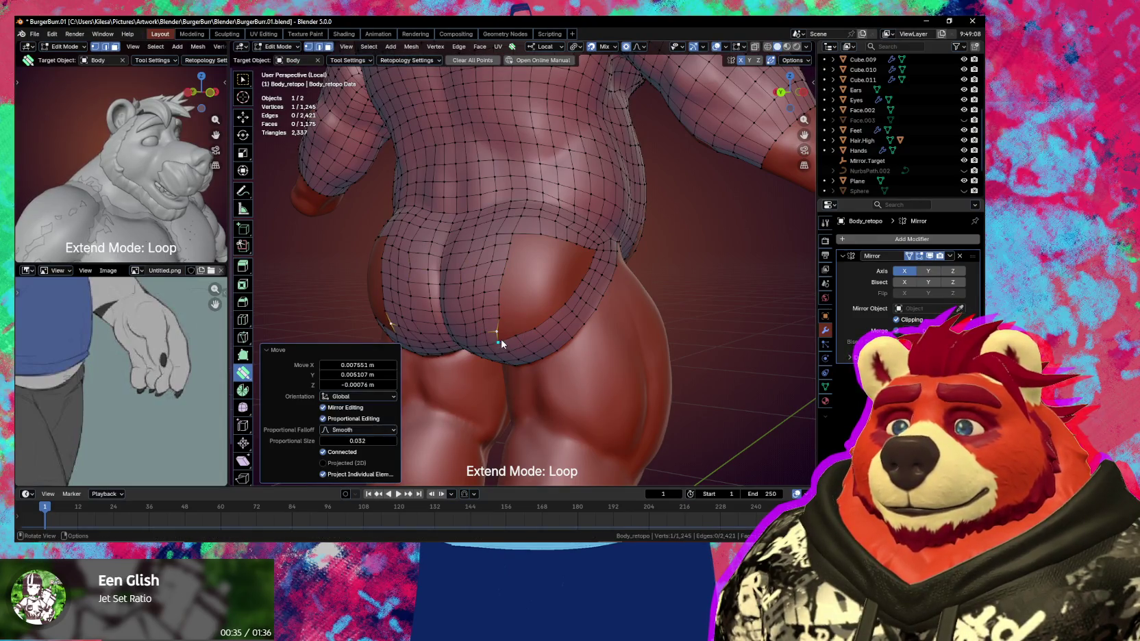
{"action": "left_click_drag", "start_coordinate": [550, 311], "coordinate": [552, 310]}
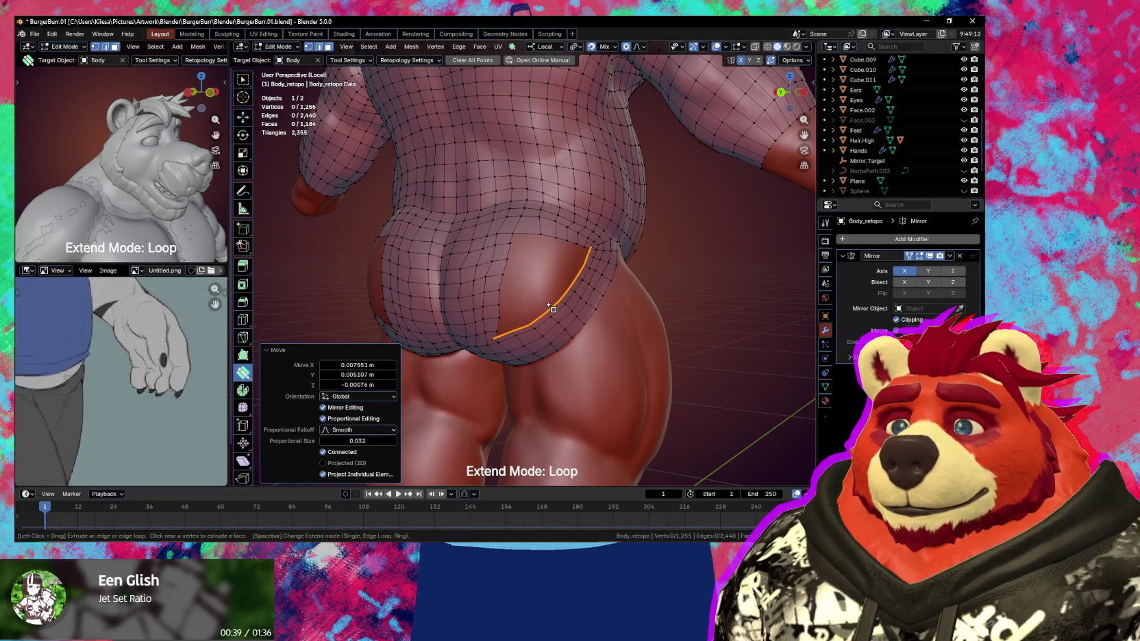
{"action": "key", "text": "alt+a"}
{"action": "middle_click_drag", "start_coordinate": [552, 306], "coordinate": [556, 303]}
Select the cheek gap's boundary loop and scale it down to 0.917
{"action": "key", "text": "w"}
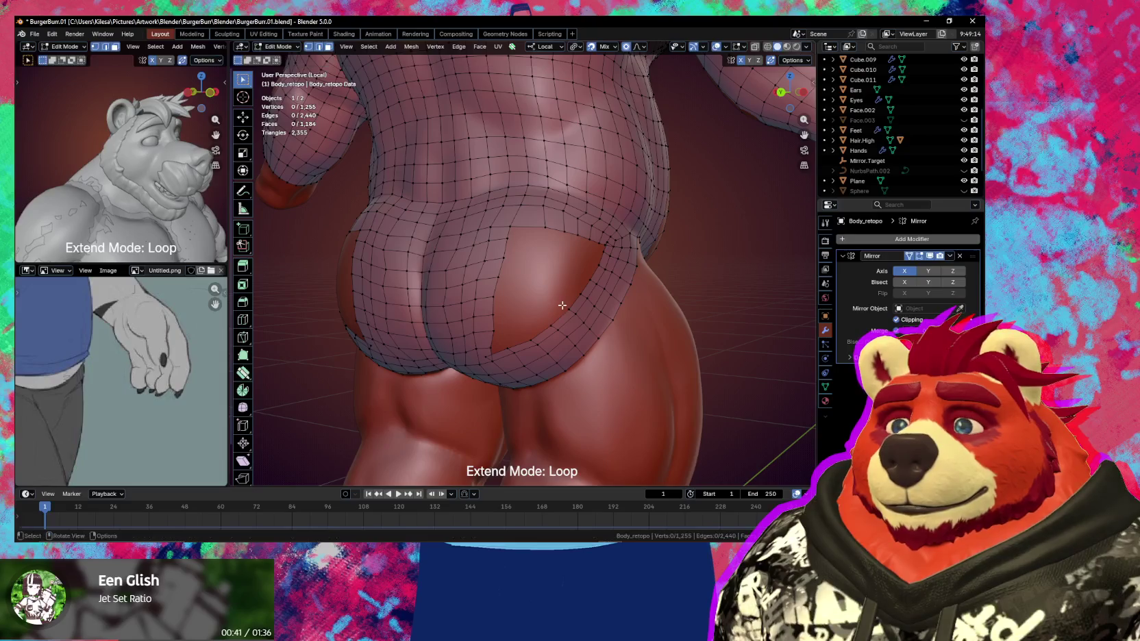
{"action": "key", "text": "w"}
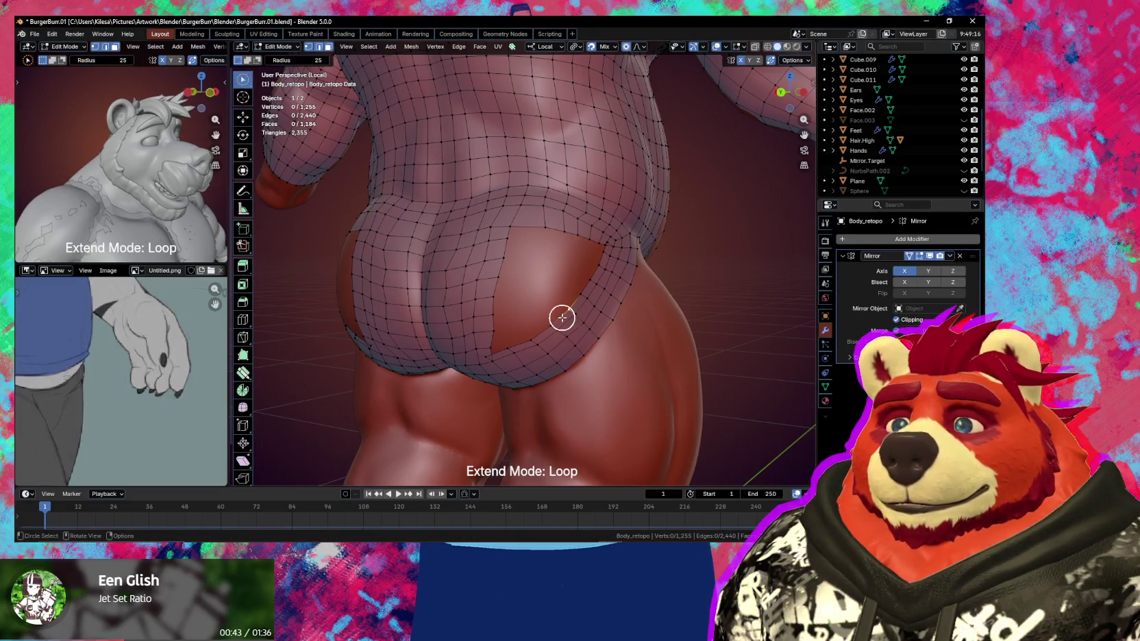
{"action": "right_click", "coordinate": [562, 317]}
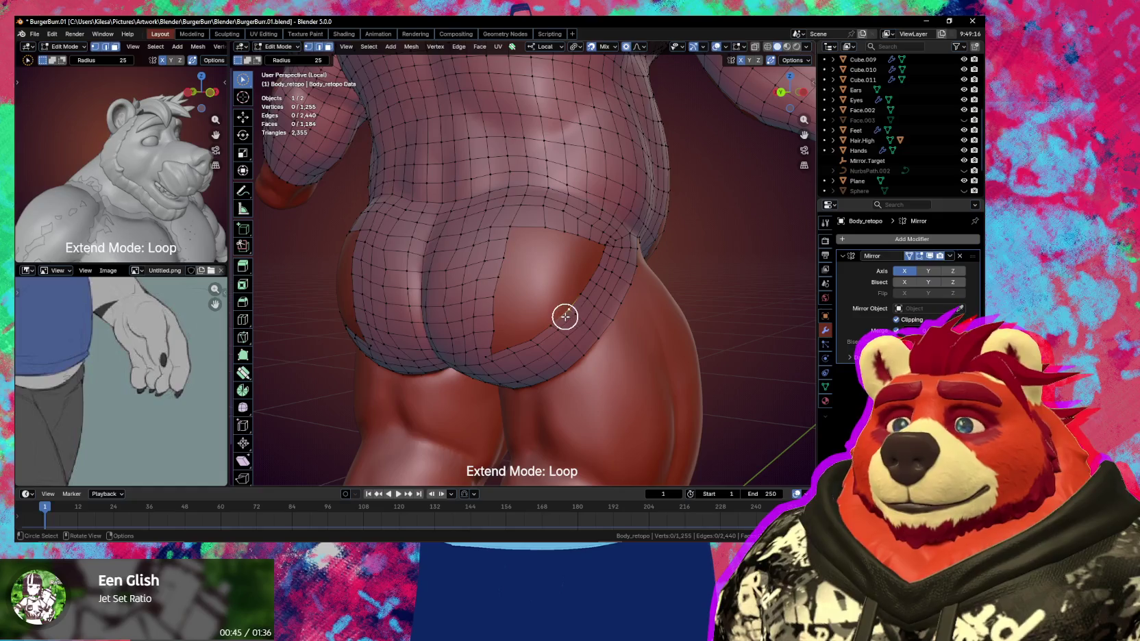
{"action": "key", "text": "w"}
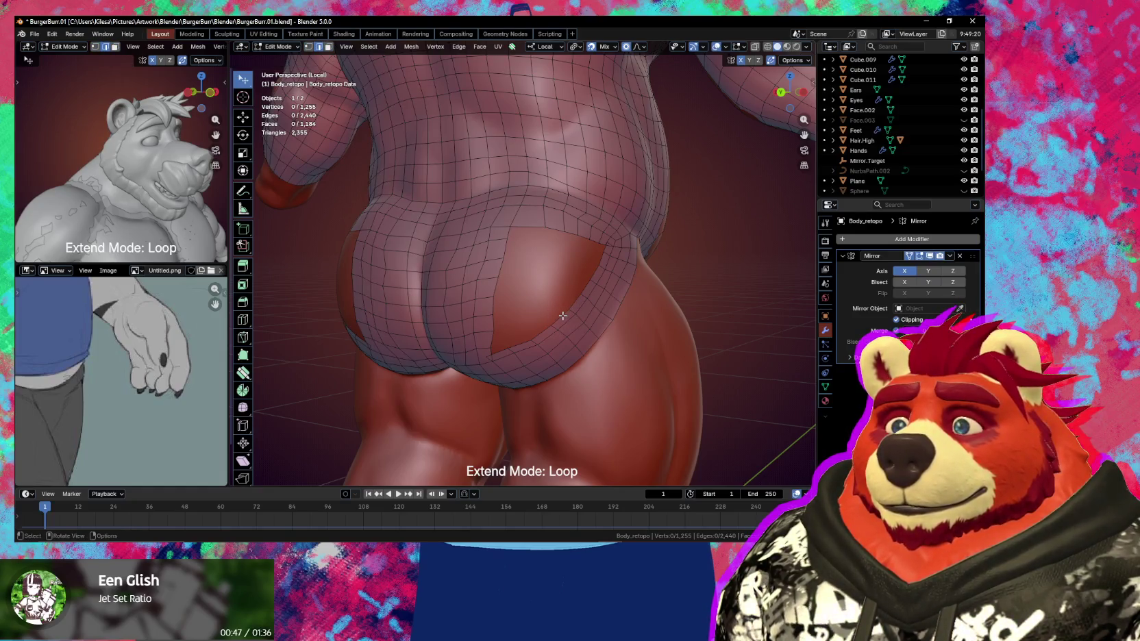
{"action": "left_click", "coordinate": [574, 315], "text": "alt"}
{"action": "key", "text": "s"}
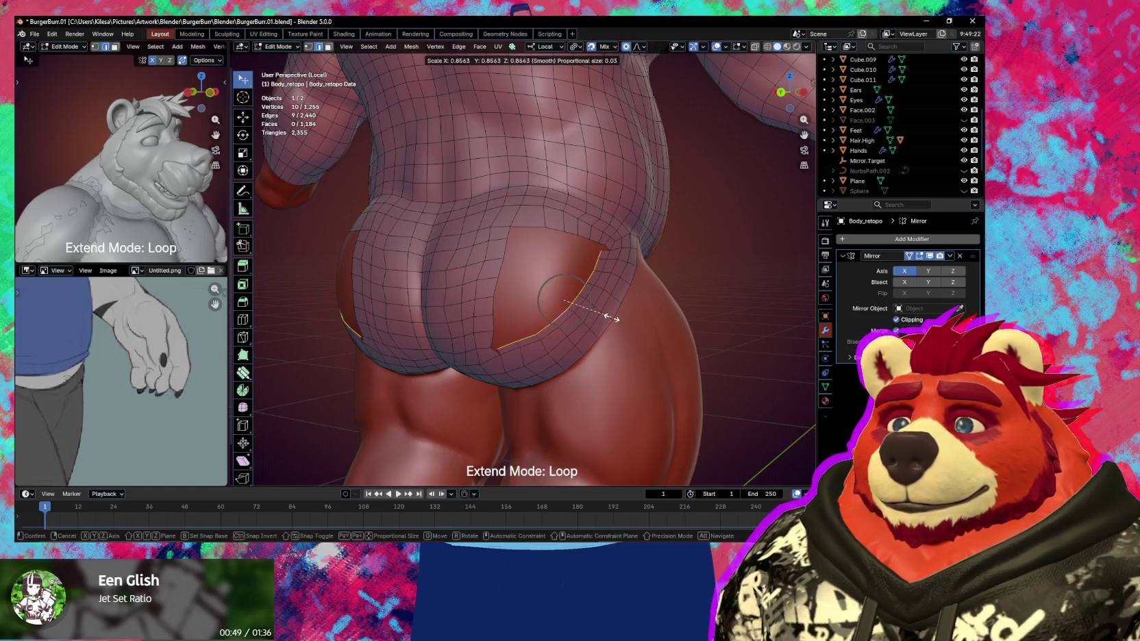
{"action": "scroll", "coordinate": [613, 317], "scroll_direction": "up", "scroll_amount": 5}
{"action": "left_click", "coordinate": [614, 316]}
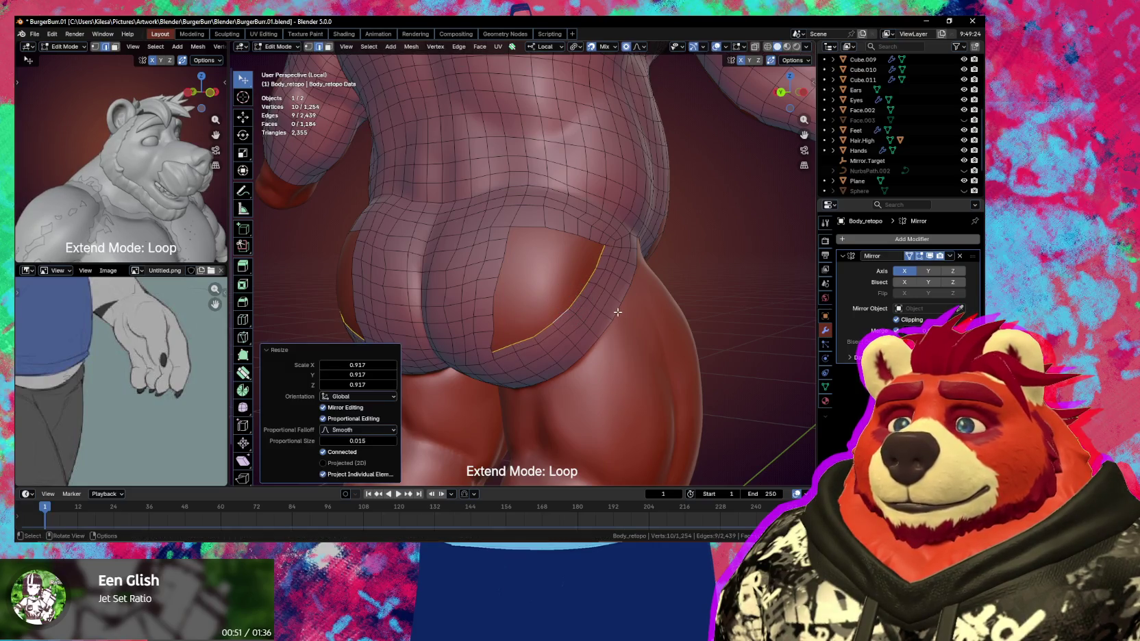
Move one boundary edge and one boundary vertex of the gap into place
{"action": "left_click", "coordinate": [498, 352]}
{"action": "key", "text": "g"}
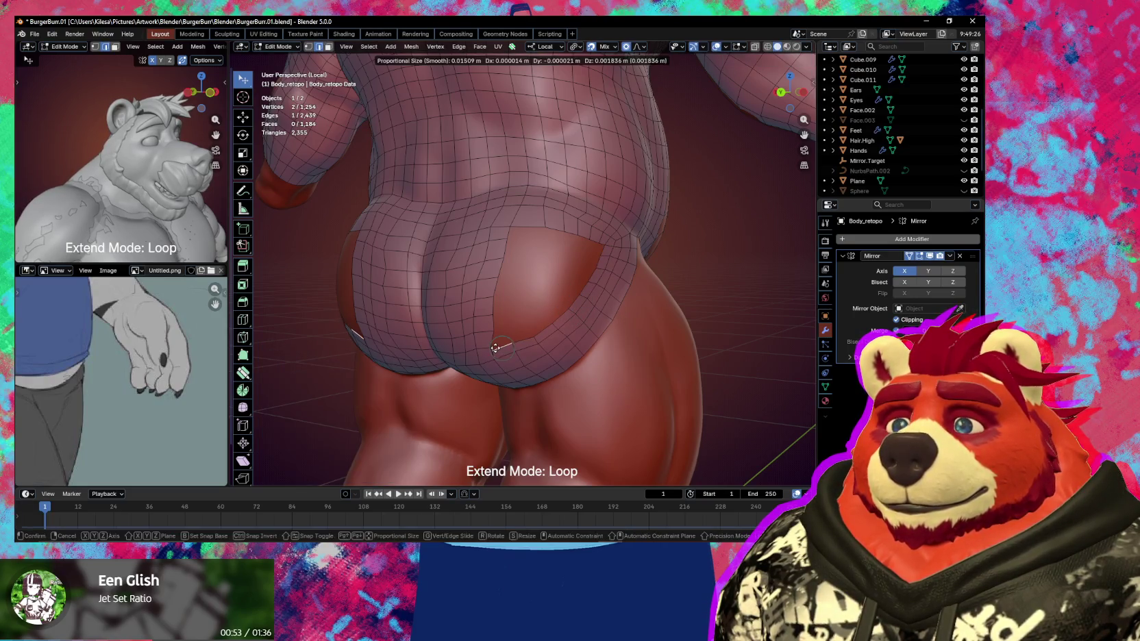
{"action": "left_click", "coordinate": [556, 351]}
{"action": "left_click", "coordinate": [521, 347]}
{"action": "key", "text": "g"}
{"action": "left_click", "coordinate": [539, 338]}
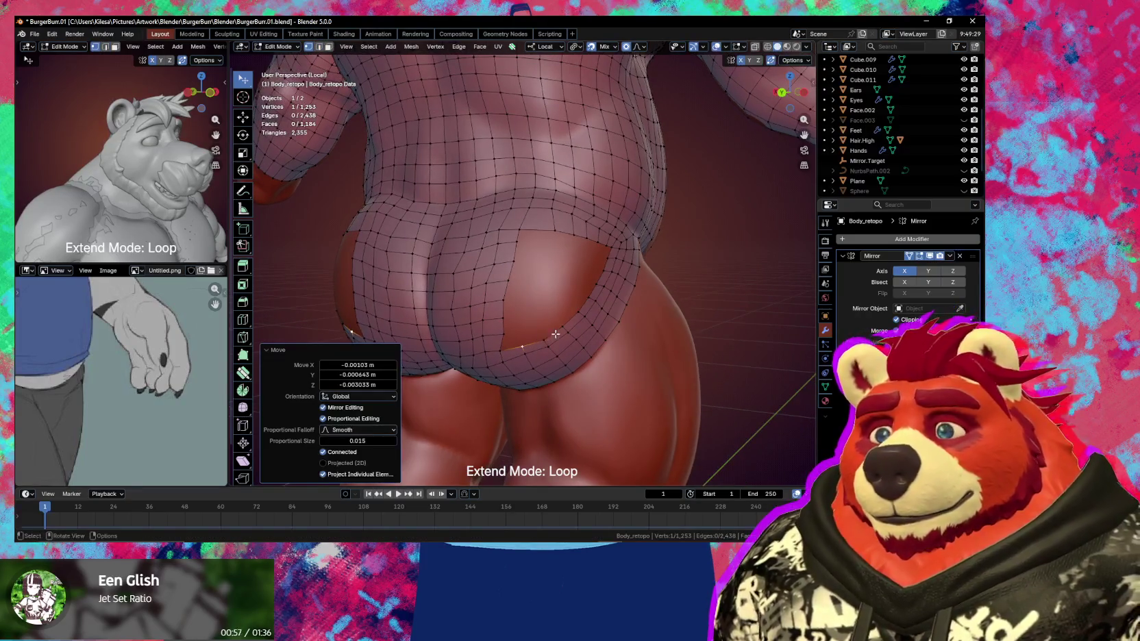
{"action": "left_click", "coordinate": [538, 338], "text": "alt"}
{"action": "middle_click_drag", "start_coordinate": [546, 305], "coordinate": [553, 305]}
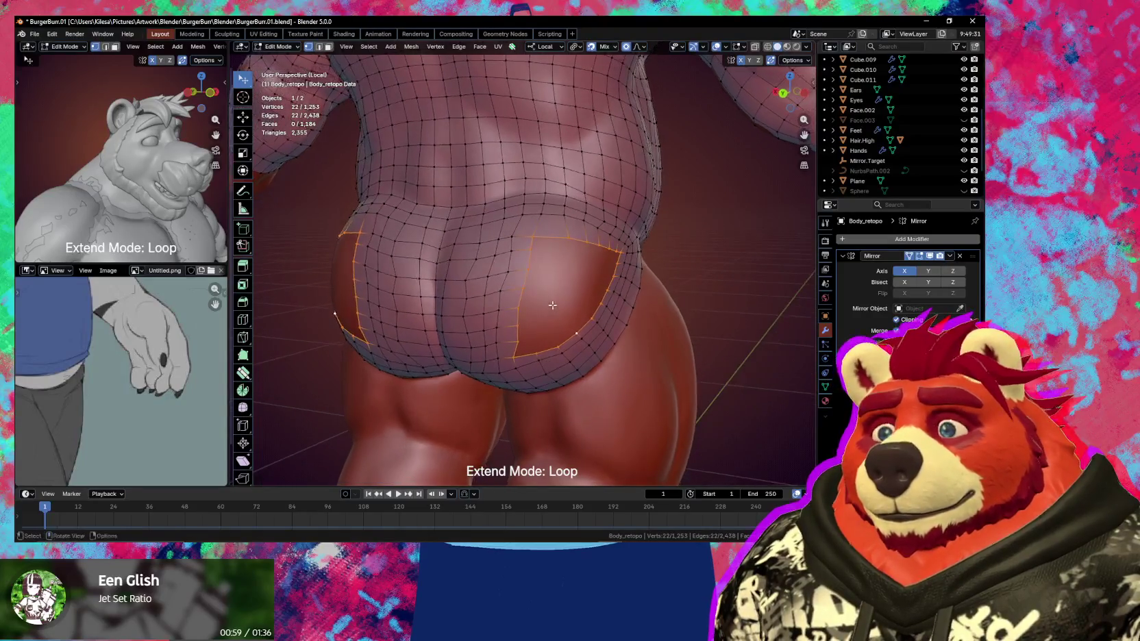
Select the gap's corner vertex and fill a first quad from it
{"action": "left_click", "coordinate": [533, 237]}
{"action": "middle_click_drag", "start_coordinate": [533, 240], "coordinate": [536, 258]}
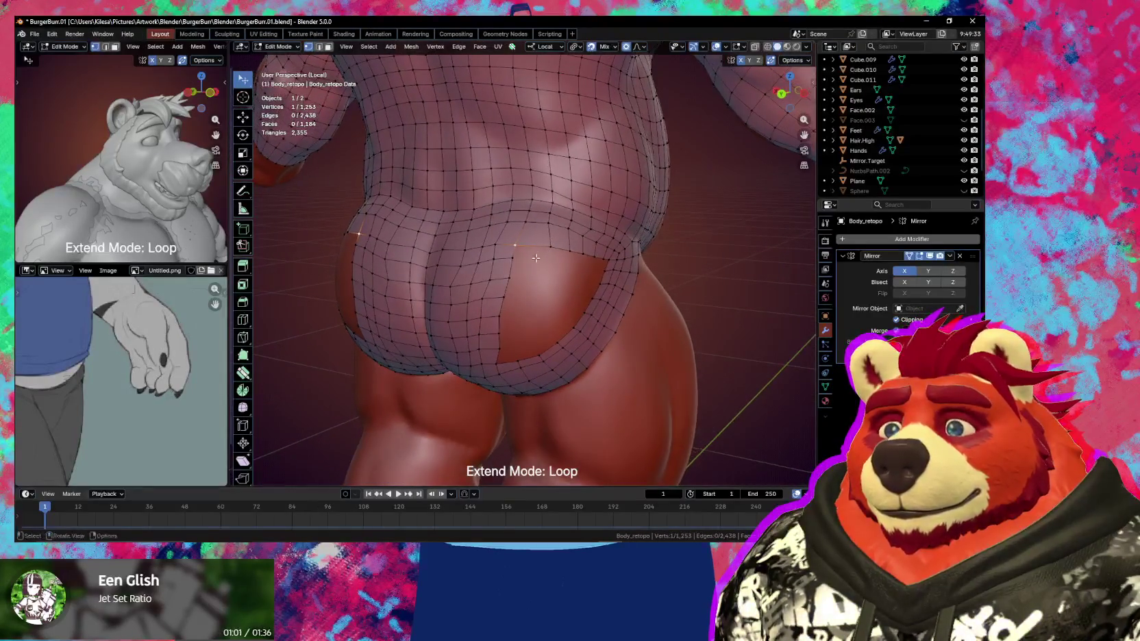
{"action": "key", "text": "alt+d"}
{"action": "left_click", "coordinate": [559, 260]}
Fill three more quads into the upper corner of the cheek gap
{"action": "key", "text": "alt+d"}
{"action": "left_click", "coordinate": [561, 263]}
{"action": "left_click", "coordinate": [563, 266]}
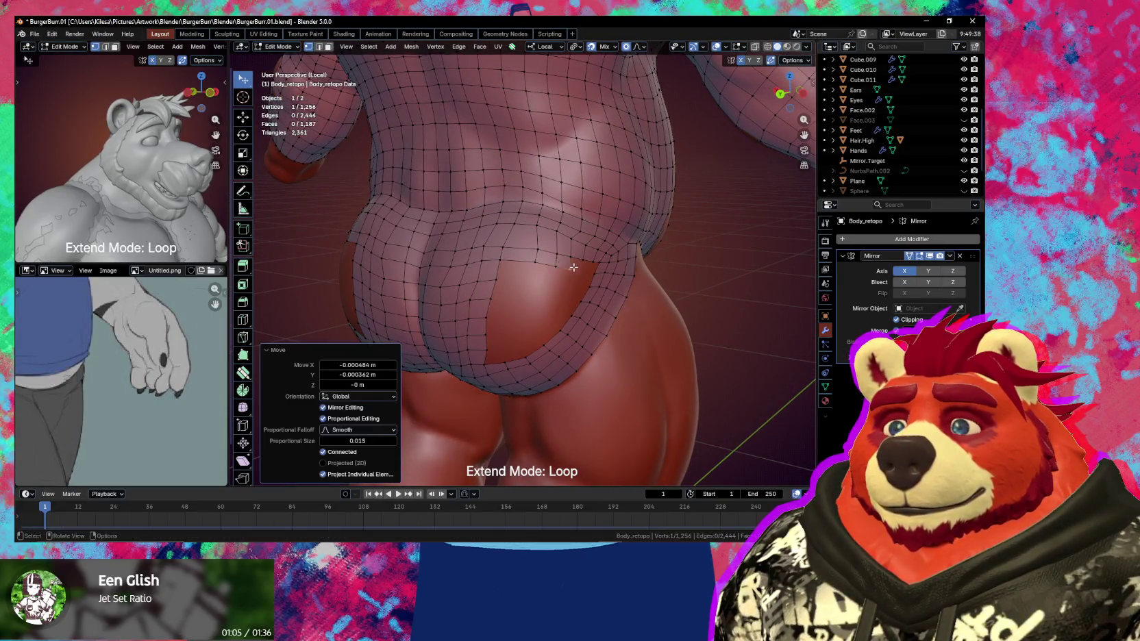
{"action": "scroll", "coordinate": [565, 274], "scroll_direction": "up", "scroll_amount": 2}
{"action": "key", "text": "alt+d"}
{"action": "left_click", "coordinate": [568, 283]}
{"action": "key", "text": "alt+d"}
{"action": "left_click", "coordinate": [580, 279]}
Move the new corner vertices with smooth proportional falloff
{"action": "left_click", "coordinate": [615, 271], "text": "shift"}
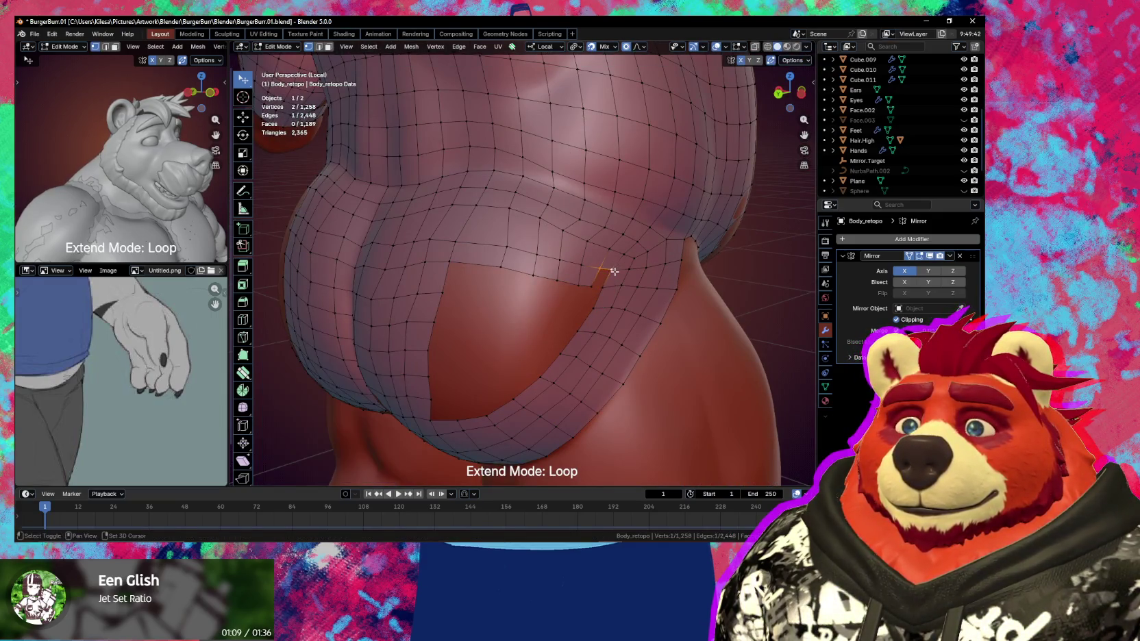
{"action": "key", "text": "g"}
{"action": "left_click", "coordinate": [503, 252]}
{"action": "key", "text": "g"}
{"action": "left_click", "coordinate": [501, 262]}
{"action": "middle_click_drag", "start_coordinate": [501, 262], "coordinate": [586, 288]}
Nudge the mirrored vertices around the hips to follow the body, checking from side and front
{"action": "left_click_drag", "start_coordinate": [507, 271], "coordinate": [508, 238]}
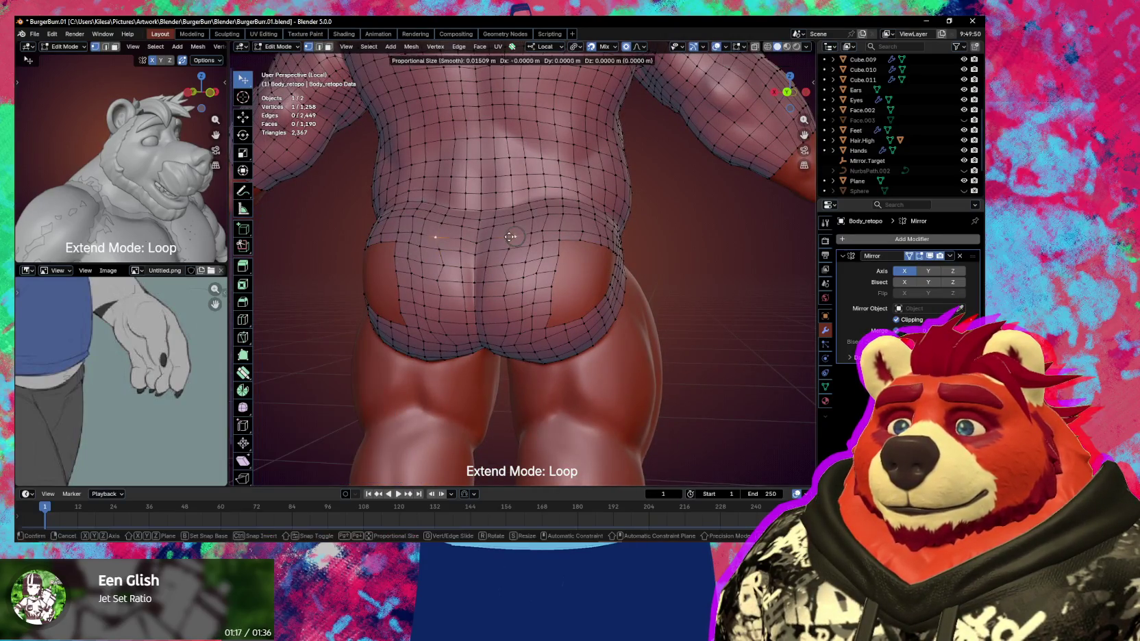
{"action": "mouse_move", "coordinate": [508, 238]}
{"action": "middle_mouse_down"}
{"action": "mouse_move", "coordinate": [486, 248]}
{"action": "mouse_move", "coordinate": [519, 274]}
{"action": "middle_mouse_up"}
{"action": "mouse_move", "coordinate": [518, 275]}
{"action": "left_mouse_down"}
{"action": "mouse_move", "coordinate": [537, 265]}
{"action": "mouse_move", "coordinate": [524, 281]}
{"action": "left_mouse_up"}
{"action": "mouse_move", "coordinate": [524, 281]}
{"action": "middle_mouse_down"}
{"action": "mouse_move", "coordinate": [512, 300]}
{"action": "mouse_move", "coordinate": [544, 313]}
{"action": "middle_mouse_up"}
{"action": "mouse_move", "coordinate": [569, 274]}
{"action": "left_mouse_down"}
{"action": "mouse_move", "coordinate": [559, 296]}
{"action": "mouse_move", "coordinate": [572, 276]}
{"action": "mouse_move", "coordinate": [569, 288]}
{"action": "left_mouse_up"}
{"action": "mouse_move", "coordinate": [569, 287]}
{"action": "middle_mouse_down"}
{"action": "mouse_move", "coordinate": [553, 289]}
{"action": "mouse_move", "coordinate": [574, 291]}
{"action": "middle_mouse_up"}
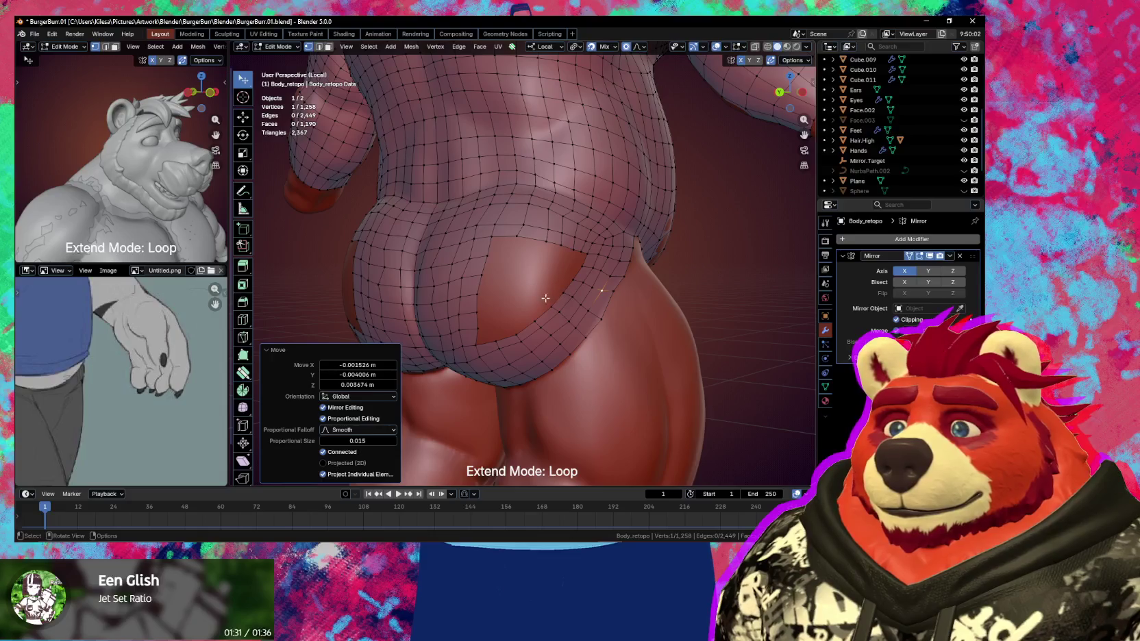
{"action": "middle_click_drag", "start_coordinate": [492, 337], "coordinate": [516, 326]}
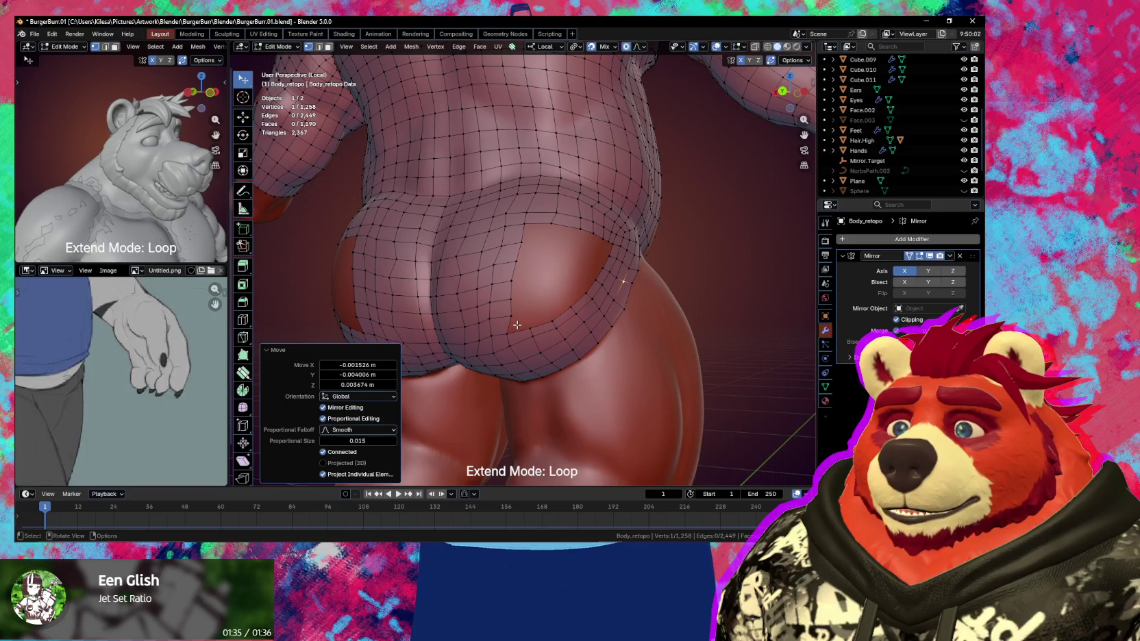
{"action": "middle_click_drag", "start_coordinate": [519, 271], "coordinate": [504, 276]}
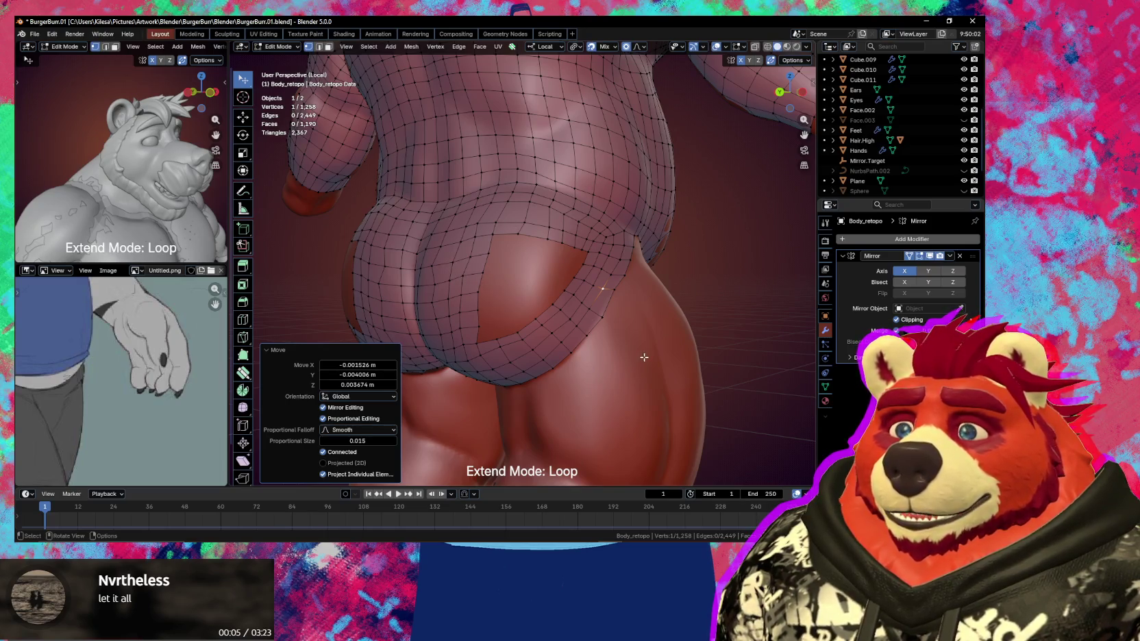
Fill several new quads down into the top of the cheek gap, removing a stray triangle
{"action": "key", "text": "f"}
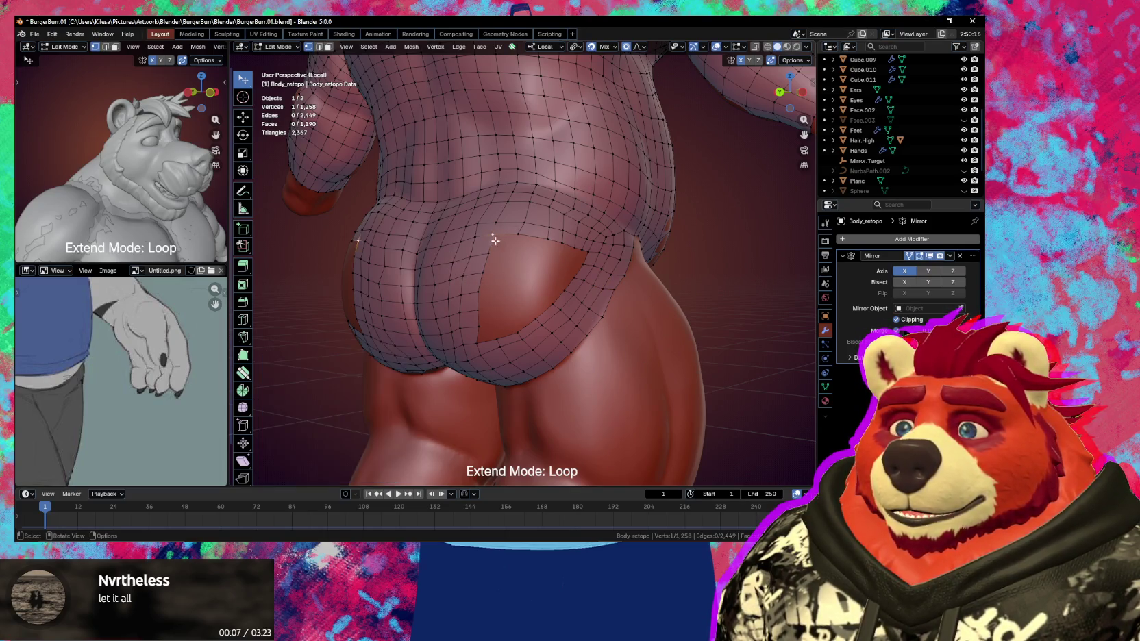
{"action": "key", "text": "f"}
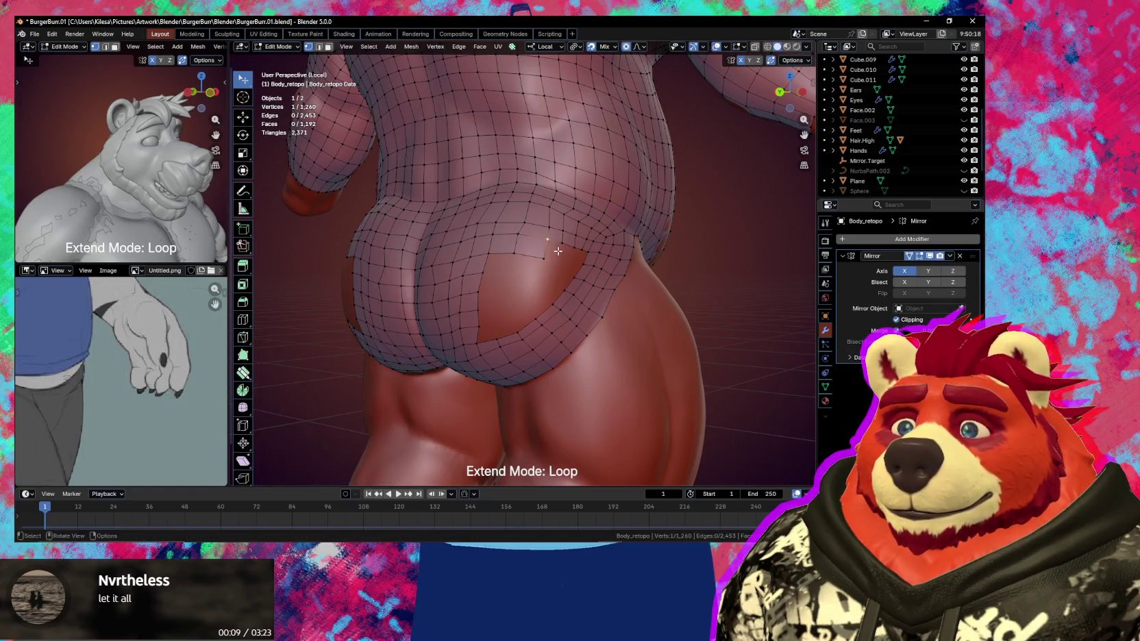
{"action": "key", "text": "f"}
{"action": "middle_click_drag", "start_coordinate": [558, 251], "coordinate": [562, 258]}
{"action": "key", "text": "f"}
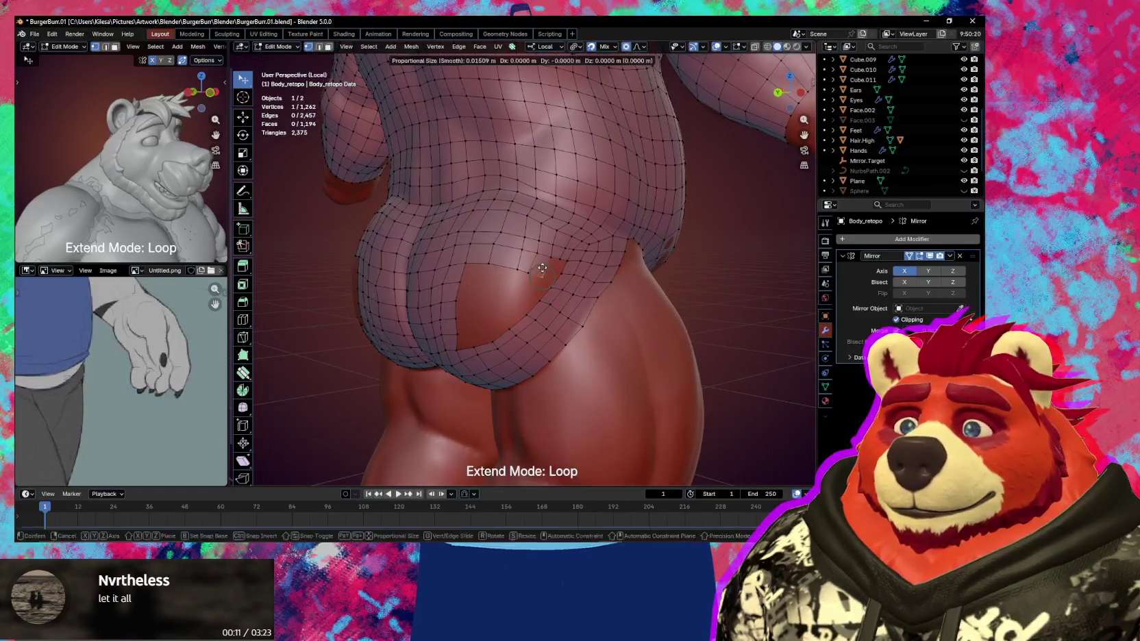
{"action": "left_click", "coordinate": [544, 266]}
{"action": "key", "text": "f"}
{"action": "left_click", "coordinate": [549, 266]}
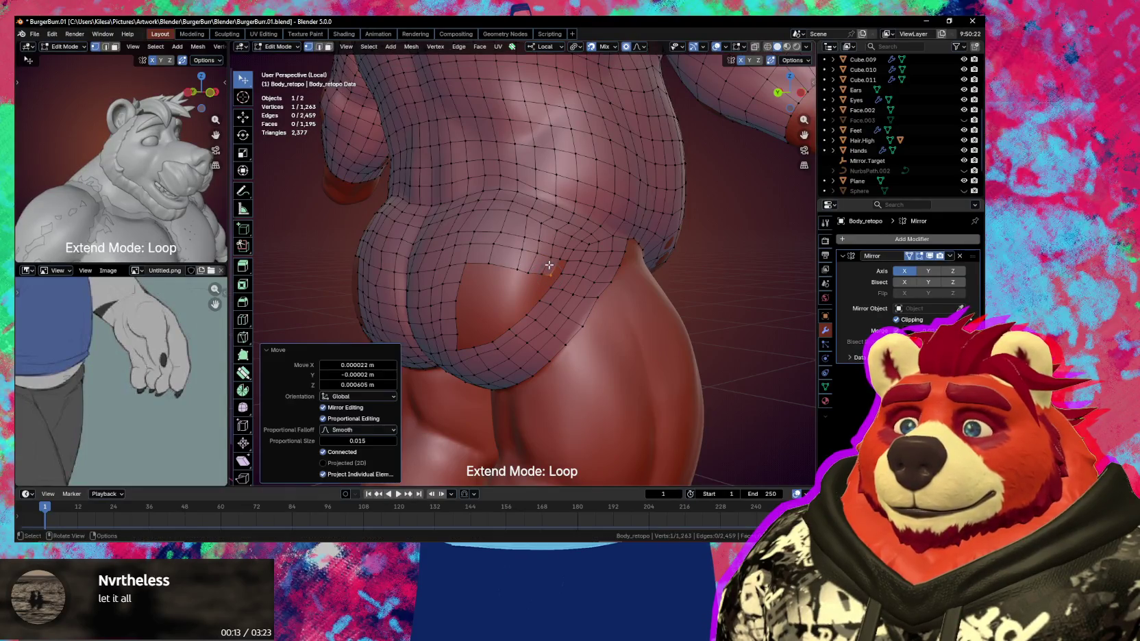
{"action": "left_click", "coordinate": [562, 260], "text": "ctrl"}
{"action": "key", "text": "ctrl+z"}
Add new vertices and faces at the gap's edge and reposition them onto the surface
{"action": "key", "text": "i"}
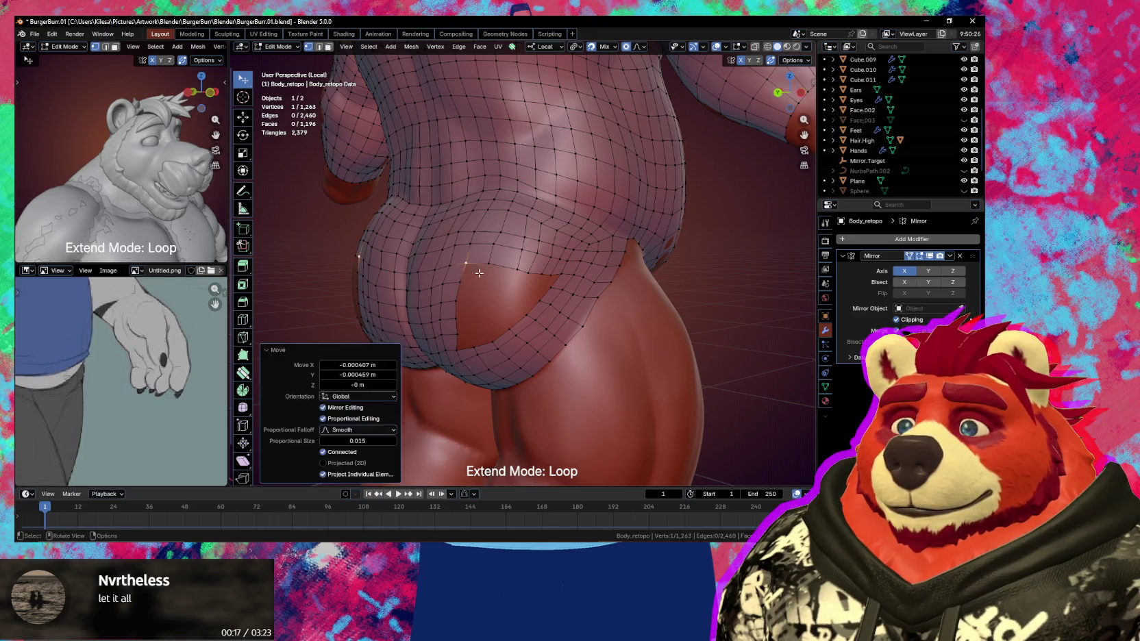
{"action": "left_click", "coordinate": [519, 278]}
{"action": "key", "text": "g"}
{"action": "left_click", "coordinate": [525, 290]}
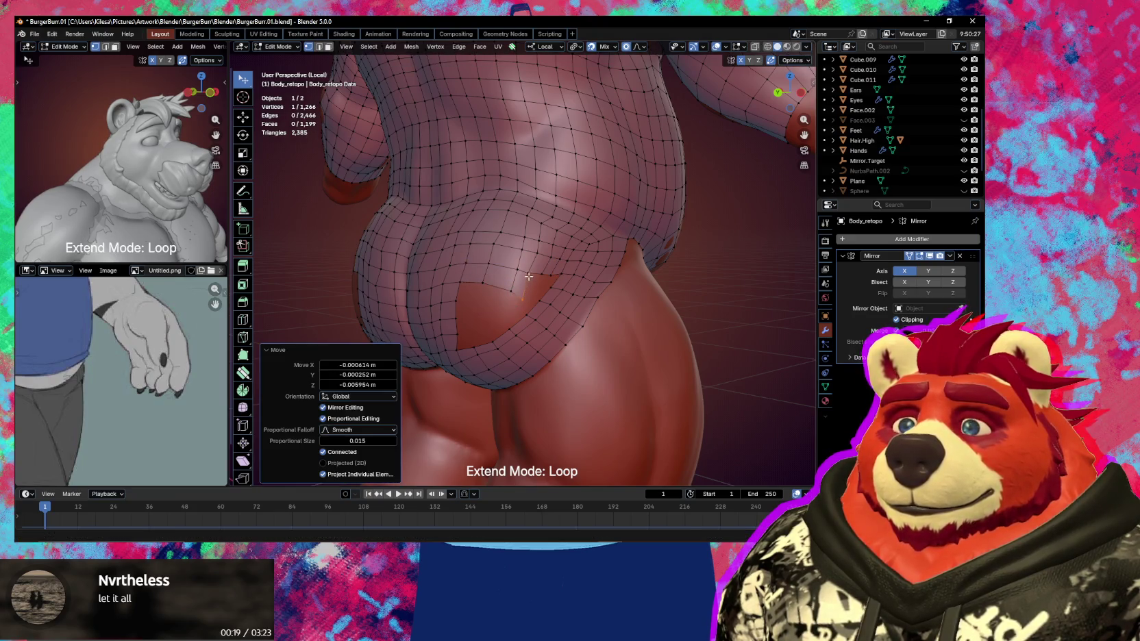
{"action": "left_click", "coordinate": [549, 275]}
{"action": "key", "text": "f"}
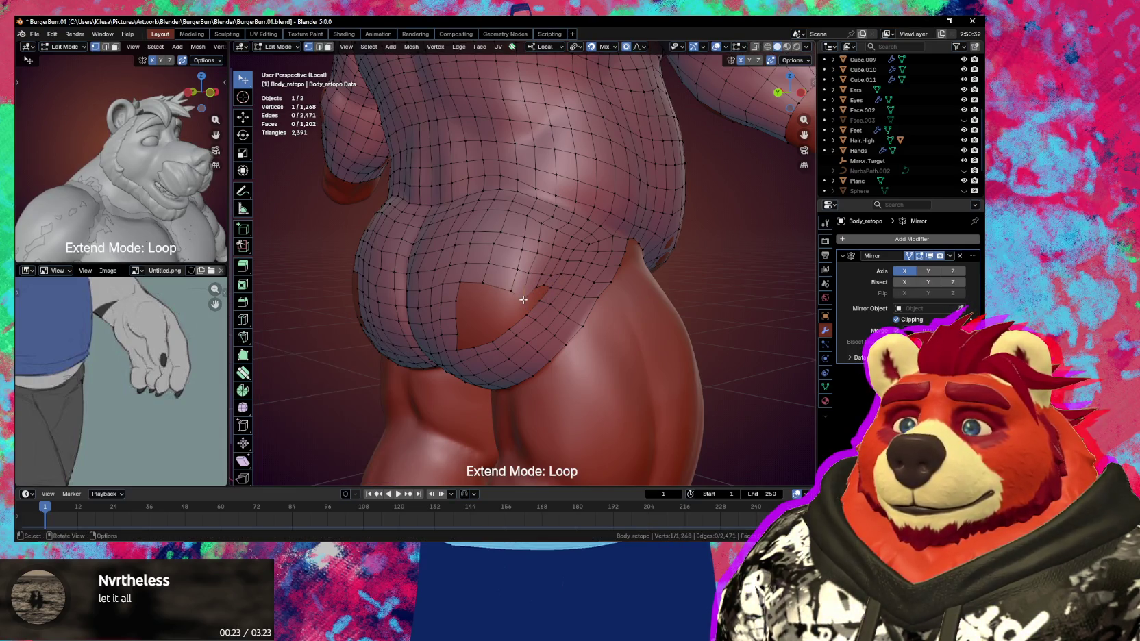
{"action": "key", "text": "g"}
{"action": "left_click", "coordinate": [488, 285]}
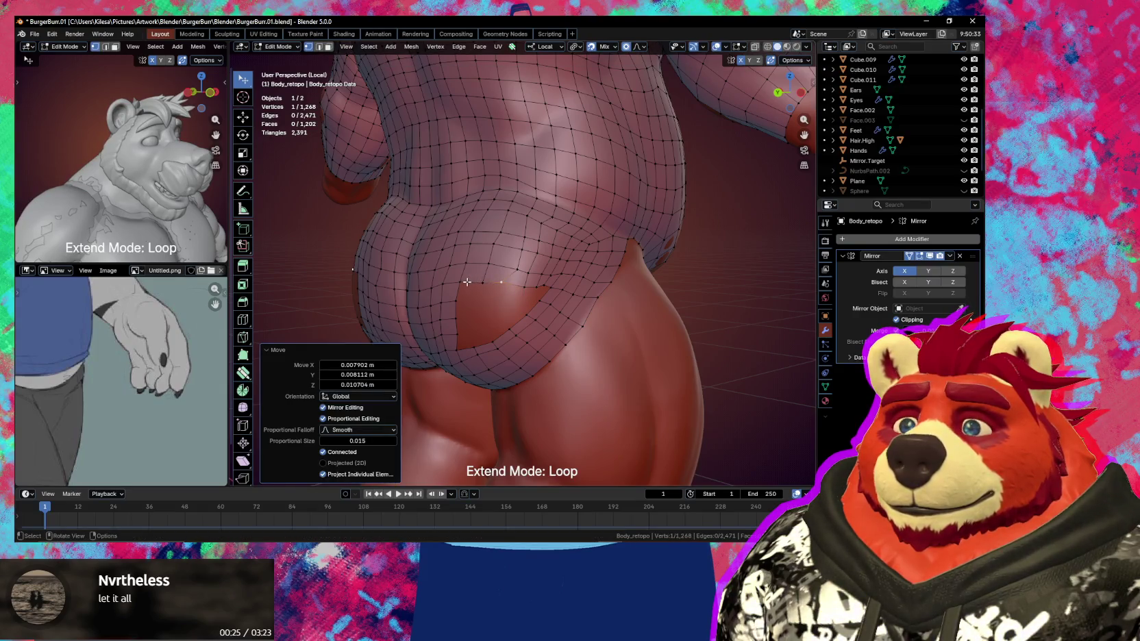
Extrude a chain of four vertices from the gap's edge into the hole
{"action": "left_click", "coordinate": [478, 283]}
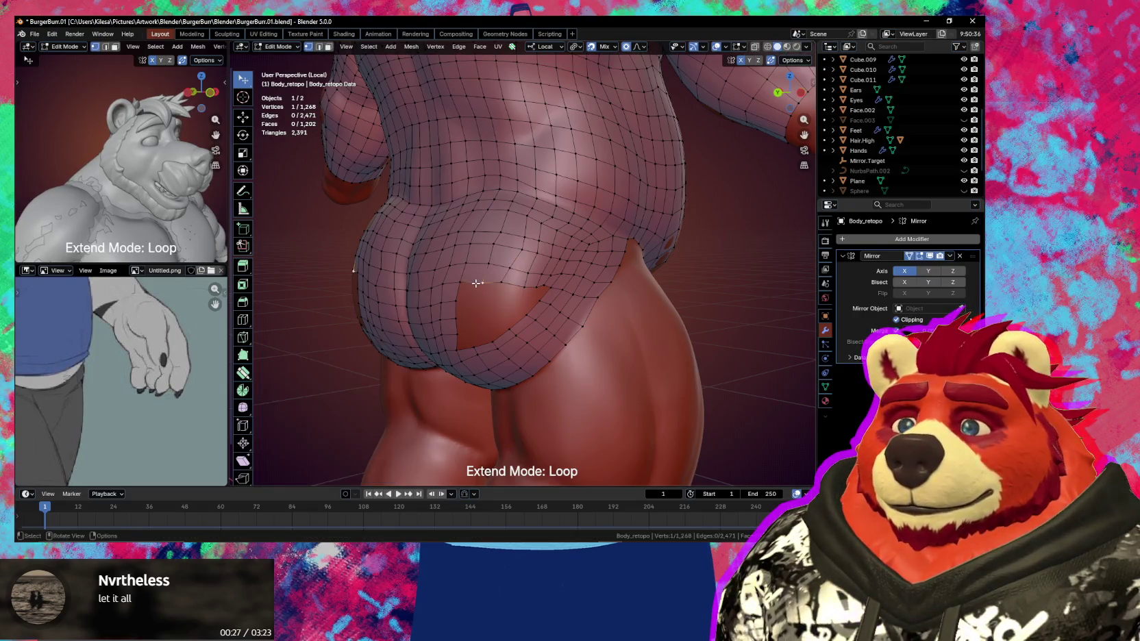
{"action": "key", "text": "e"}
{"action": "left_click", "coordinate": [487, 295]}
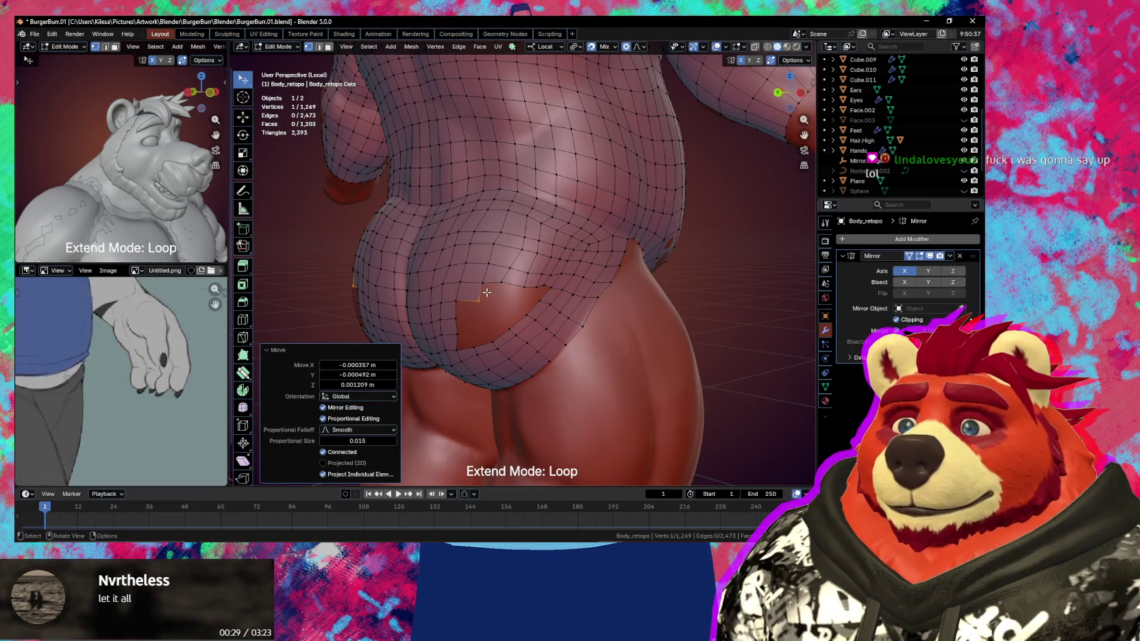
{"action": "key", "text": "e"}
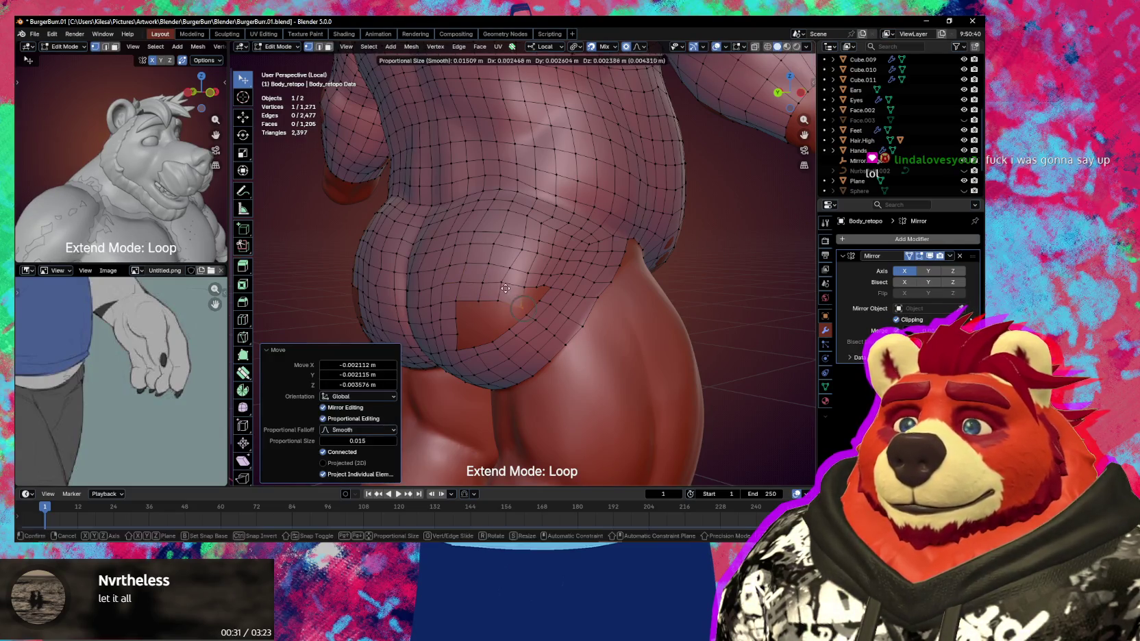
{"action": "left_click", "coordinate": [522, 287]}
{"action": "key", "text": "e"}
{"action": "left_click", "coordinate": [523, 290]}
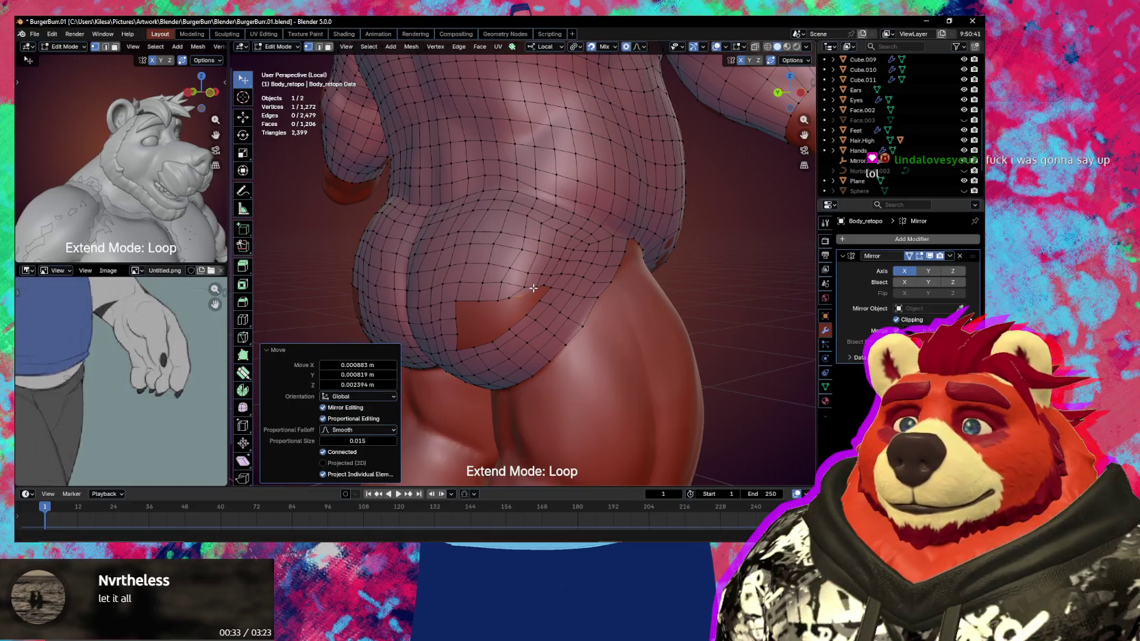
{"action": "key", "text": "e"}
{"action": "scroll", "coordinate": [533, 293], "scroll_direction": "up", "scroll_amount": 4}
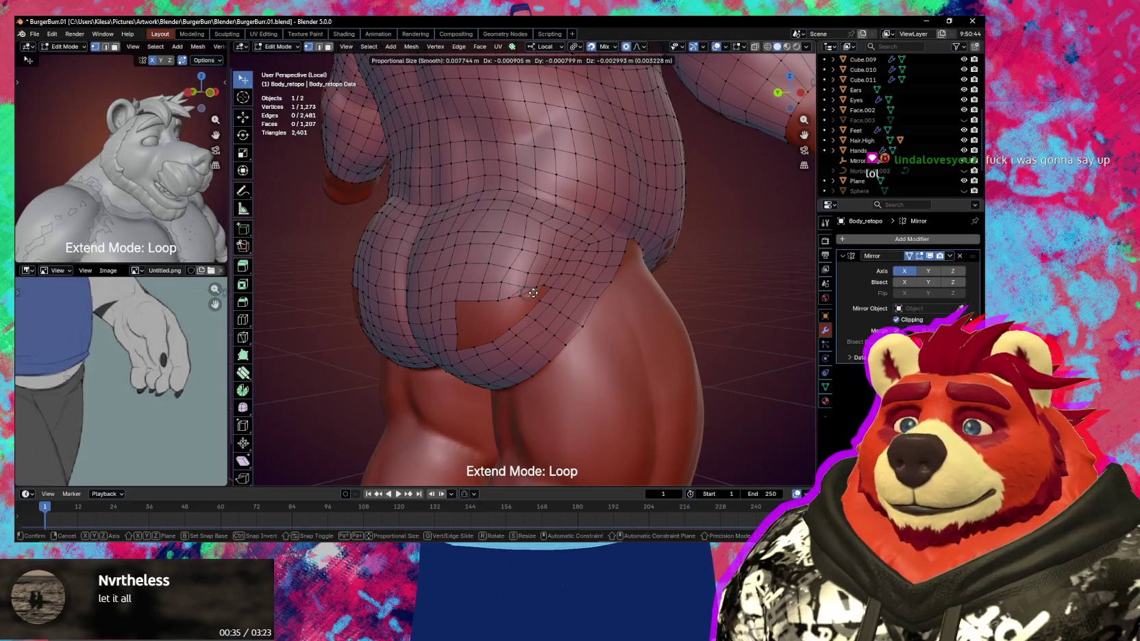
{"action": "left_click", "coordinate": [535, 293]}
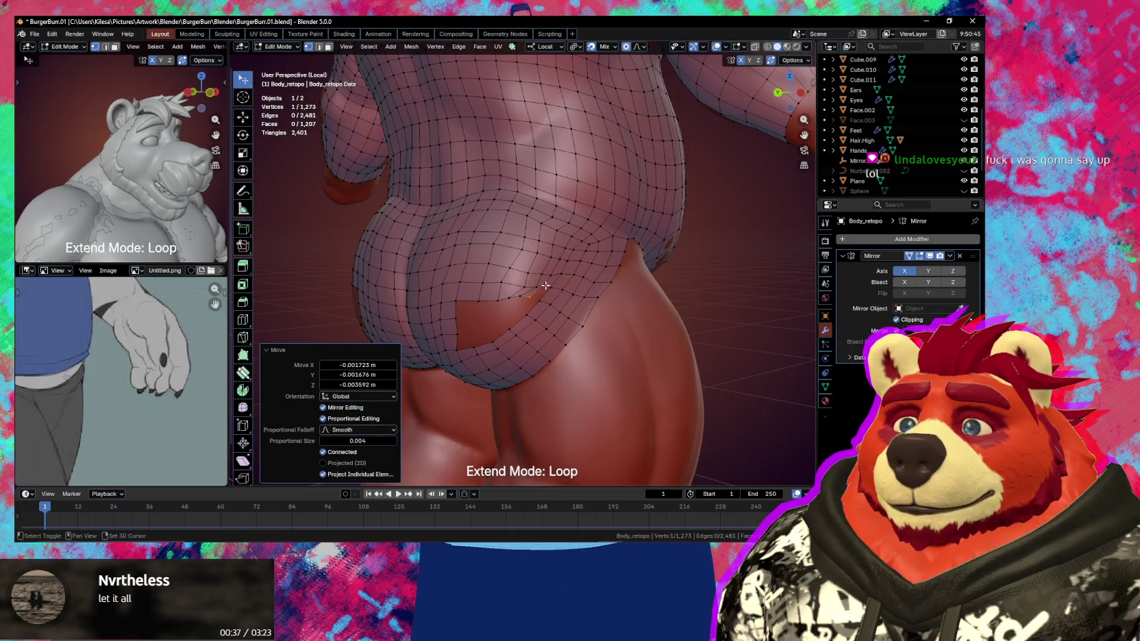
Fill a quad face between the extruded vertex and its neighbour with F
{"action": "left_click", "coordinate": [546, 285], "text": "shift"}
{"action": "key", "text": "f"}
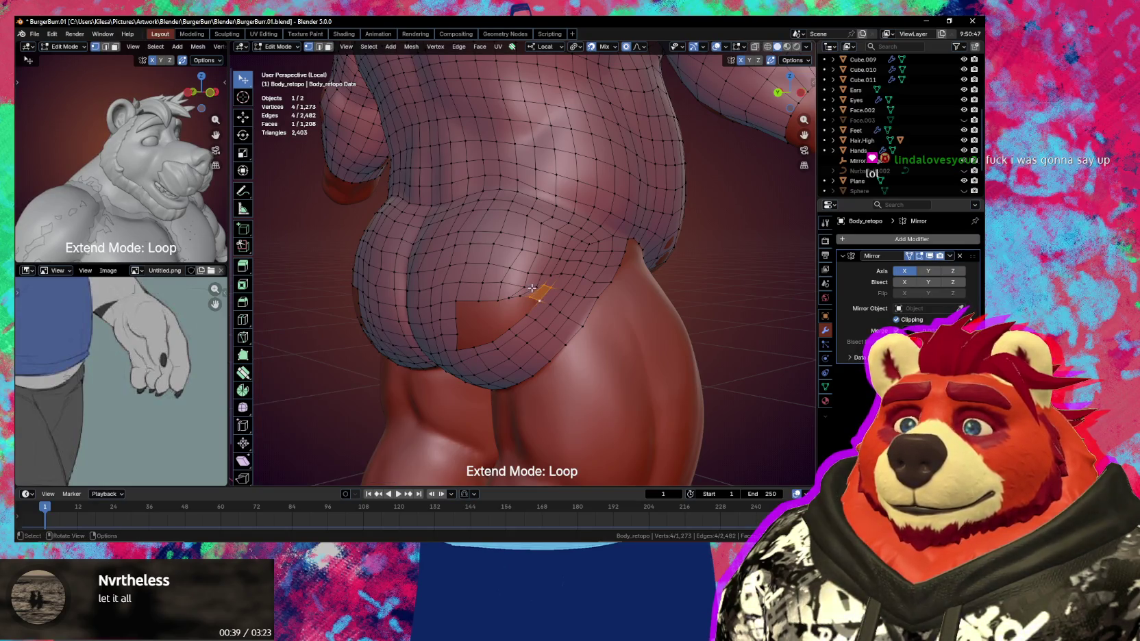
{"action": "left_click", "coordinate": [537, 286]}
{"action": "key", "text": "shift+space"}
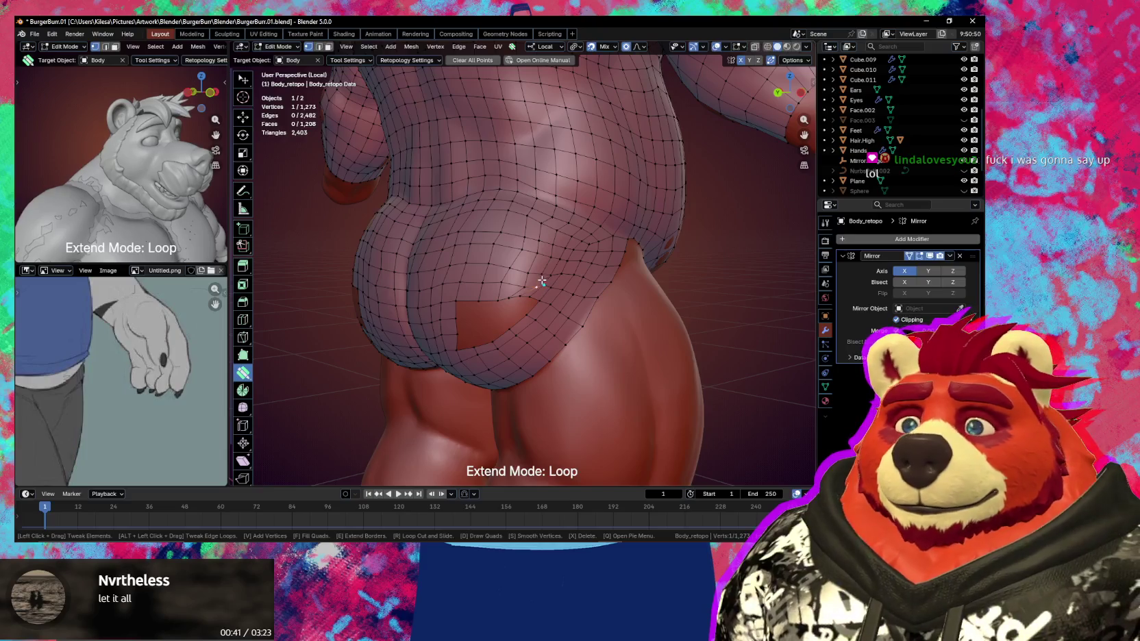
Nudge the vertex at the gap's edge to the left in Poly Build, after briefly trying Smooth Vertices
{"action": "key", "text": "s"}
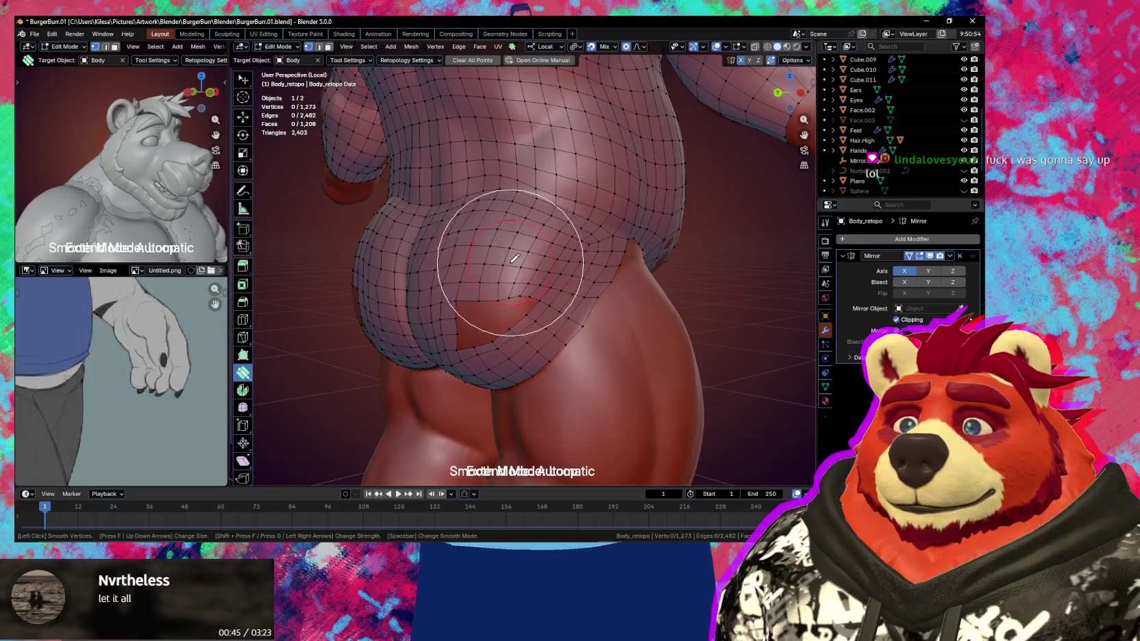
{"action": "key", "text": "s"}
{"action": "key", "text": "Tab"}
{"action": "key", "text": "Tab"}
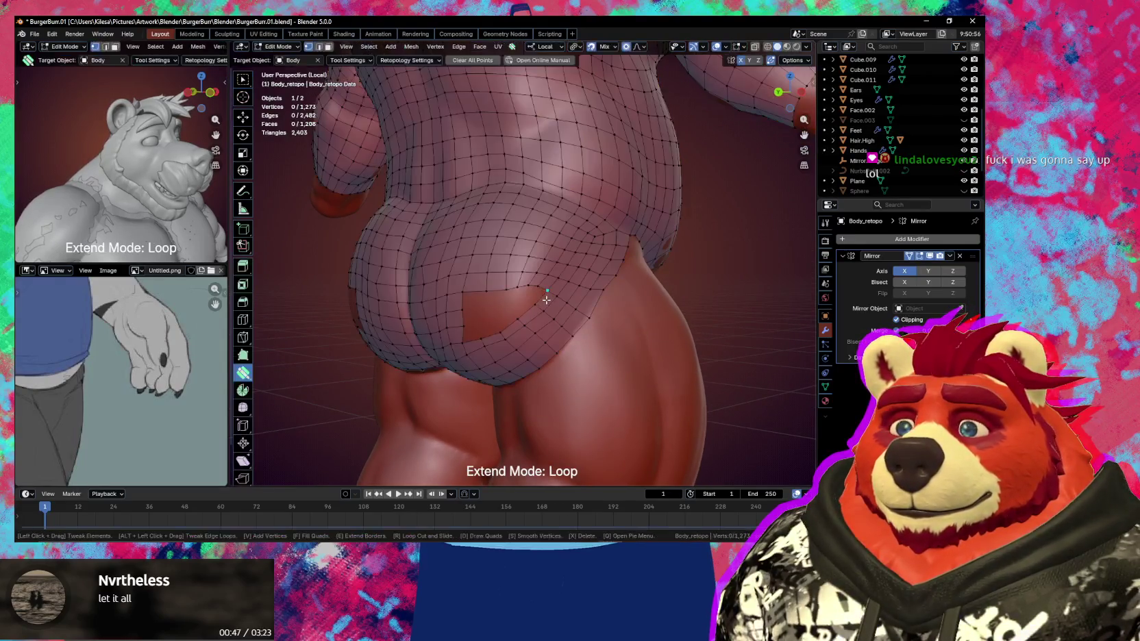
{"action": "scroll", "coordinate": [546, 301], "scroll_direction": "up", "scroll_amount": 1}
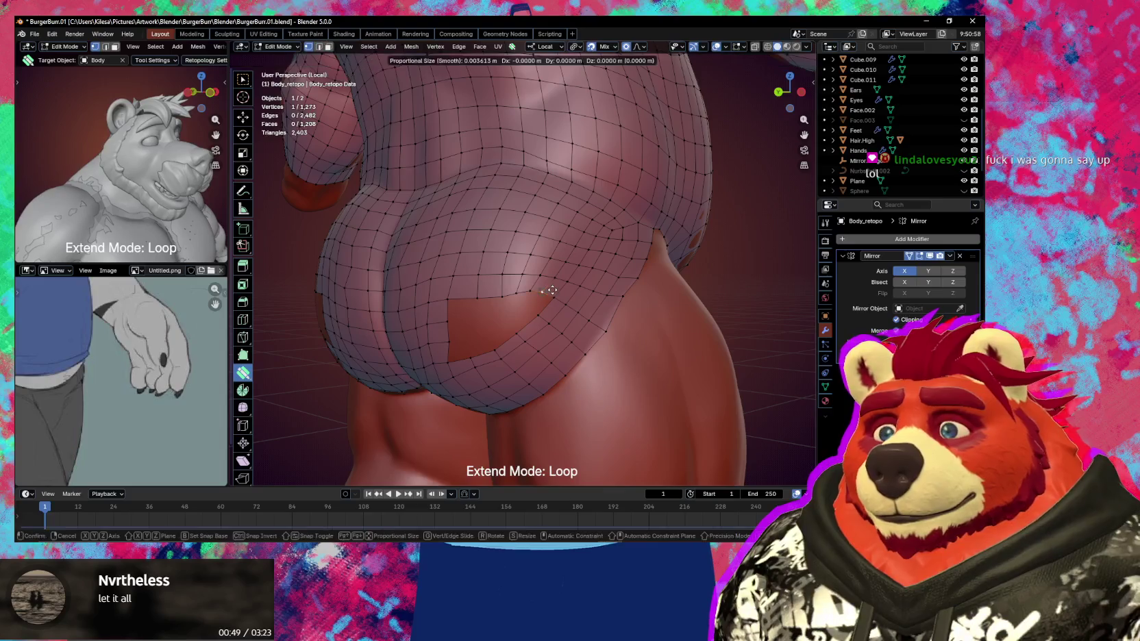
{"action": "left_click_drag", "start_coordinate": [550, 292], "coordinate": [532, 294]}
{"action": "middle_click_drag", "start_coordinate": [531, 294], "coordinate": [479, 288]}
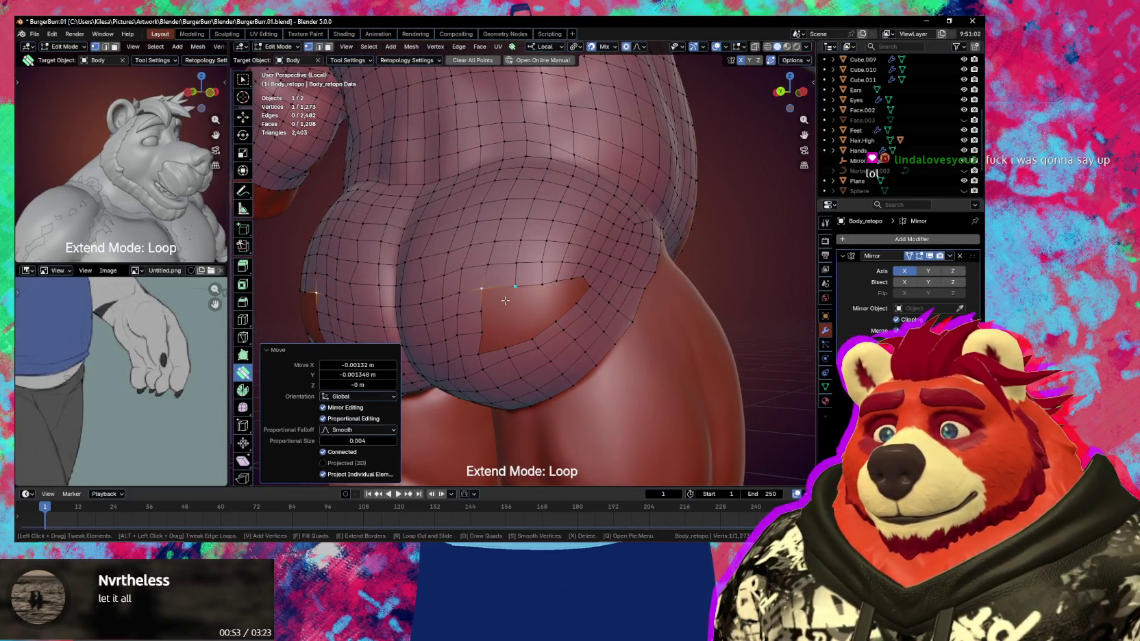
{"action": "left_click", "coordinate": [510, 303]}
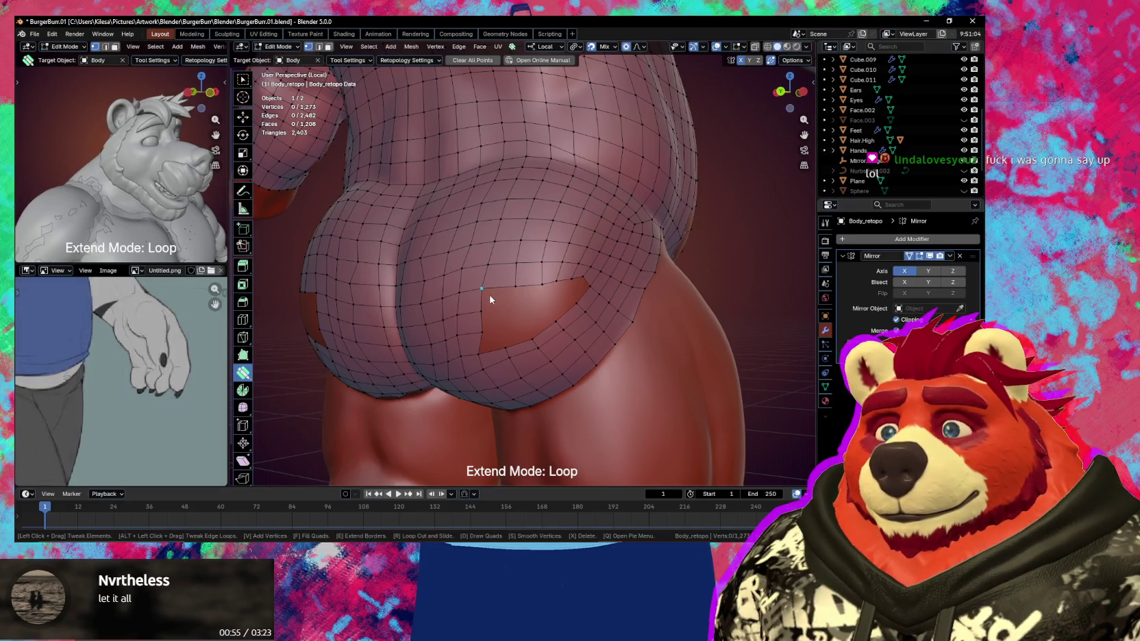
Add one more vertex and quad face at the hole's edge
{"action": "mouse_move", "coordinate": [511, 303]}
{"action": "middle_mouse_down"}
{"action": "mouse_move", "coordinate": [548, 303]}
{"action": "mouse_move", "coordinate": [479, 300]}
{"action": "middle_mouse_up"}
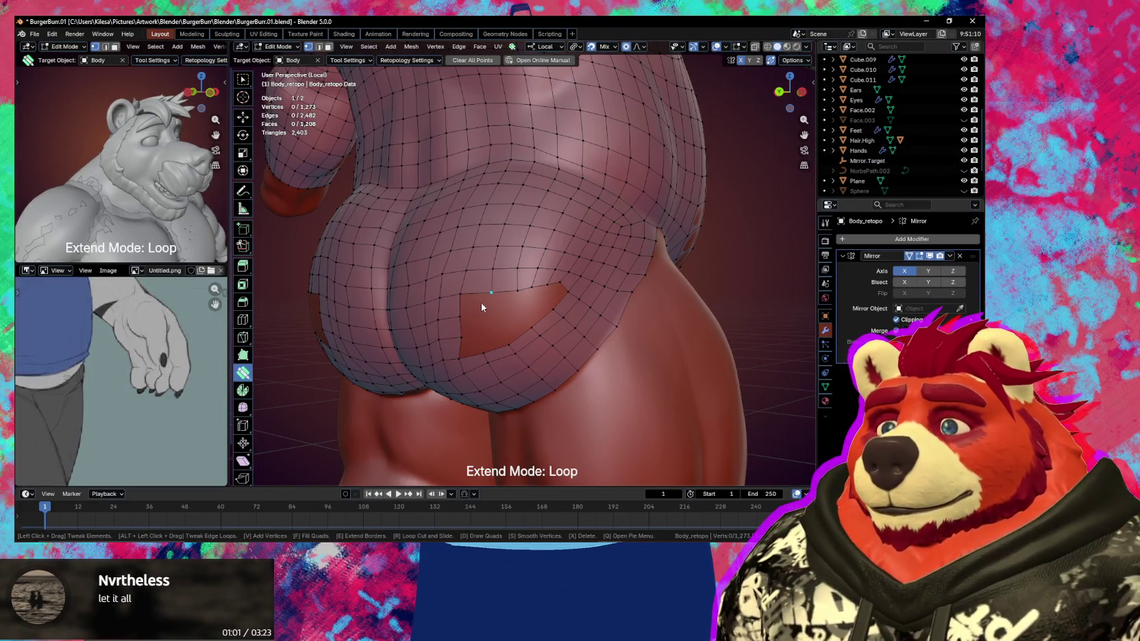
{"action": "left_click_drag", "start_coordinate": [481, 303], "coordinate": [477, 302], "text": "ctrl"}
{"action": "left_click", "coordinate": [476, 302]}
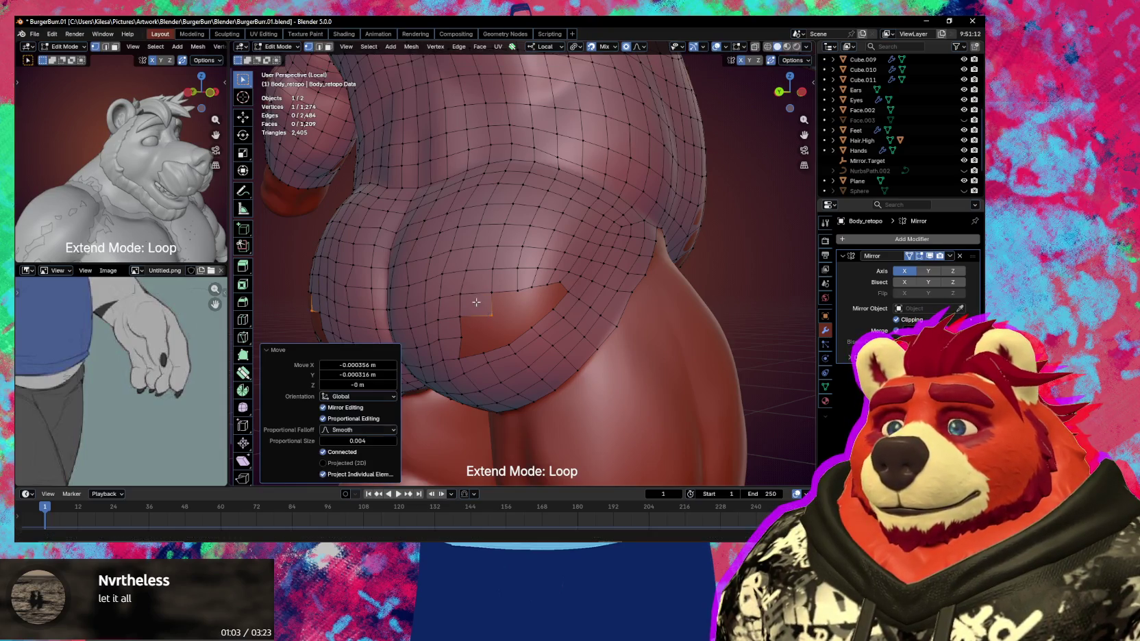
Add about eight Poly Build faces along the gap's border, undoing one misplaced vertex move
{"action": "left_click", "coordinate": [517, 290], "text": "ctrl"}
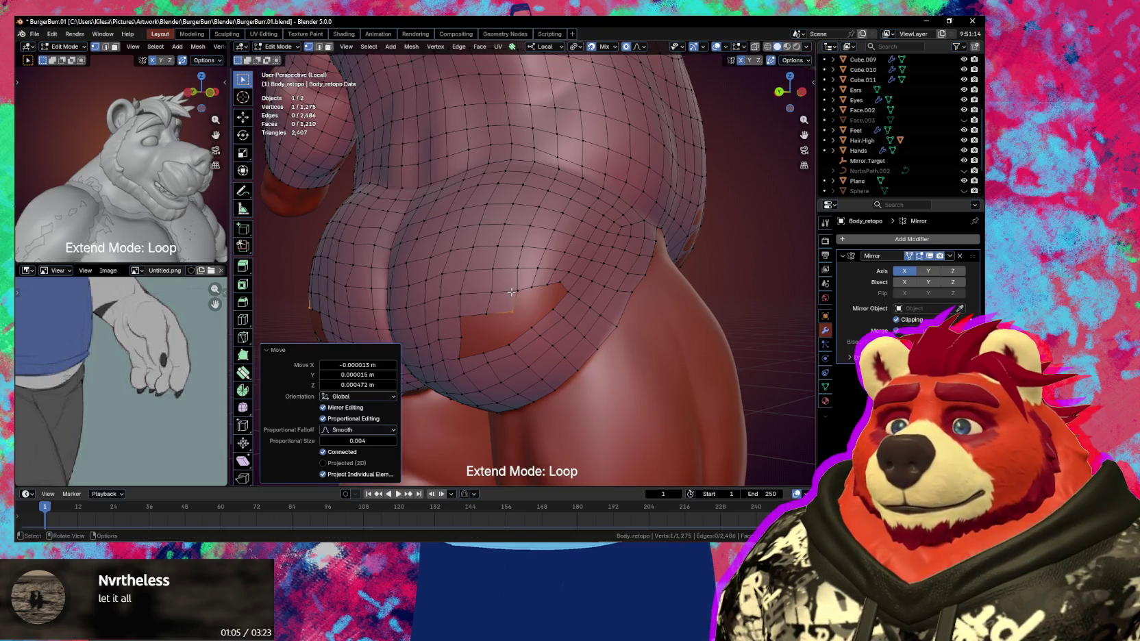
{"action": "left_click_drag", "start_coordinate": [528, 297], "coordinate": [532, 292], "text": "ctrl"}
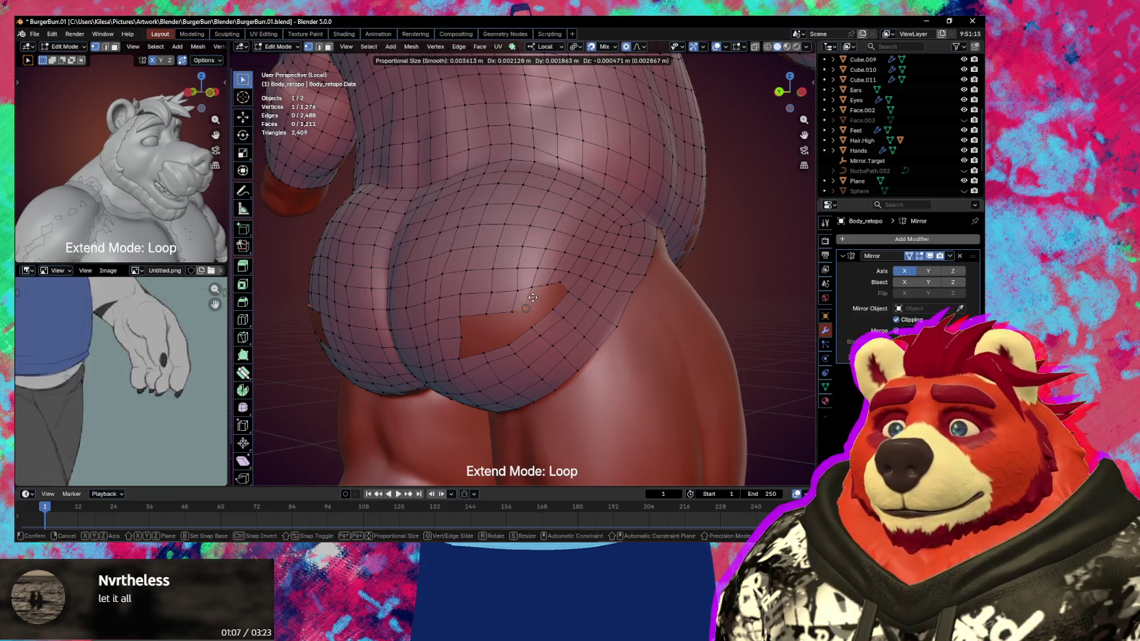
{"action": "left_click", "coordinate": [532, 291]}
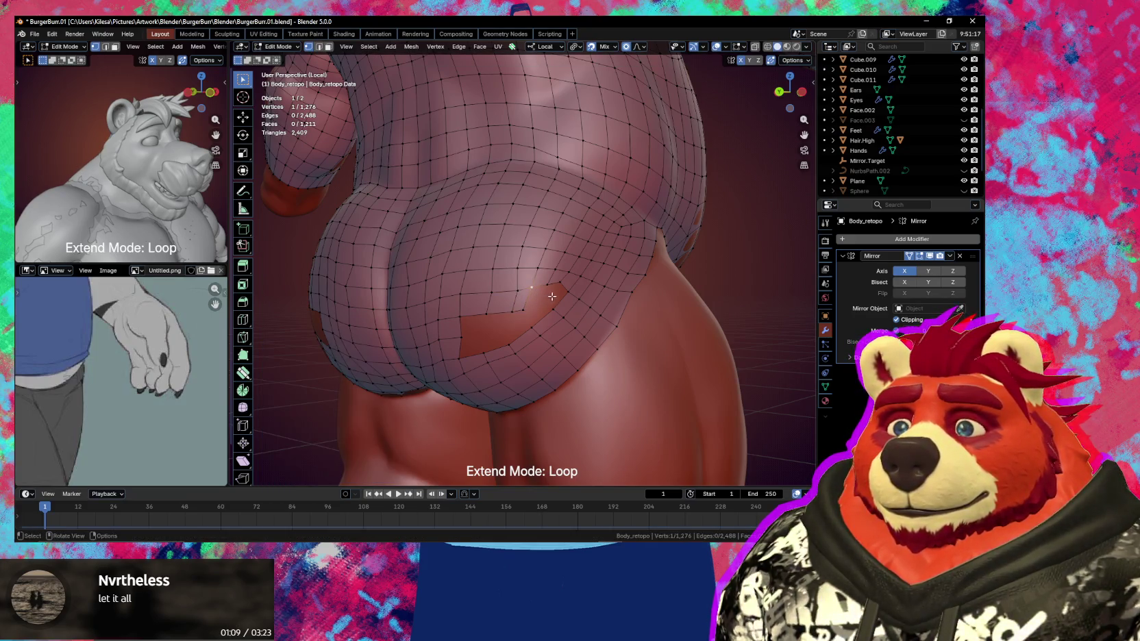
{"action": "left_click", "coordinate": [539, 294], "text": "ctrl"}
{"action": "left_click", "coordinate": [539, 294]}
{"action": "mouse_move", "coordinate": [537, 295]}
{"action": "left_mouse_down"}
{"action": "mouse_move", "coordinate": [558, 286]}
{"action": "mouse_move", "coordinate": [505, 311]}
{"action": "mouse_move", "coordinate": [527, 301]}
{"action": "left_mouse_up"}
{"action": "left_click", "coordinate": [546, 287]}
{"action": "left_click", "coordinate": [558, 287]}
{"action": "key", "text": "ctrl+z"}
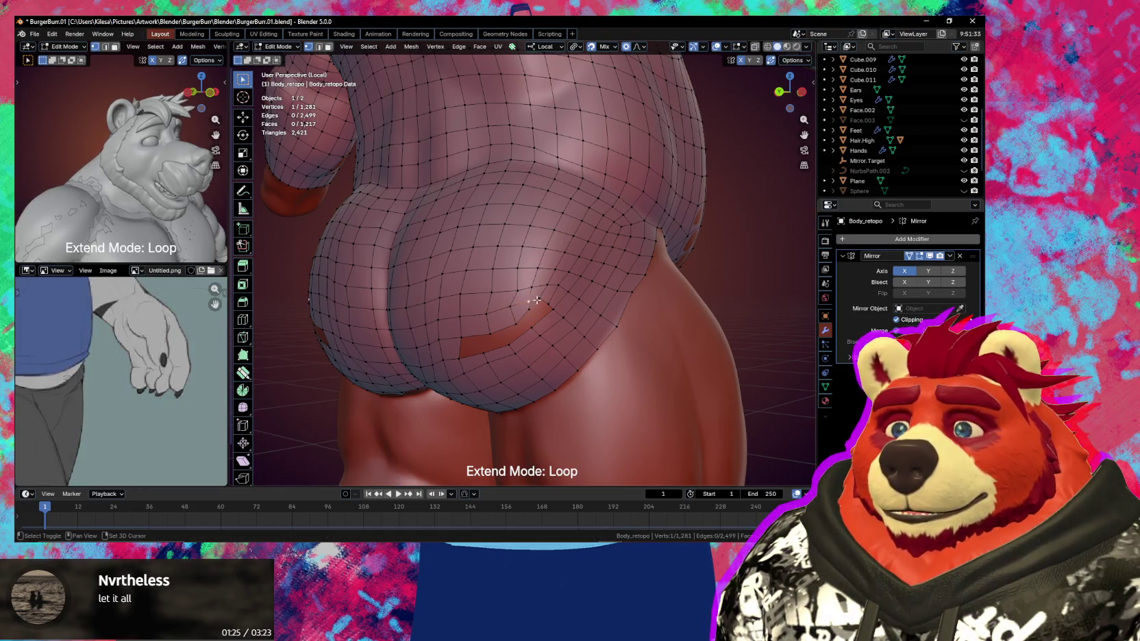